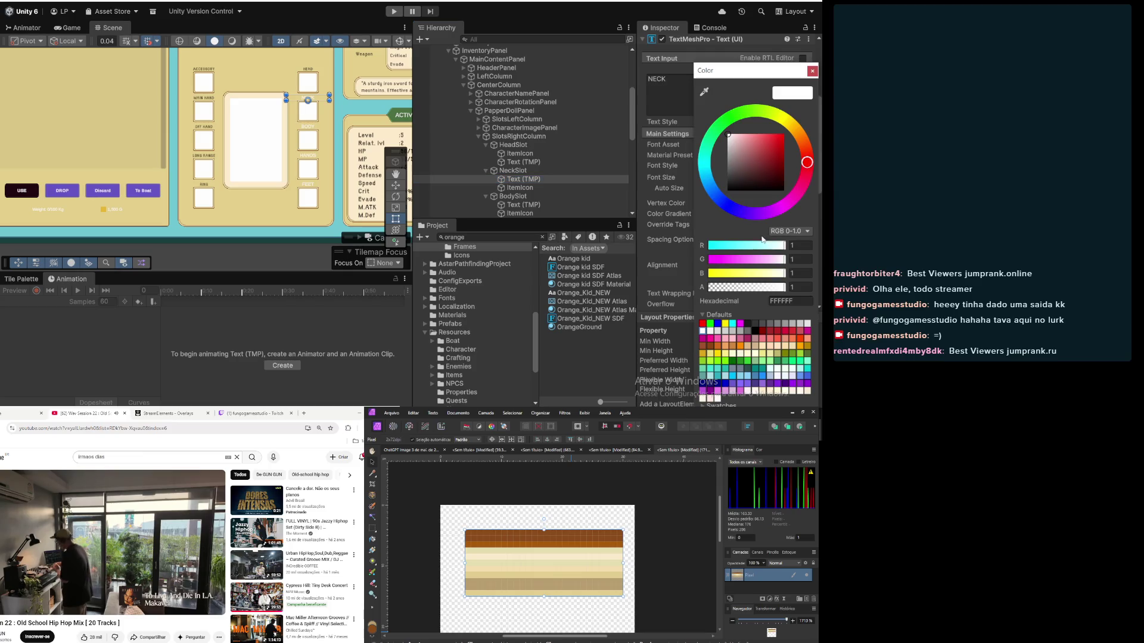
Step: Keep the dark label colour and apply the Orange_Kid_NEW SDF font to the NECK label
left_click(812, 70)
mouse_move(615, 288)
left_mouse_down()
mouse_move(603, 322)
mouse_move(703, 254)
mouse_move(738, 88)
left_mouse_up()
scroll(703, 254, "down", 3)
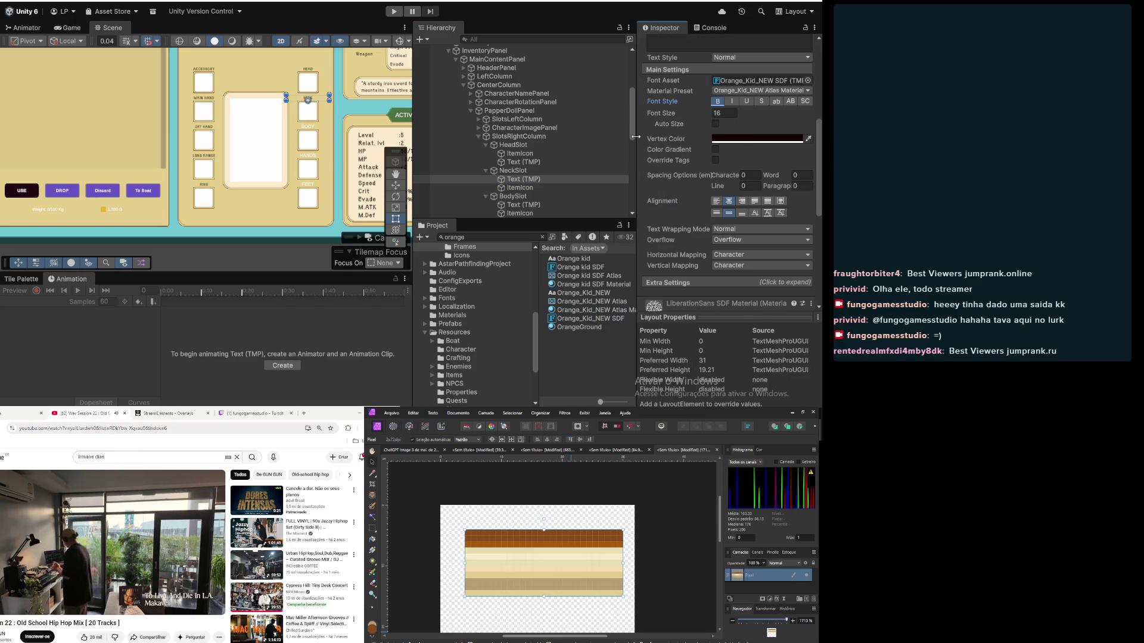
Step: Give the BODY label bold Orange_Kid_NEW SDF text in colour 130200
left_click(560, 205)
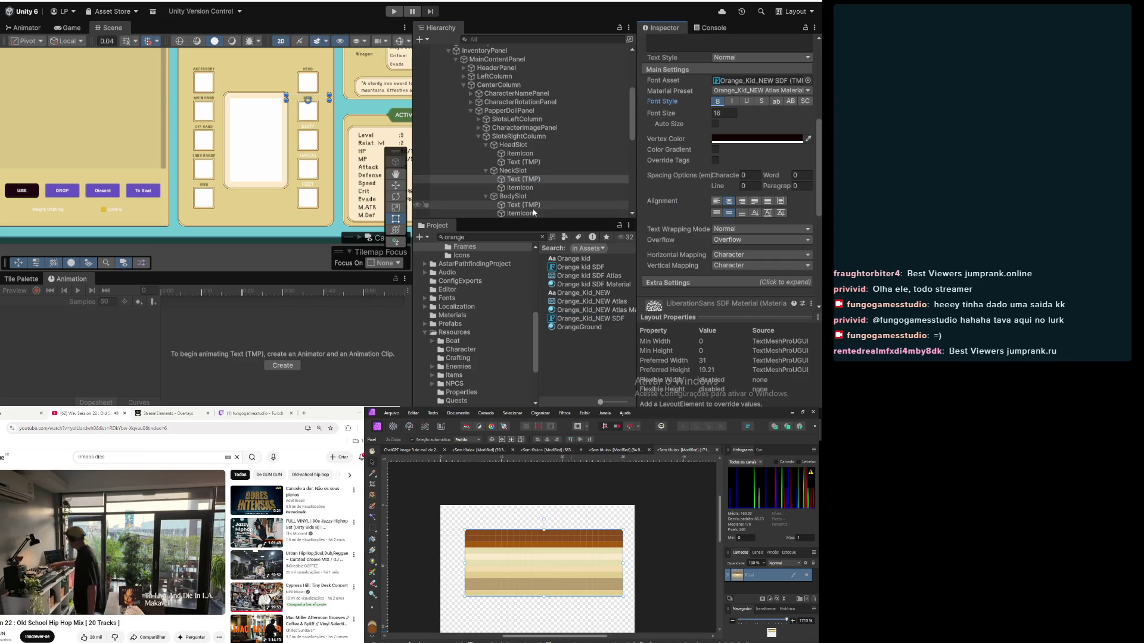
left_click(774, 139)
left_click(790, 302)
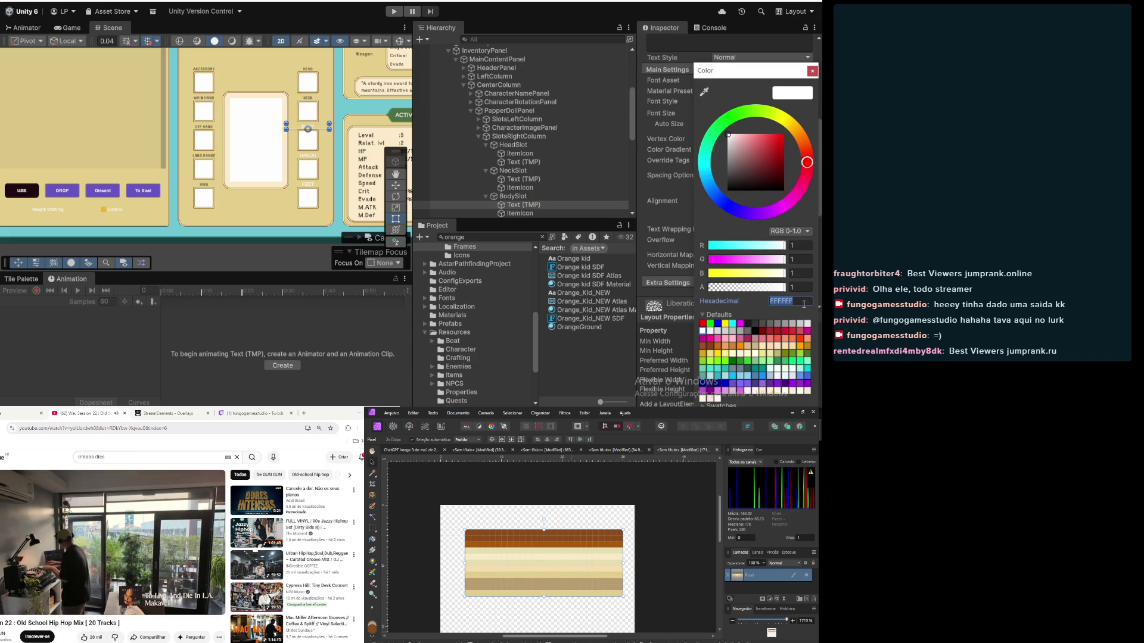
type("130200")
left_click(812, 72)
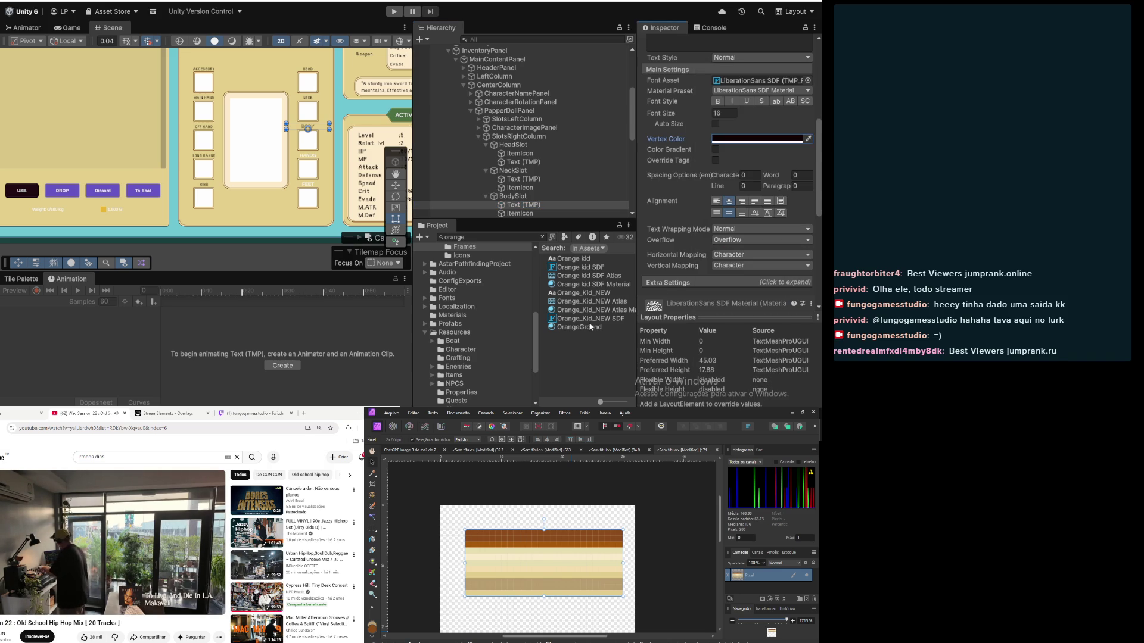
mouse_move(591, 319)
left_mouse_down()
mouse_move(620, 315)
mouse_move(719, 109)
mouse_move(749, 87)
left_mouse_up()
left_click(717, 101)
scroll(522, 152, "down", 3)
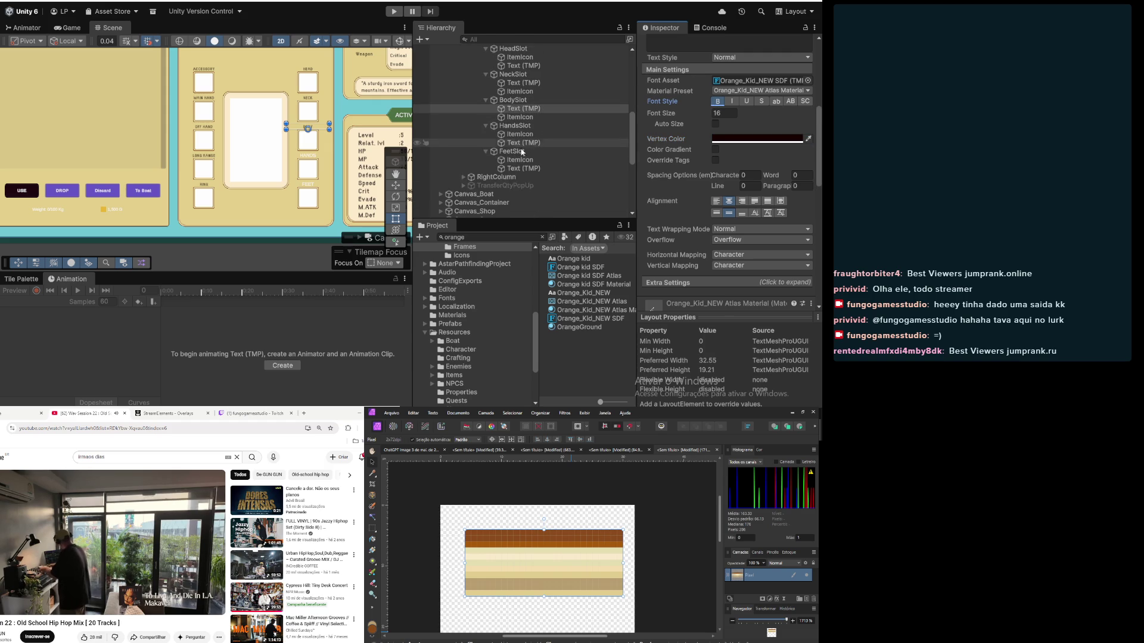
Step: Give the HANDS label bold Orange_Kid_NEW SDF text in colour 130200
left_click(516, 169)
left_click(517, 143)
left_click(718, 101)
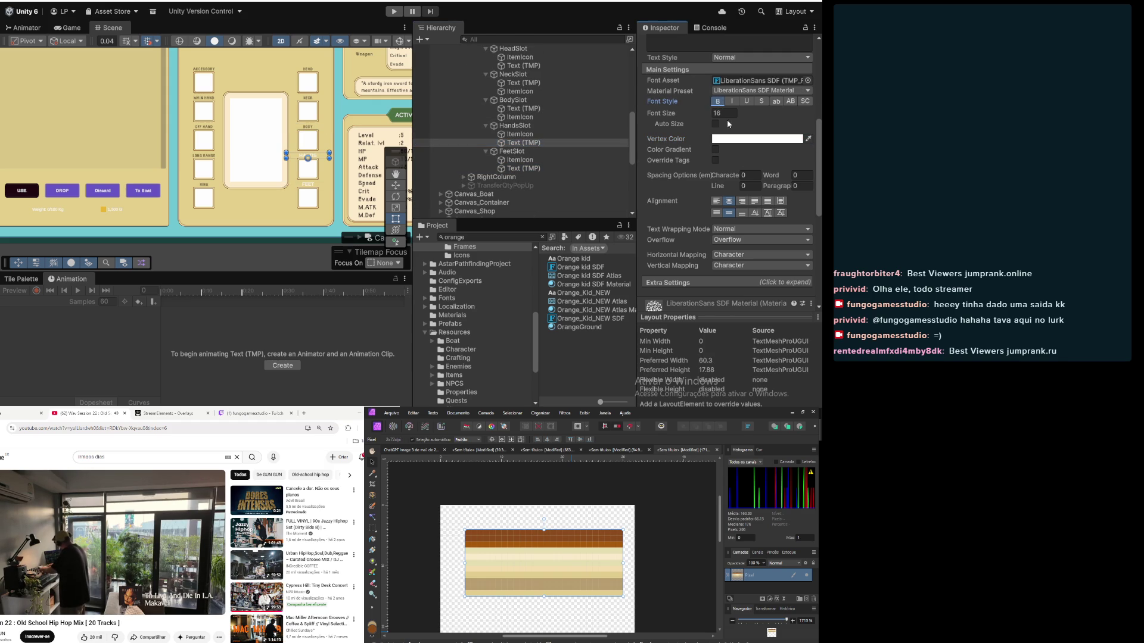
mouse_move(581, 320)
left_mouse_down()
mouse_move(709, 209)
mouse_move(760, 82)
left_mouse_up()
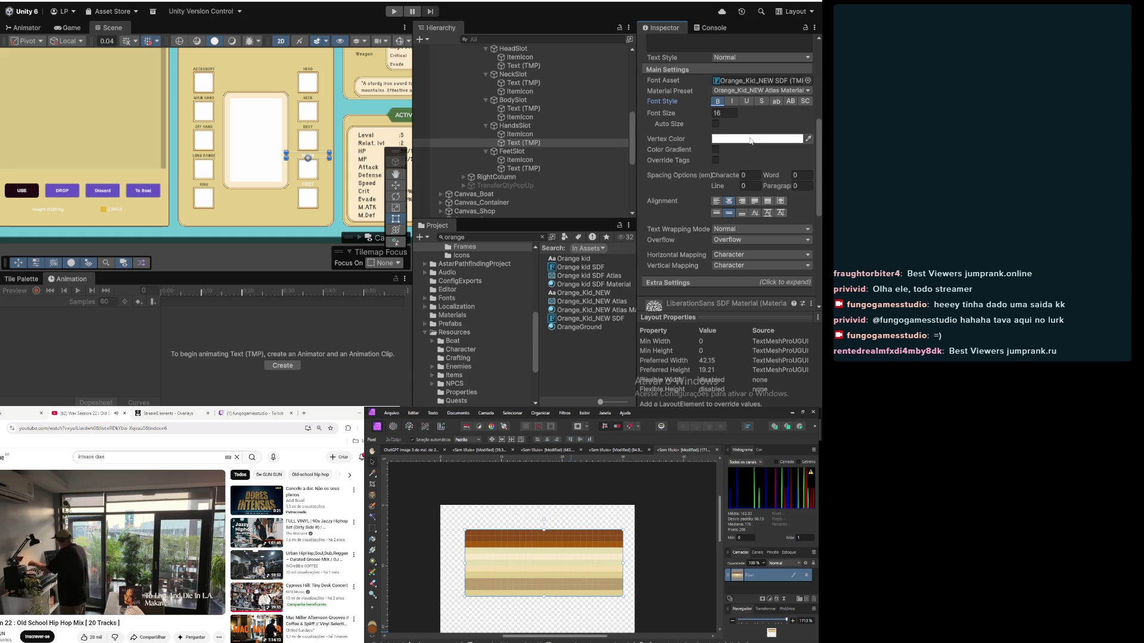
left_click(750, 139)
type("130200")
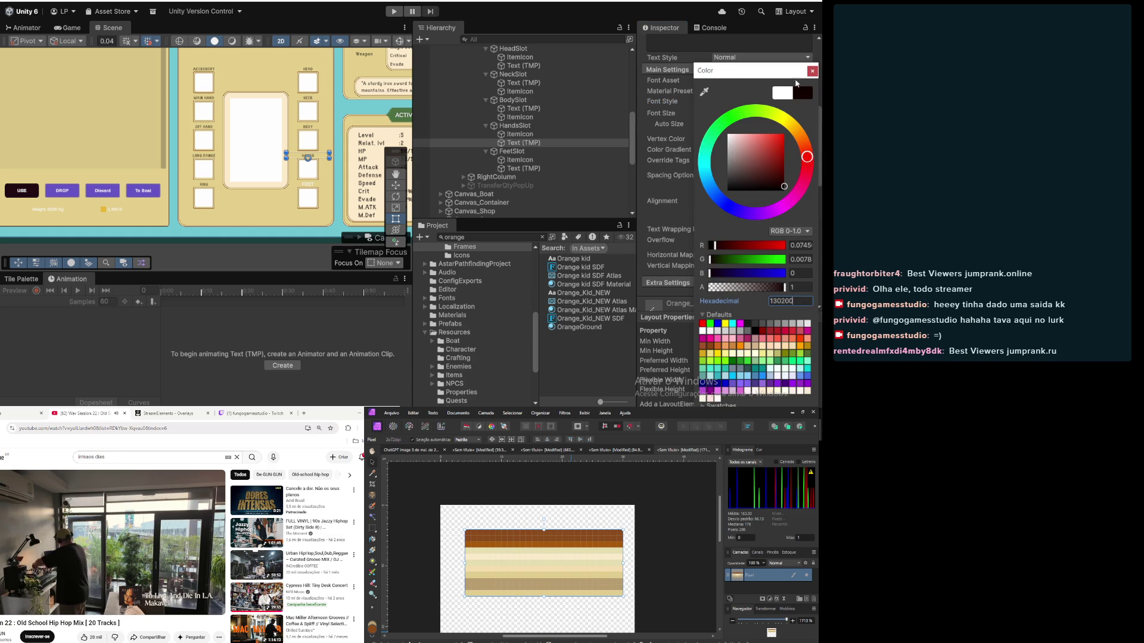
left_click(811, 71)
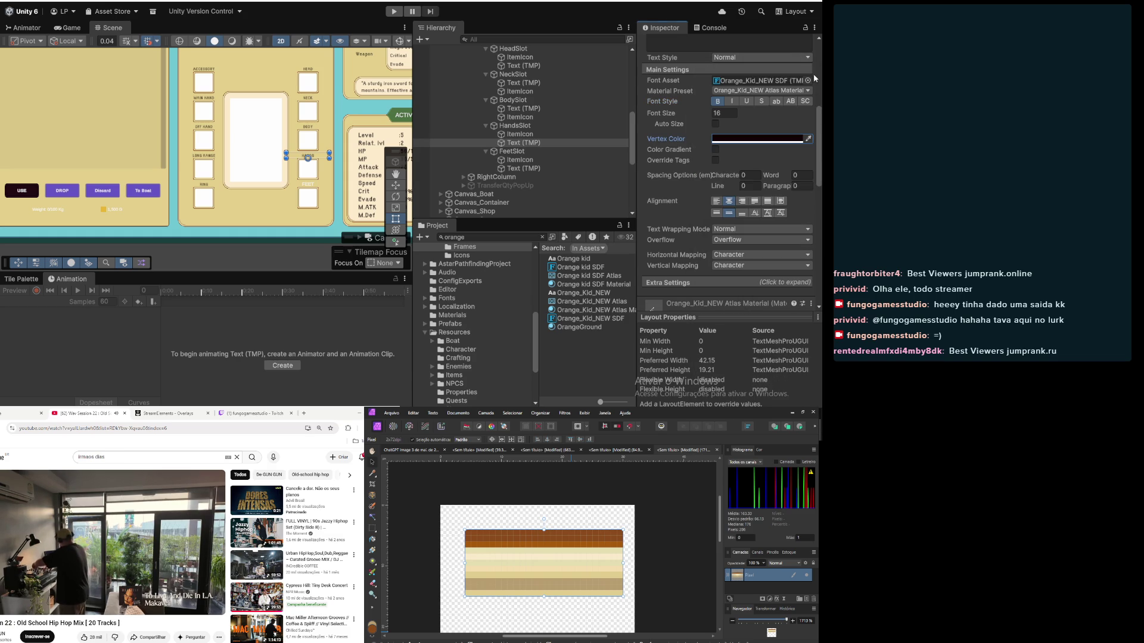
Step: Make the FEET label bold with vertex colour 130200
left_click(524, 169)
left_click(717, 102)
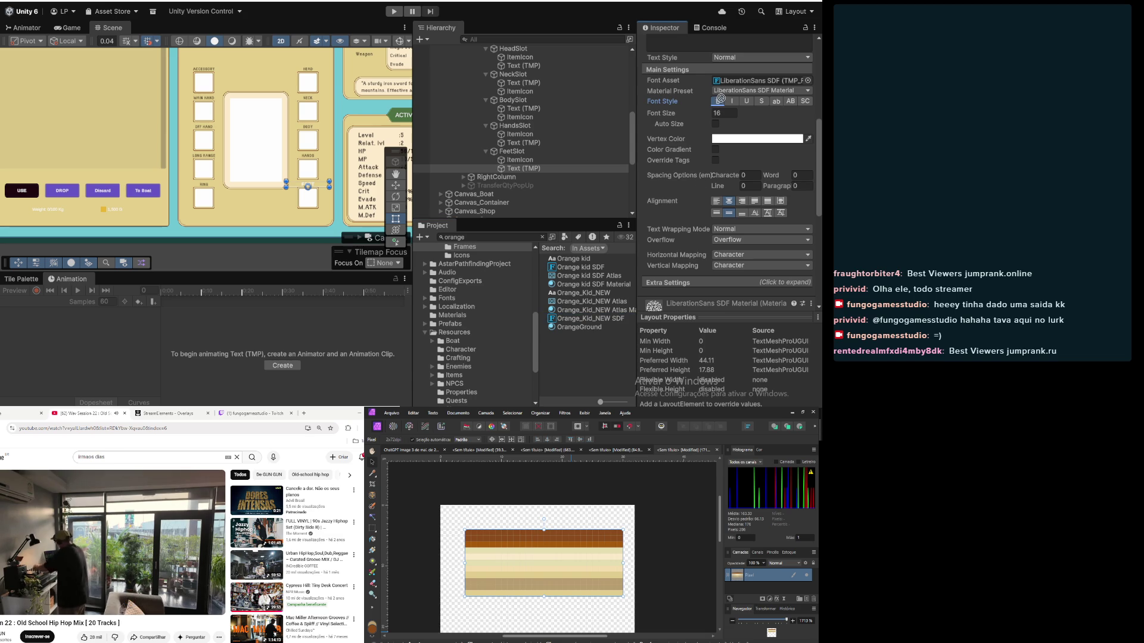
left_click(772, 141)
left_click(790, 301)
type("130200")
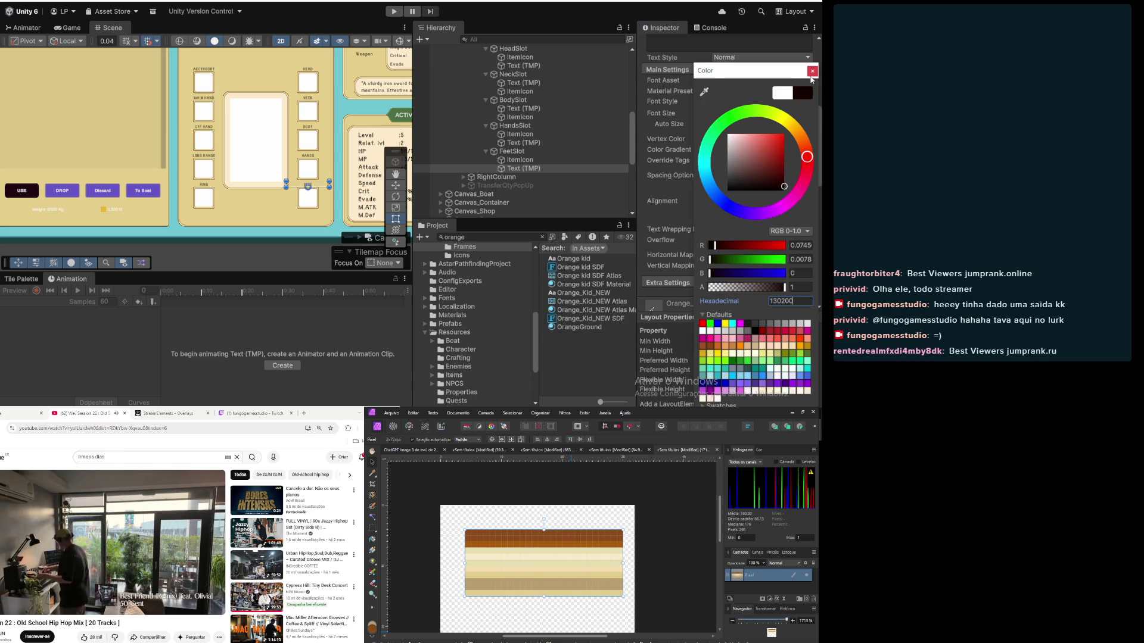
left_click(811, 77)
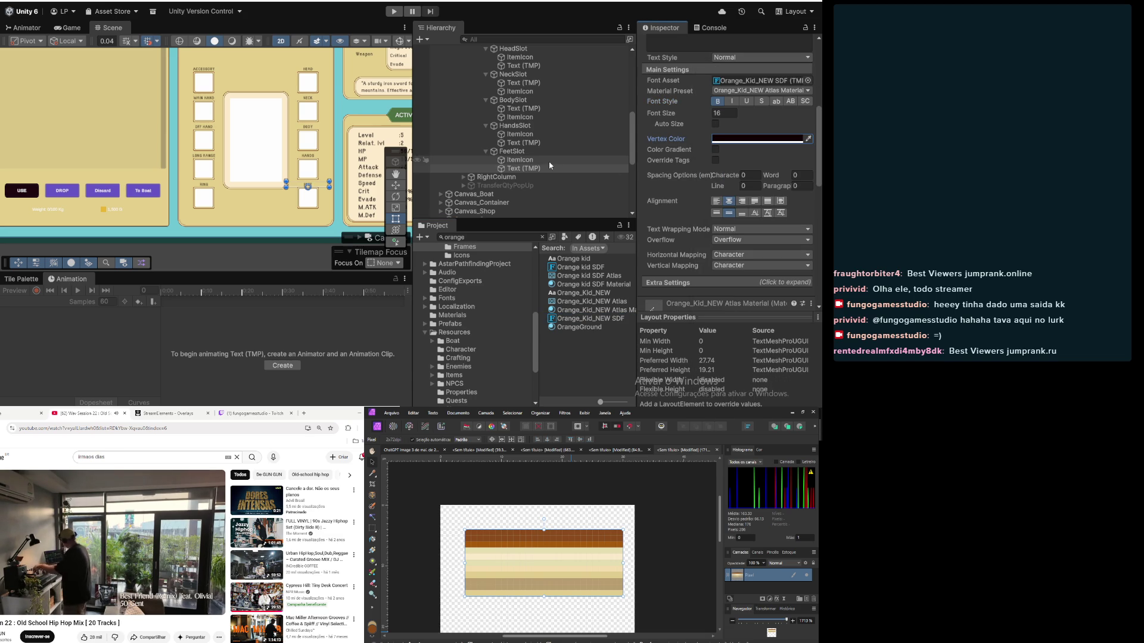
scroll(549, 165, "up", 3)
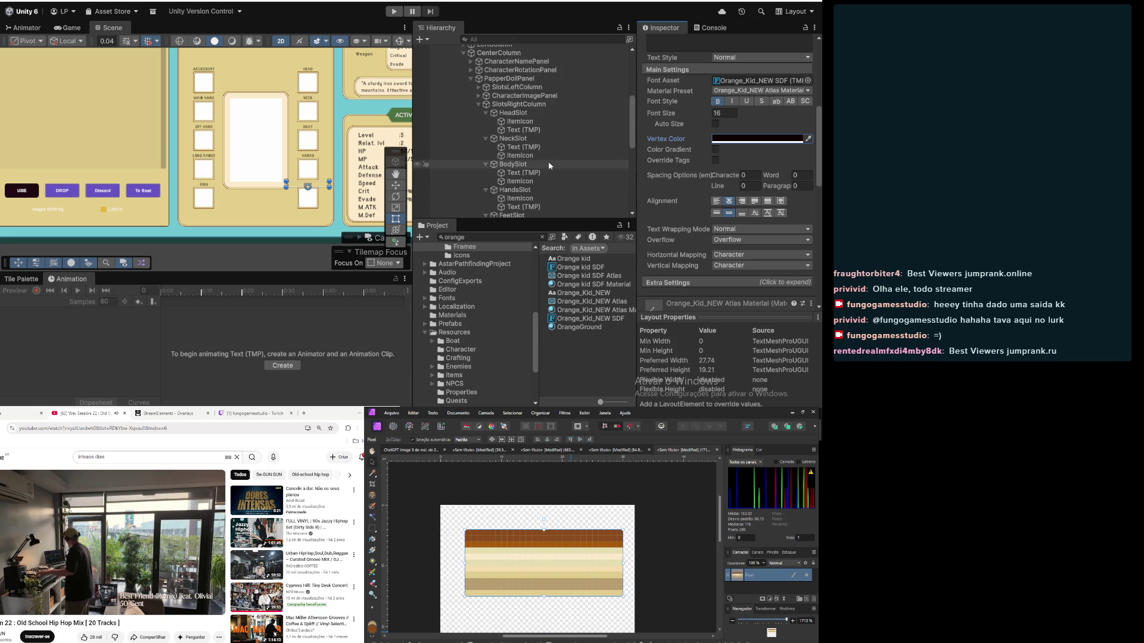
left_click(528, 122)
Step: Set the HEAD, NECK and BODY label text widths to 120
left_click(524, 130)
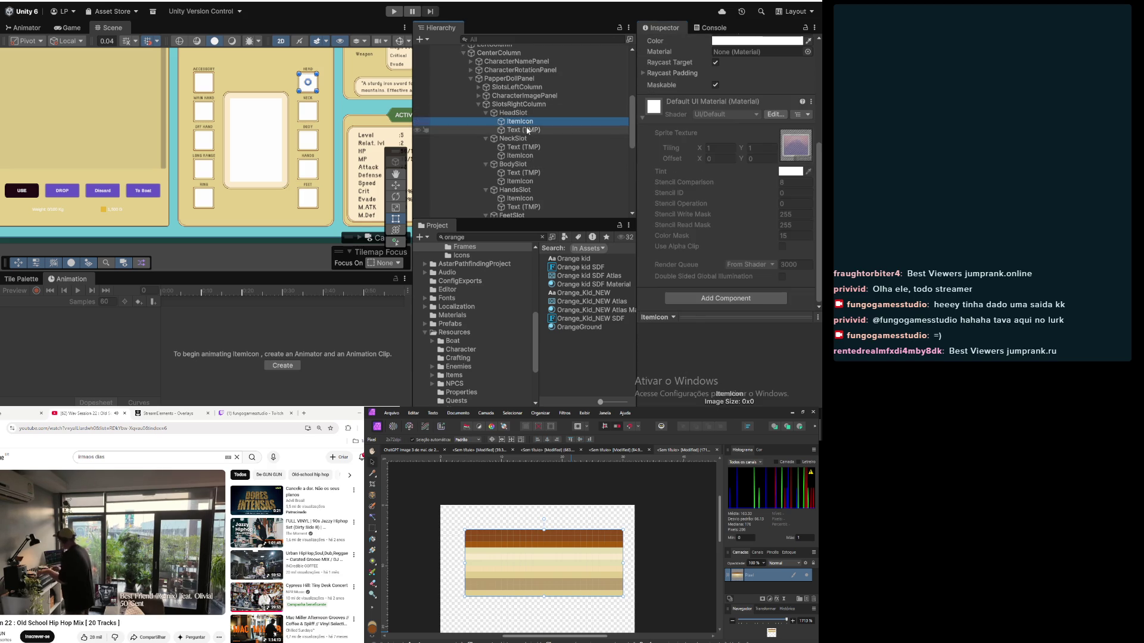
scroll(709, 164, "up", 5)
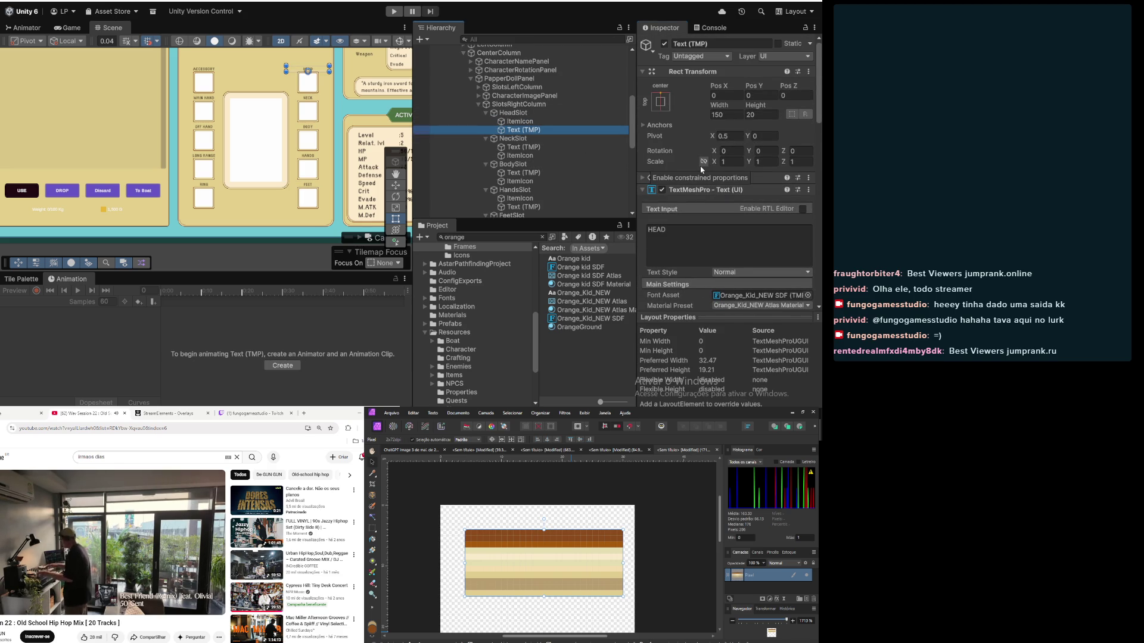
left_click(724, 115)
type("120")
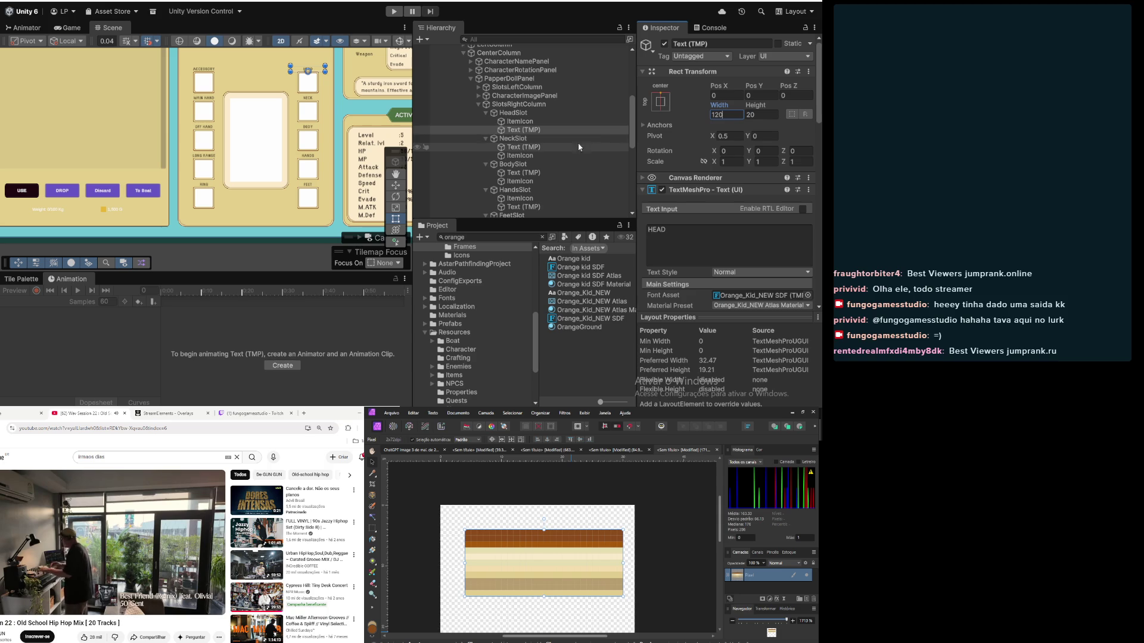
left_click(606, 147)
left_click(725, 113)
type("120")
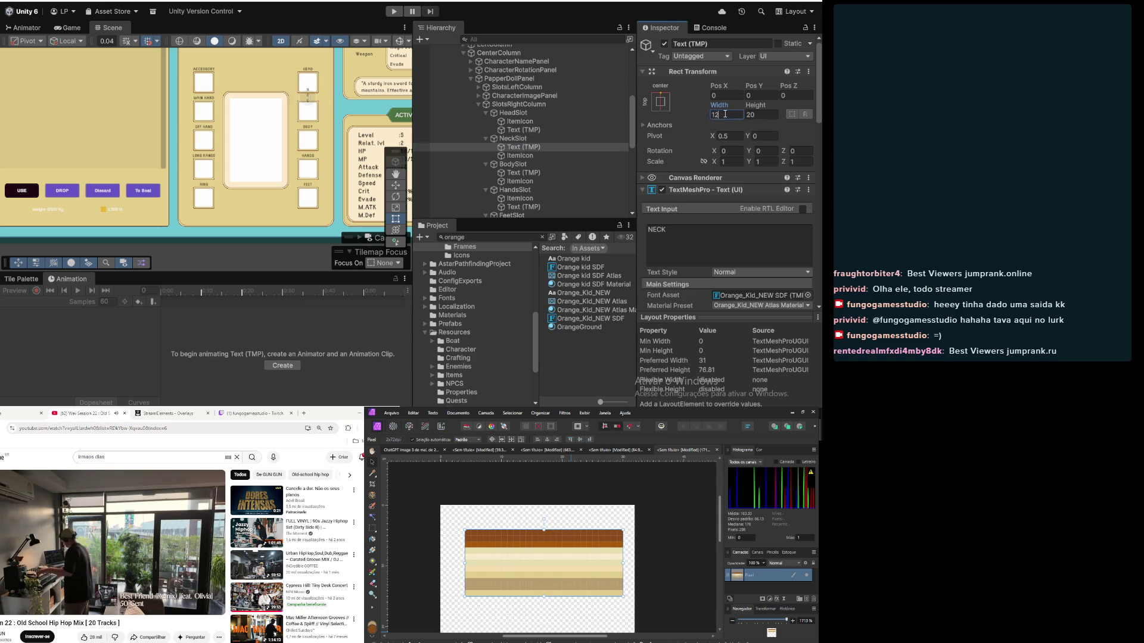
left_click(525, 172)
left_click(727, 114)
type("1200")
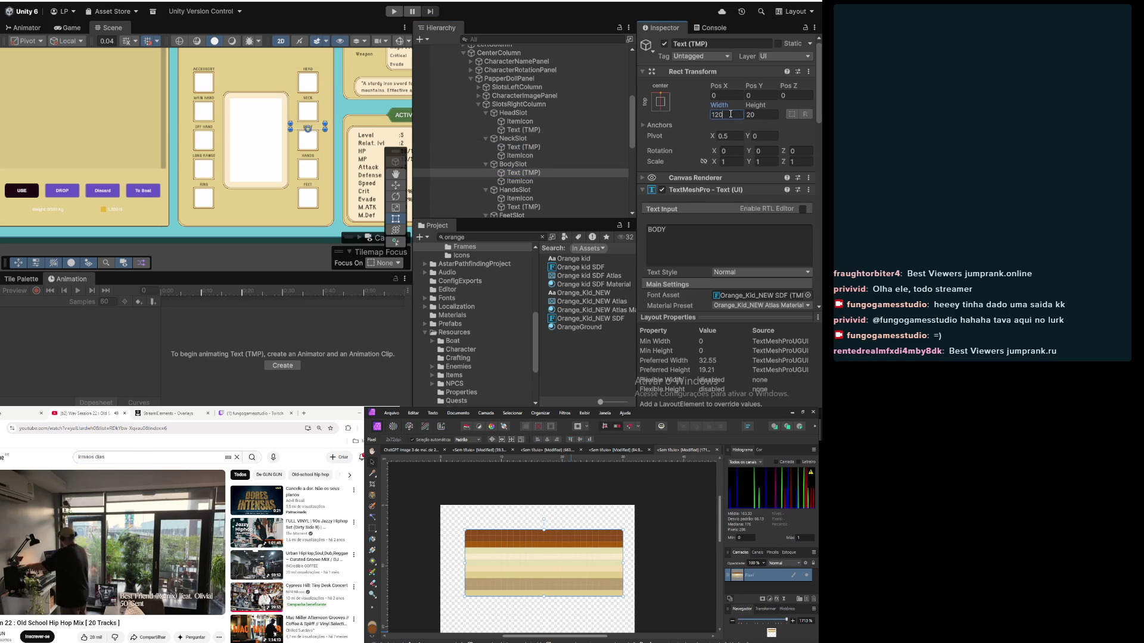
Step: Set the HANDS and FEET label text widths to 120
left_click(559, 206)
left_click(721, 117)
type("120")
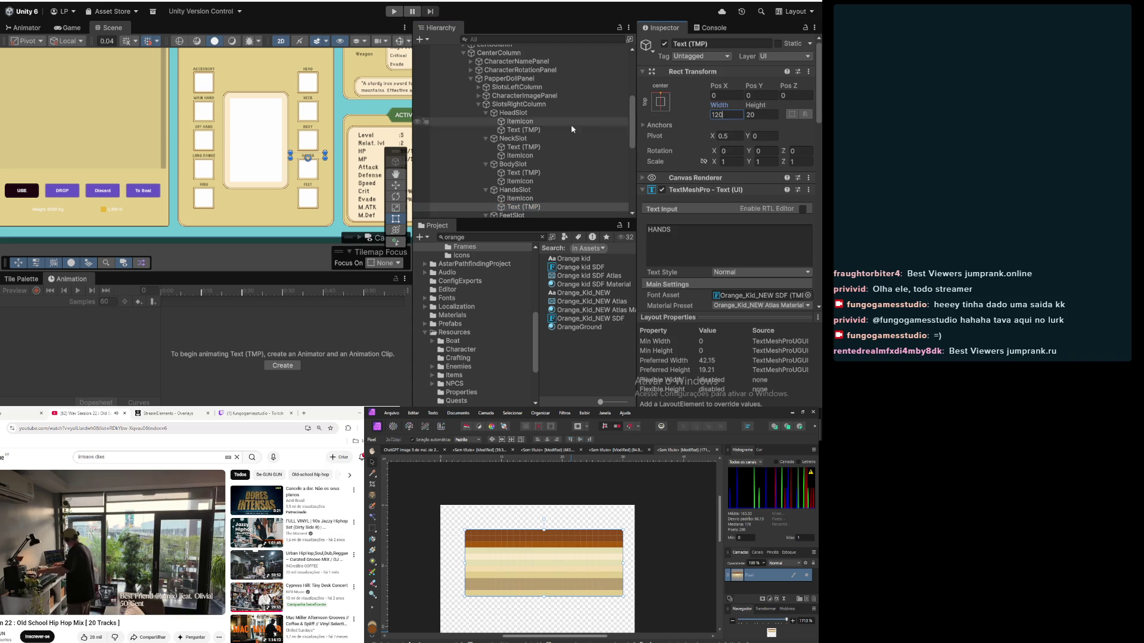
scroll(524, 149, "down", 3)
left_click(524, 168)
left_click(723, 116)
type("120")
left_click(511, 151)
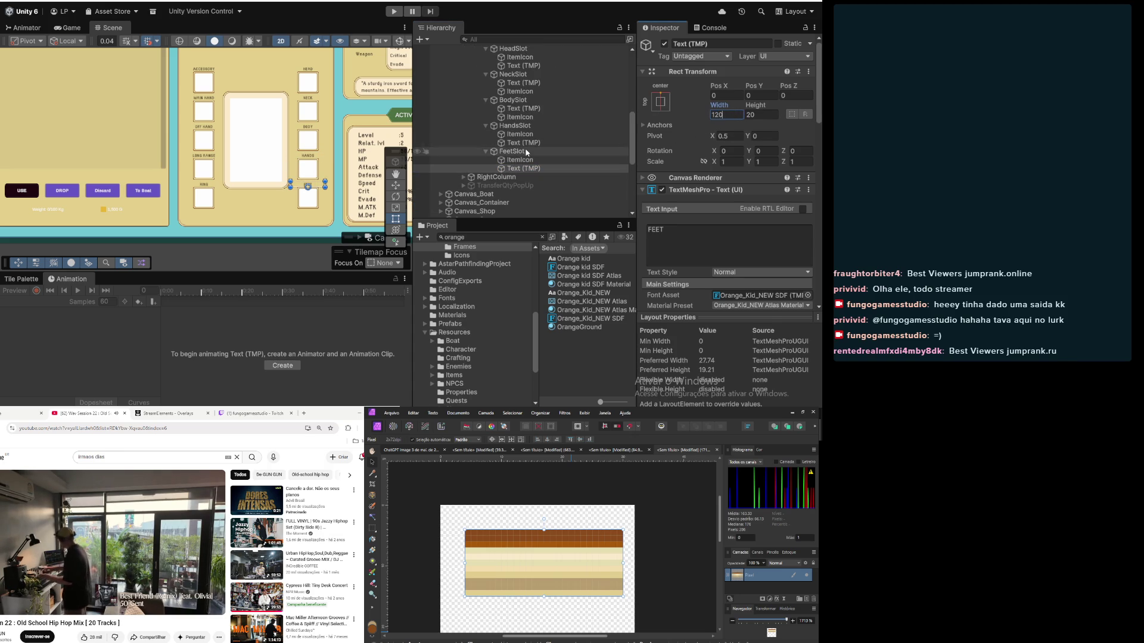
left_click(331, 228)
Step: Zoom the Scene view and maximize it to inspect the full inventory panel
scroll(263, 211, "down", 4)
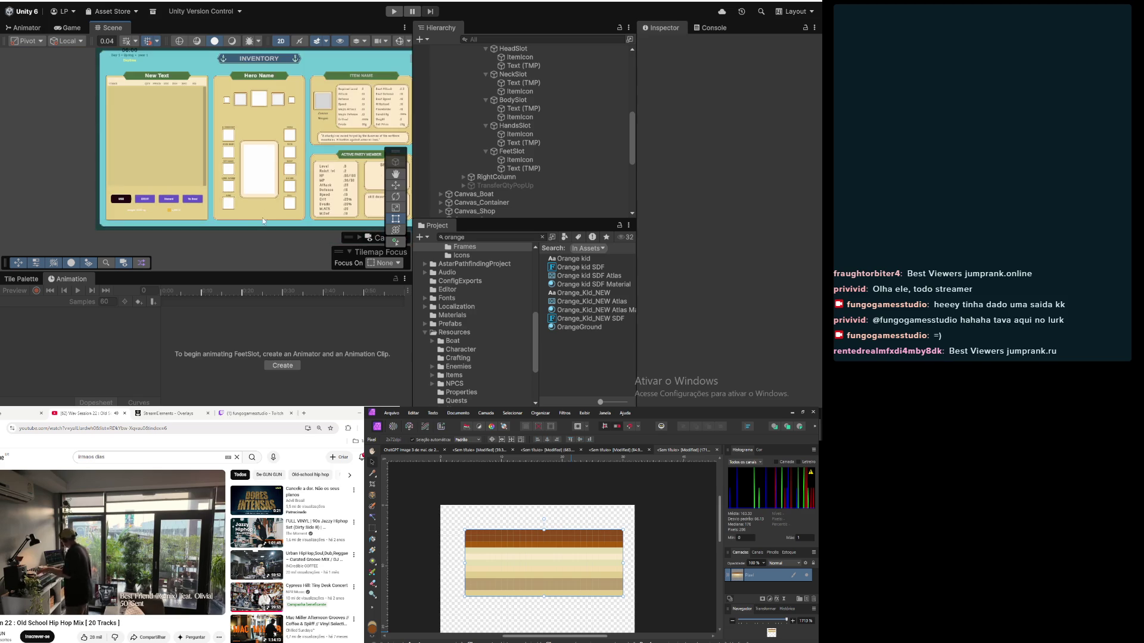
scroll(263, 221, "up", 4)
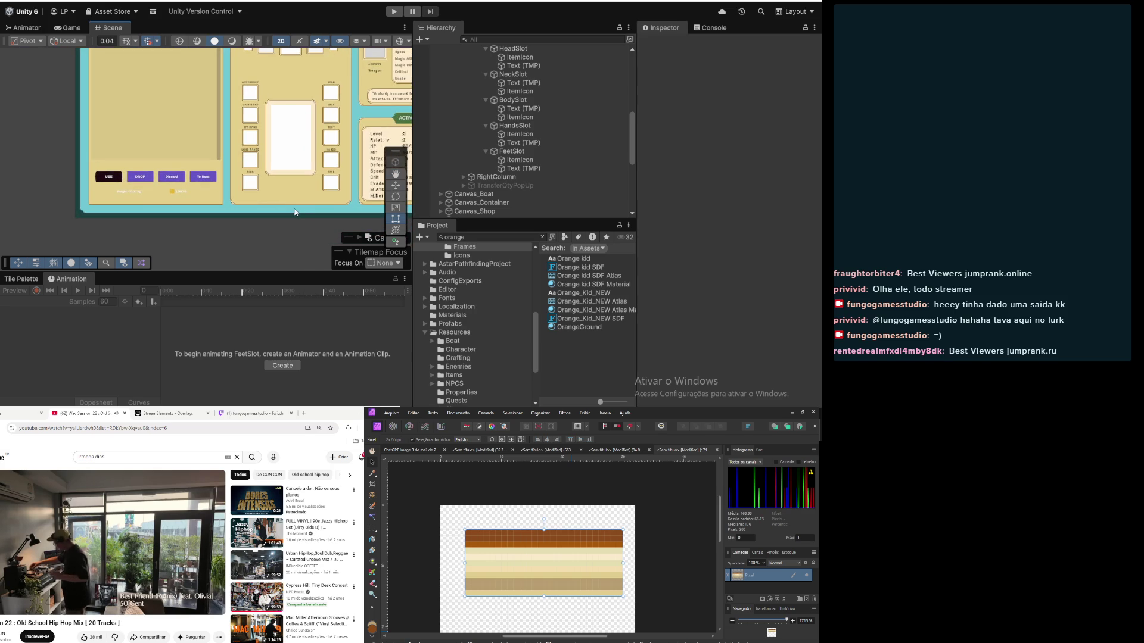
scroll(294, 212, "up", 2)
scroll(263, 235, "down", 3)
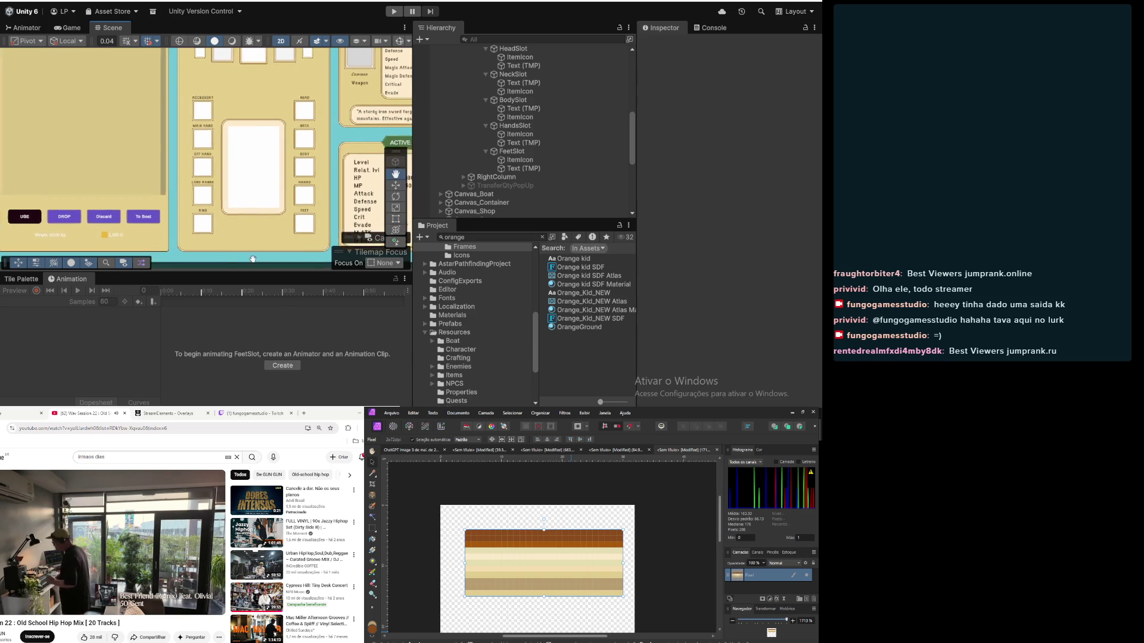
double_click(118, 27)
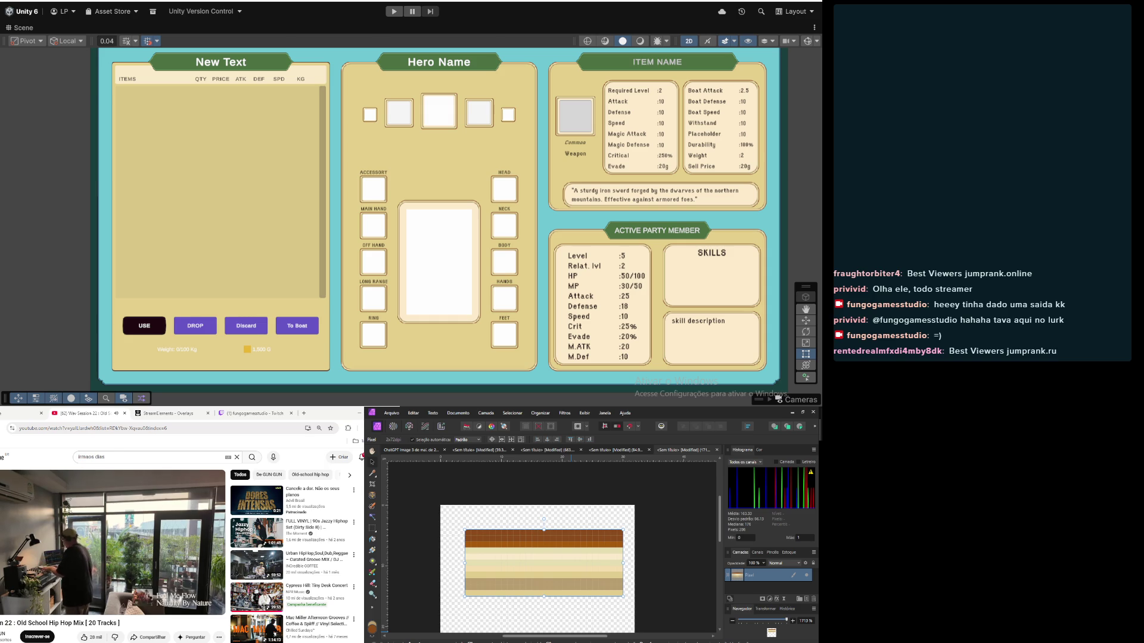
Step: Restore the normal editor layout after a final zoom check
scroll(178, 96, "up", 5)
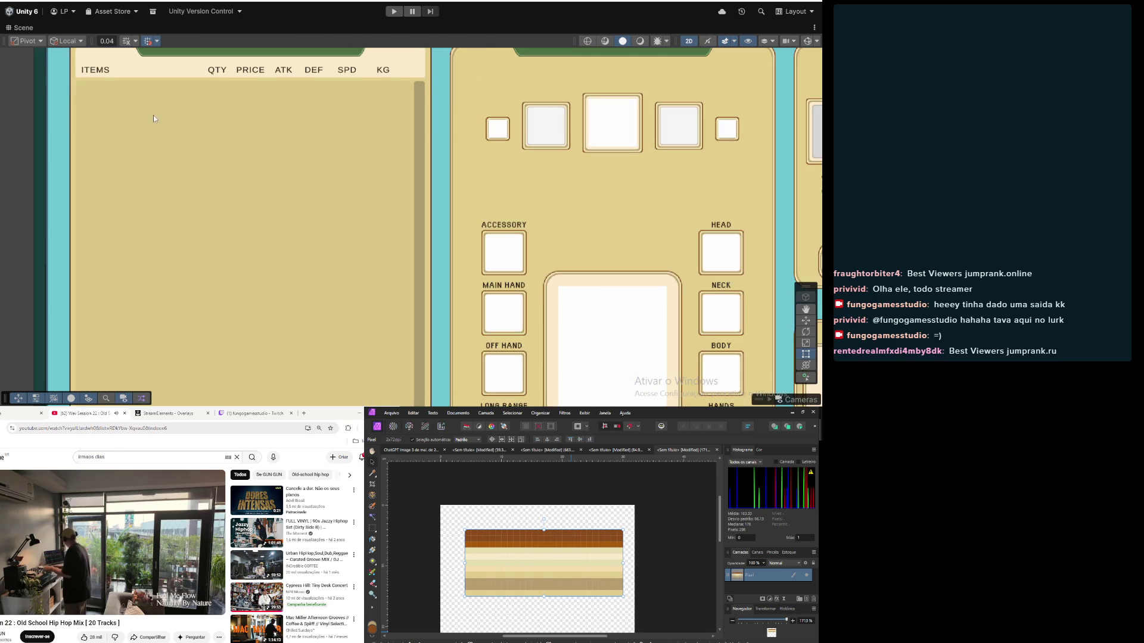
scroll(165, 175, "down", 6)
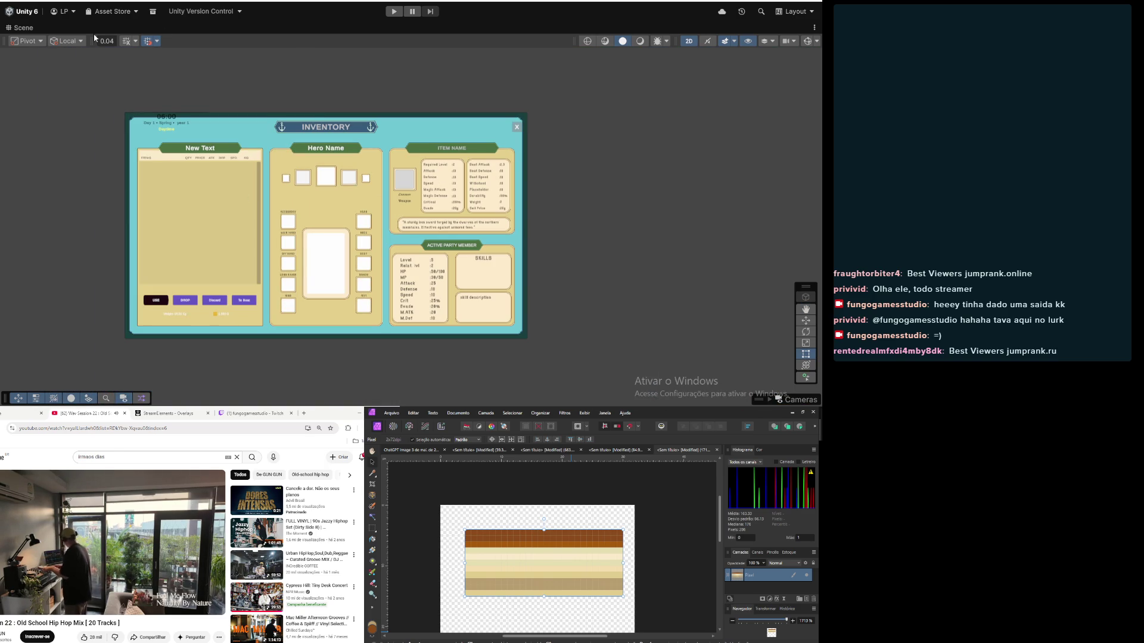
double_click(23, 27)
Step: Collapse PapperDollPanel and CenterColumn, and select LeftColumn in the Hierarchy
scroll(462, 143, "up", 2)
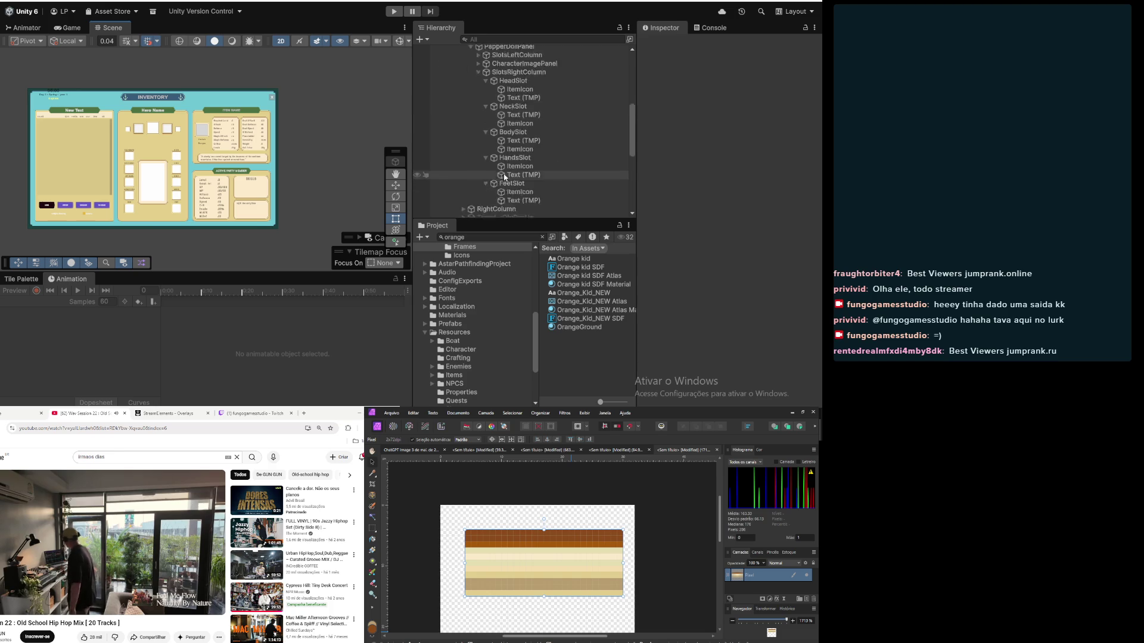
left_click(470, 175)
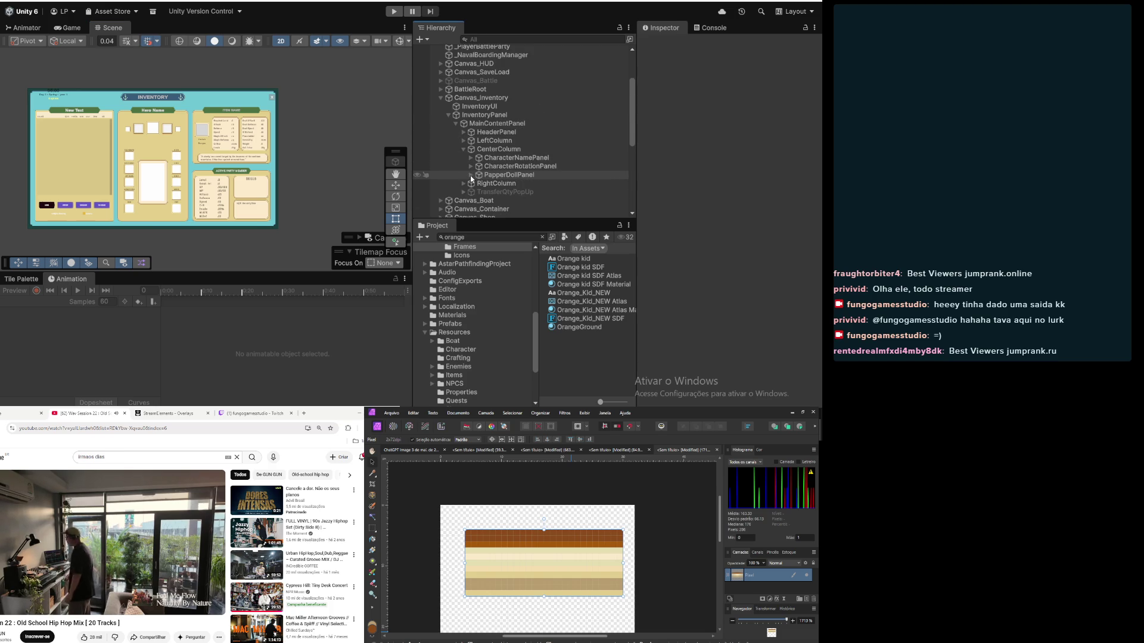
left_click(464, 149)
left_click(464, 140)
left_click(482, 140)
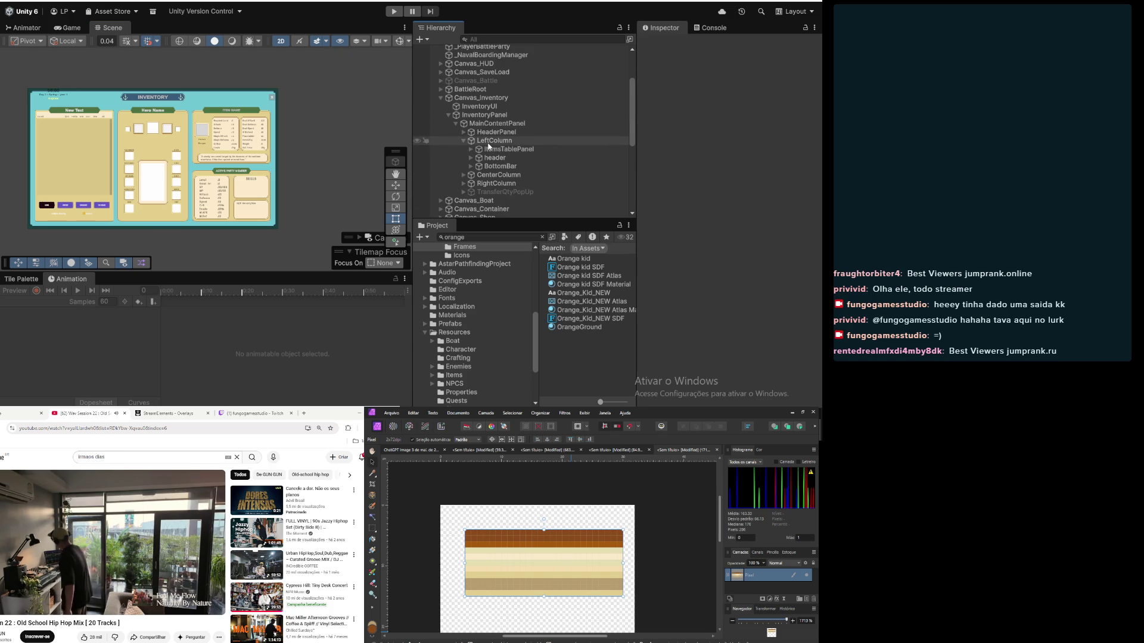
Step: Drag New_ContentFrame_01 from the Frames folder into LeftColumn's Source Image
left_click(542, 237)
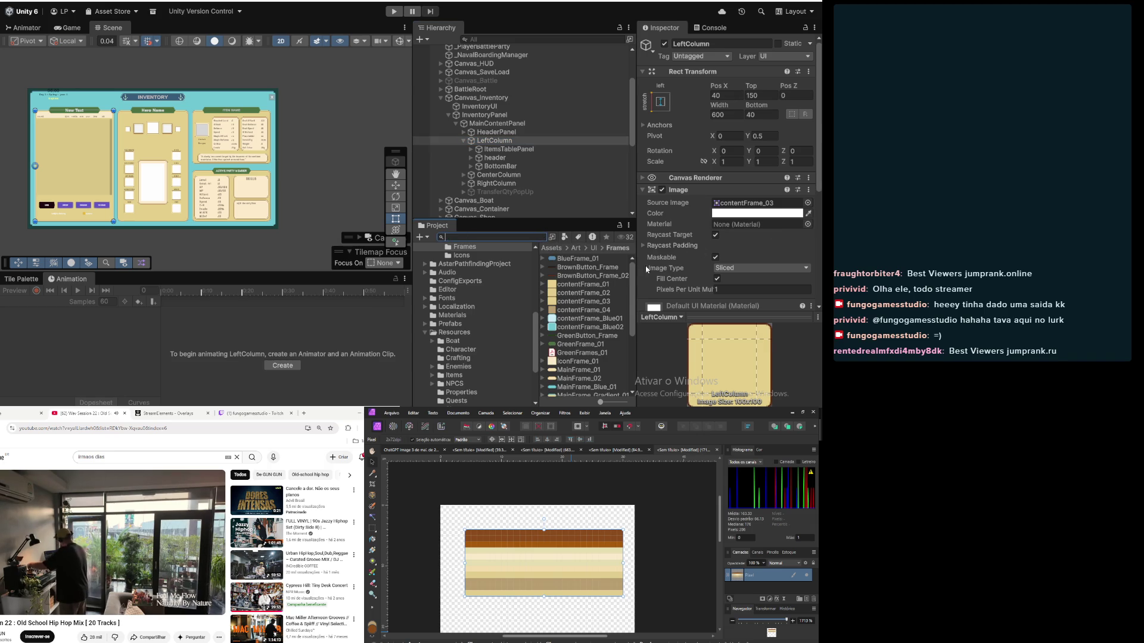
scroll(587, 353, "down", 2)
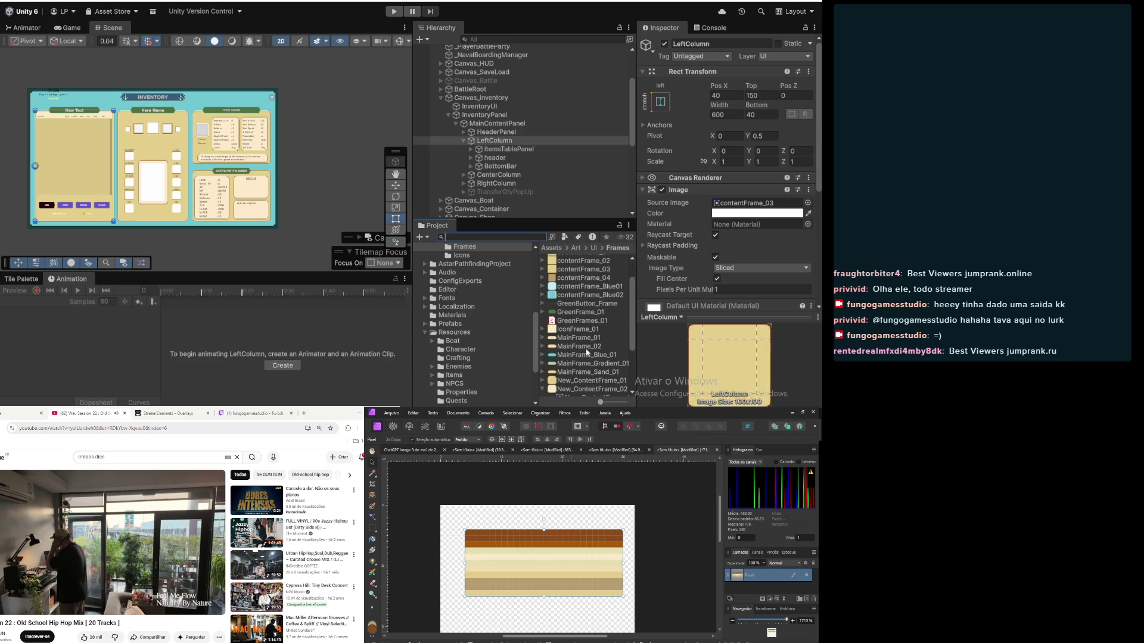
left_click(603, 382)
mouse_move(603, 382)
left_mouse_down()
mouse_move(638, 345)
mouse_move(693, 79)
mouse_move(752, 57)
mouse_move(765, 132)
left_mouse_up()
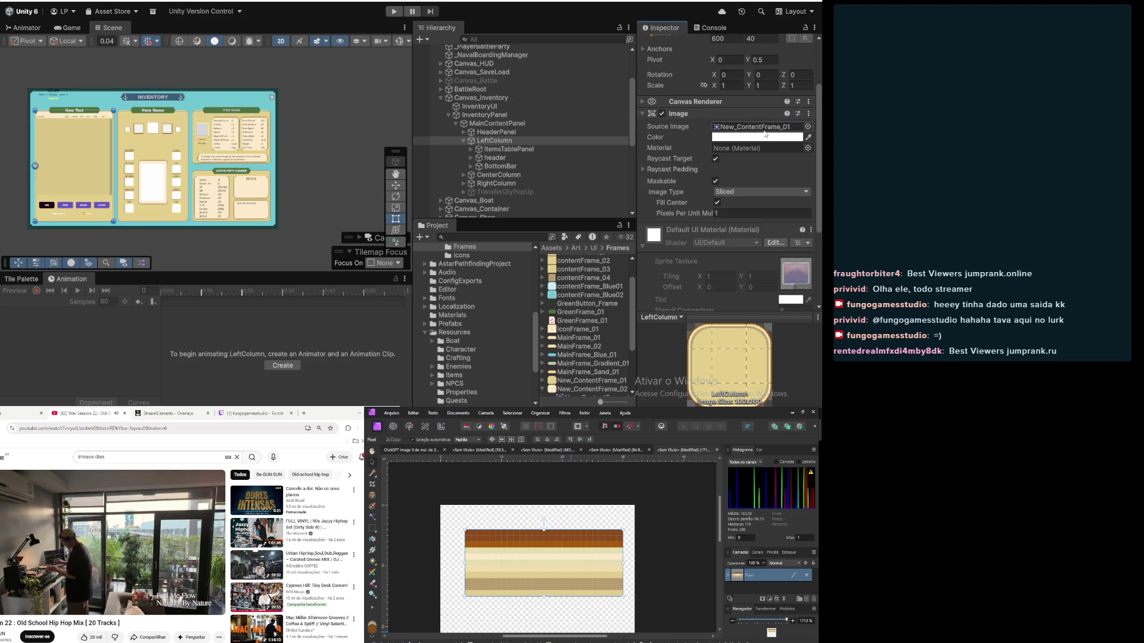
scroll(70, 175, "up", 5)
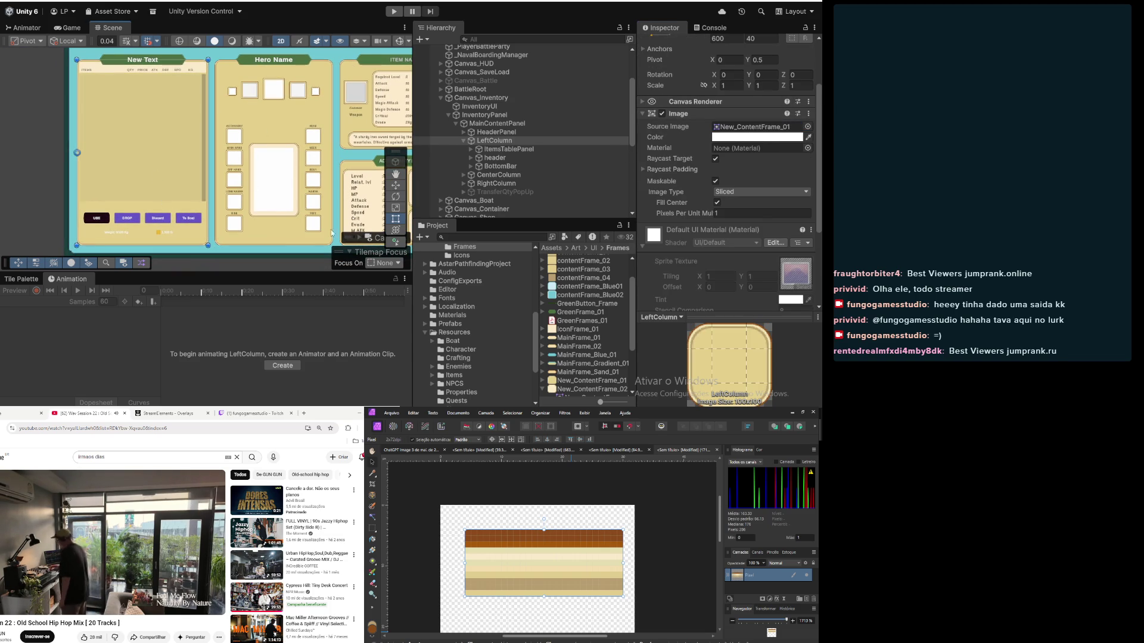
left_click(342, 157)
scroll(184, 138, "up", 2)
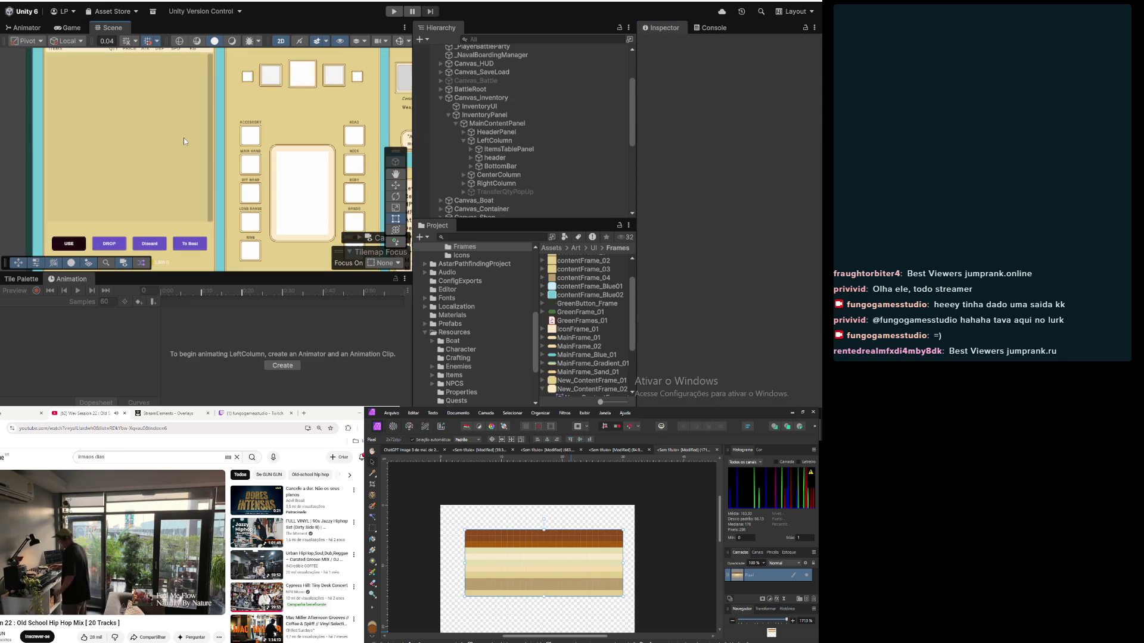
Step: Select TableHeader under ItemsTablePanel and give it the New_ContentFrame_02 source image
scroll(173, 158, "down", 4)
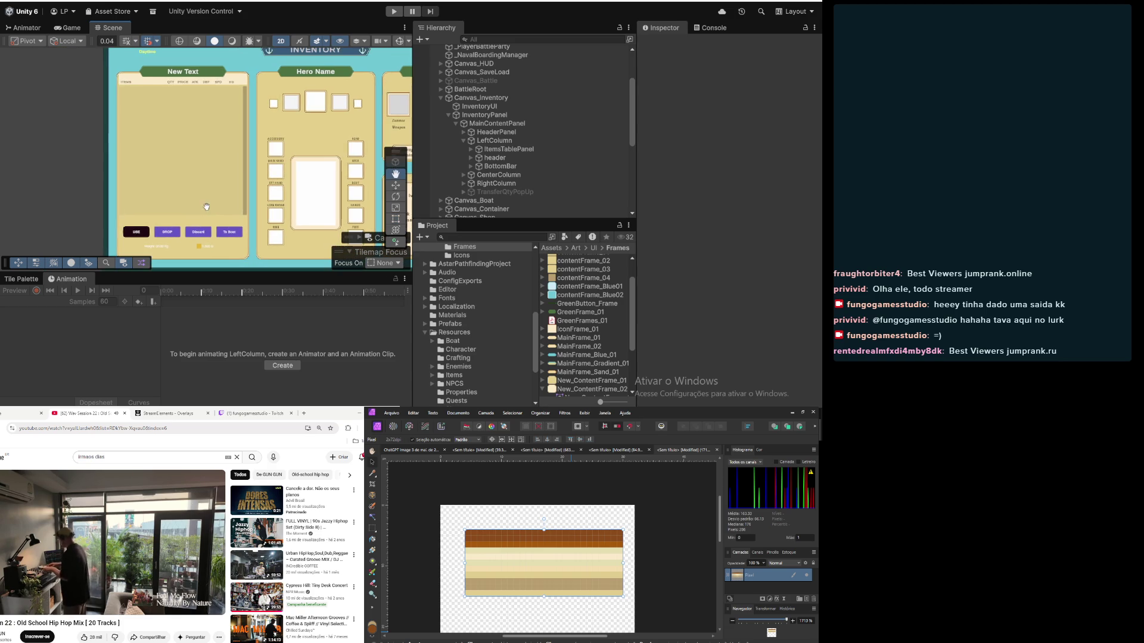
scroll(155, 109, "up", 2)
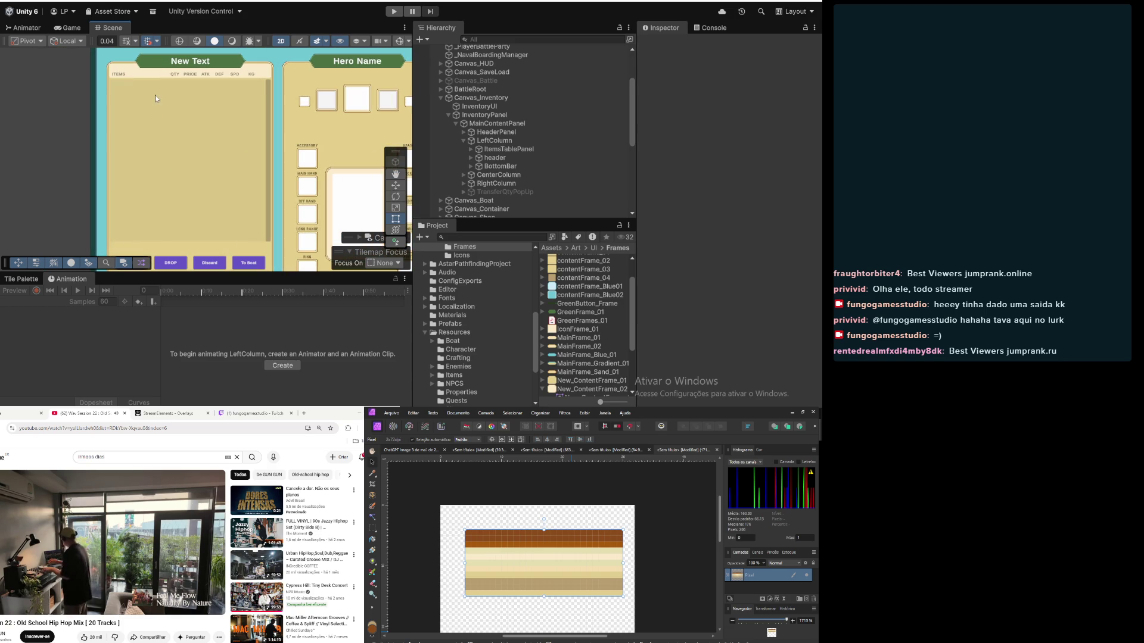
scroll(143, 152, "up", 3)
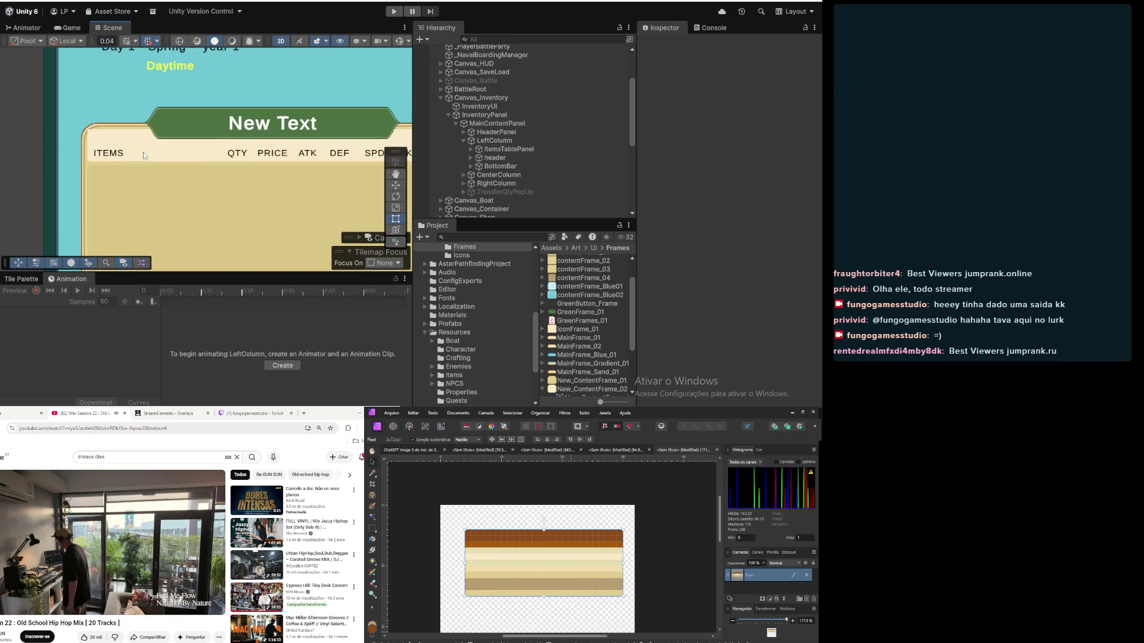
scroll(170, 186, "down", 3)
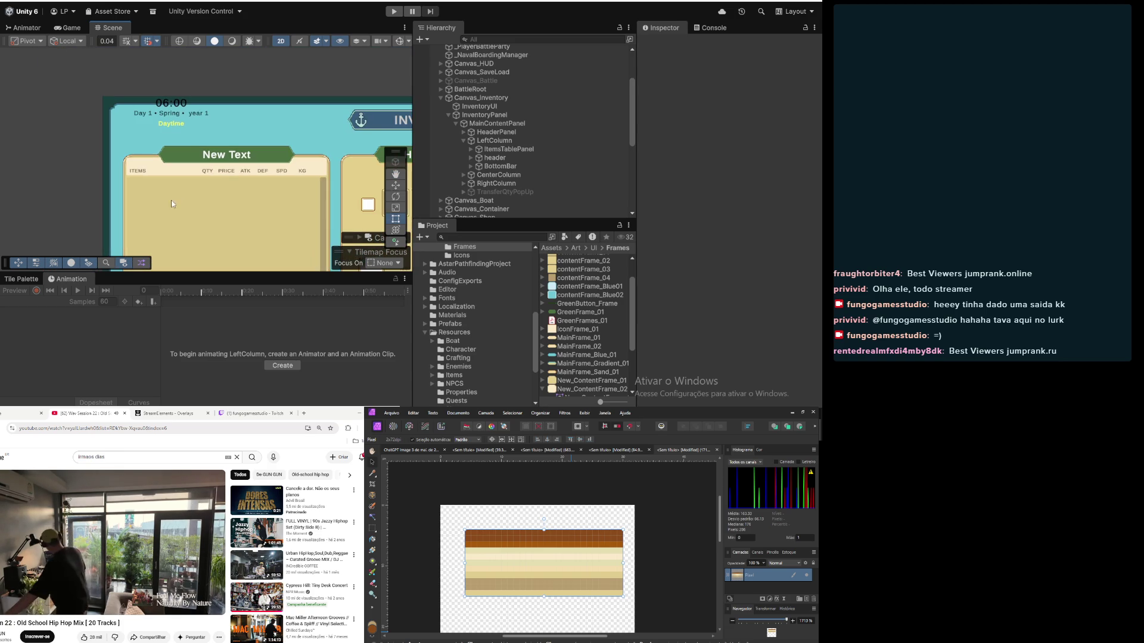
scroll(199, 218, "up", 3)
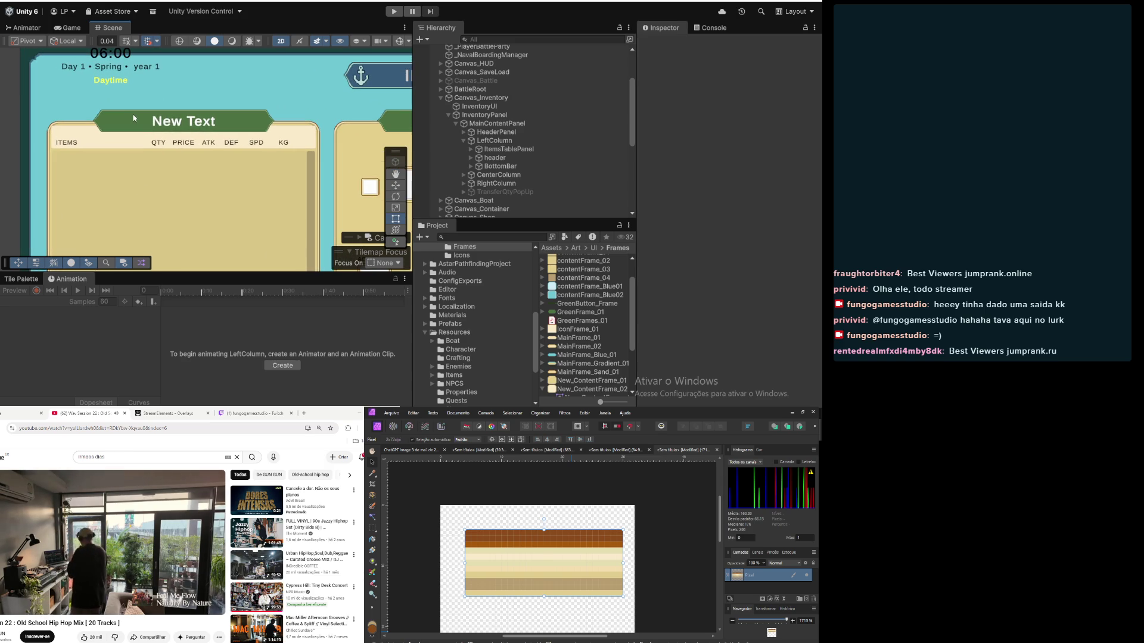
left_click(518, 150)
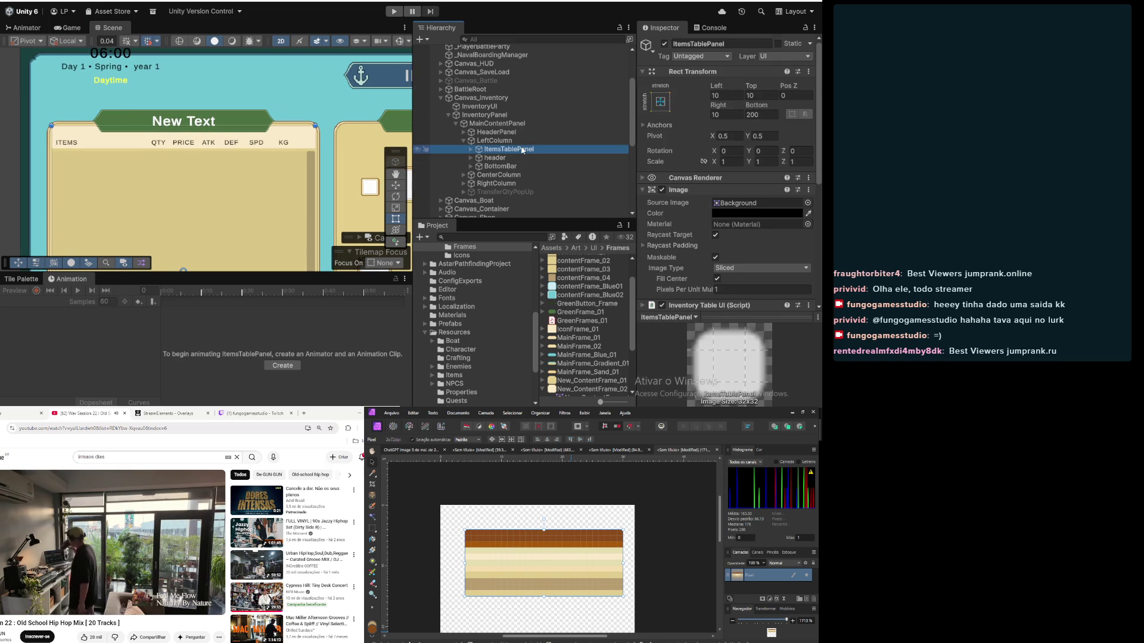
left_click(469, 149)
left_click(492, 158)
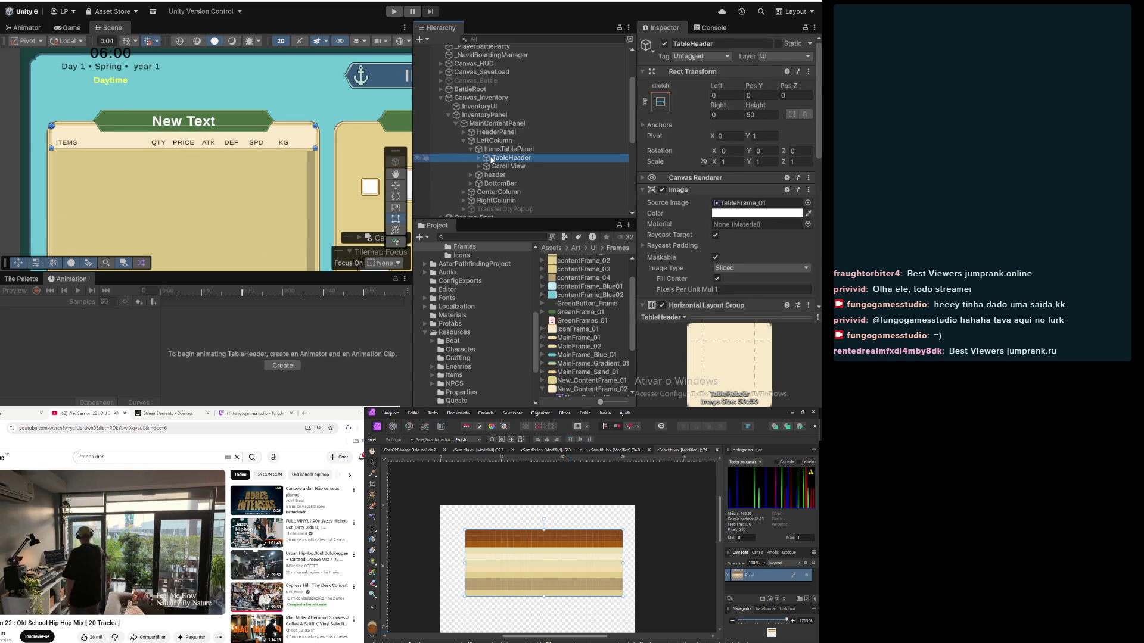
left_click(595, 388)
mouse_move(603, 382)
left_mouse_down()
mouse_move(645, 236)
mouse_move(758, 205)
left_mouse_up()
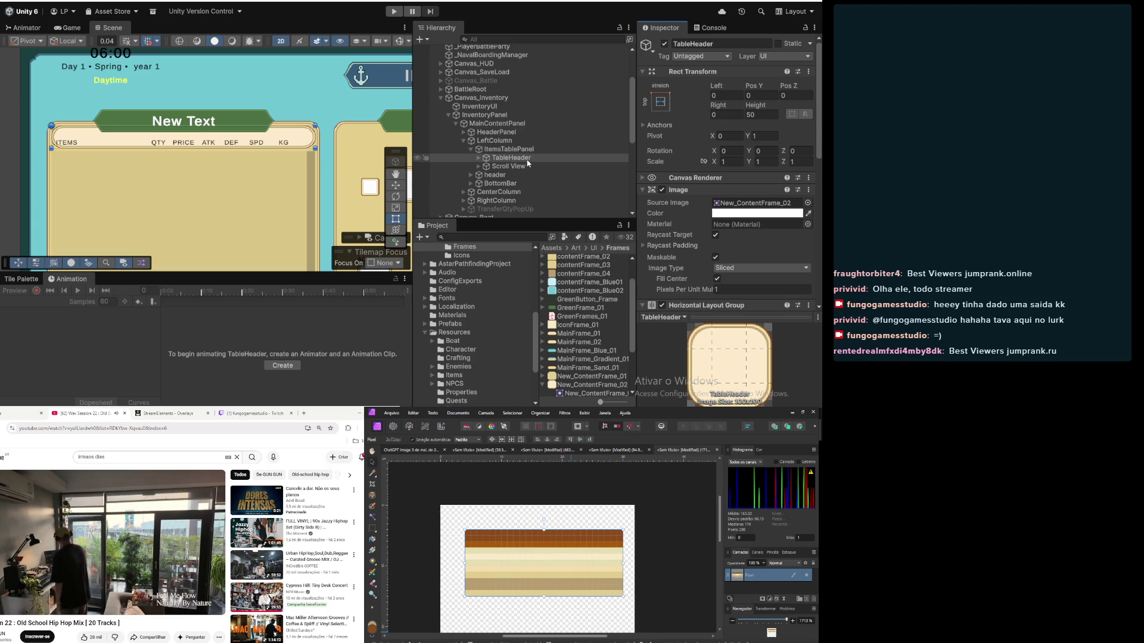
Step: Move the TableHeader down to Pos Y -20
left_click(758, 93)
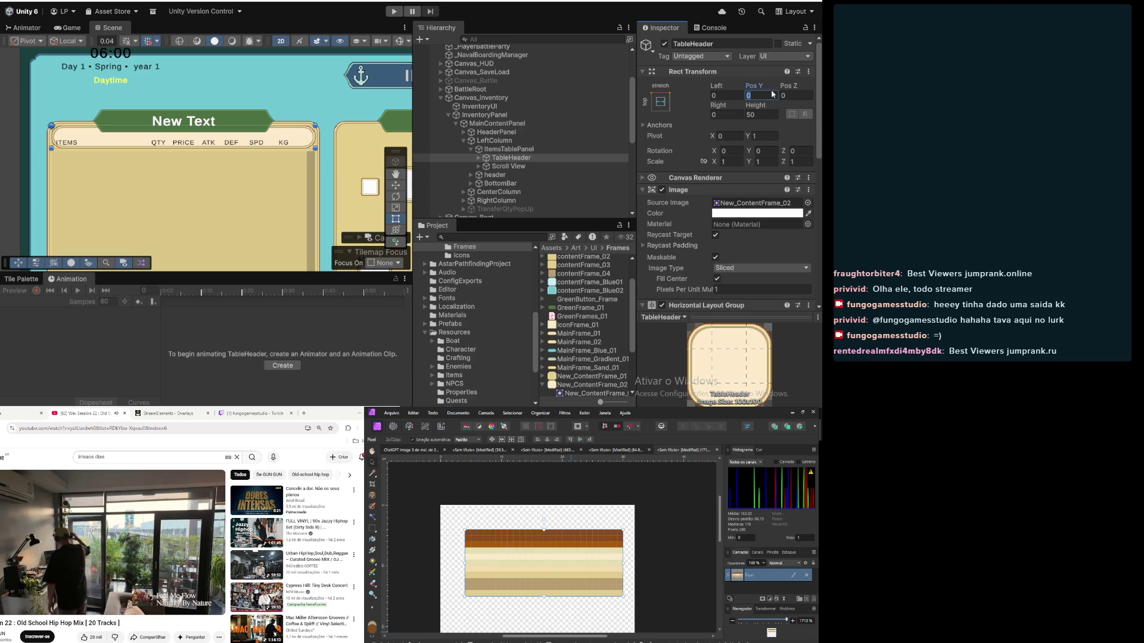
type("-20")
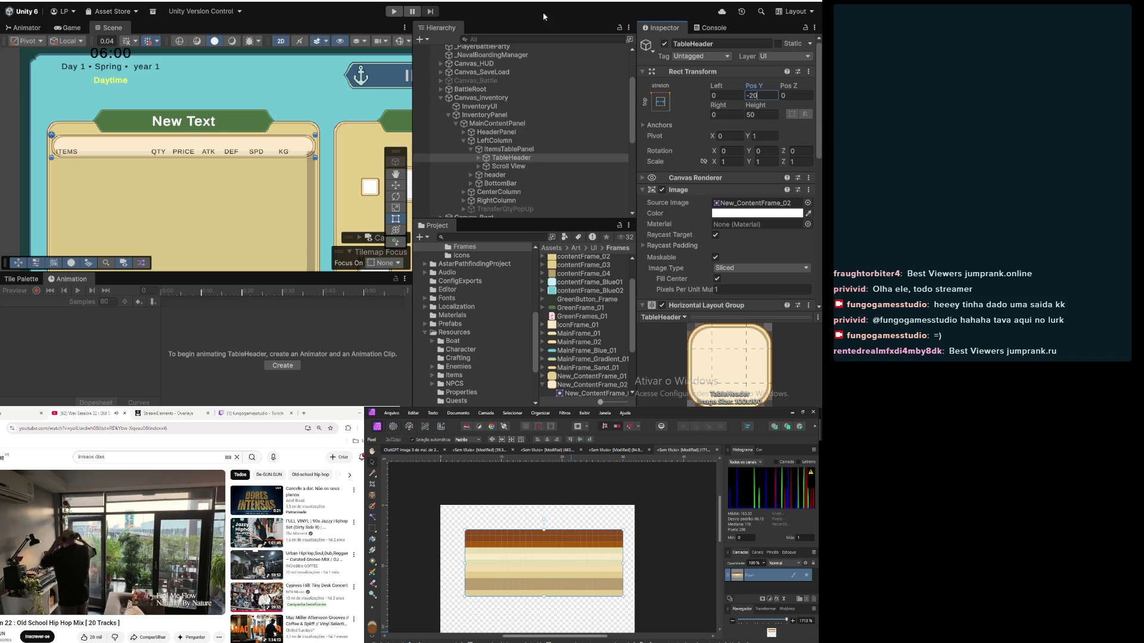
scroll(185, 144, "up", 3)
scroll(185, 142, "down", 5)
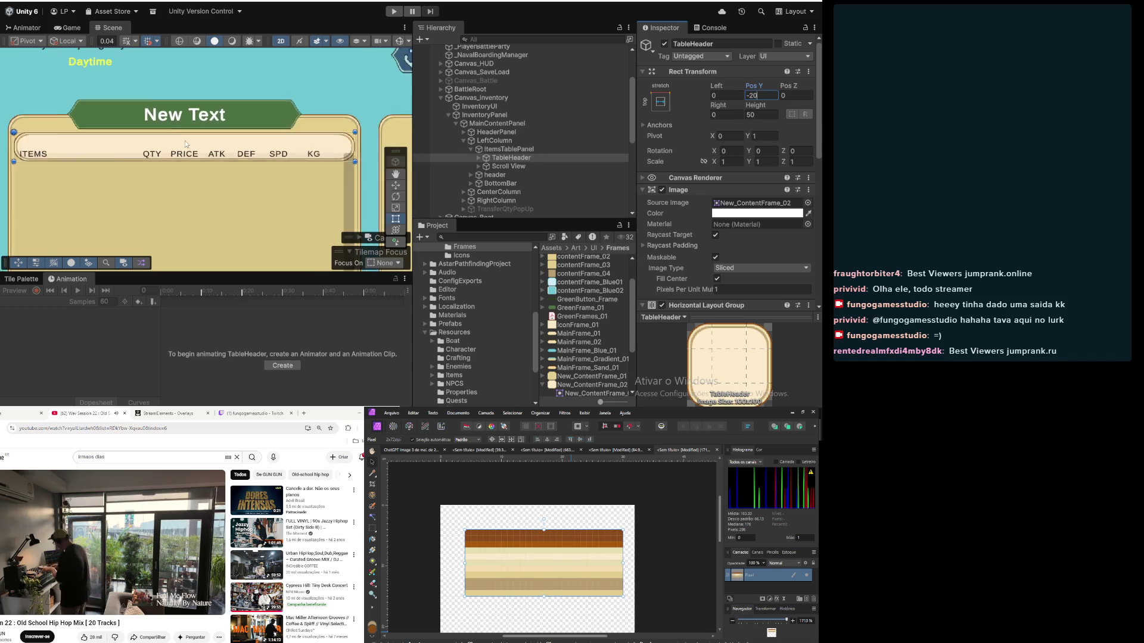
left_click(152, 90)
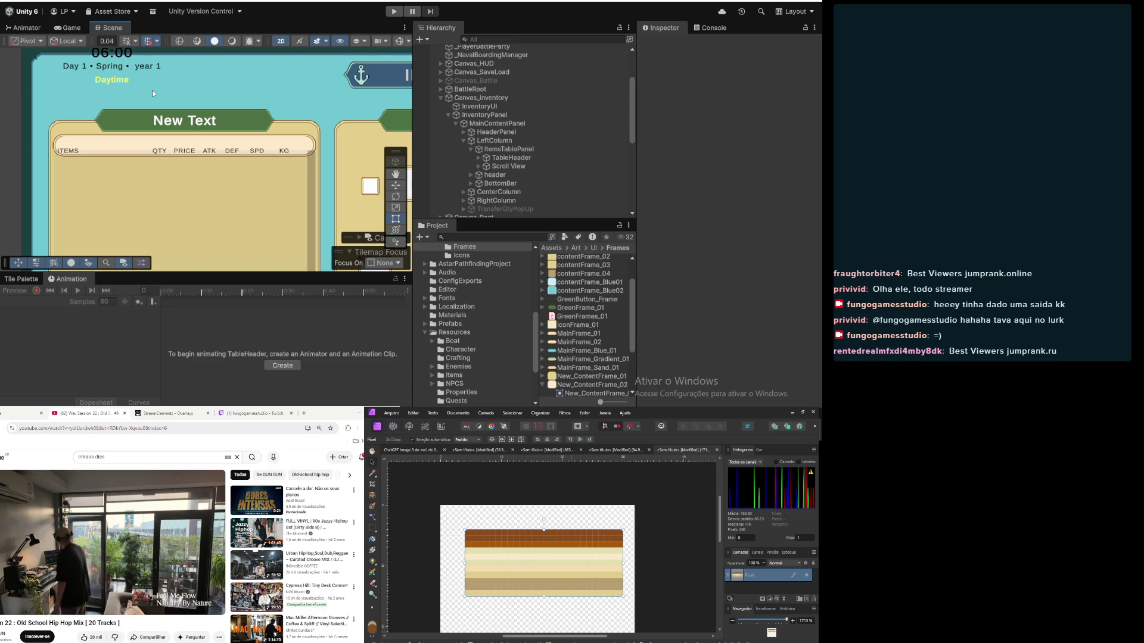
Step: Pan the Scene view, switch to the Rect tool, and select the Scroll View
scroll(162, 86, "down", 2)
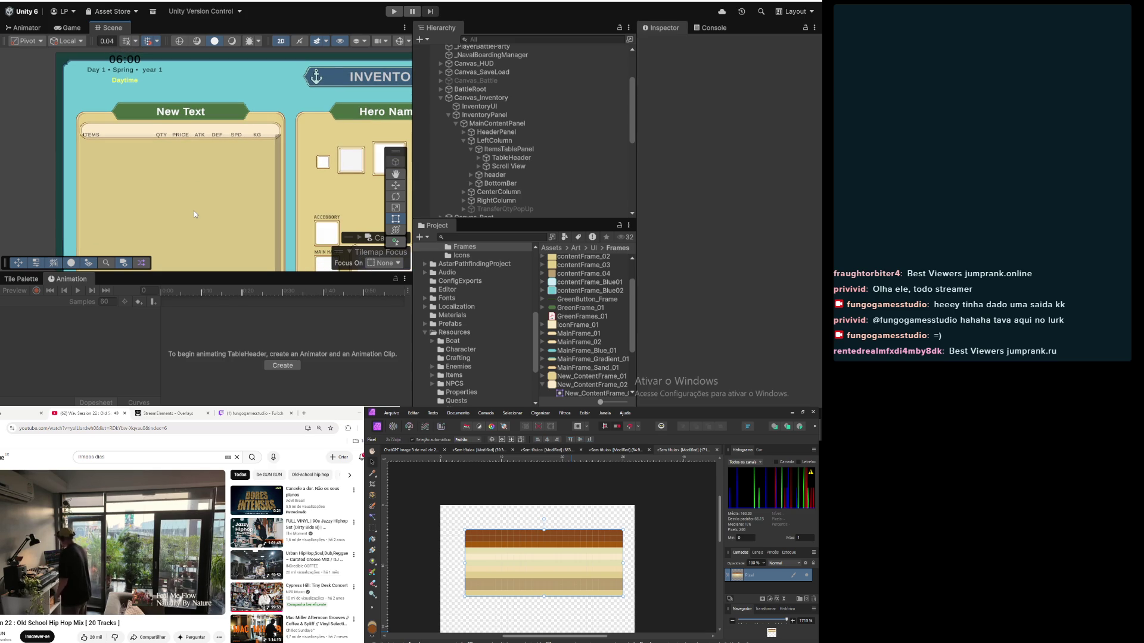
mouse_move(194, 211)
left_mouse_down()
mouse_move(220, 188)
mouse_move(223, 216)
left_mouse_up()
key("t")
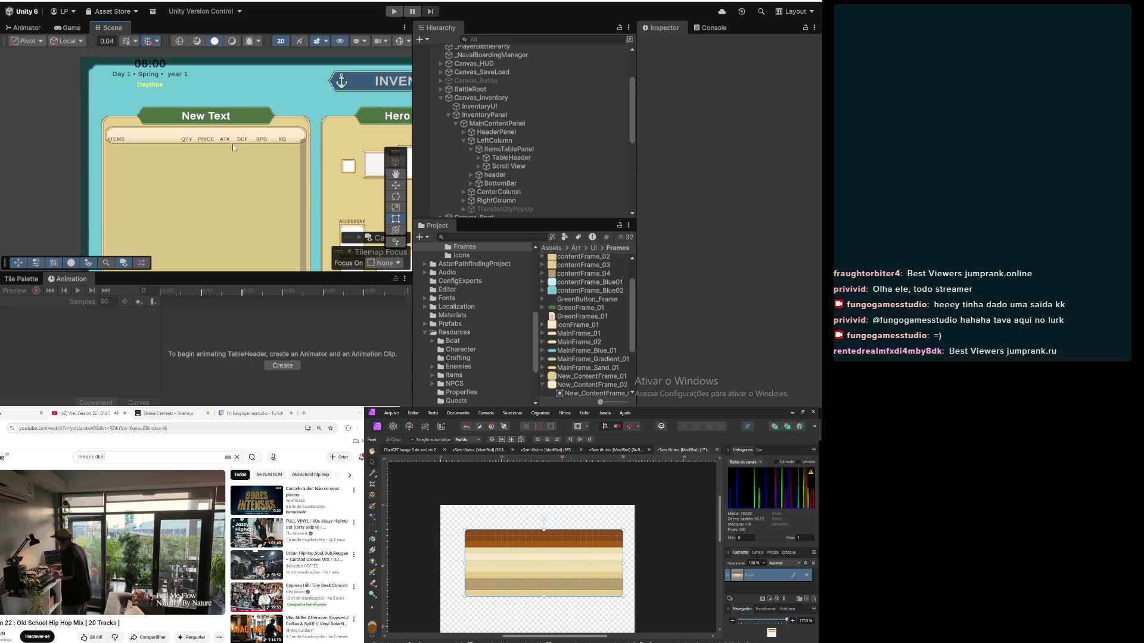
left_click(485, 115)
left_click(493, 124)
left_click(493, 133)
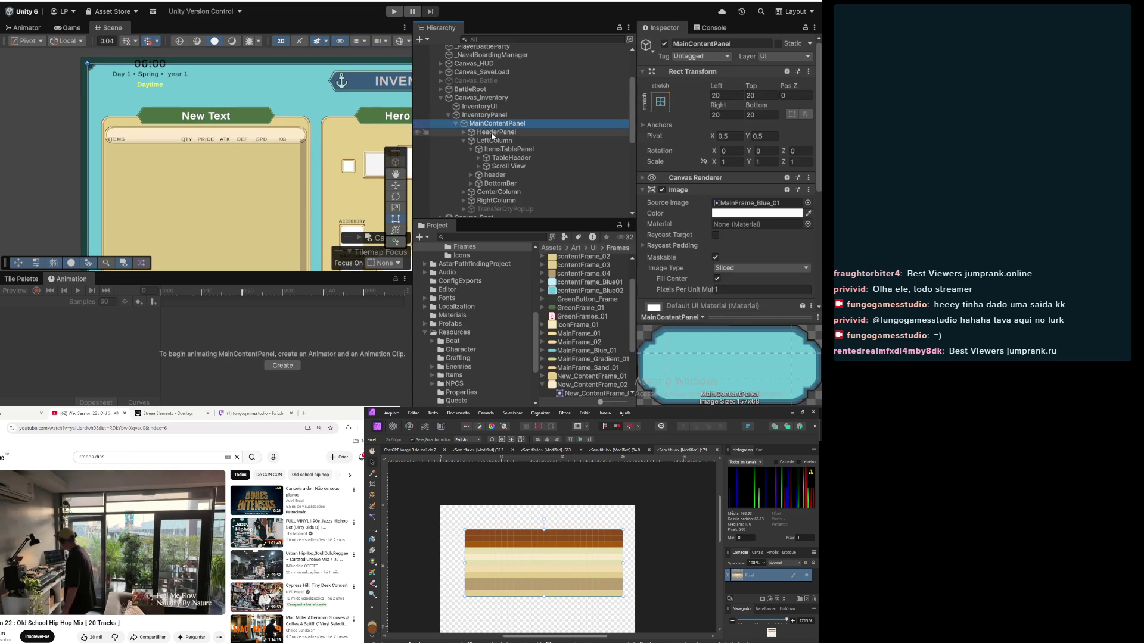
left_click(494, 141)
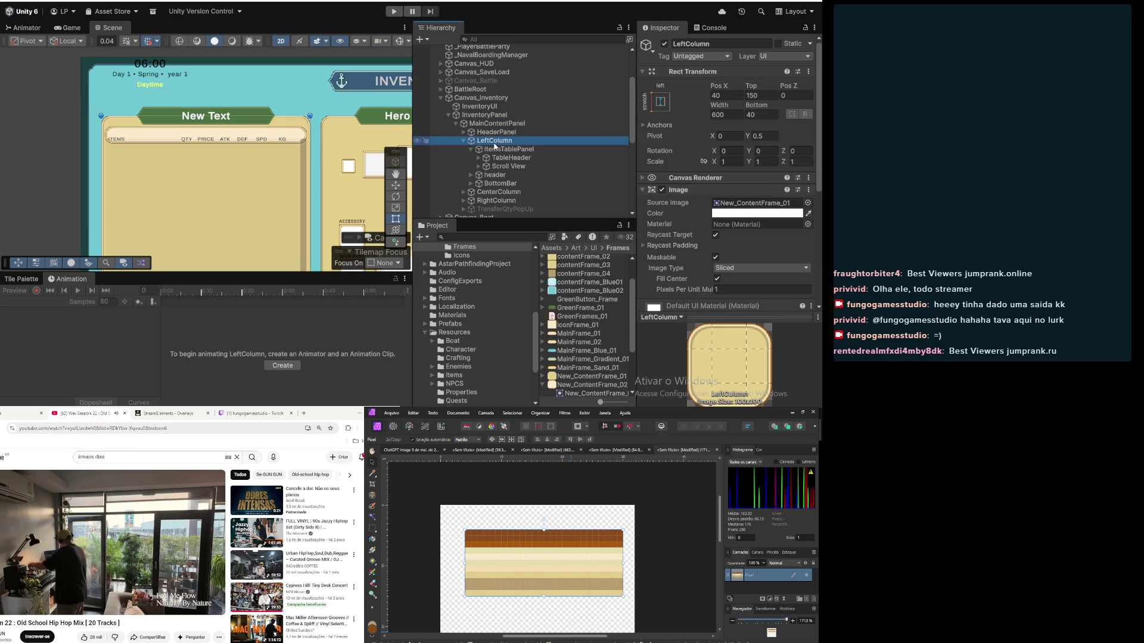
left_click(495, 149)
left_click(502, 157)
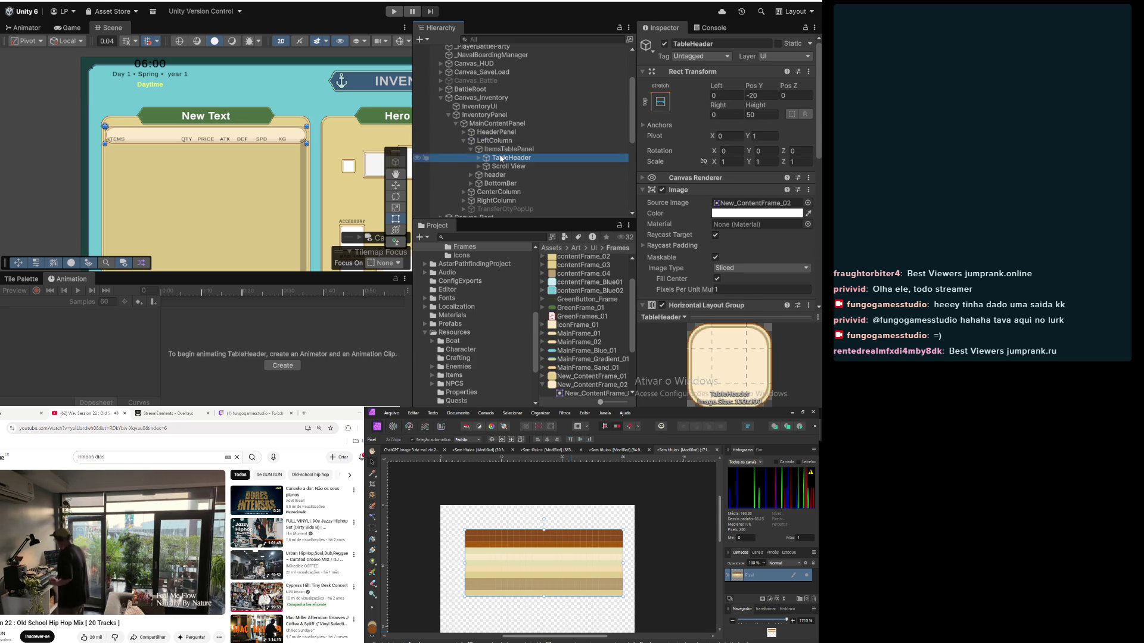
left_click(506, 167)
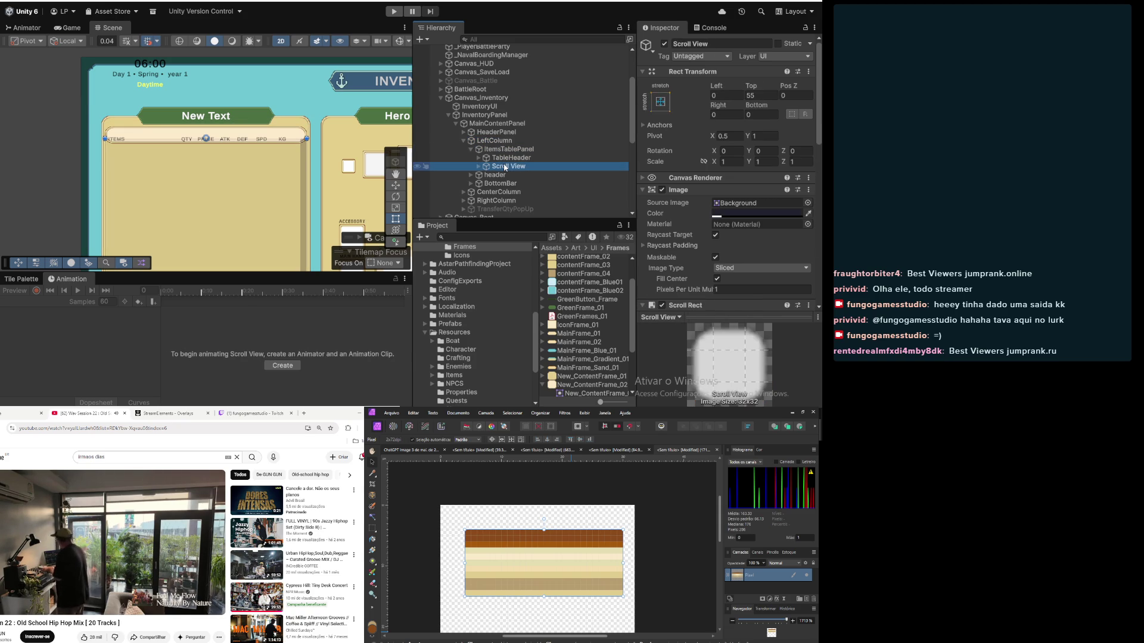
Step: Change the Scroll View's Top offset to 80
left_click(762, 97)
type("100")
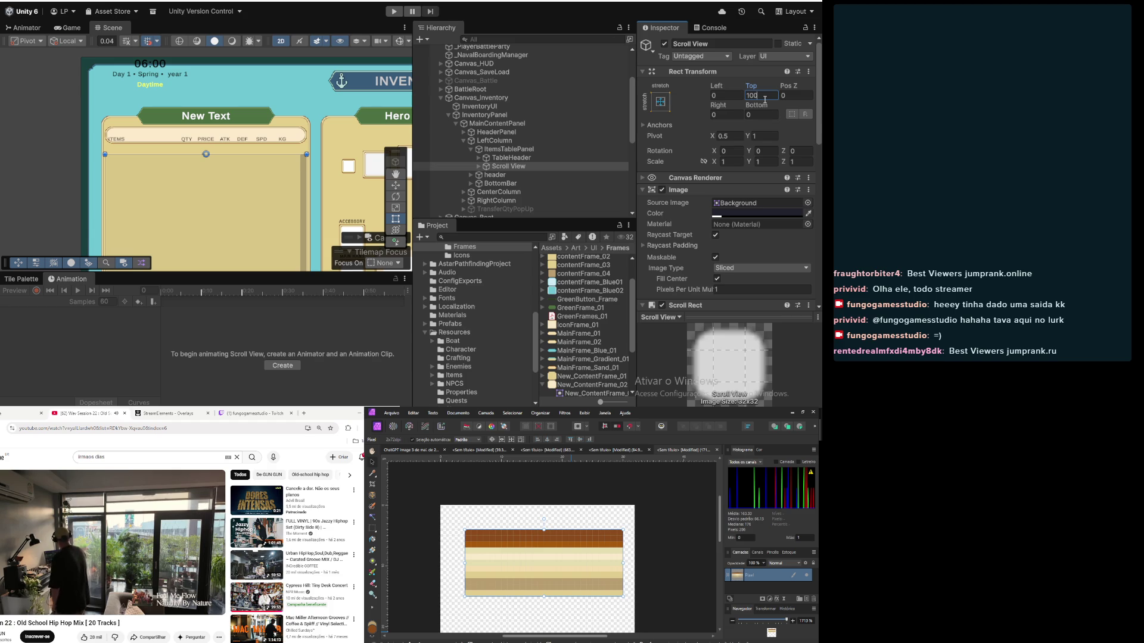
key("BackSpace")
key("BackSpace")
key("BackSpace")
type("80")
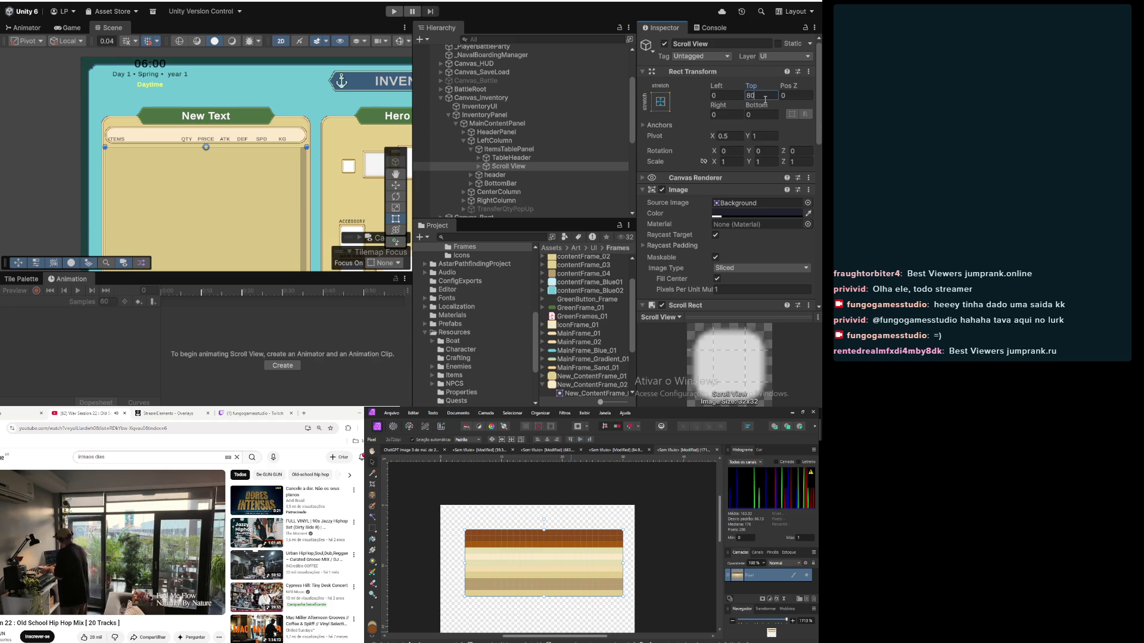
Step: Make the Scroll View's image colour opaque white (alpha 1, FFFFFF)
left_click(762, 213)
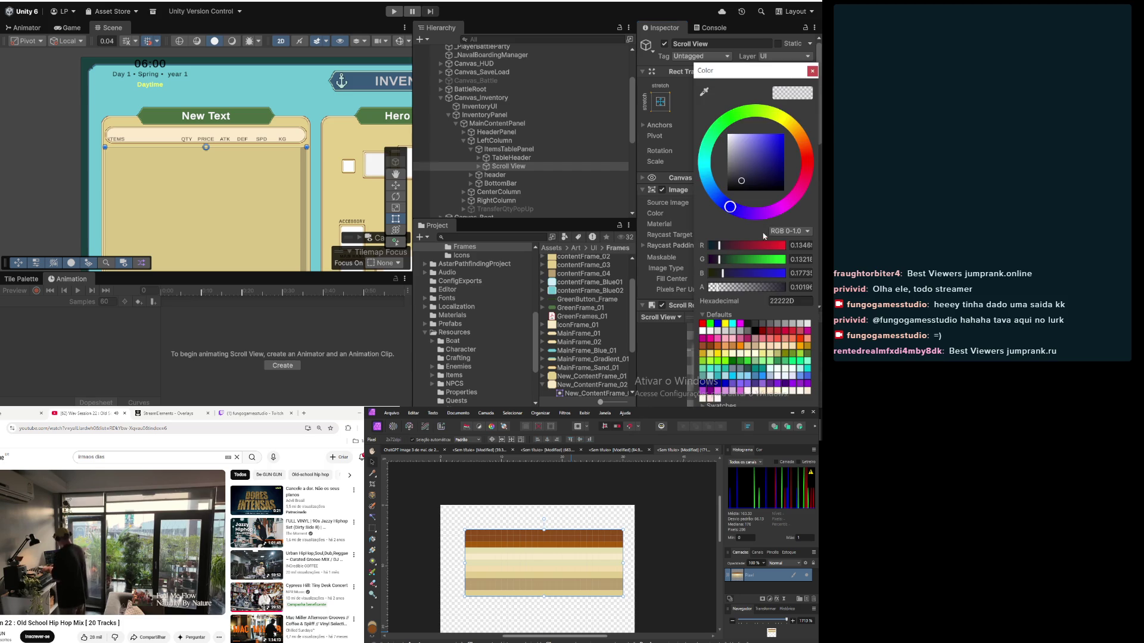
left_click_drag(767, 291, 793, 288)
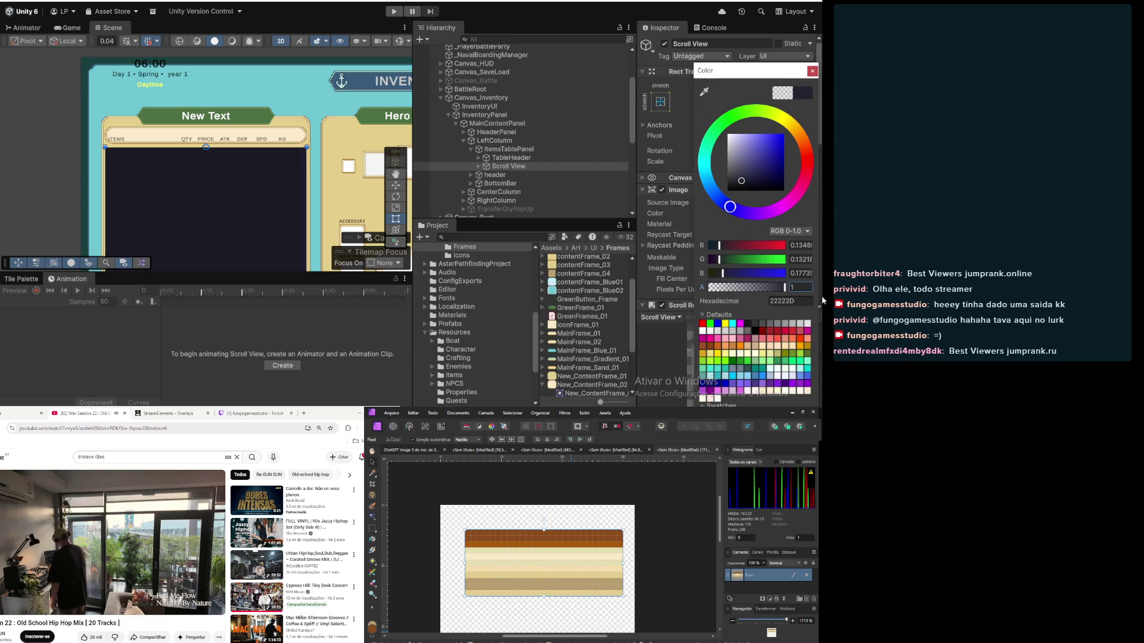
left_click_drag(757, 189, 694, 100)
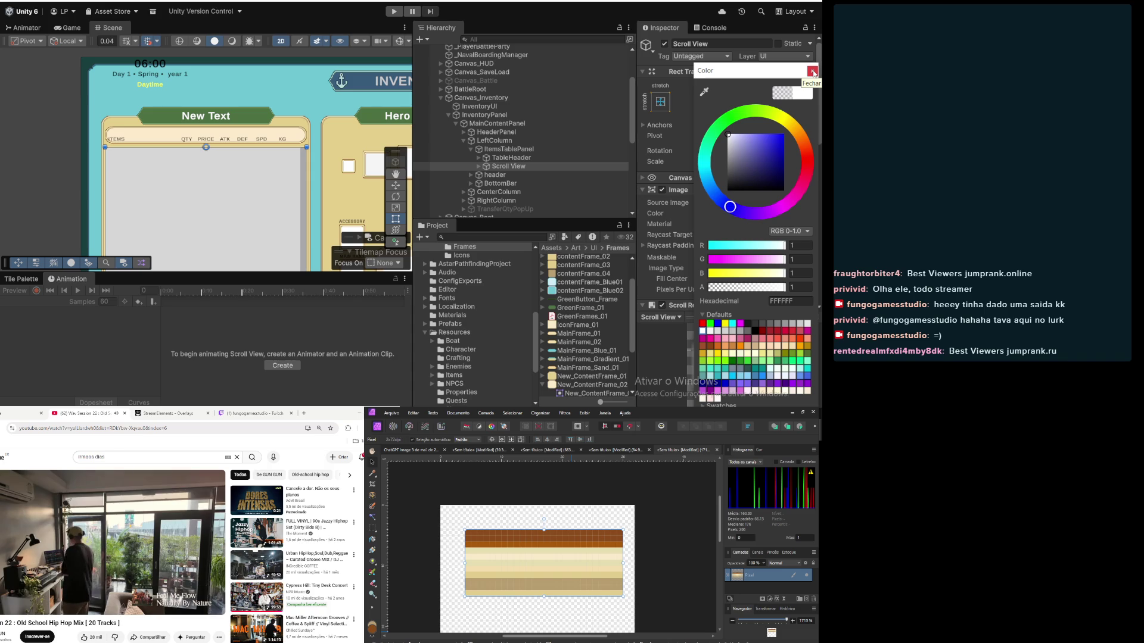
left_click(812, 71)
Step: Set the HeaderPanel's image colour to white
left_click(510, 158)
left_click(503, 142)
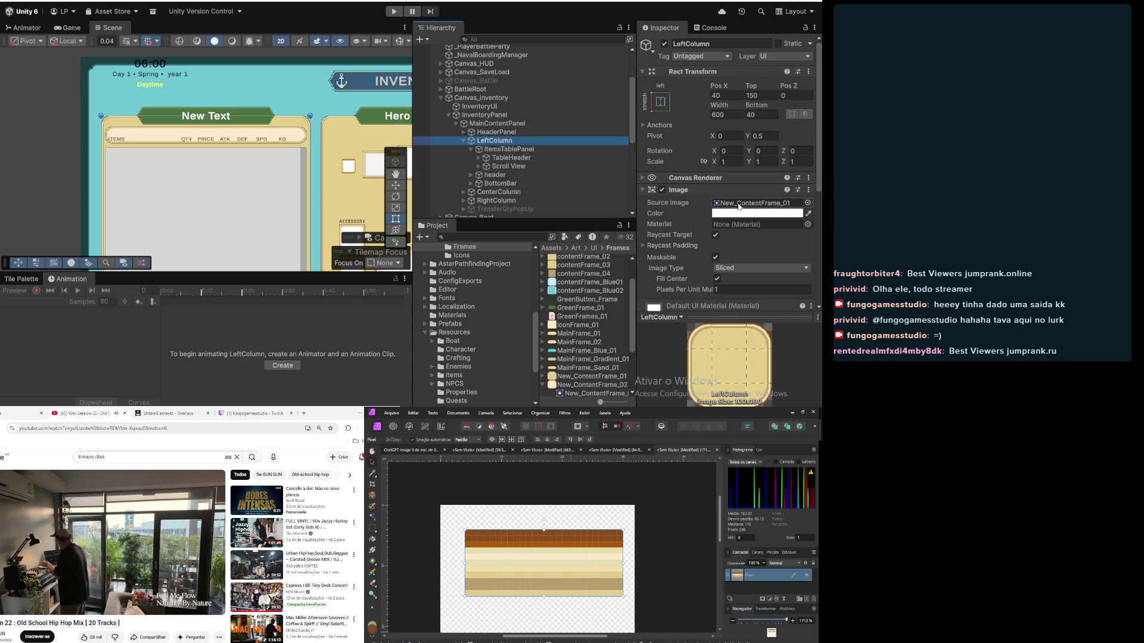
left_click(526, 133)
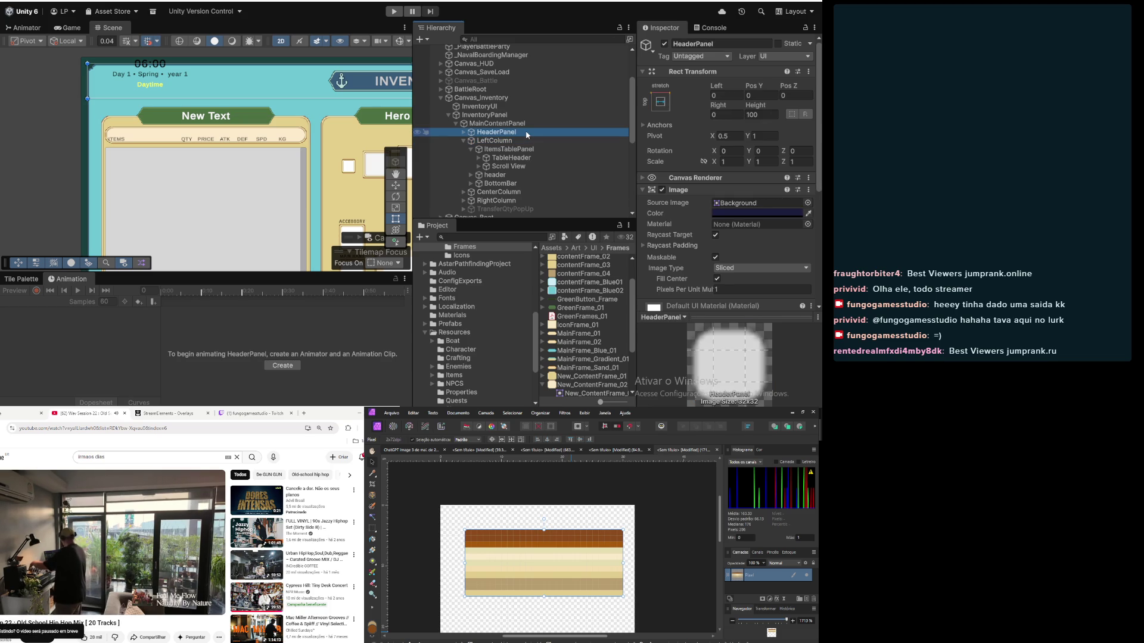
left_click(731, 215)
left_click_drag(747, 165, 688, 97)
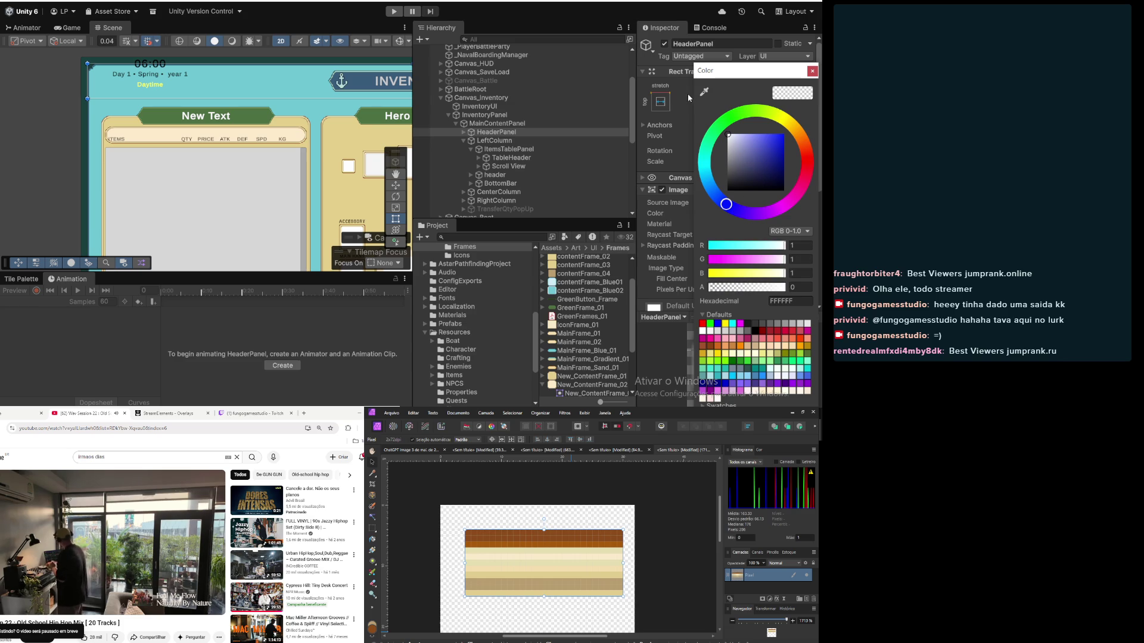
left_click(811, 71)
left_click(538, 123)
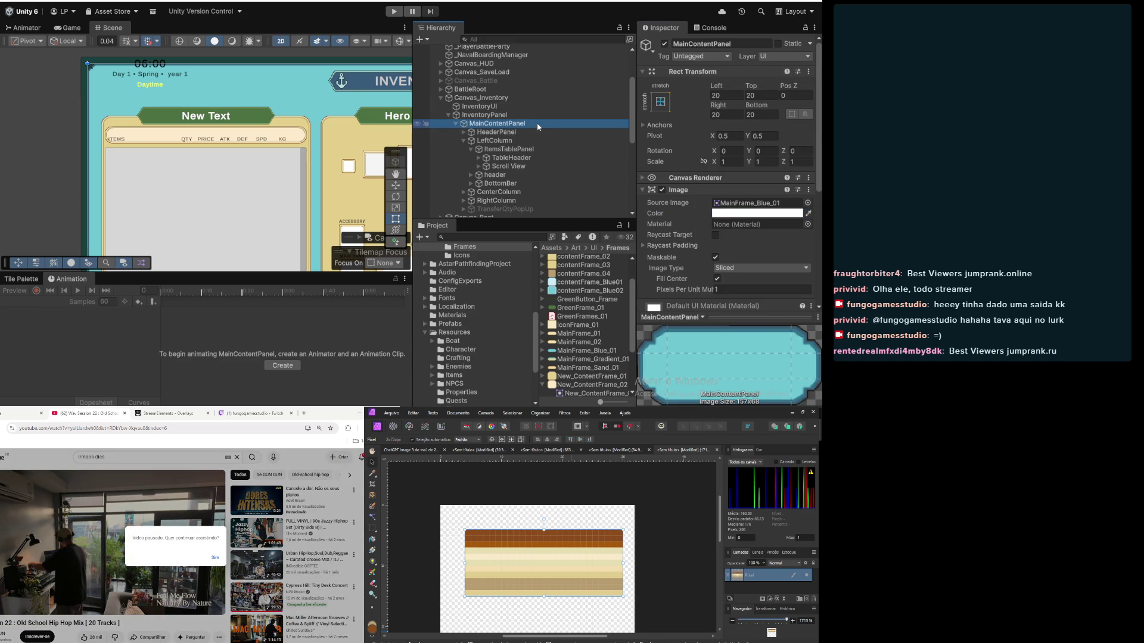
Step: Select RightColumn and resume the background music video in the browser
scroll(532, 148, "down", 4)
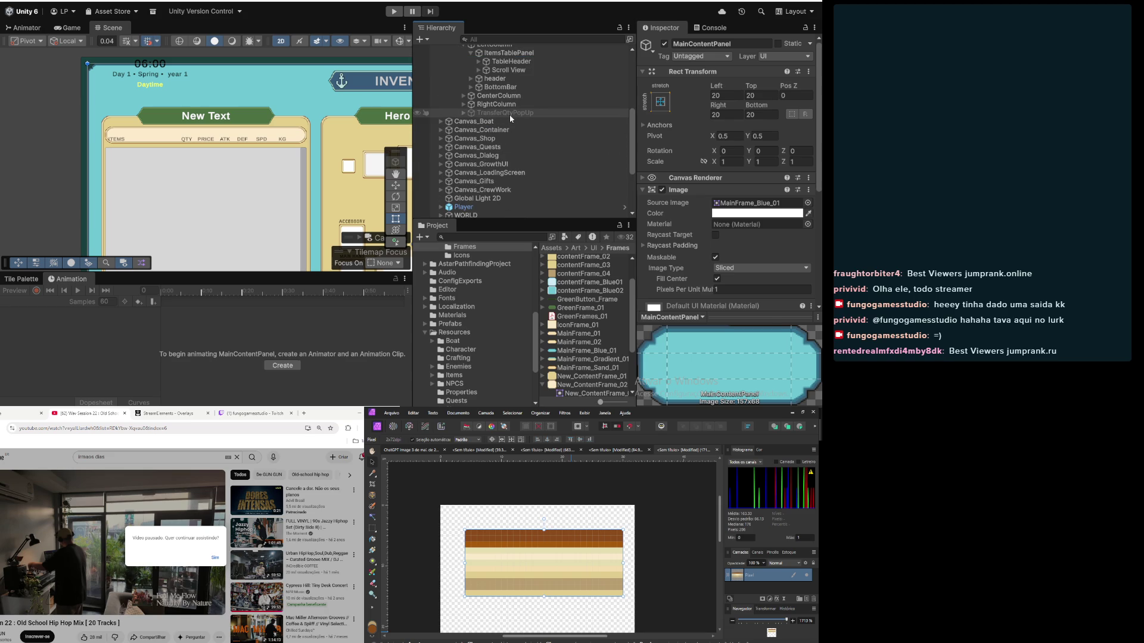
left_click(504, 105)
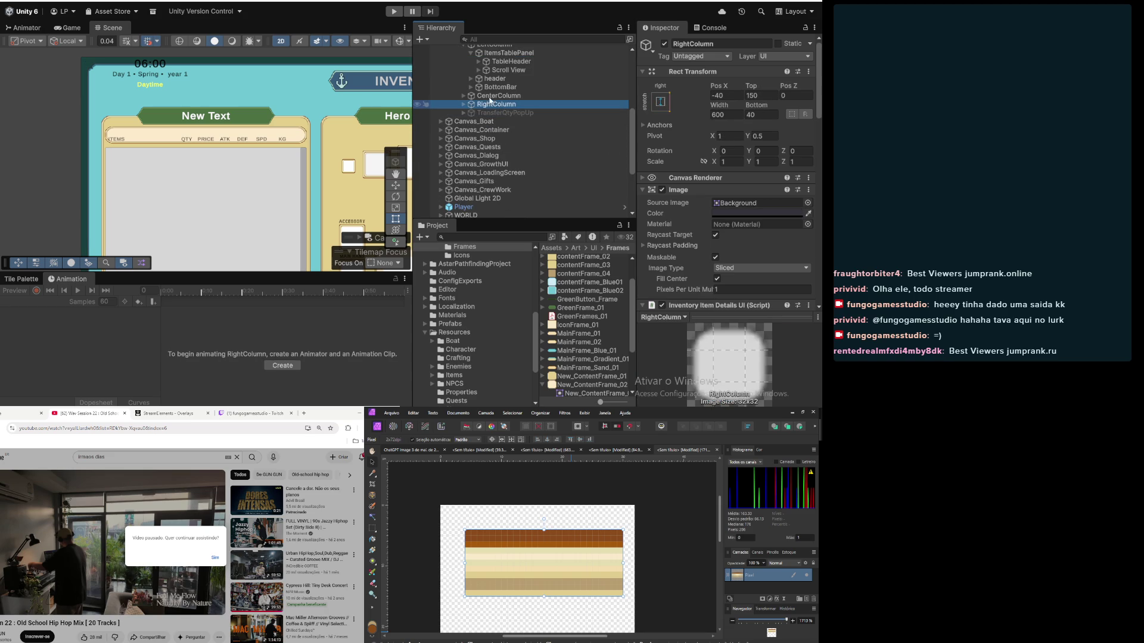
left_click(215, 557)
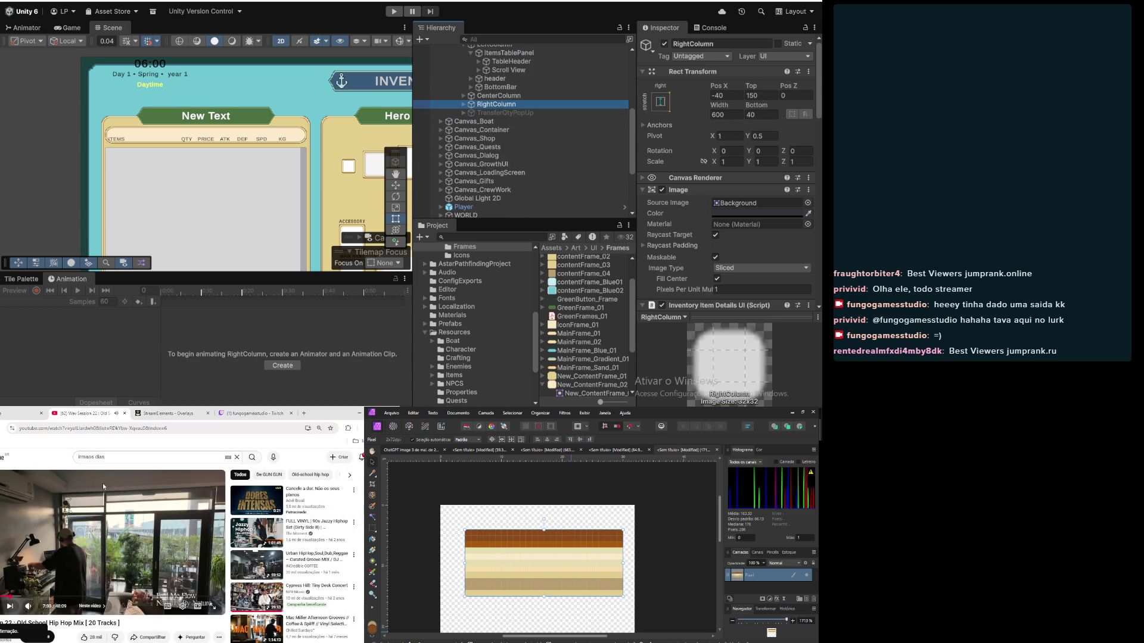
left_click(230, 414)
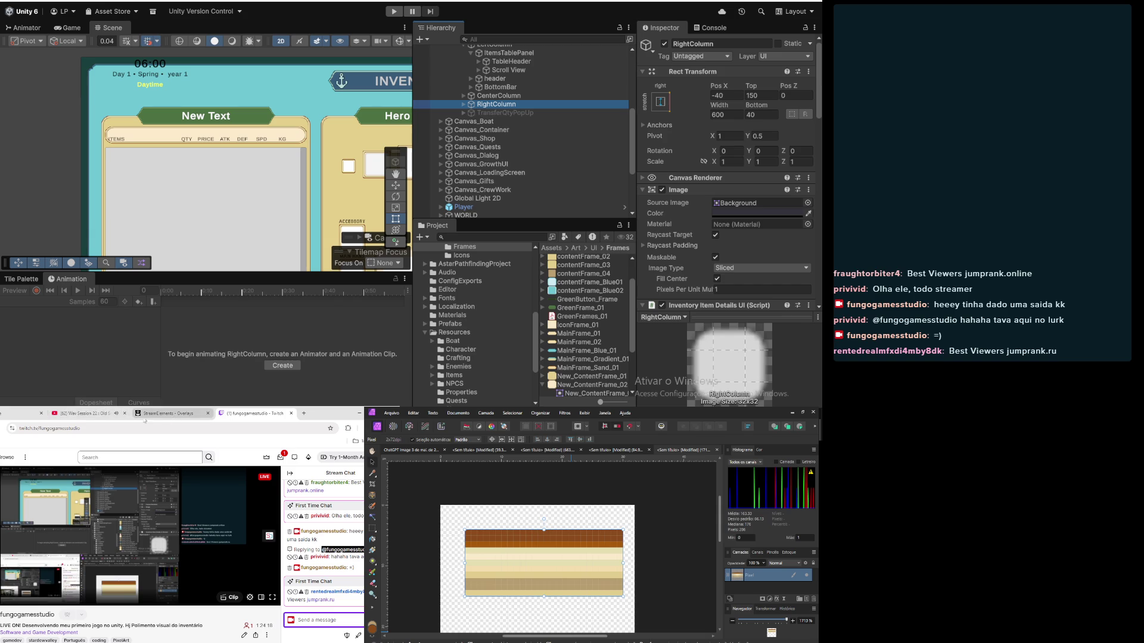
left_click(83, 414)
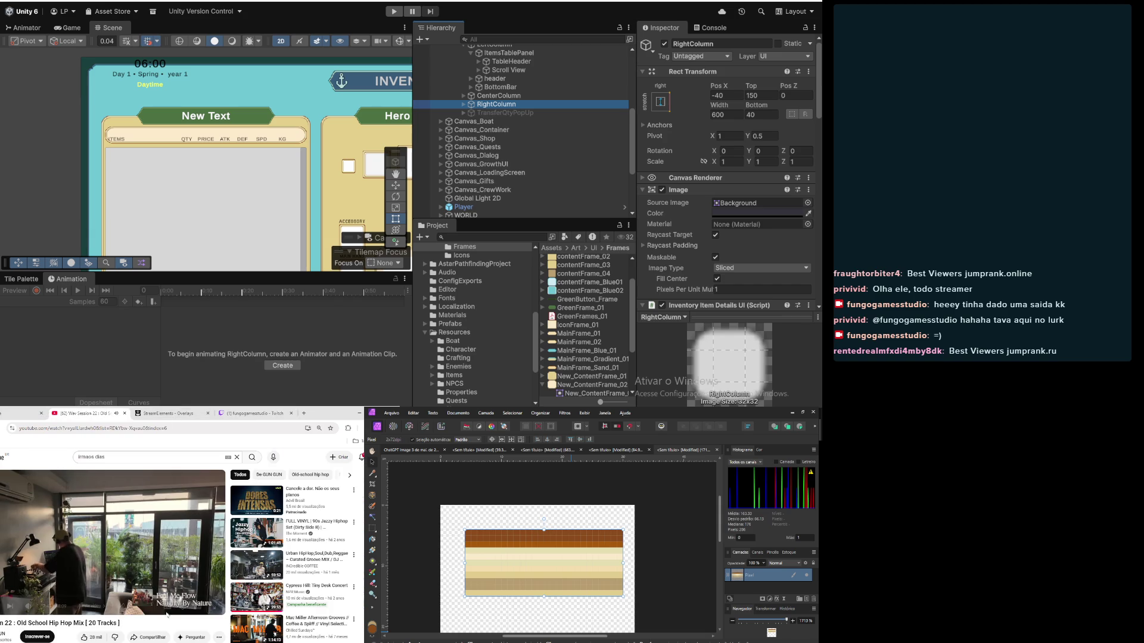
Step: Zoom the Scene view and select TableHeader in the Hierarchy
scroll(237, 140, "down", 2)
scroll(236, 143, "up", 3)
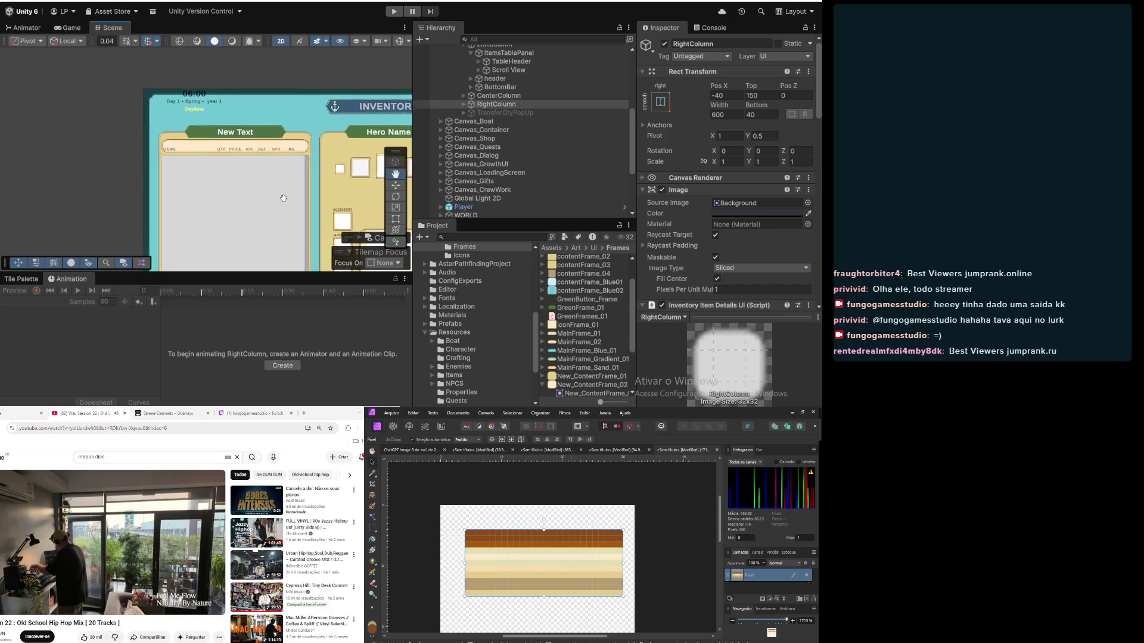
scroll(236, 144, "up", 2)
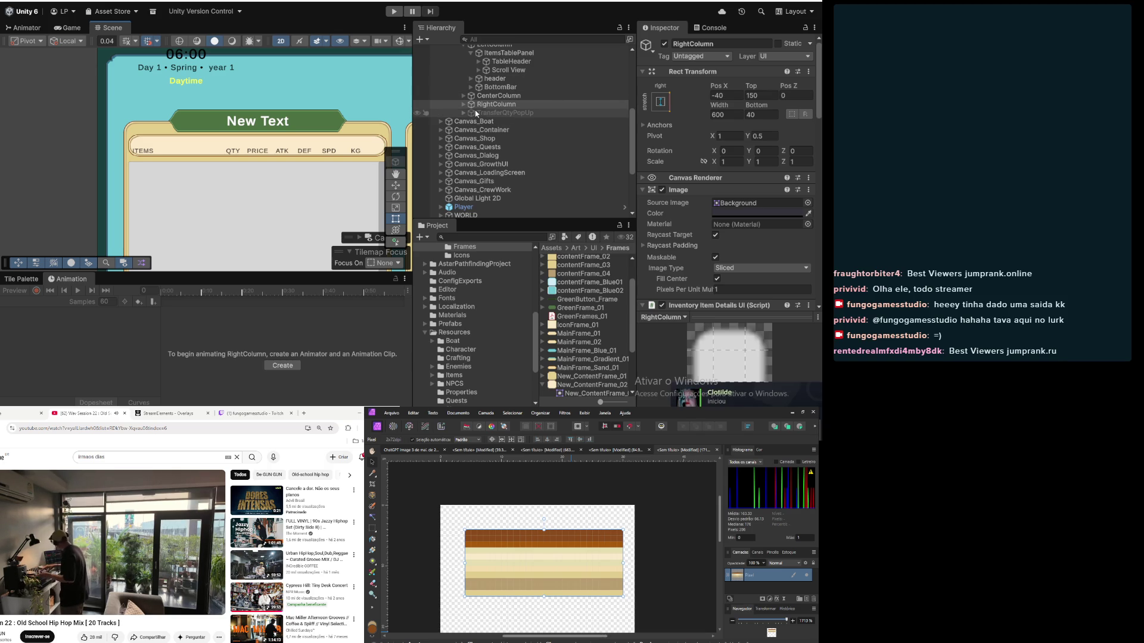
scroll(528, 127, "up", 3)
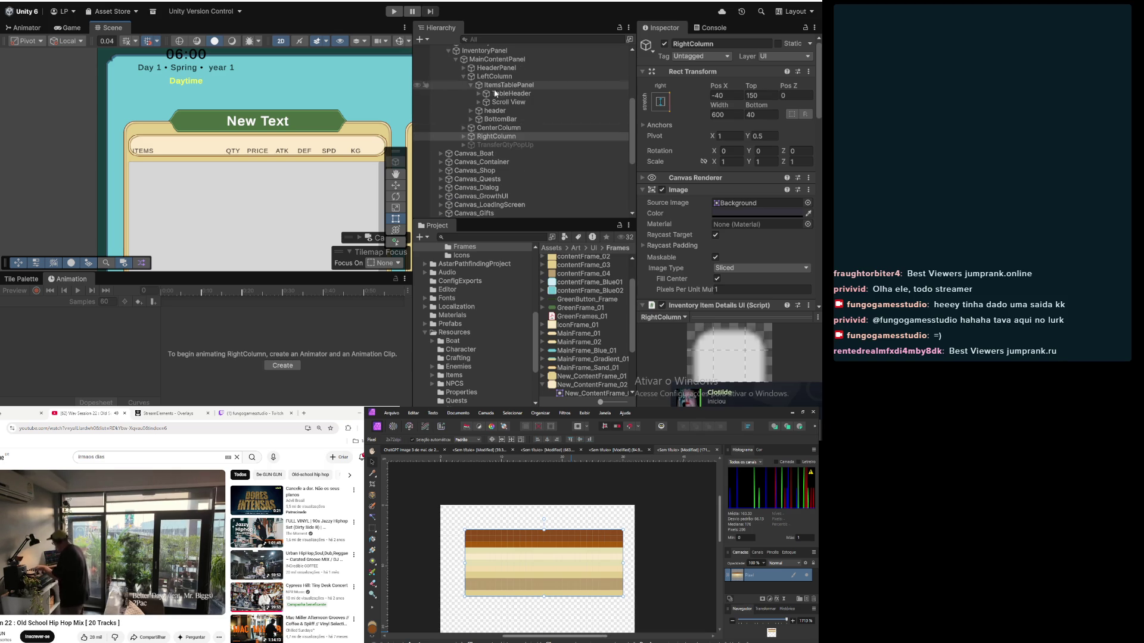
left_click(511, 94)
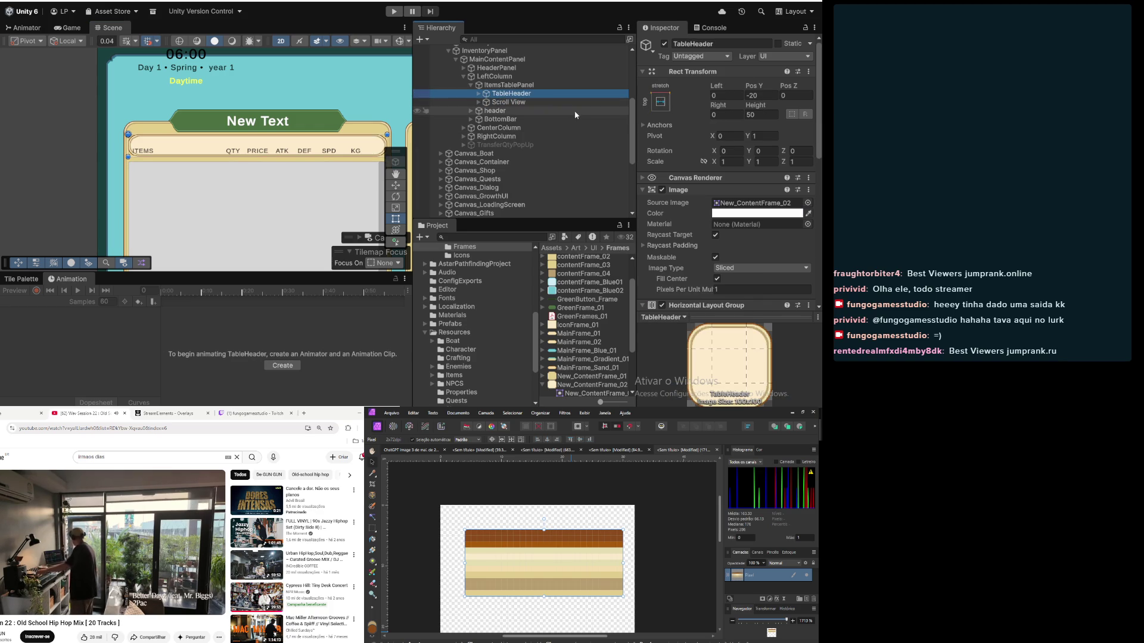
Step: Fold TableHeader's Rect Transform and Image sections and set layout Padding Left to 20
left_click(477, 94)
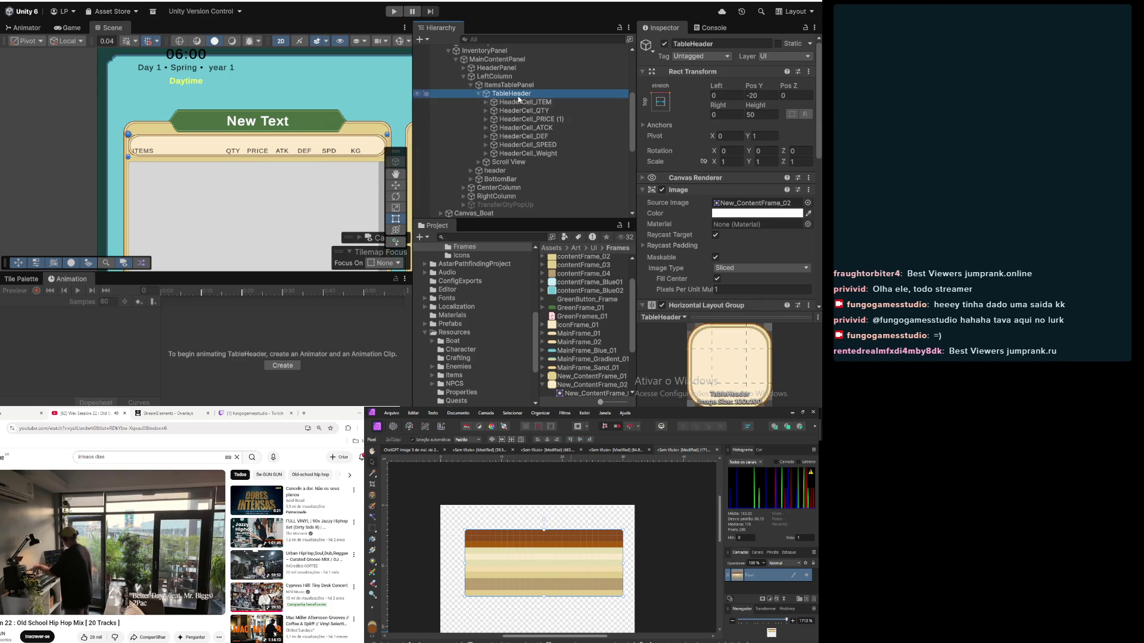
left_click(643, 71)
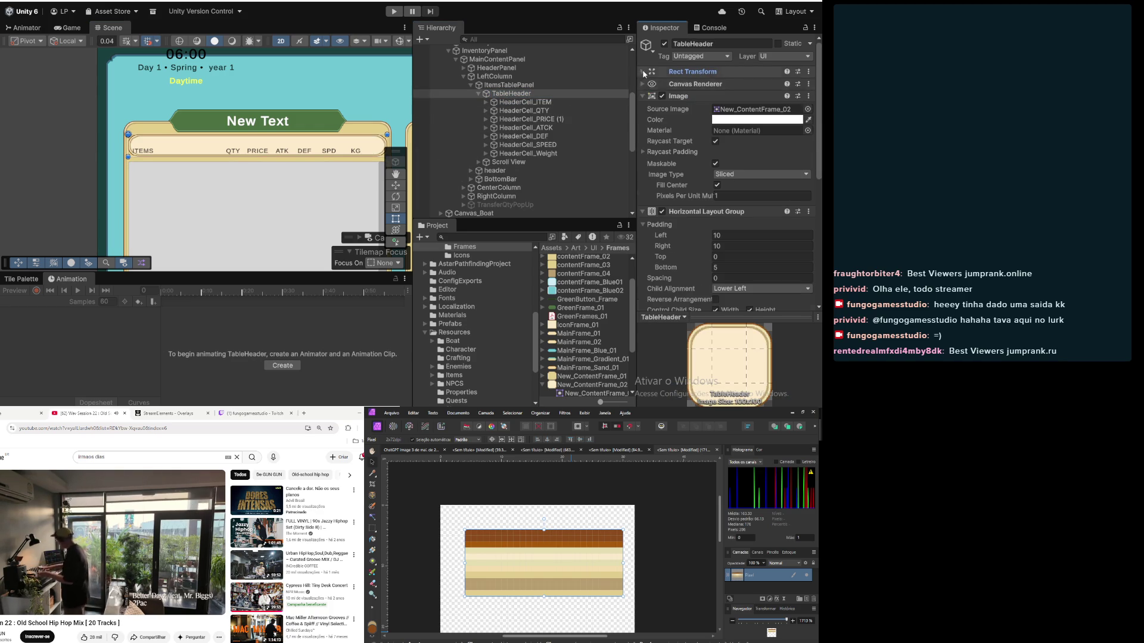
left_click(643, 96)
left_click(739, 132)
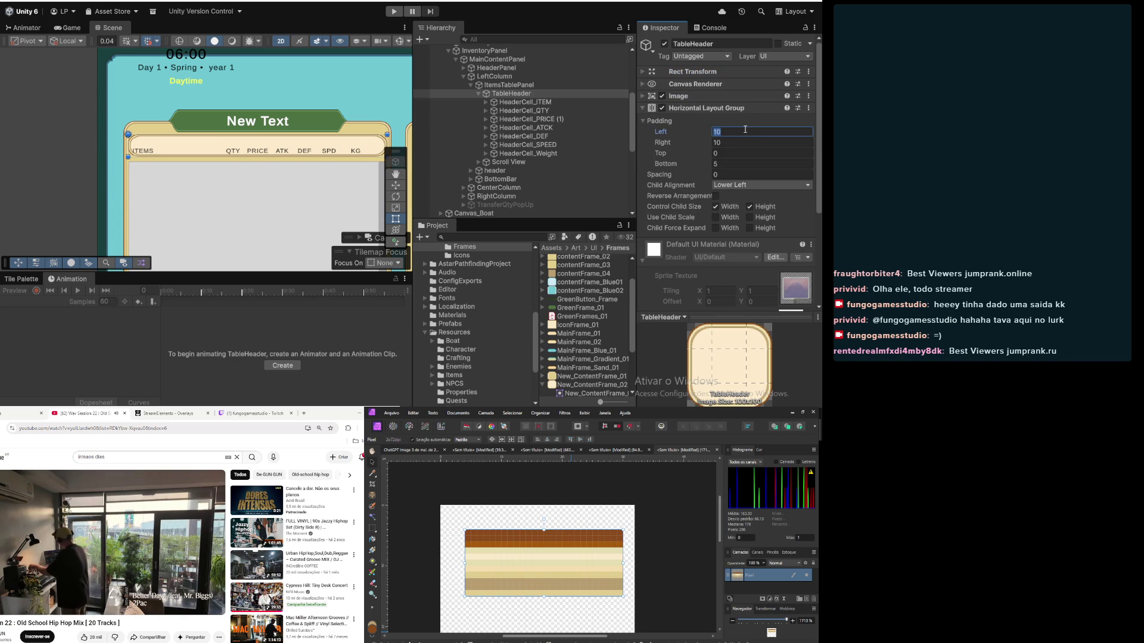
type("50")
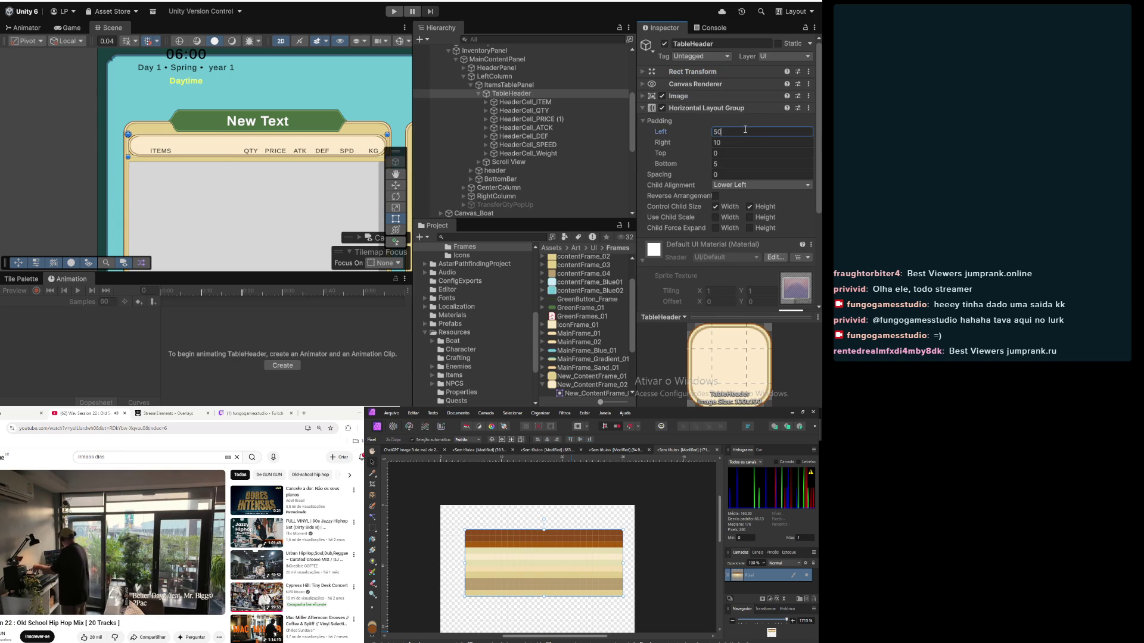
key("BackSpace")
key("BackSpace")
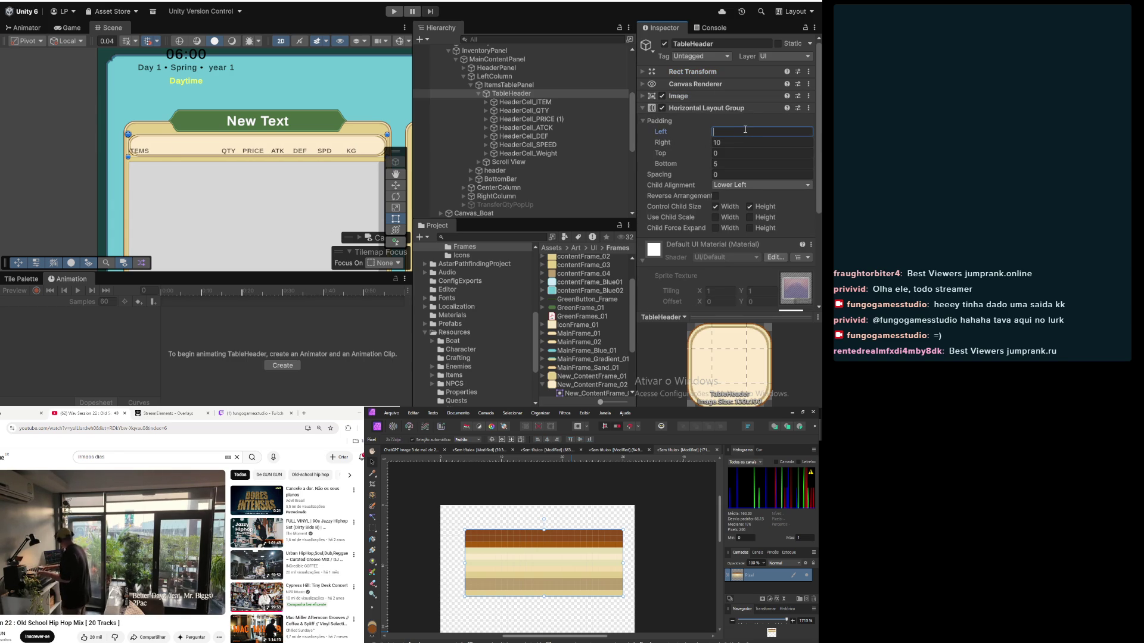
type("10")
key("BackSpace")
key("BackSpace")
type("20")
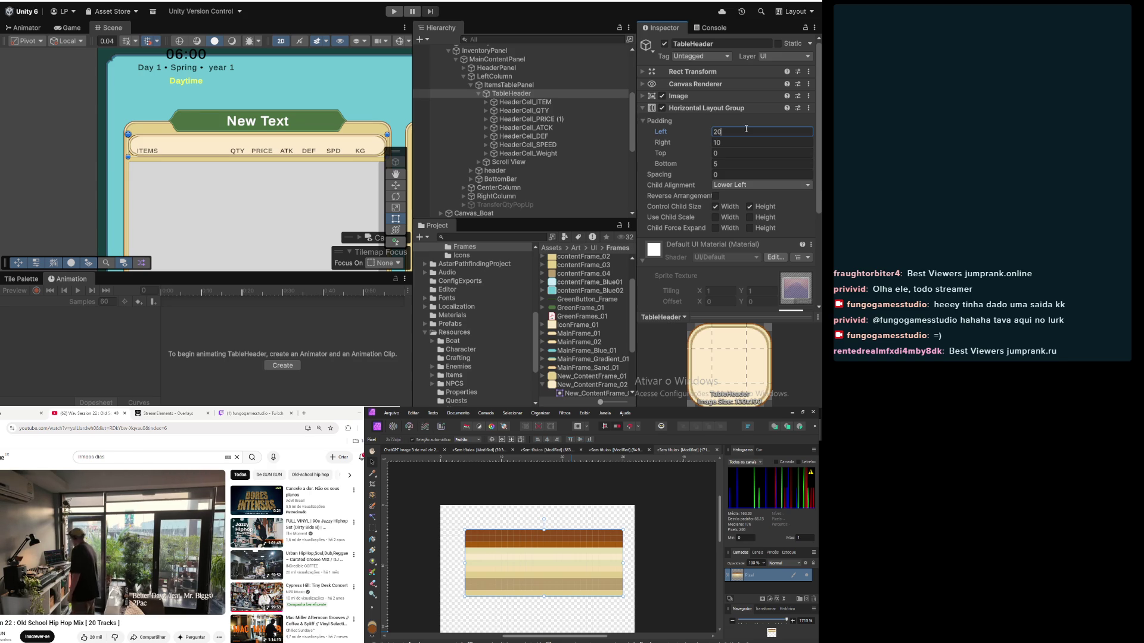
Step: Clear the TableHeader's Top and Bottom layout padding values
left_click(748, 154)
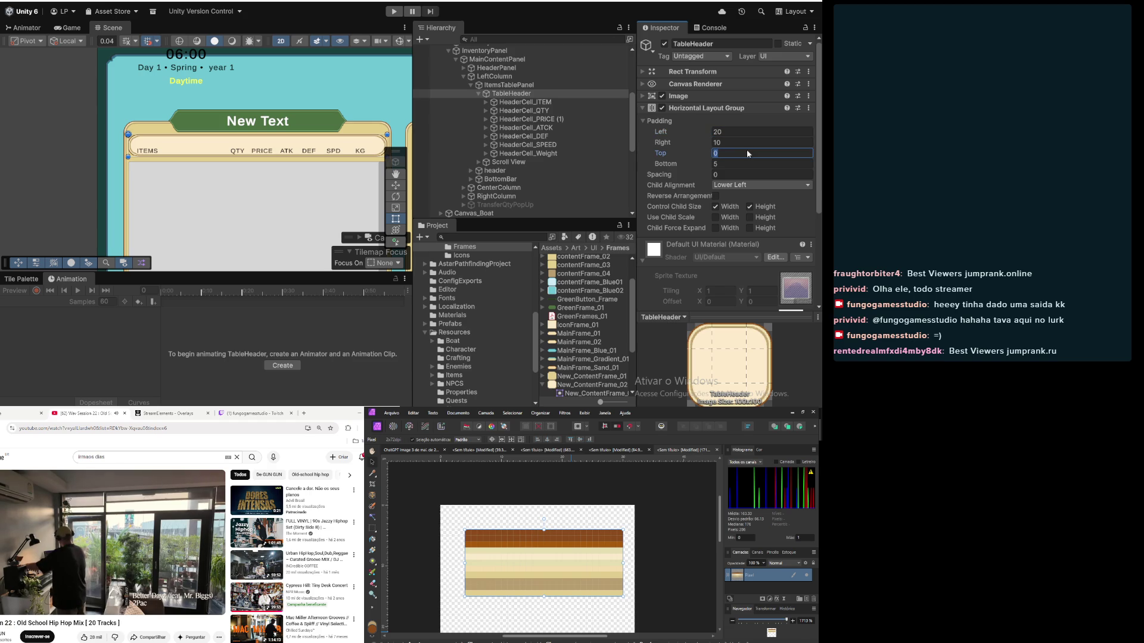
type("5")
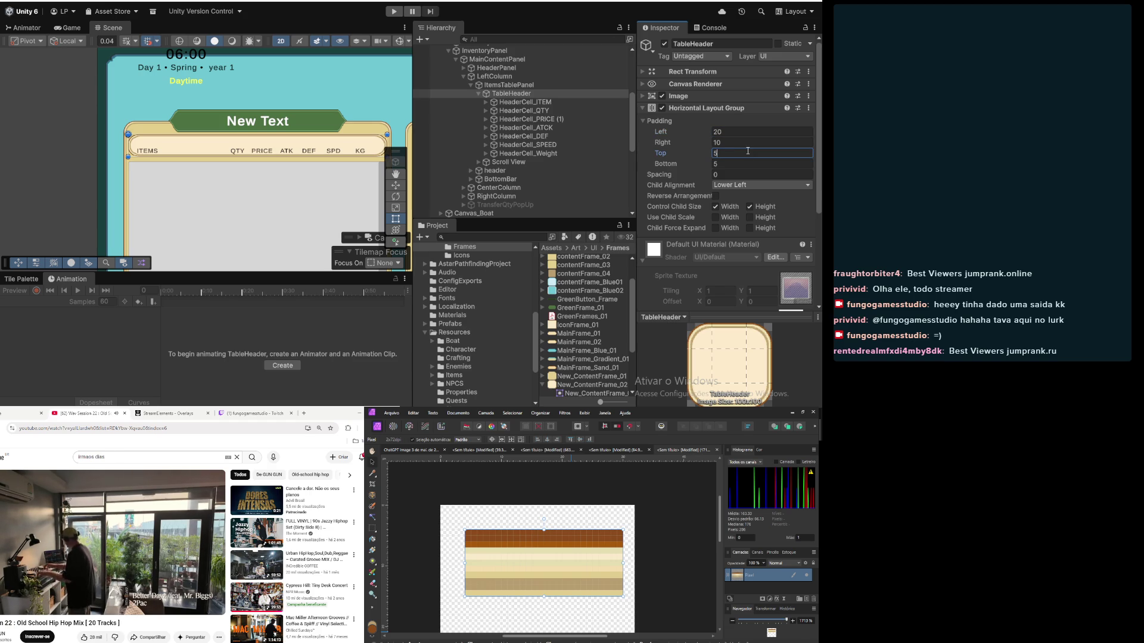
left_click(747, 165)
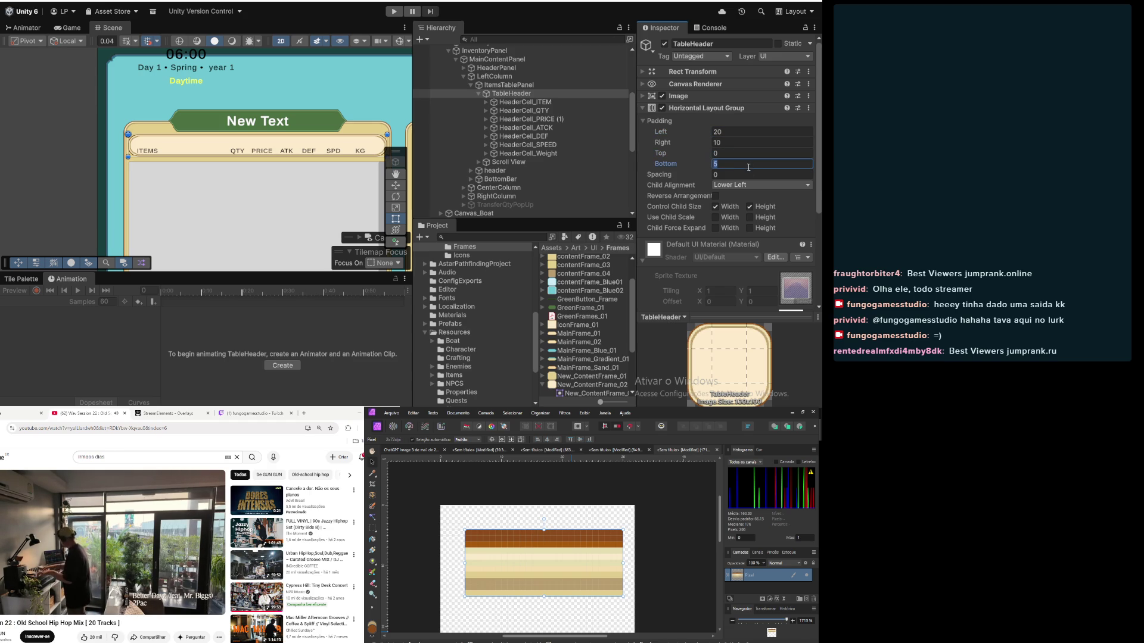
type("10")
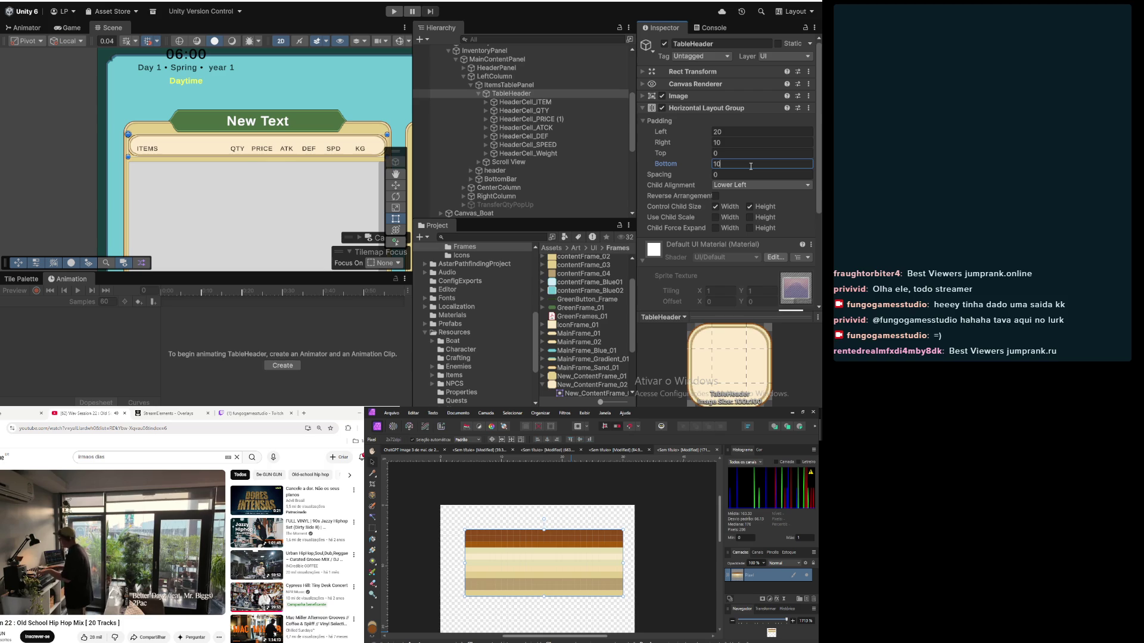
key("Return")
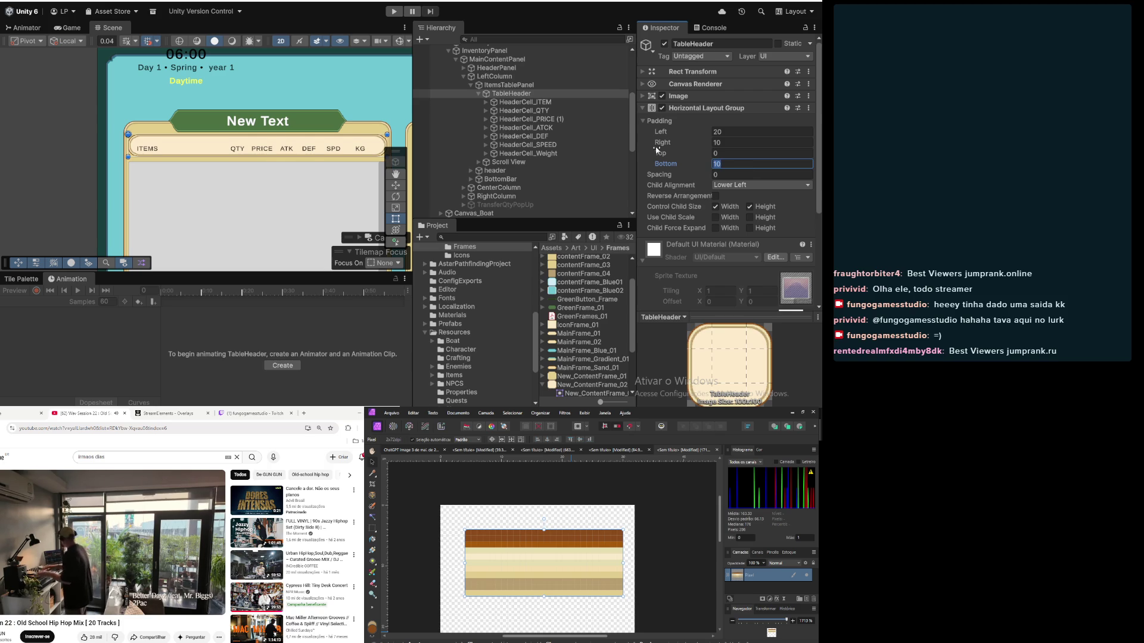
key("BackSpace")
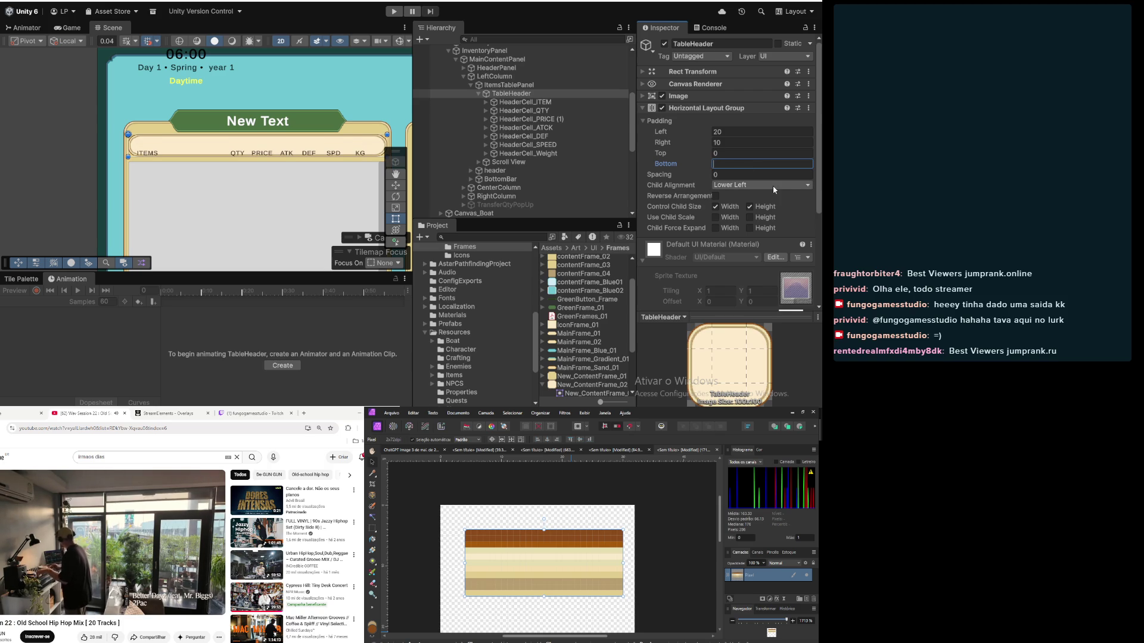
left_click(761, 185)
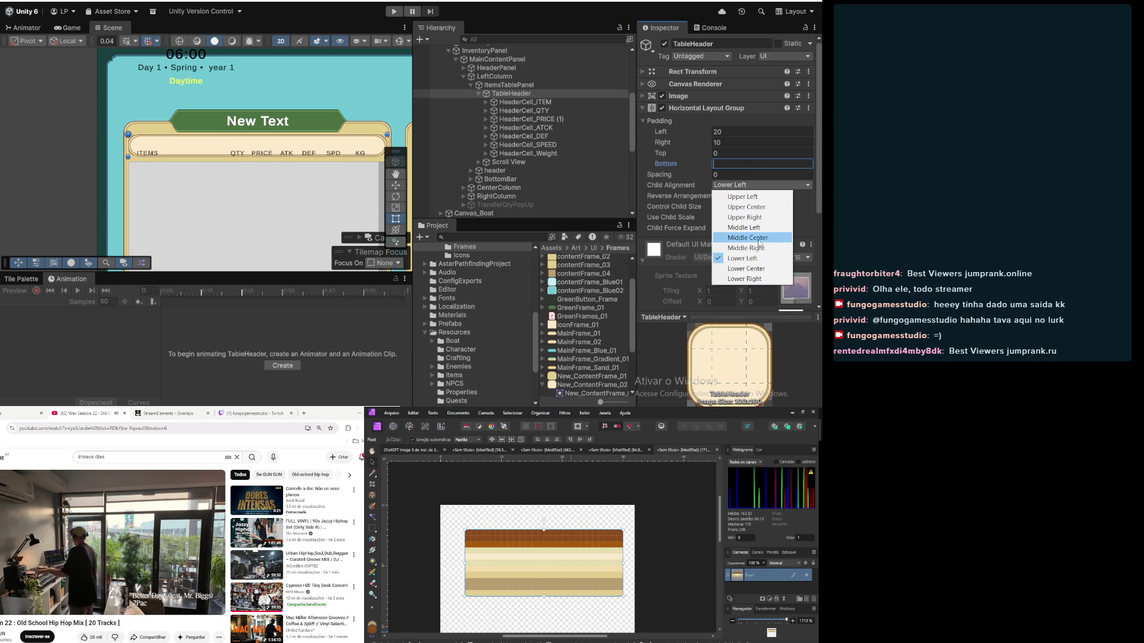
left_click(758, 239)
left_click(746, 189)
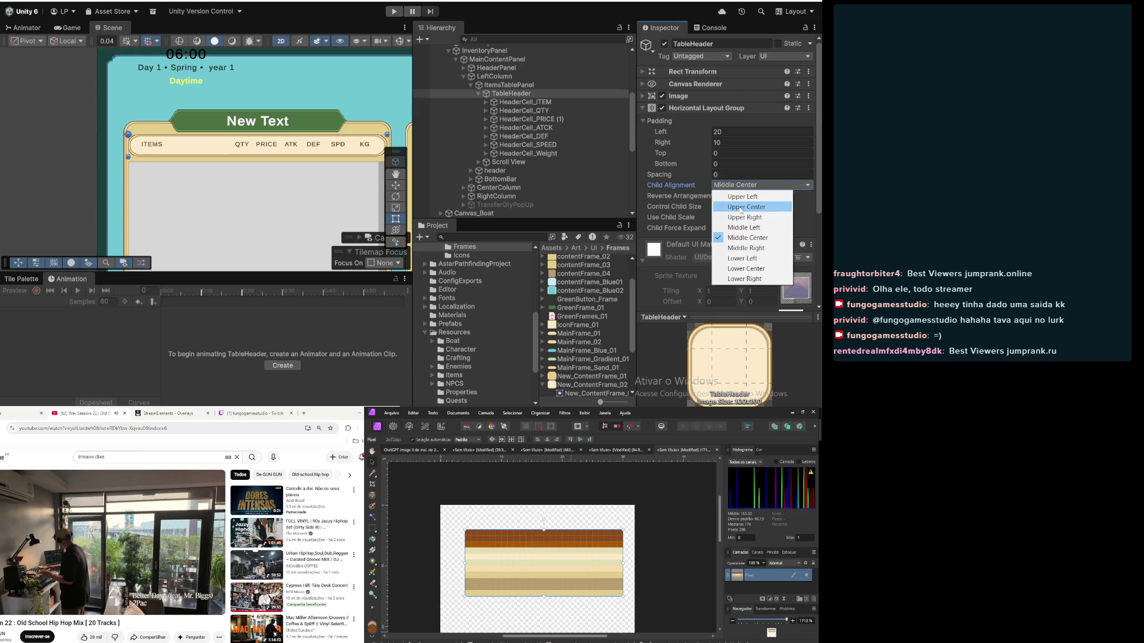
left_click(743, 228)
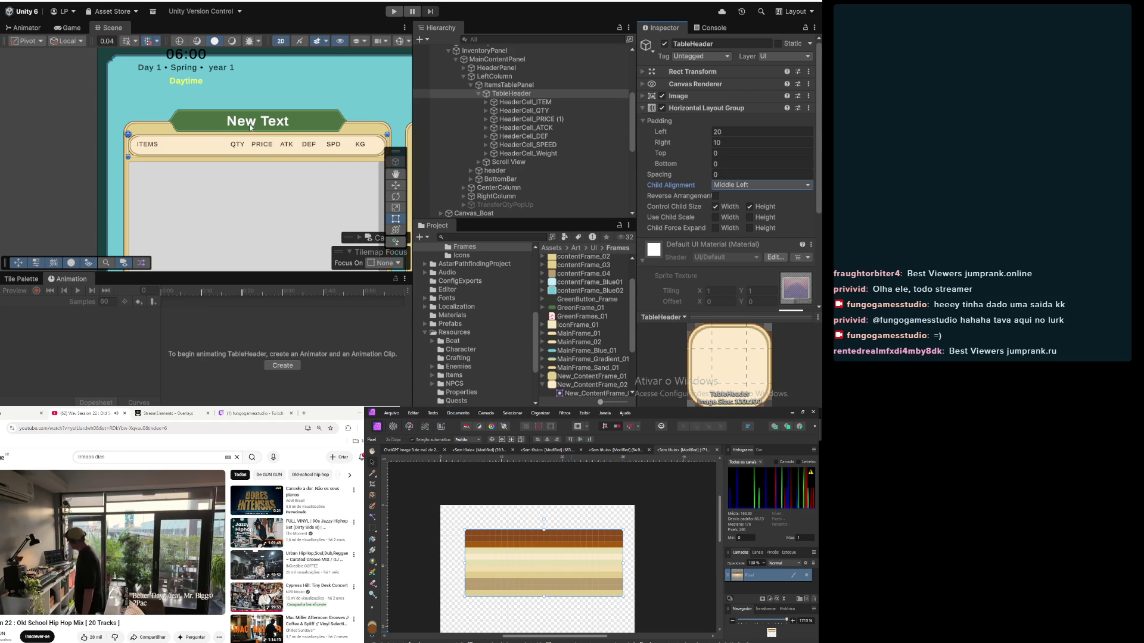
scroll(151, 111, "up", 3)
scroll(155, 120, "up", 2)
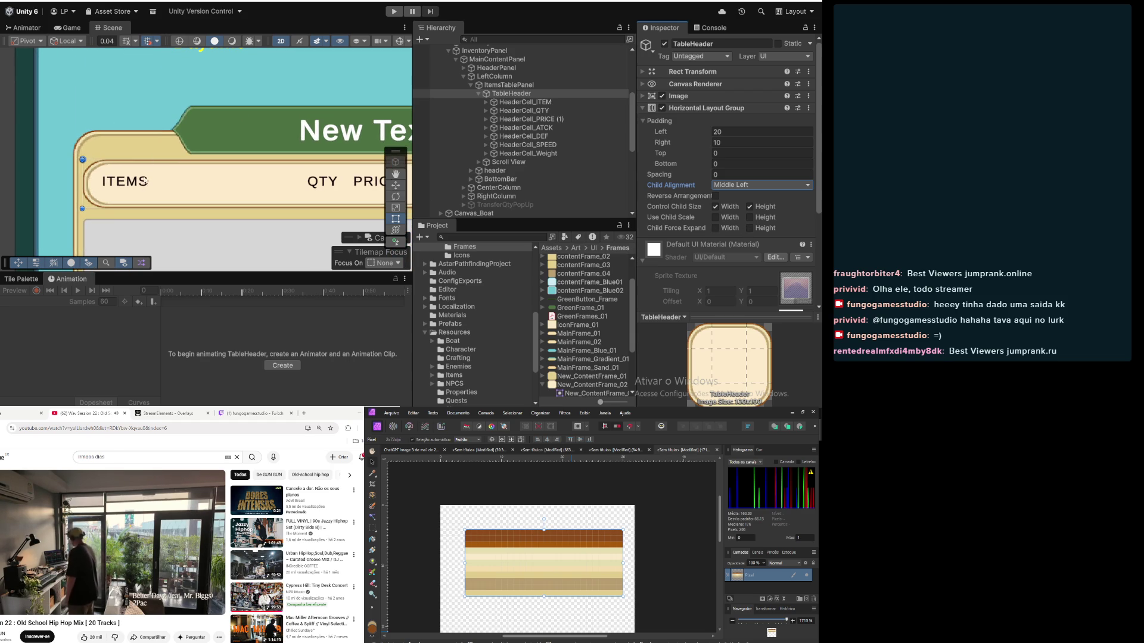
scroll(140, 161, "down", 5)
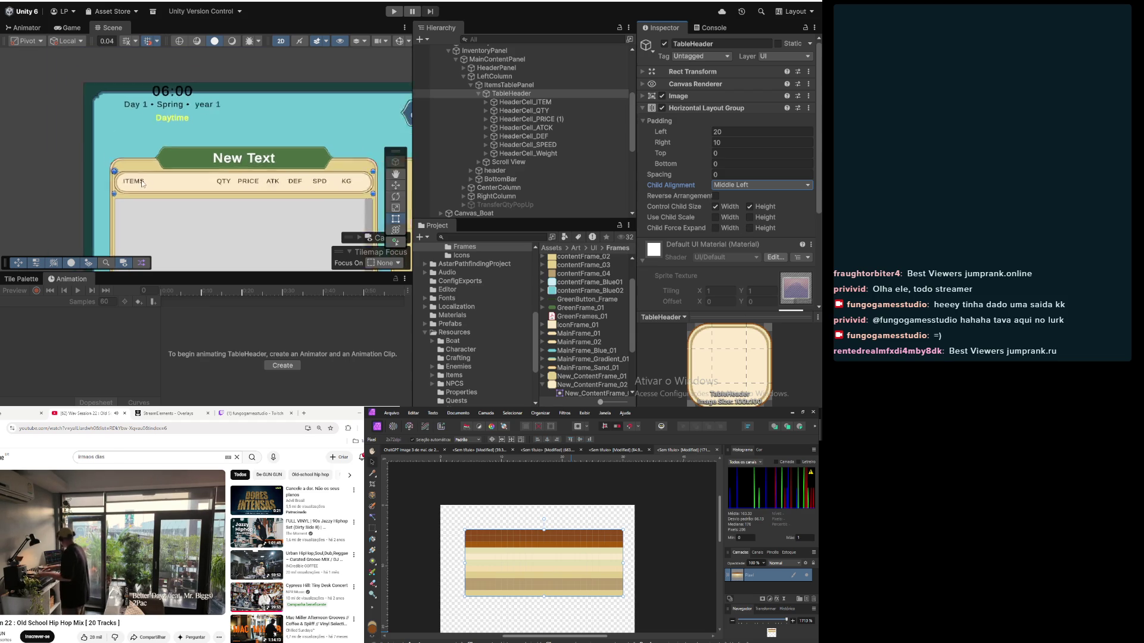
left_click(524, 102)
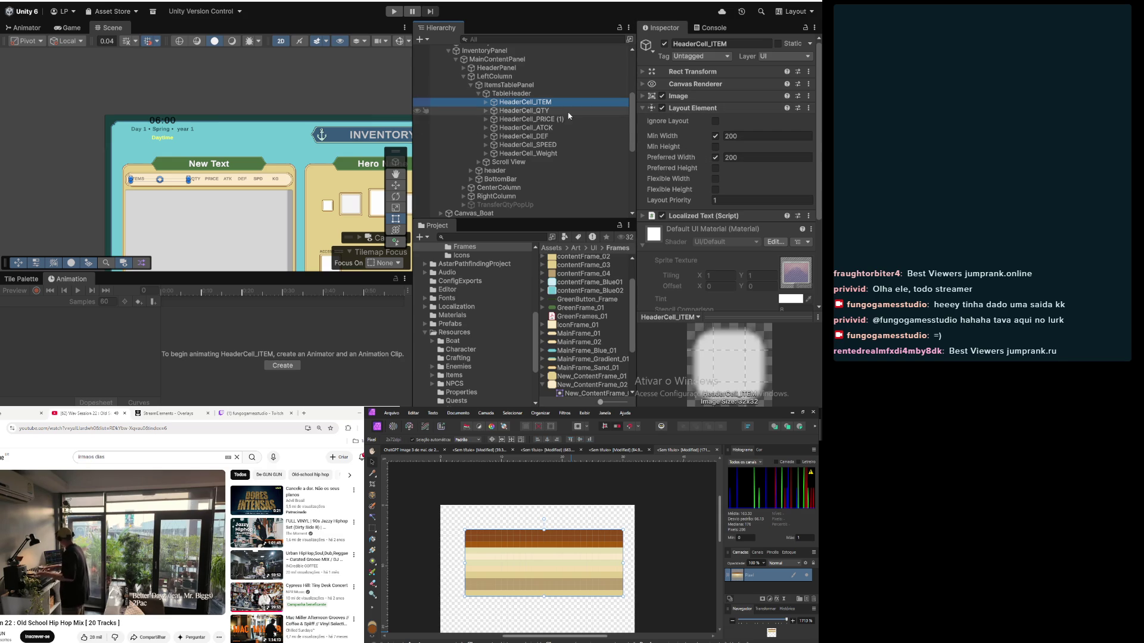
left_click(531, 94)
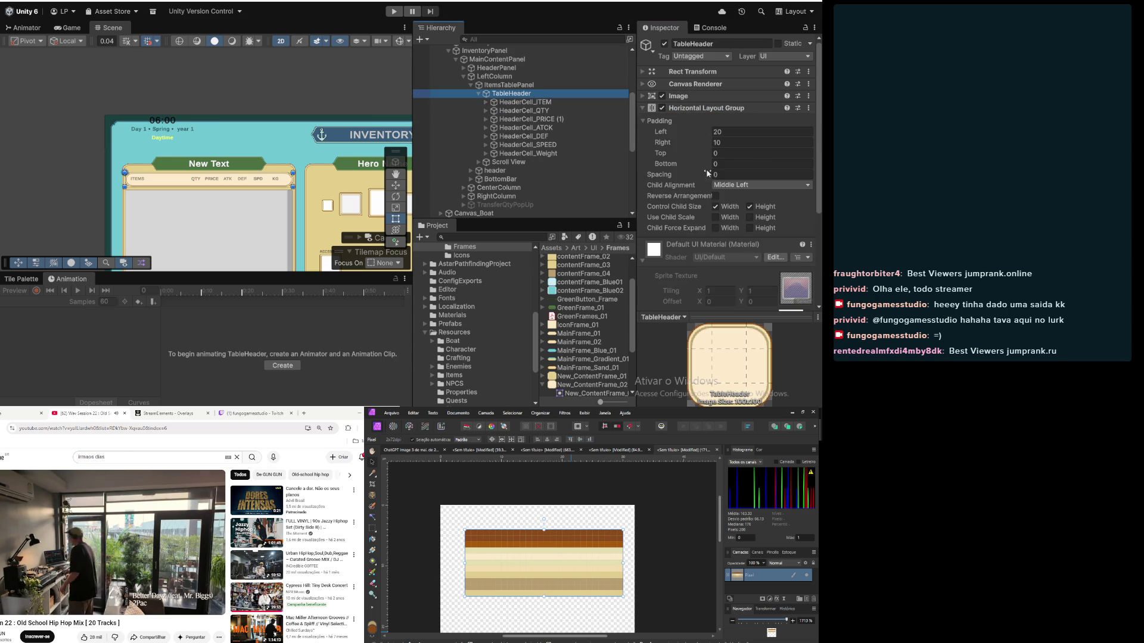
left_click(737, 155)
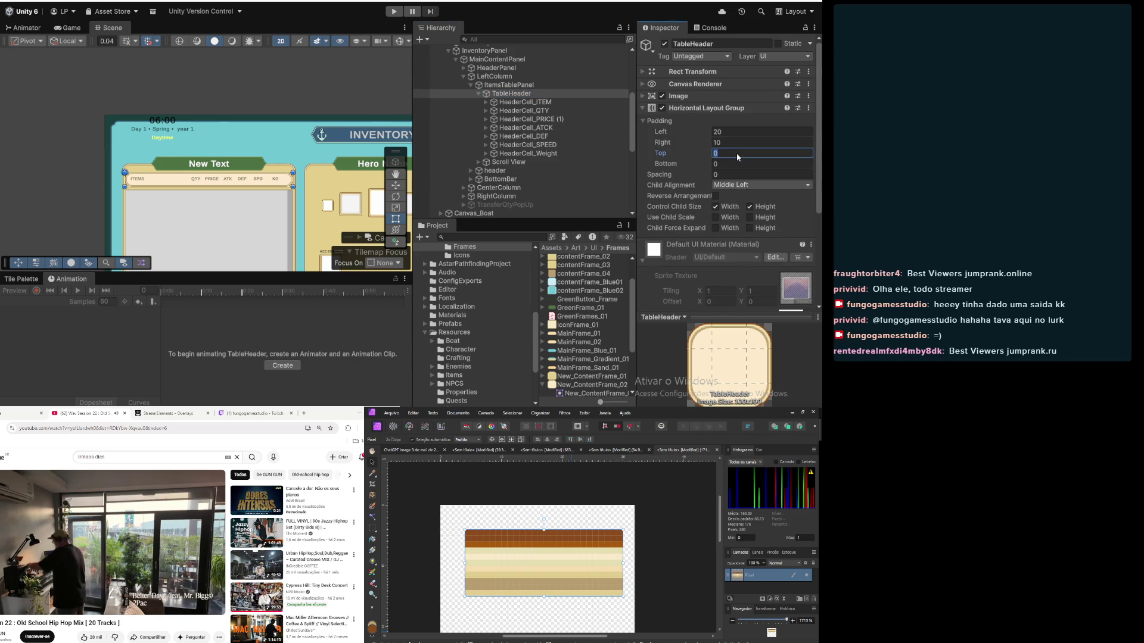
type("10")
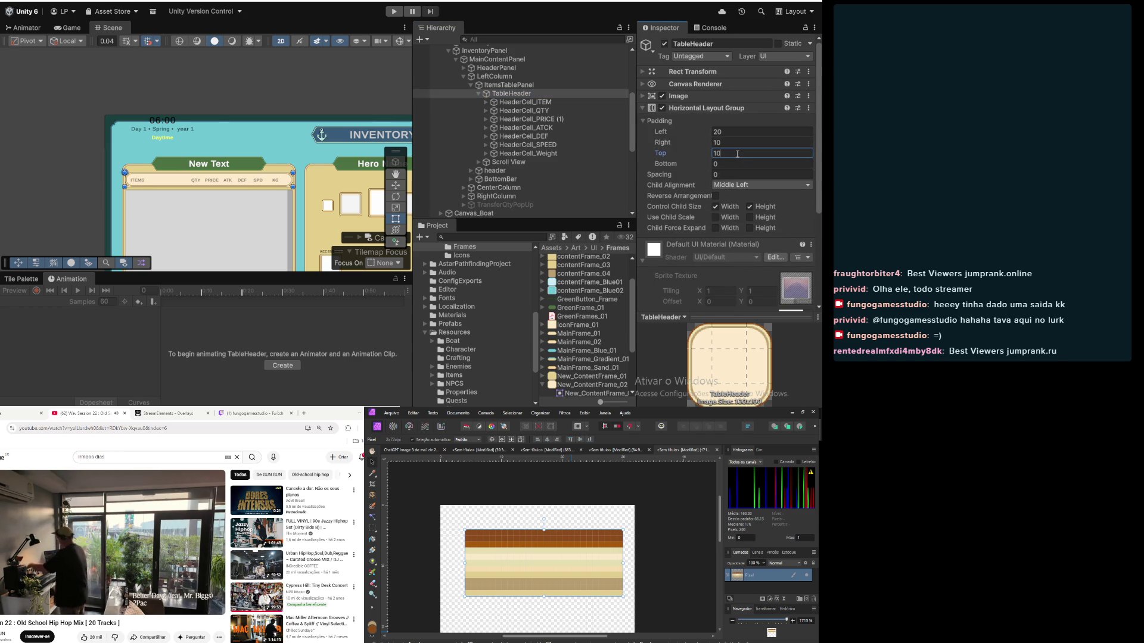
scroll(156, 216, "down", 2)
scroll(234, 131, "up", 1)
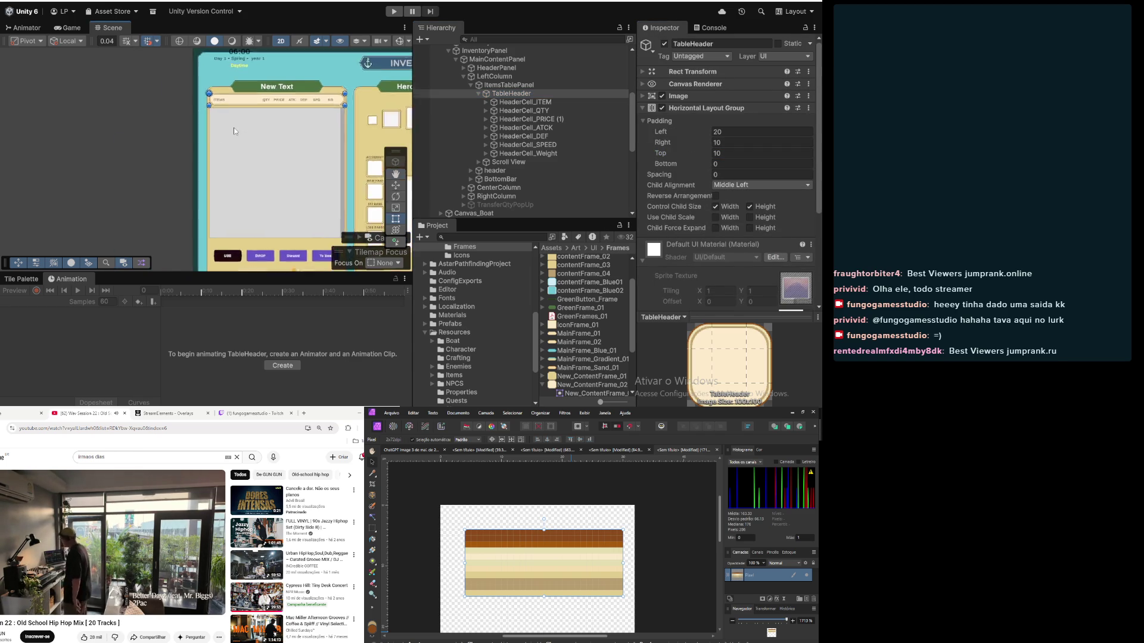
scroll(238, 133, "up", 4)
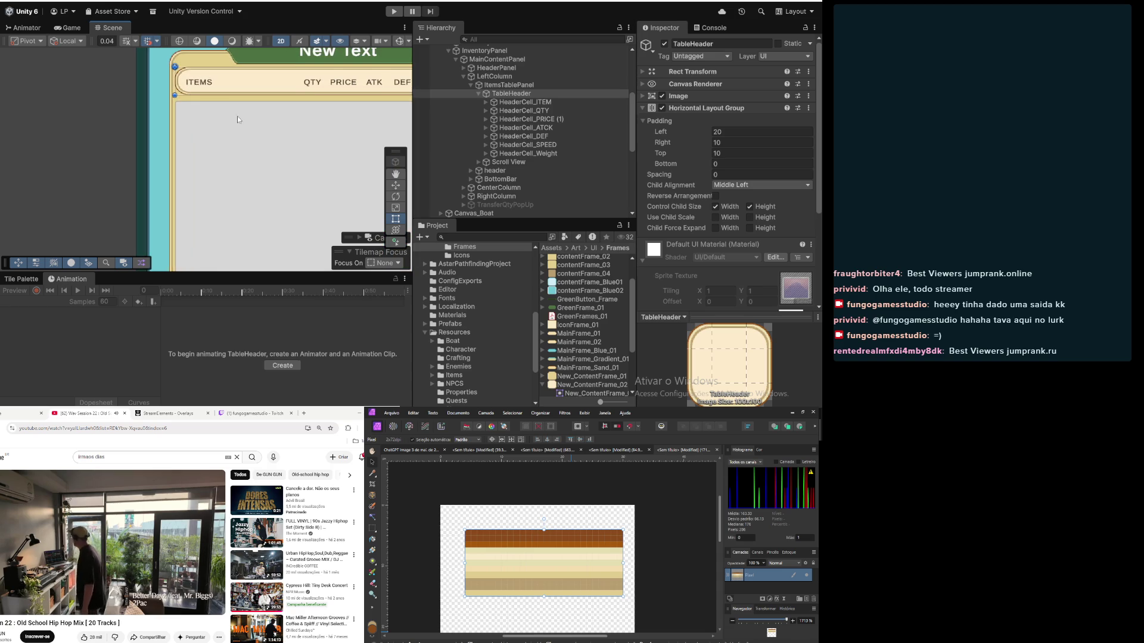
scroll(237, 116, "down", 3)
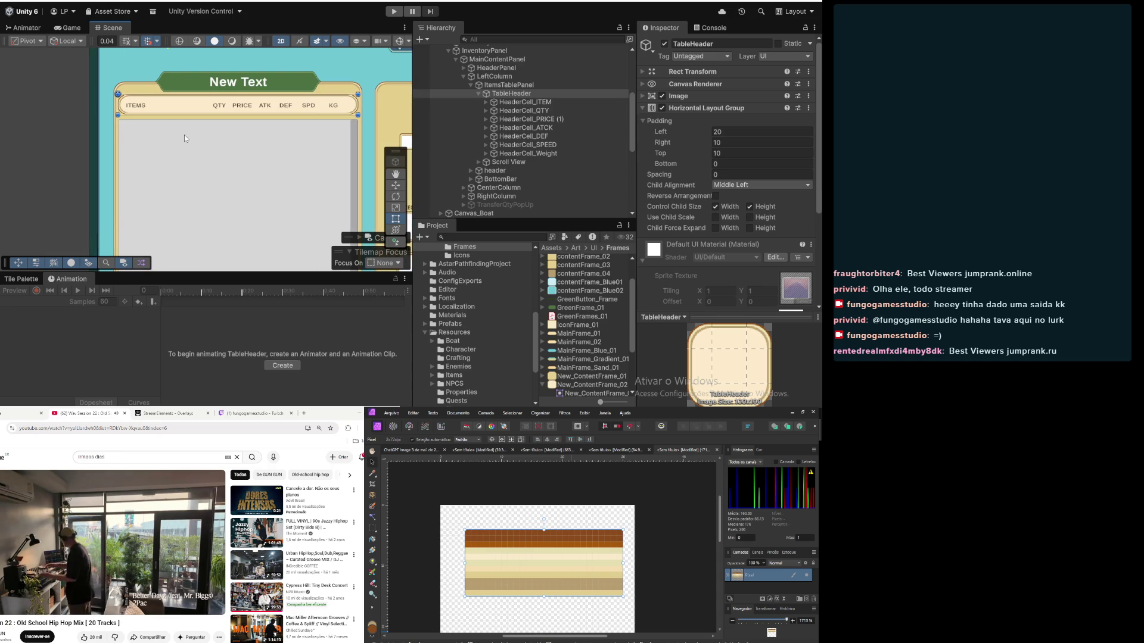
left_click(520, 112)
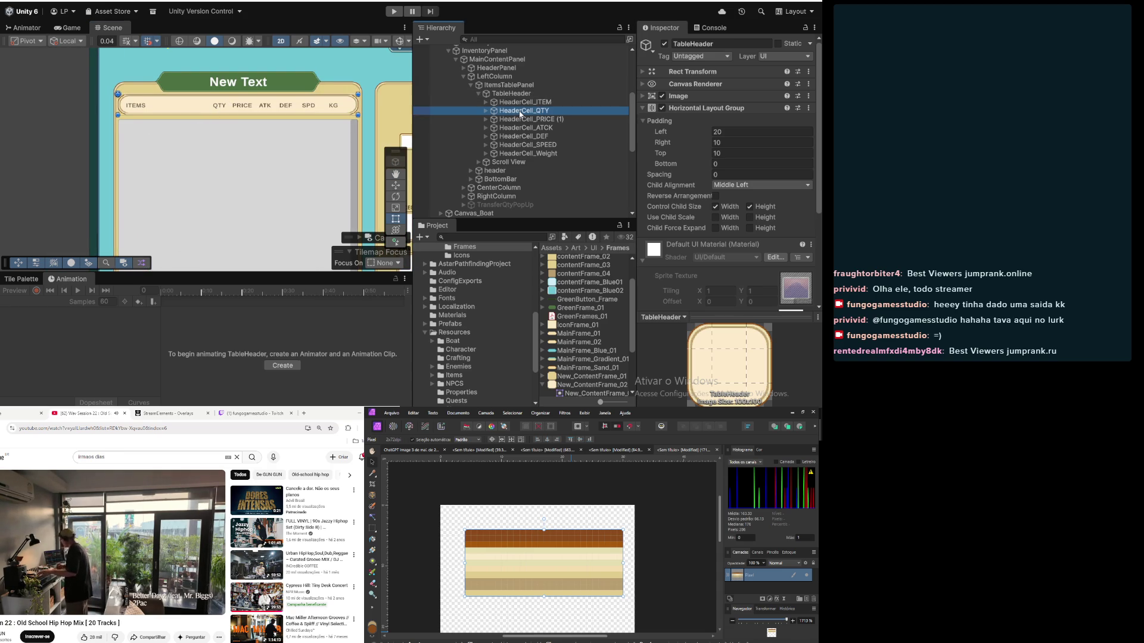
left_click(522, 119)
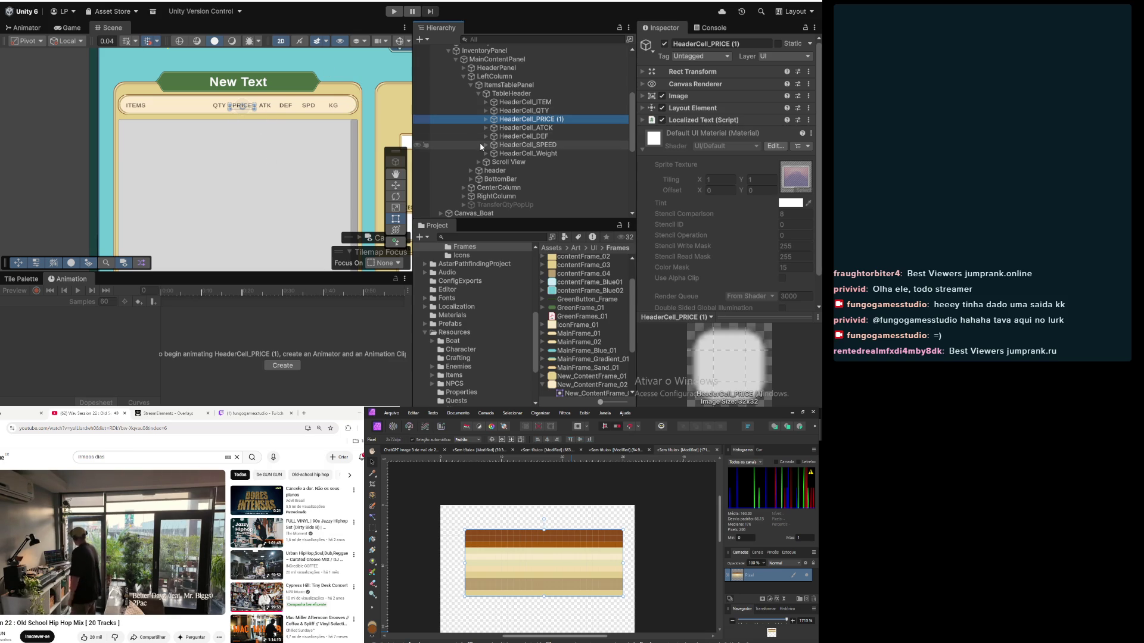
Step: Duplicate the HeaderCell_SPEED header cell
left_click(532, 146)
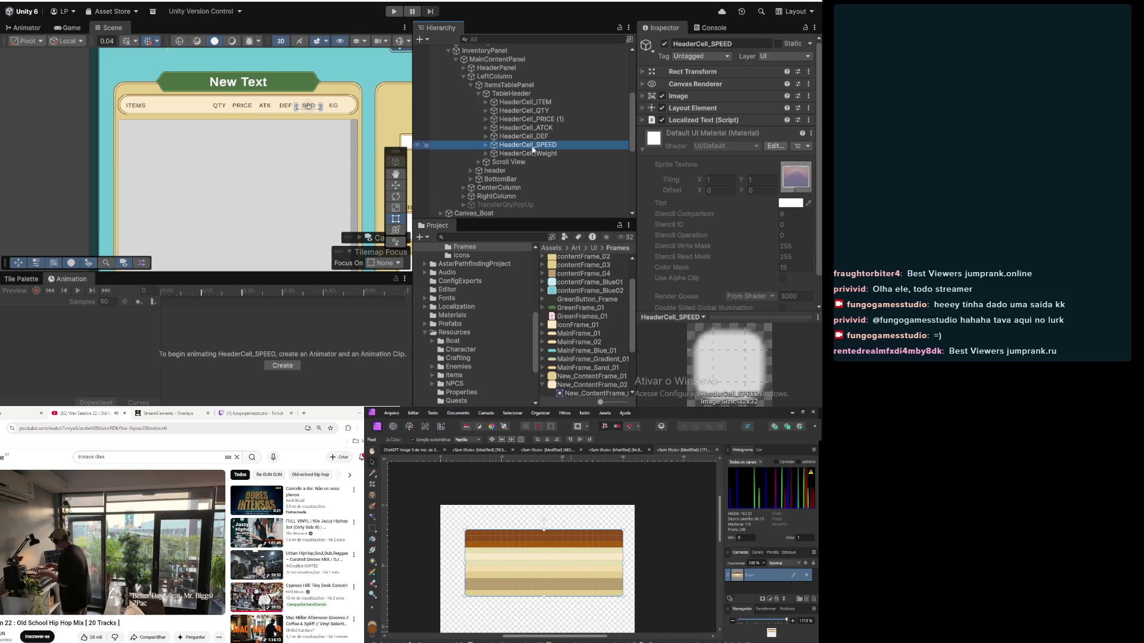
left_click(532, 152)
left_click(529, 147)
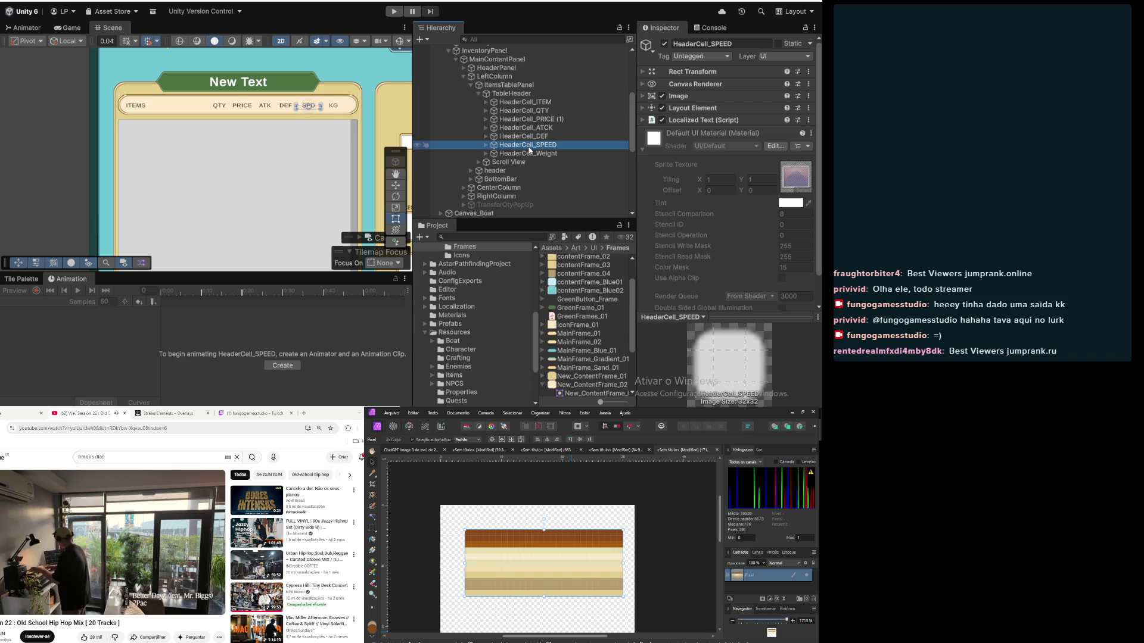
key("ctrl+d")
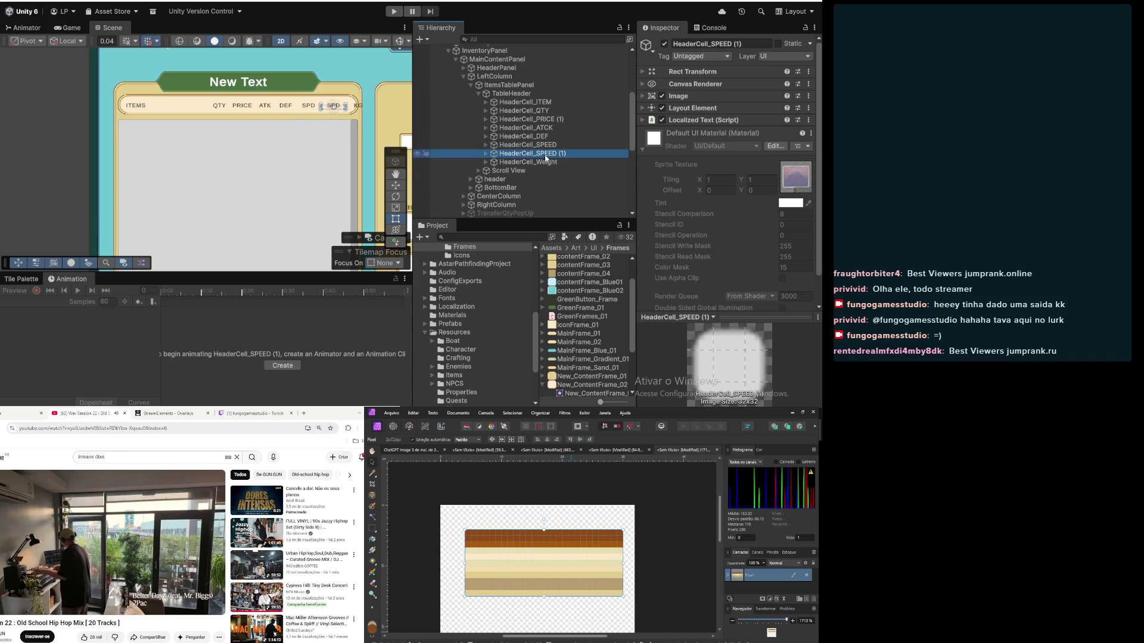
Step: Rename the copy to HeaderCell_Durability and select its SPDtxt text object
left_click(536, 153)
left_click_drag(519, 154, 588, 163)
type("_Rut")
key("BackSpace")
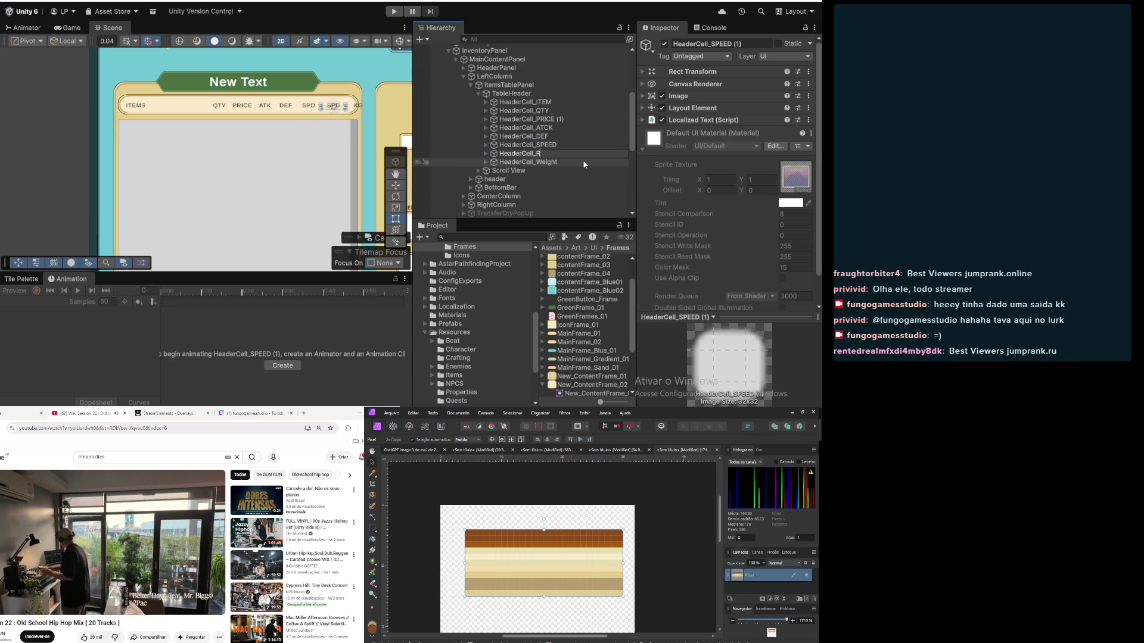
key("BackSpace")
type("Durability")
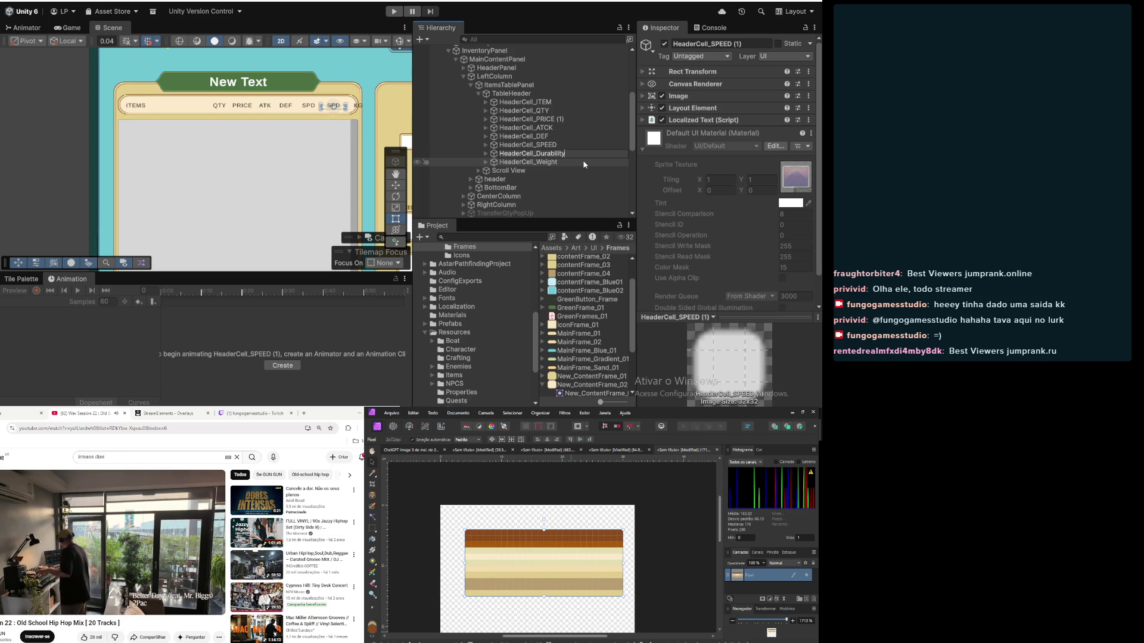
left_click(512, 156)
left_click(486, 154)
left_click(514, 162)
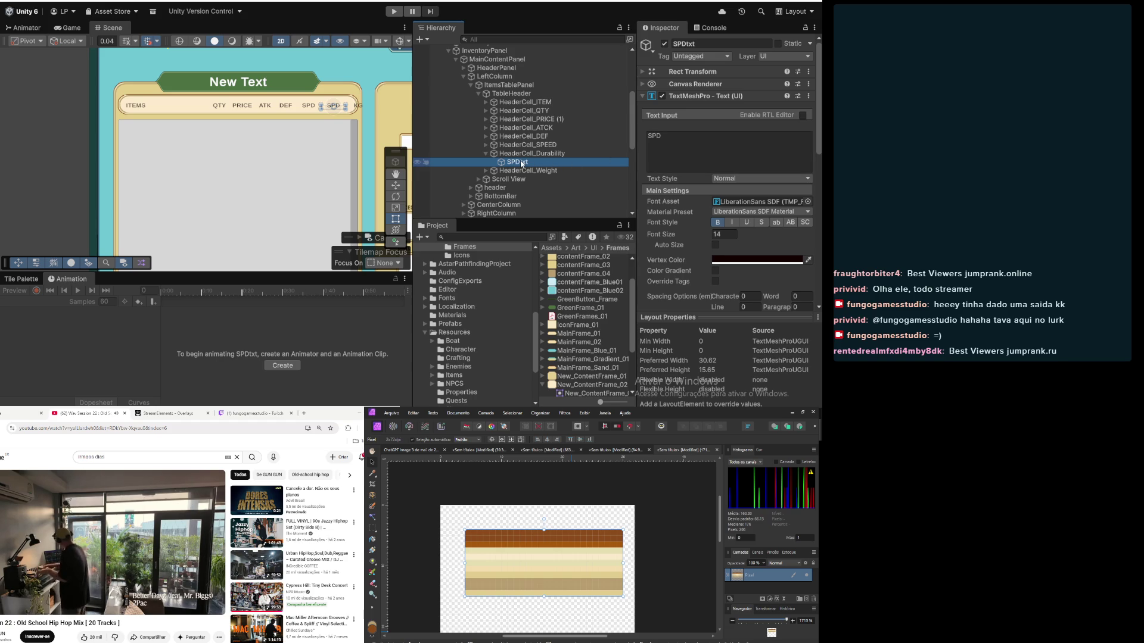
Step: Rename SPDtxt to DURtxt and change its label text from SPD to DUR
left_click(522, 164)
left_click(516, 162)
key("BackSpace")
key("BackSpace")
type("UR")
left_click(658, 135)
type("DUR")
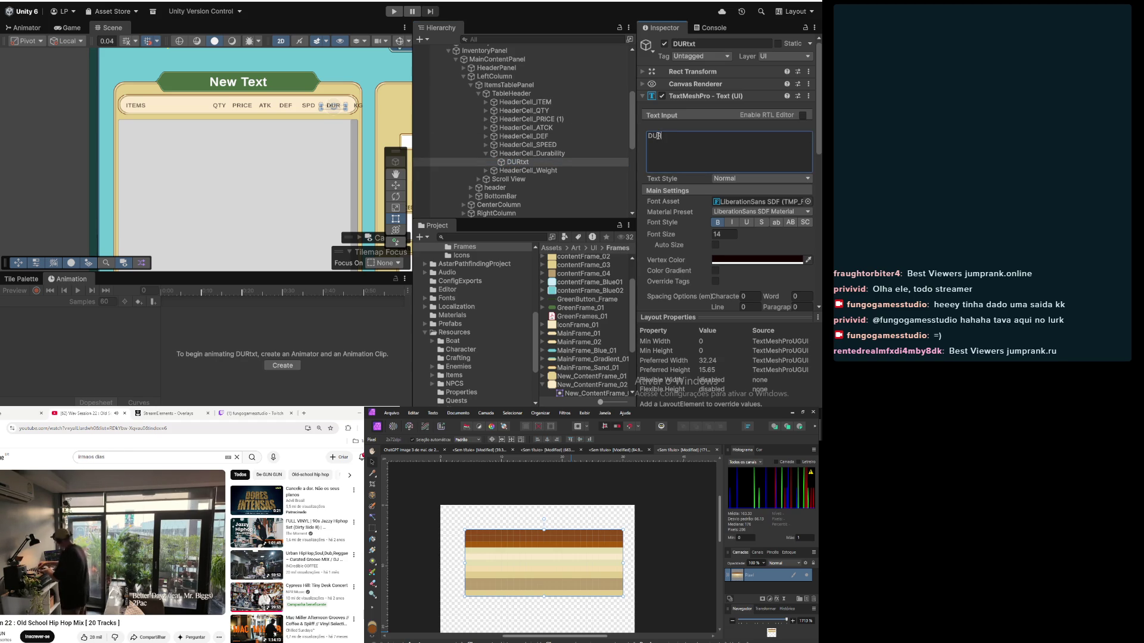
Step: Collapse HeaderCell_Durability and select the Weight header cell
left_click(566, 153)
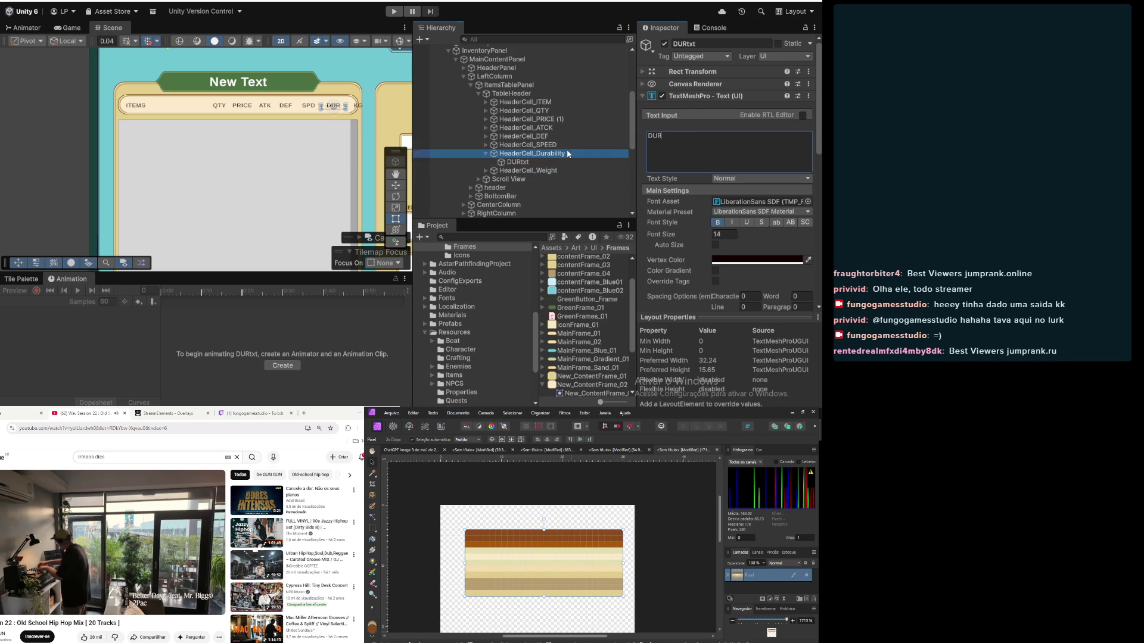
left_click(486, 153)
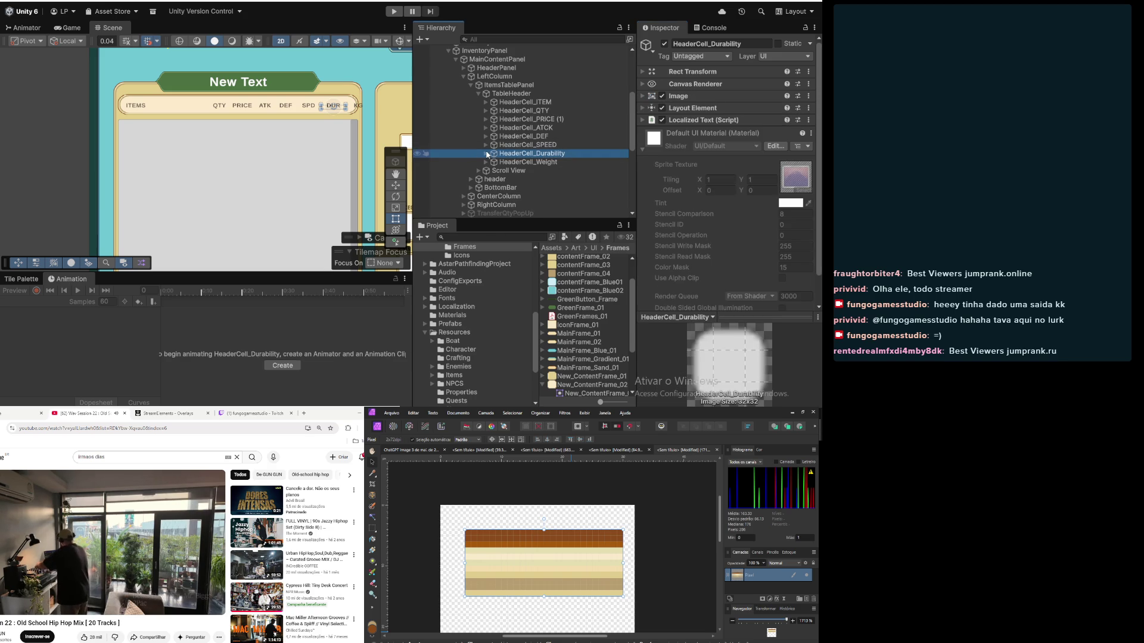
left_click(524, 162)
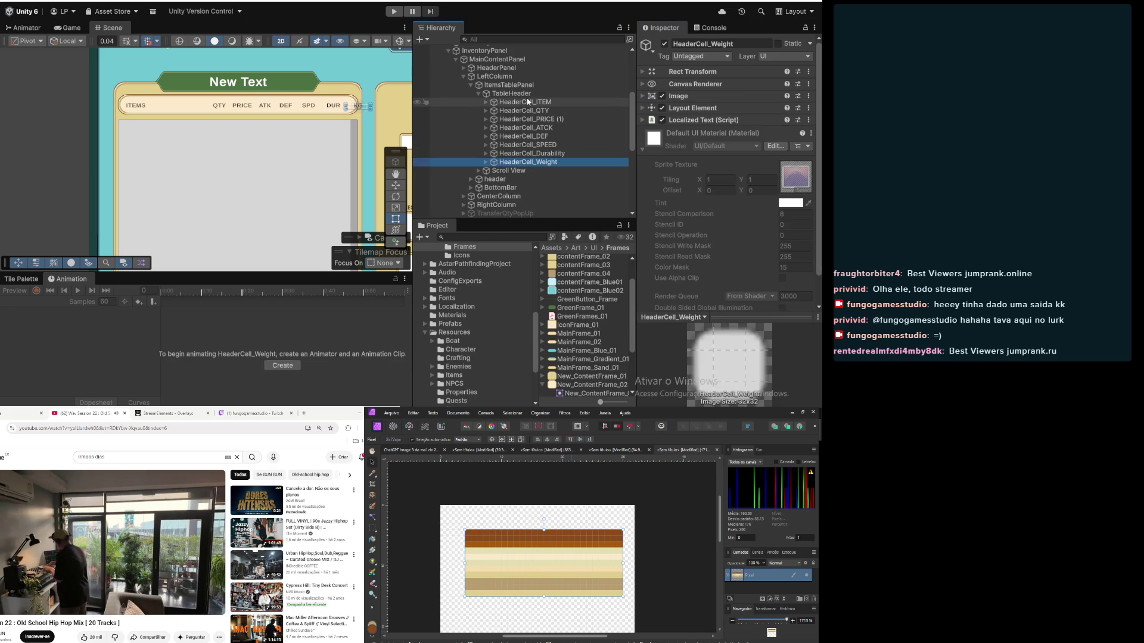
left_click(527, 103)
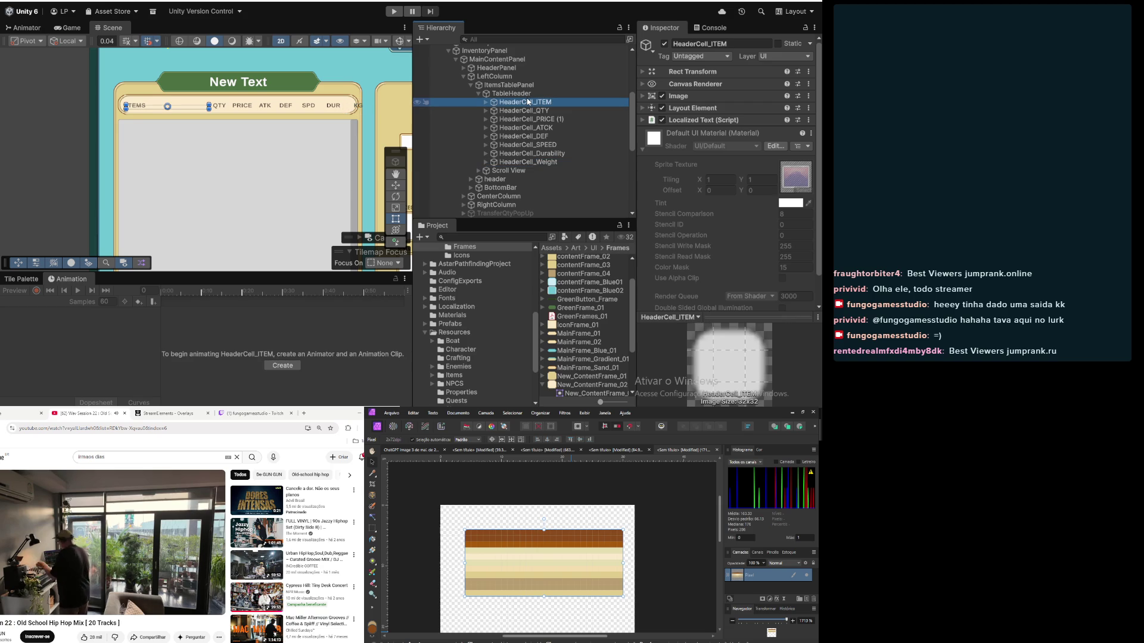
scroll(199, 136, "down", 2)
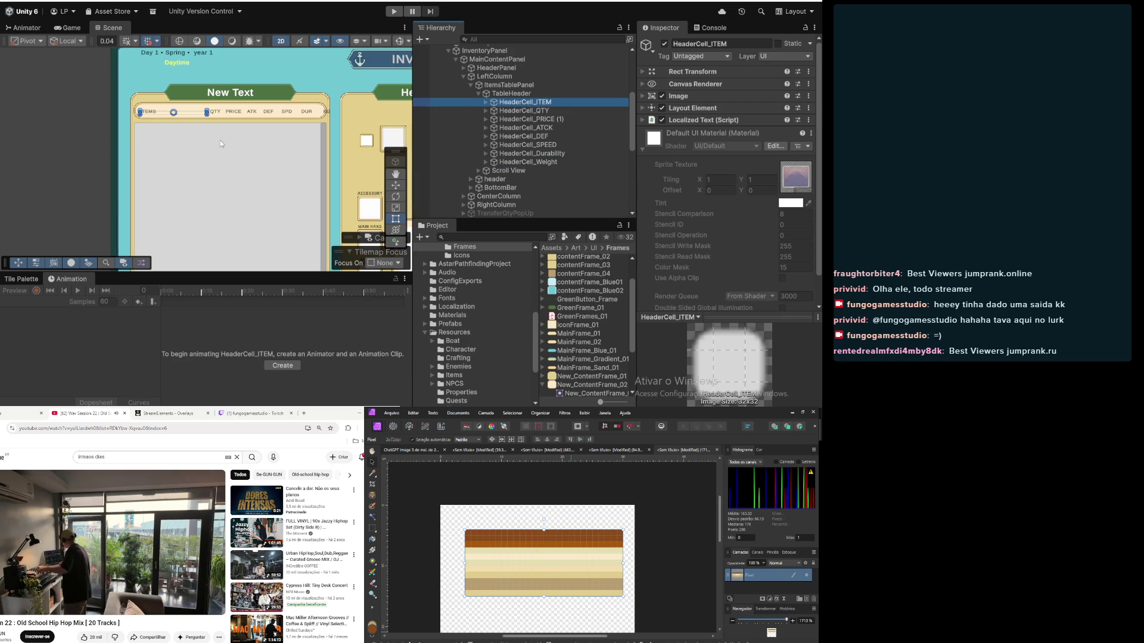
left_click_drag(245, 153, 205, 130)
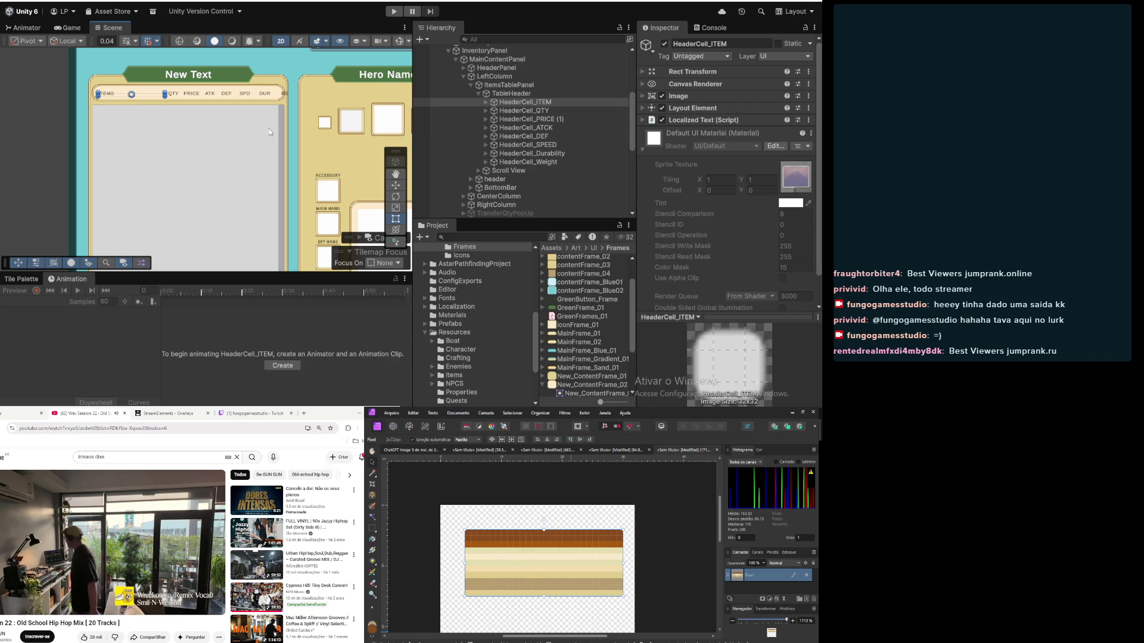
left_click(511, 93)
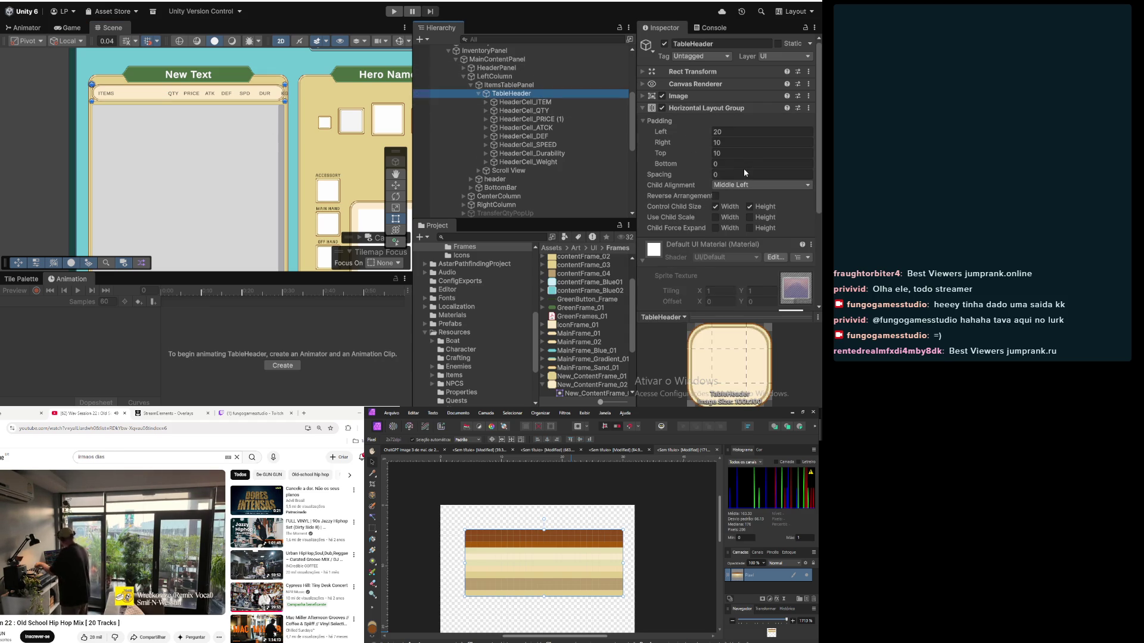
left_click(563, 102)
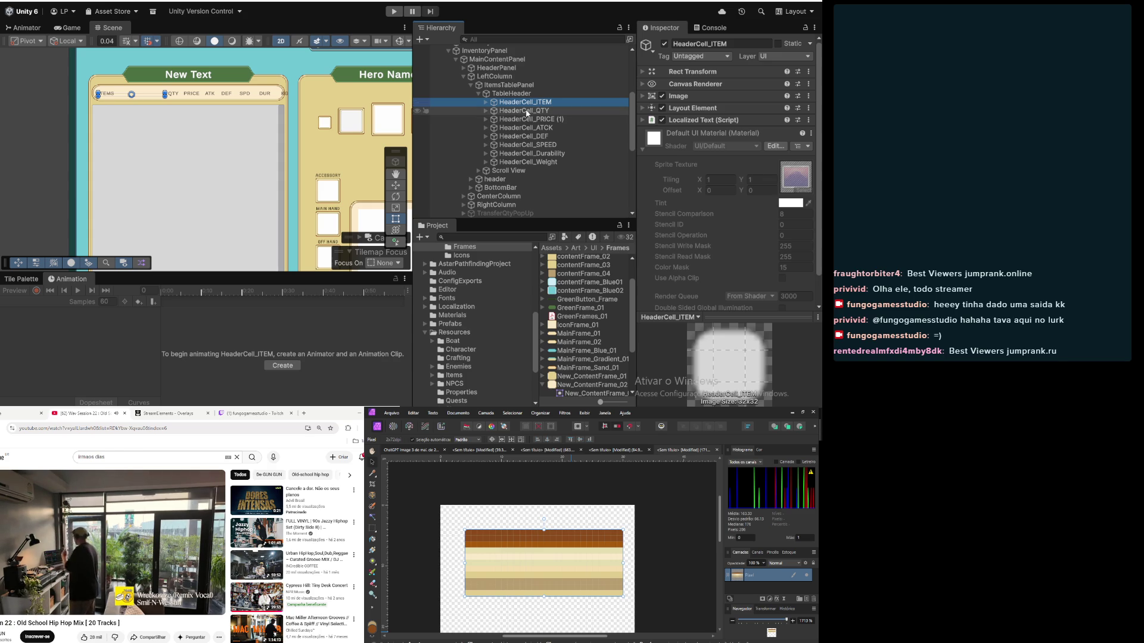
left_click(526, 112)
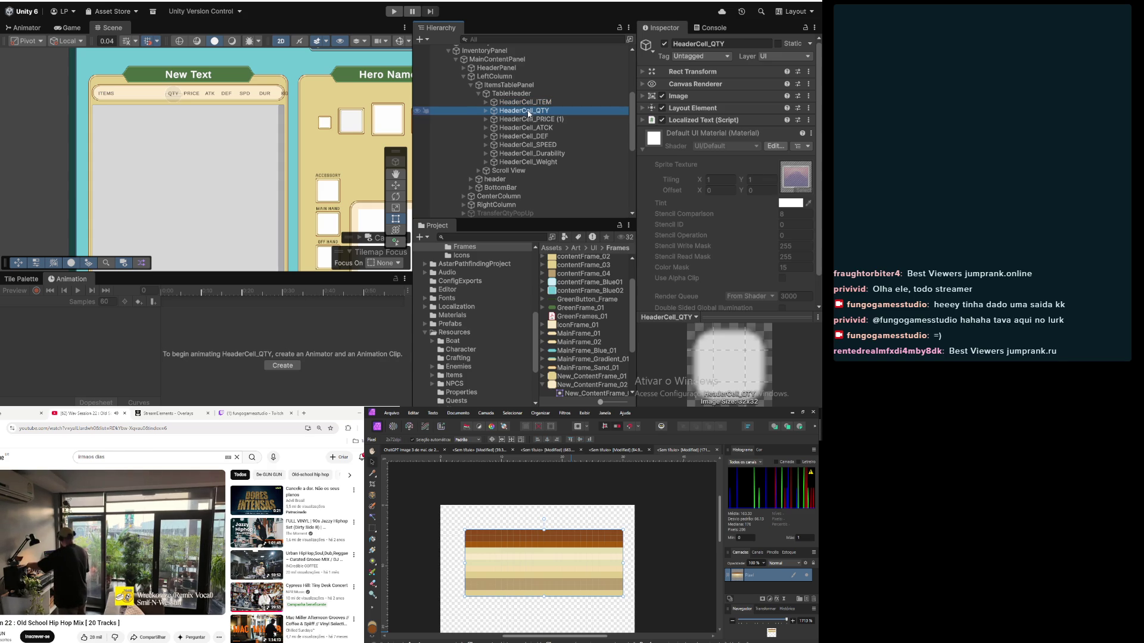
left_click(533, 119)
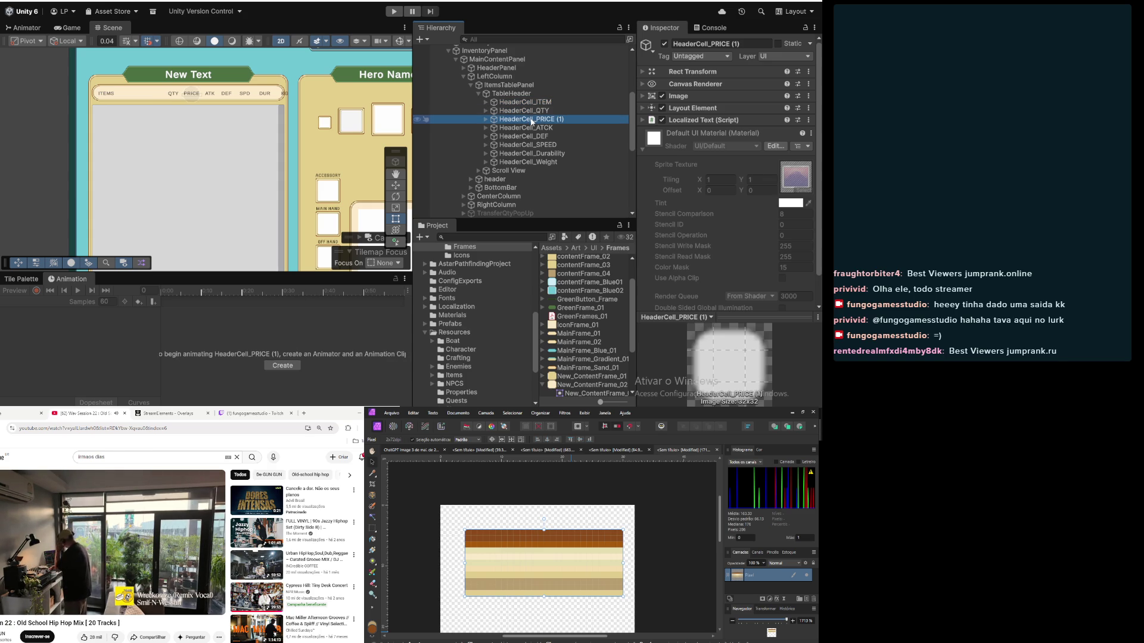
left_click(532, 129)
left_click(533, 137)
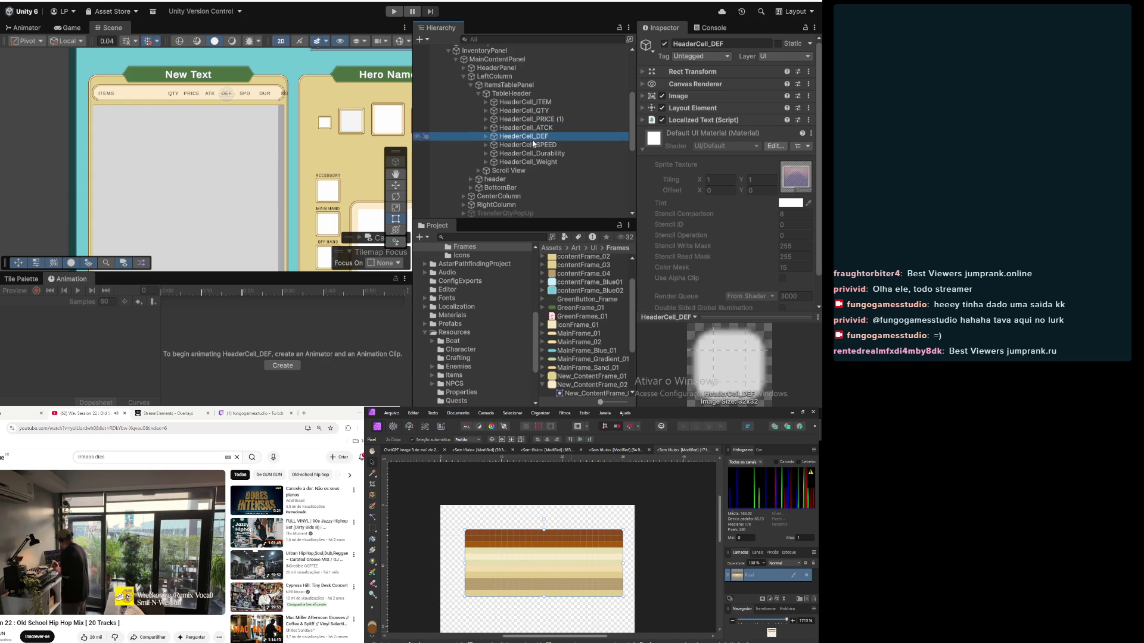
left_click(533, 144)
left_click(536, 154)
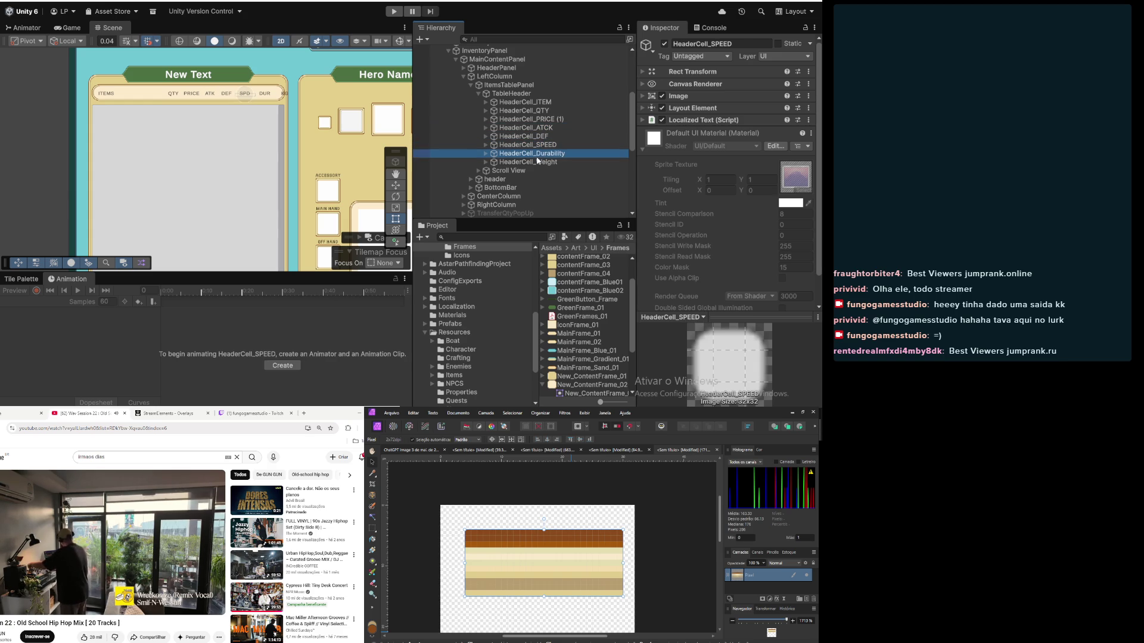
left_click(537, 161)
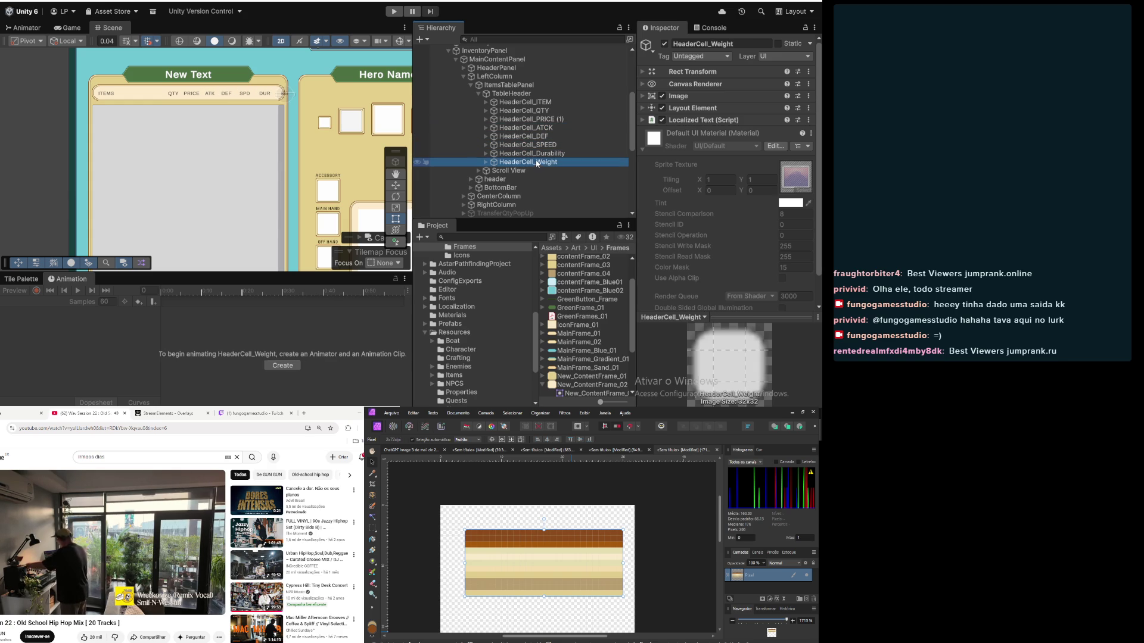
left_click(545, 103)
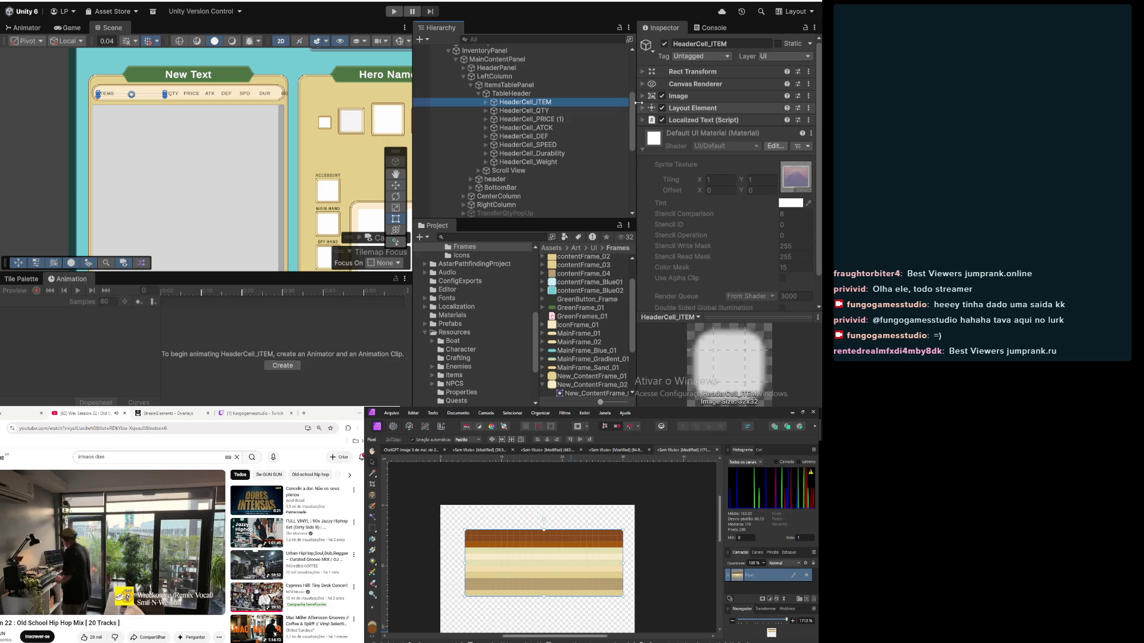
Step: Set HeaderCell_ITEM's Layout Element Min and Preferred Width to 140, then deselect it
left_click(691, 108)
left_click(770, 136)
type("140")
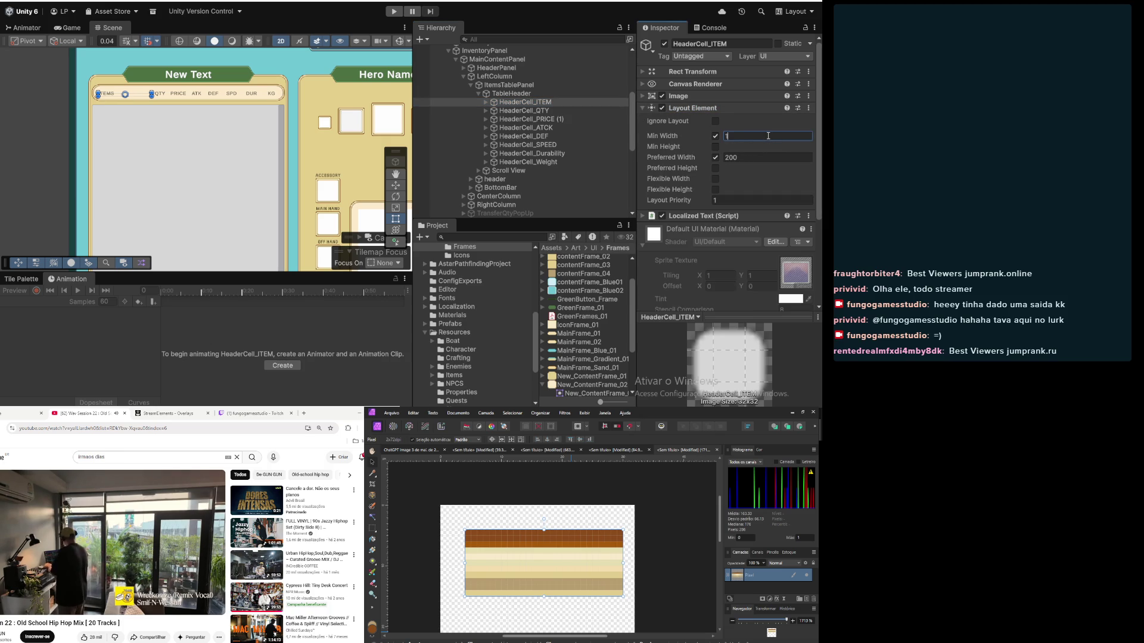
left_click(788, 157)
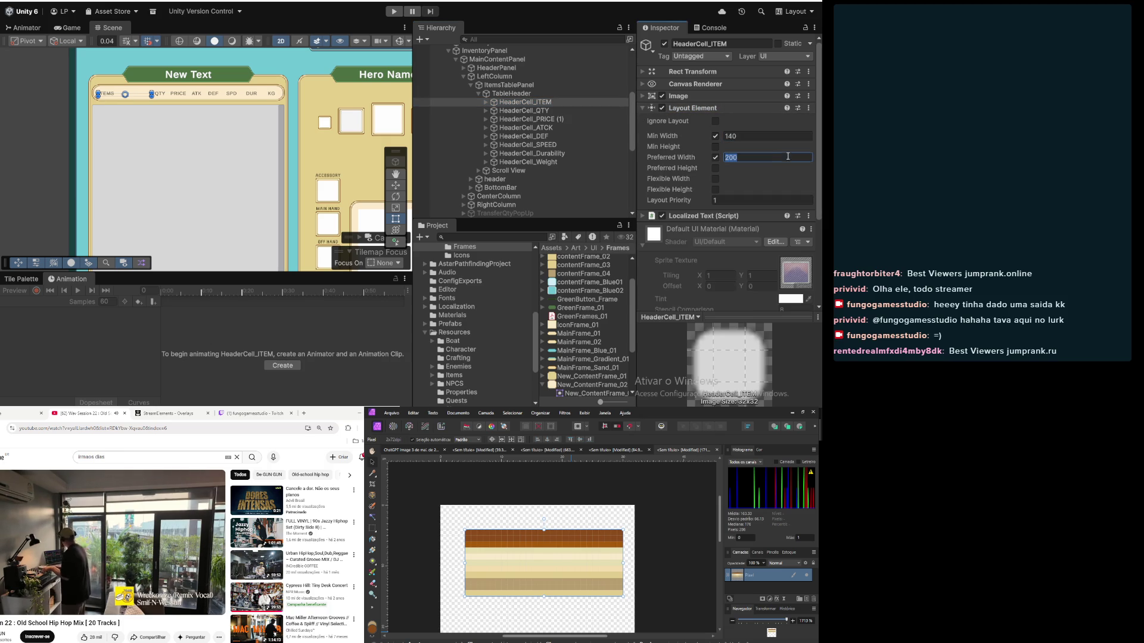
type("140")
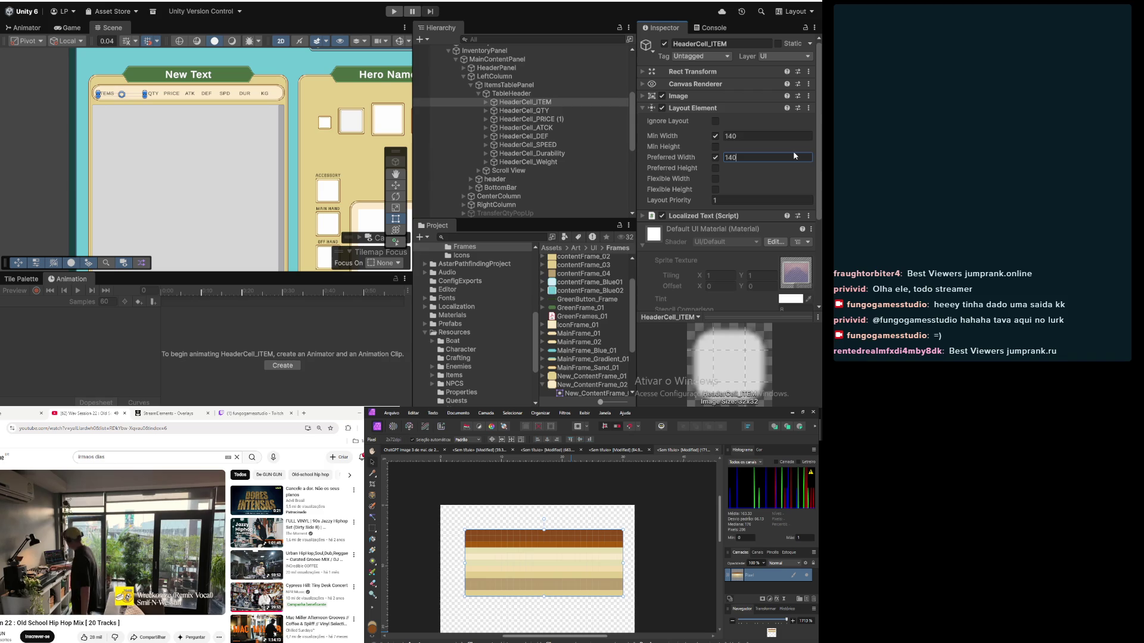
left_click(53, 119)
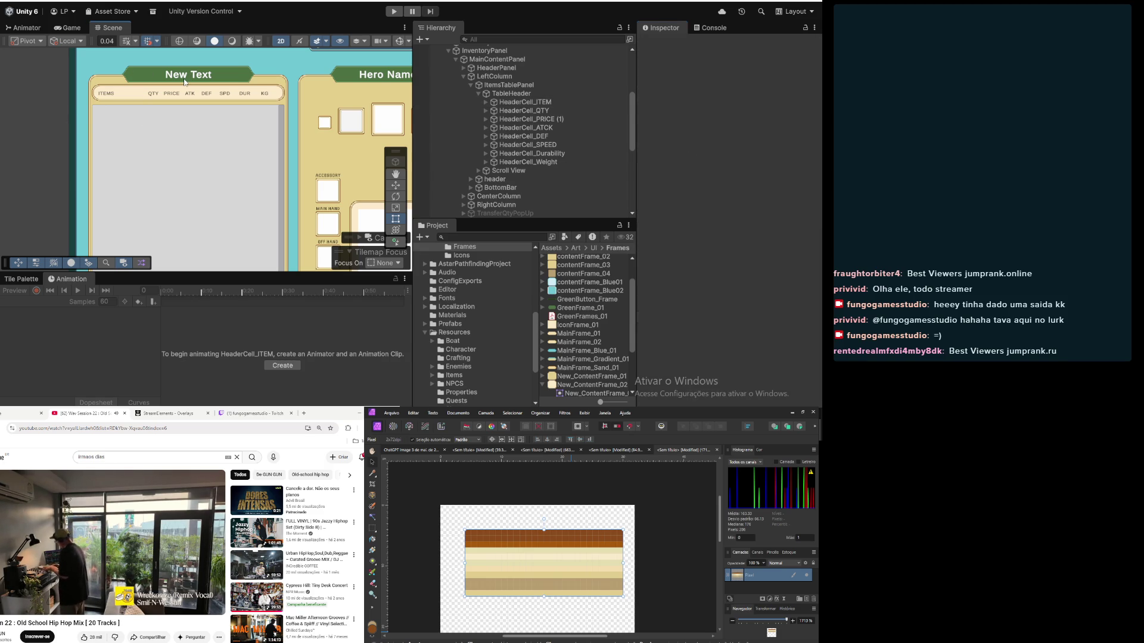
Step: Bring the inventory UI back into view and fold away ItemsTablePanel's children
scroll(184, 83, "up", 2)
scroll(172, 94, "up", 2)
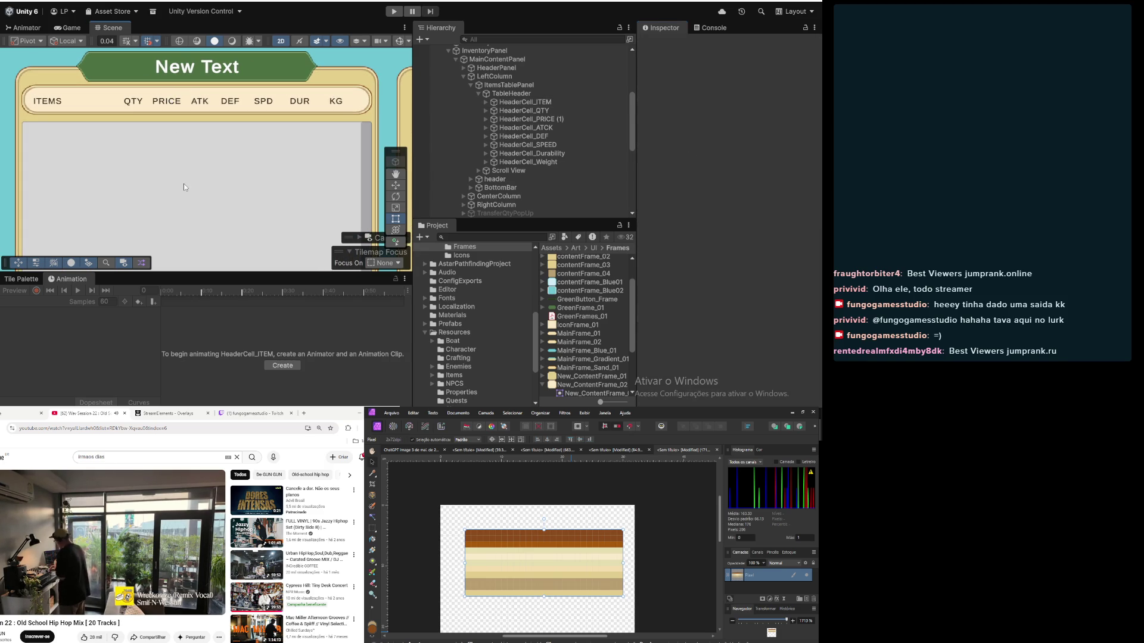
scroll(189, 181, "down", 3)
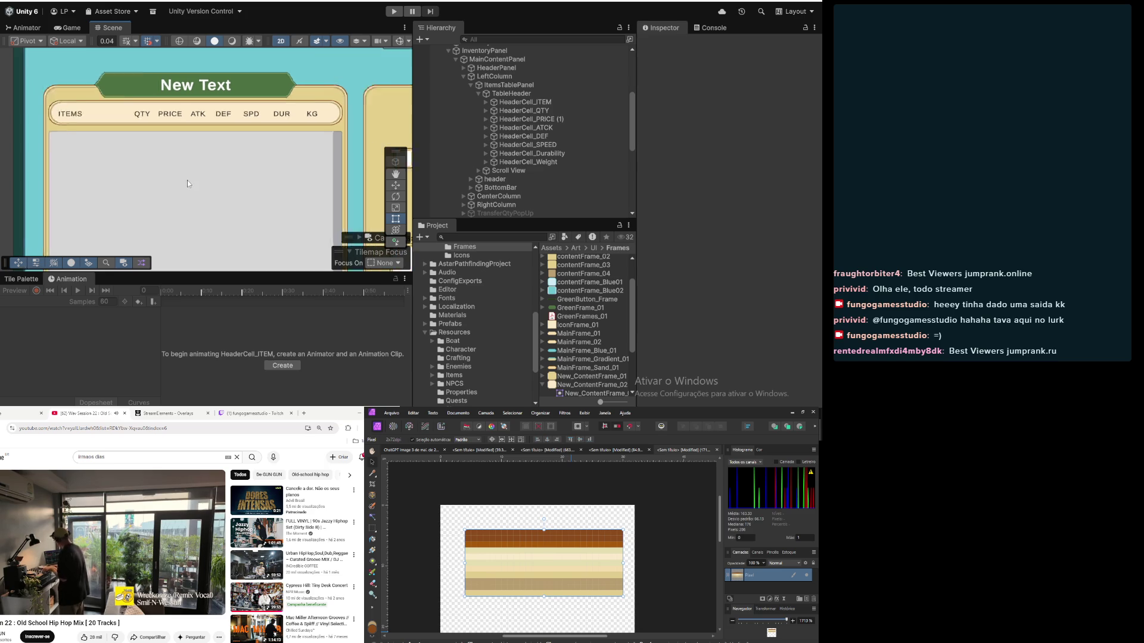
scroll(177, 184, "down", 2)
left_click_drag(178, 184, 220, 140)
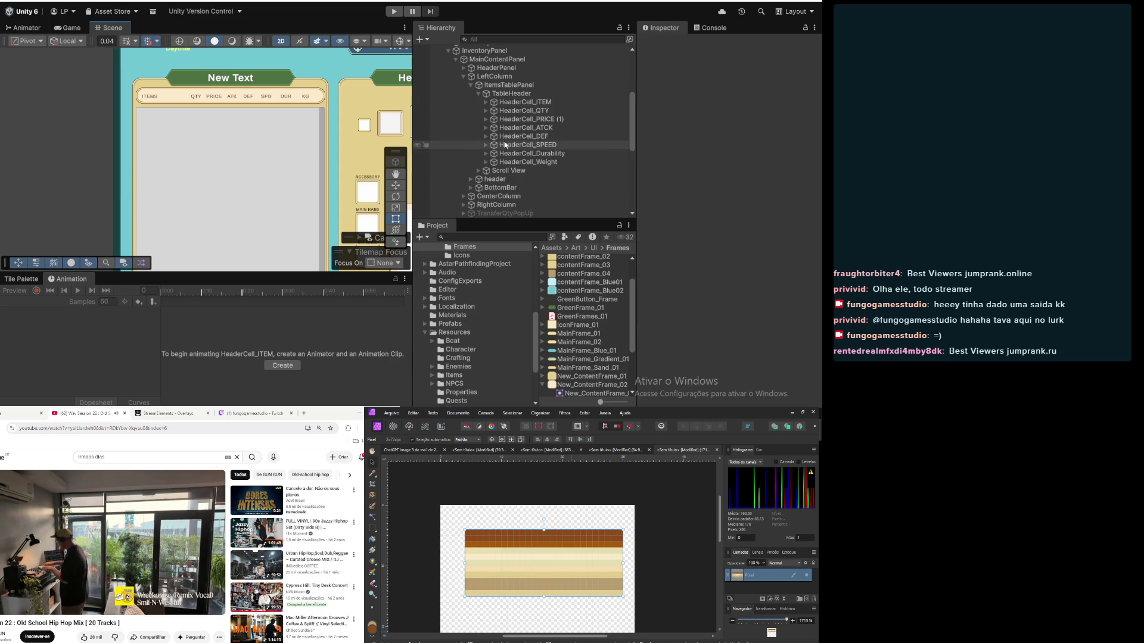
left_click(470, 85)
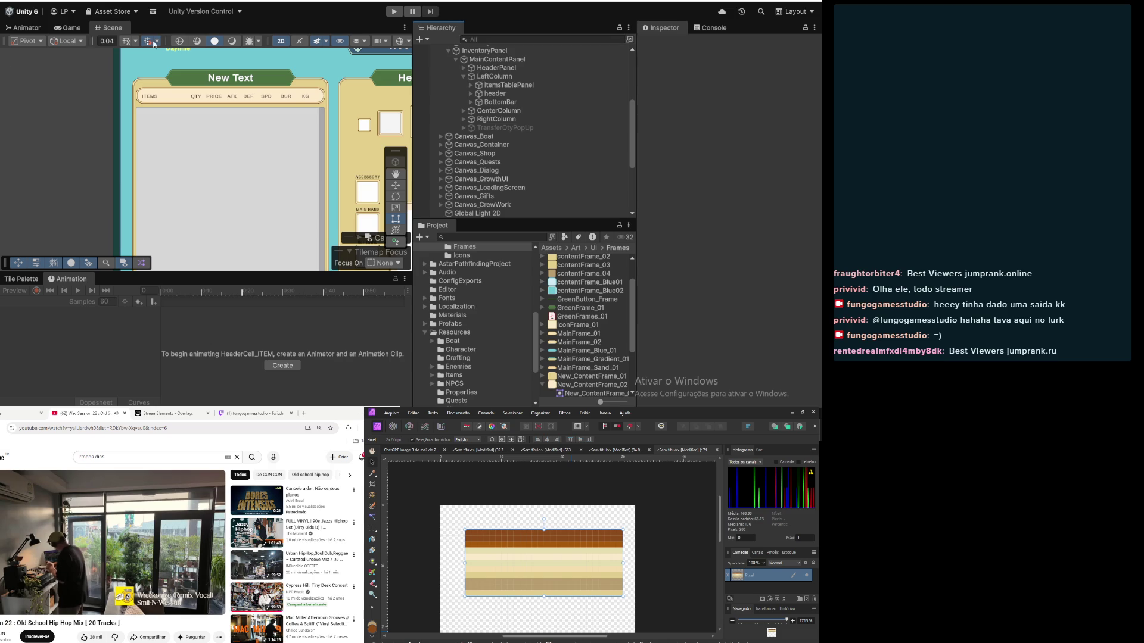
Step: Select ItemsTablePanel to show its Inventory Table UI and Inventory Row Pool scripts
scroll(209, 114, "up", 2)
scroll(207, 115, "up", 2)
scroll(206, 117, "down", 3)
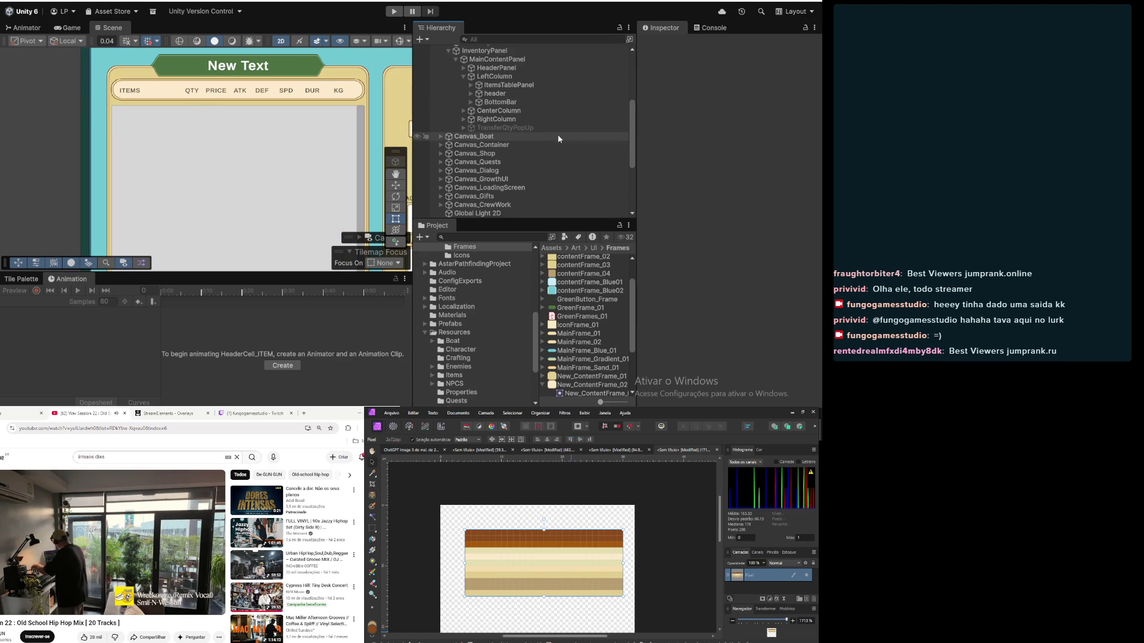
scroll(554, 134, "up", 3)
left_click(508, 150)
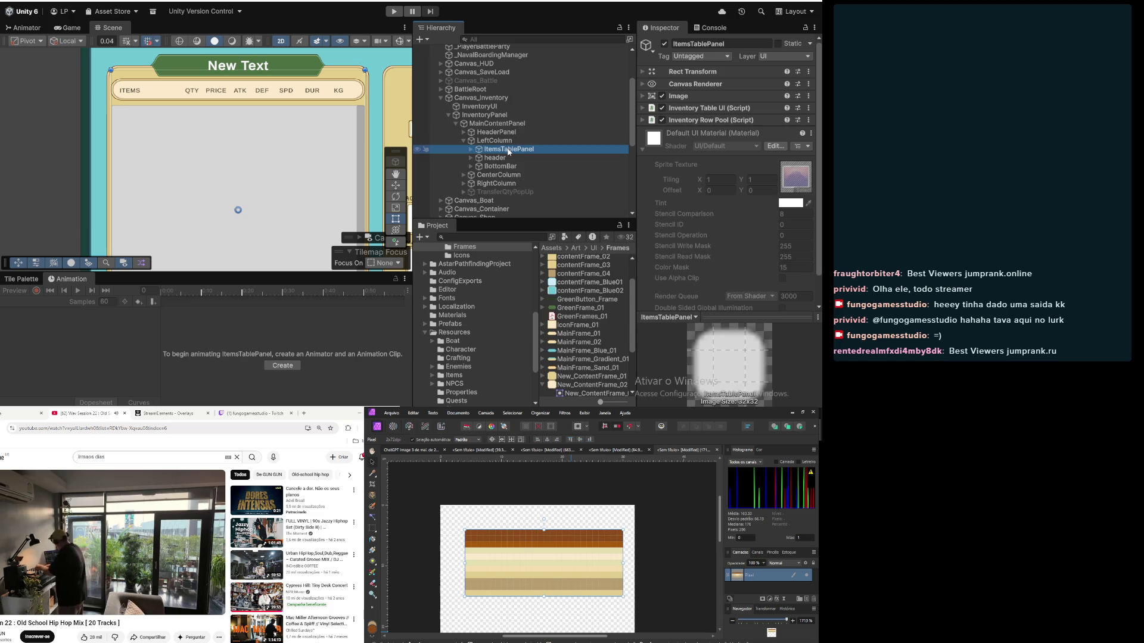
Step: Expand TableHeader, select HeaderCell_ITEM and edit its minimum width
left_click(472, 150)
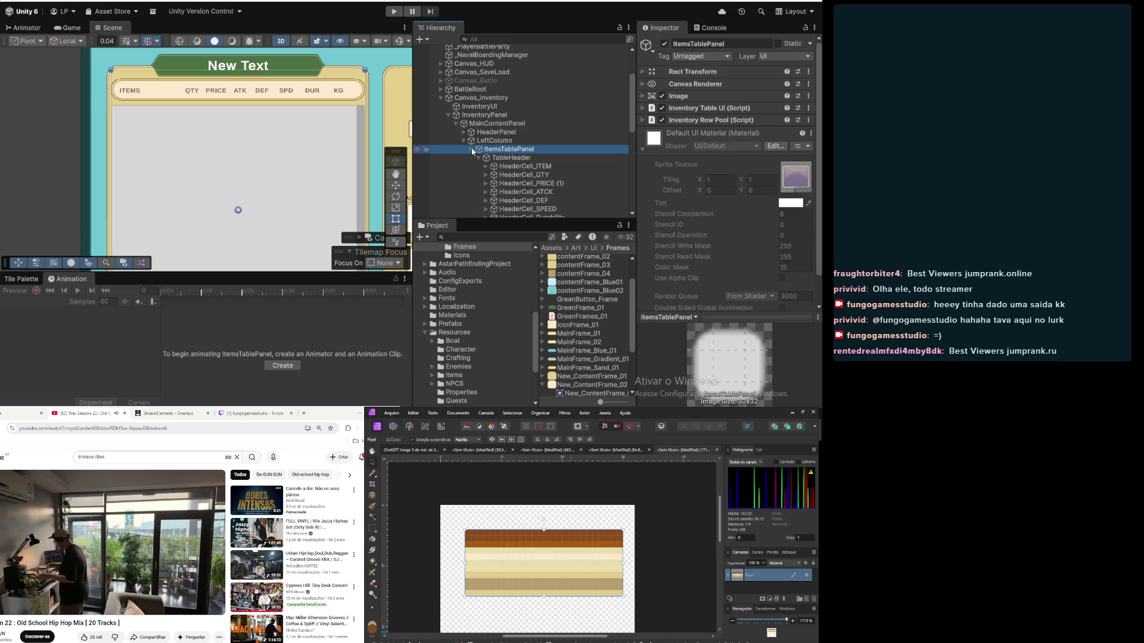
left_click(504, 158)
left_click(506, 167)
left_click(747, 137)
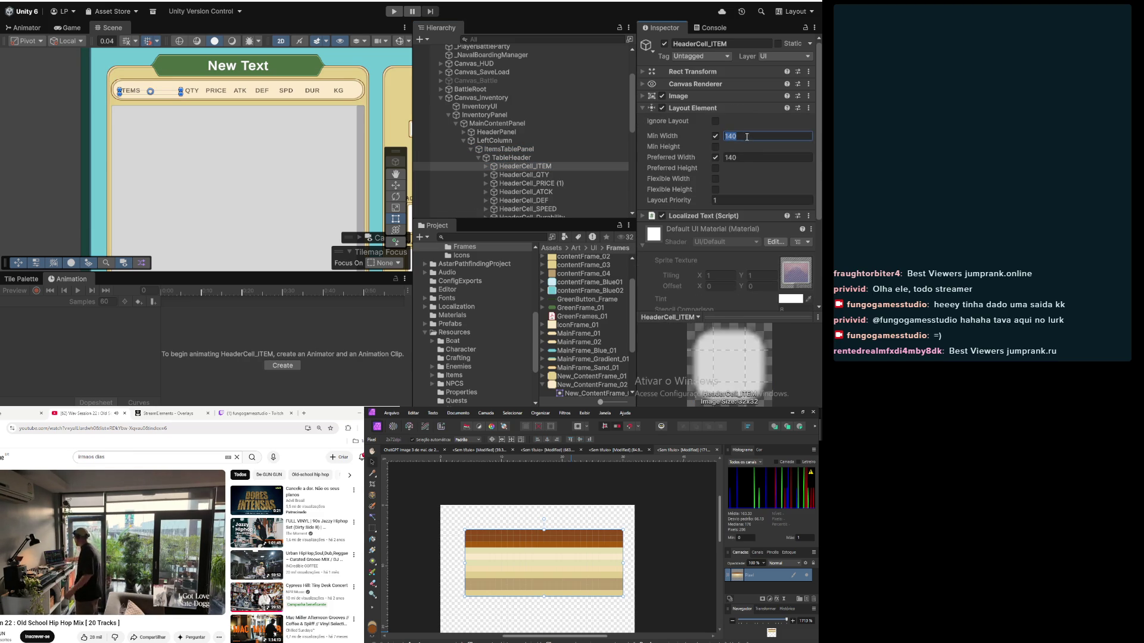
type("150")
key("BackSpace")
key("BackSpace")
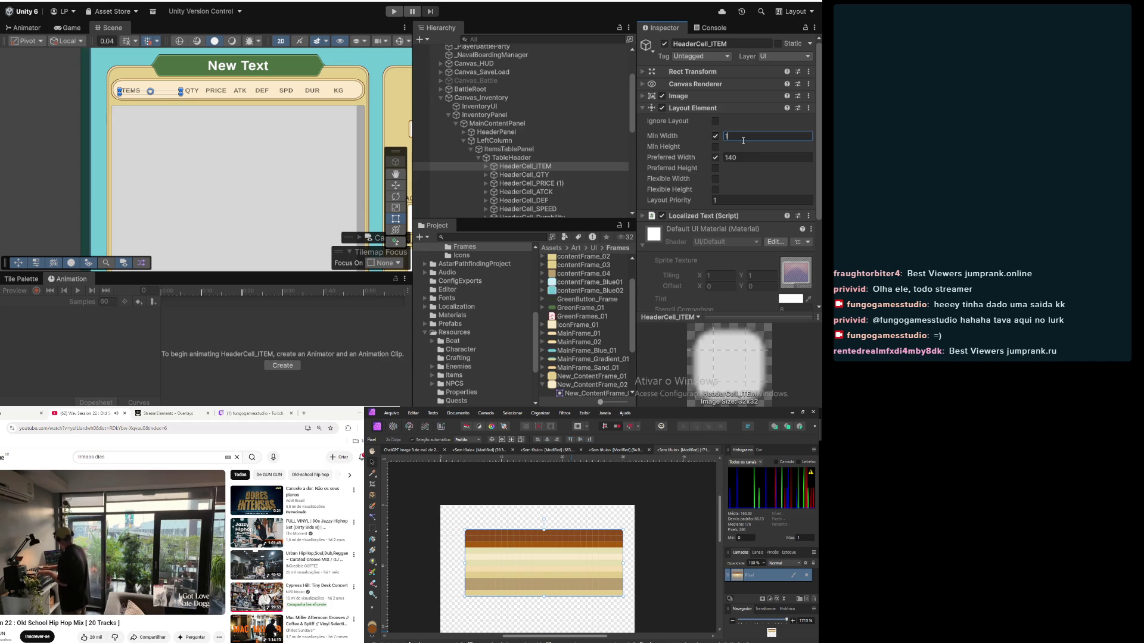
type("60")
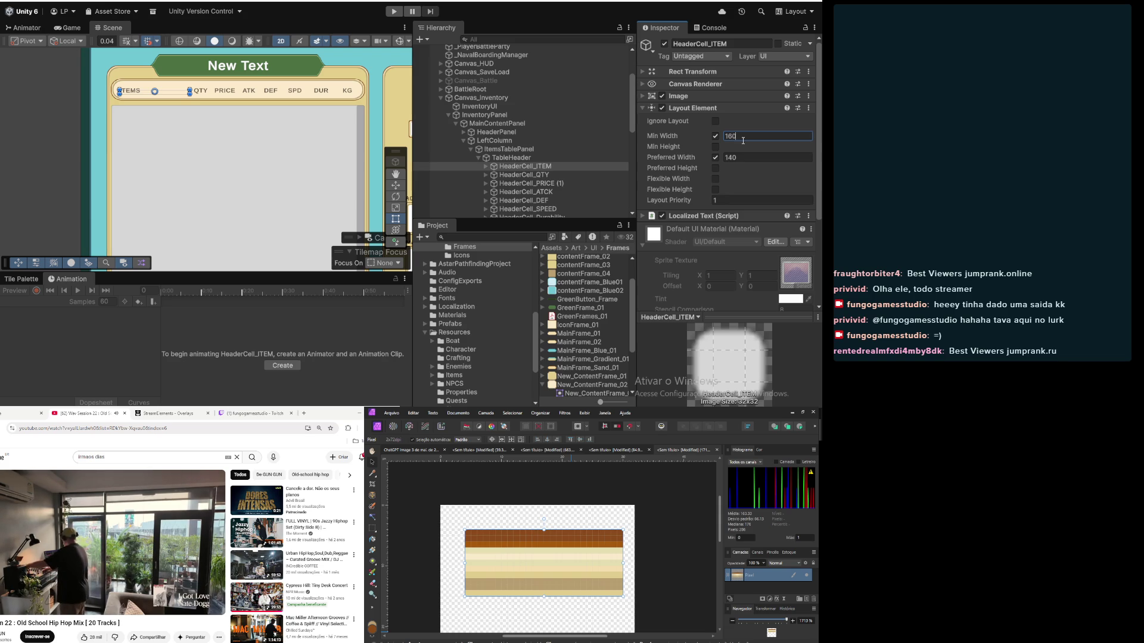
Step: Review the Layout Element widths of each header cell from Weight up to ITEM
scroll(554, 179, "down", 2)
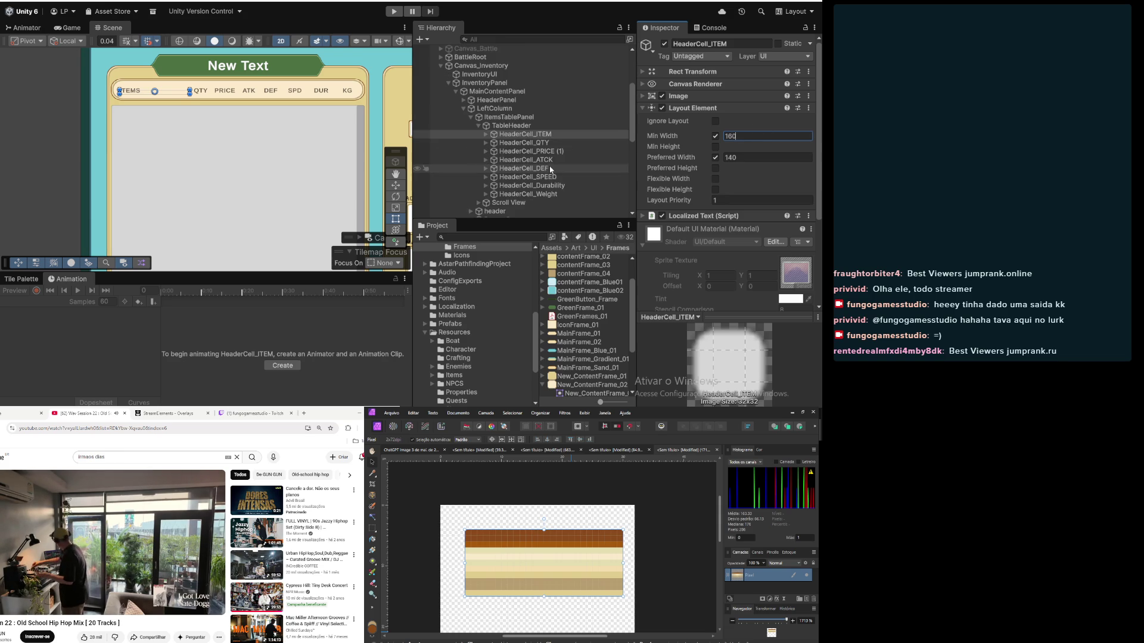
left_click(535, 194)
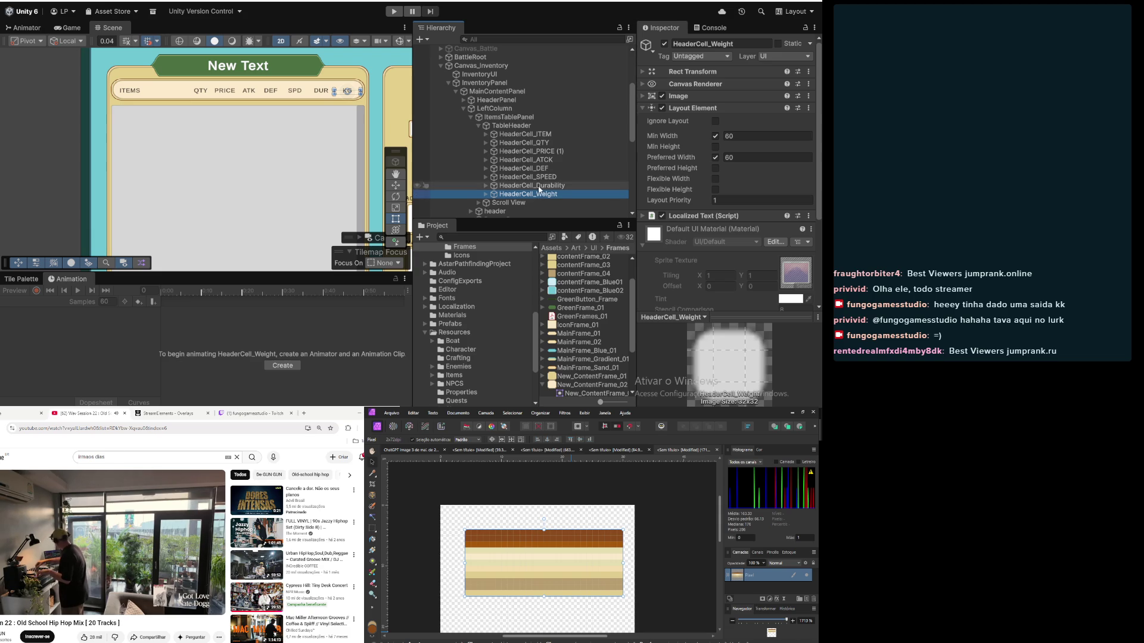
left_click(538, 187)
left_click(539, 178)
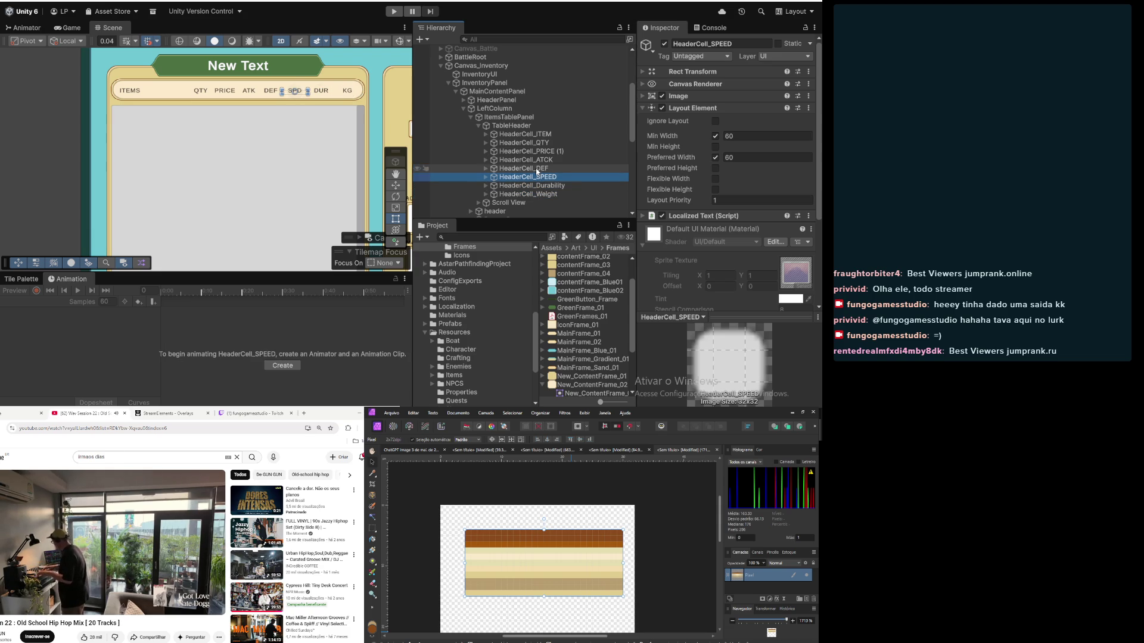
left_click(538, 169)
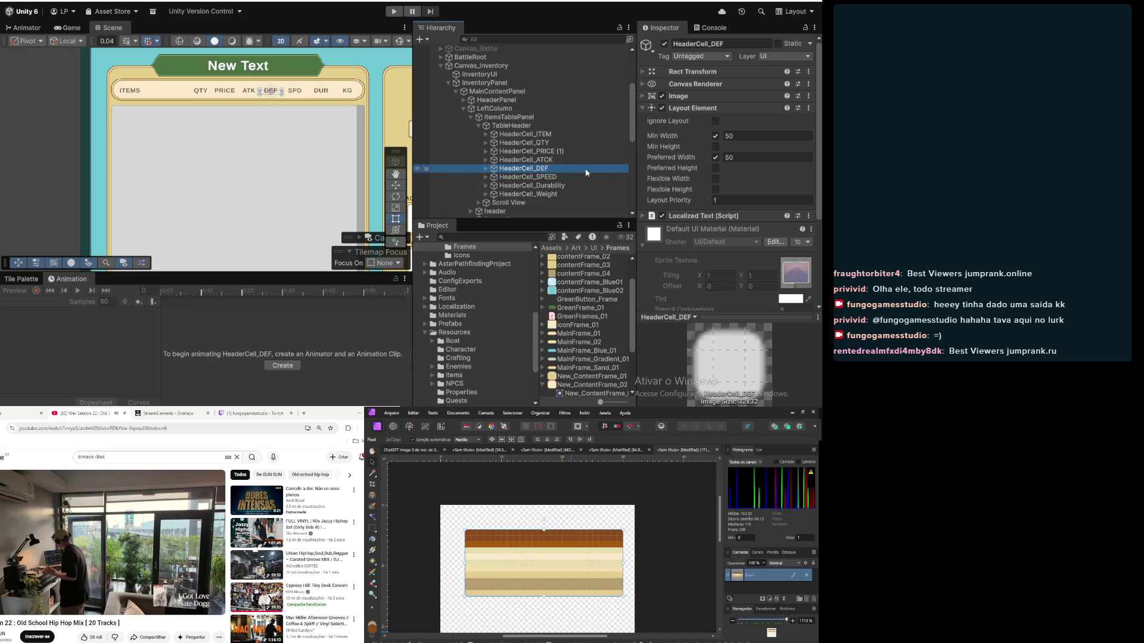
left_click(557, 161)
left_click(553, 152)
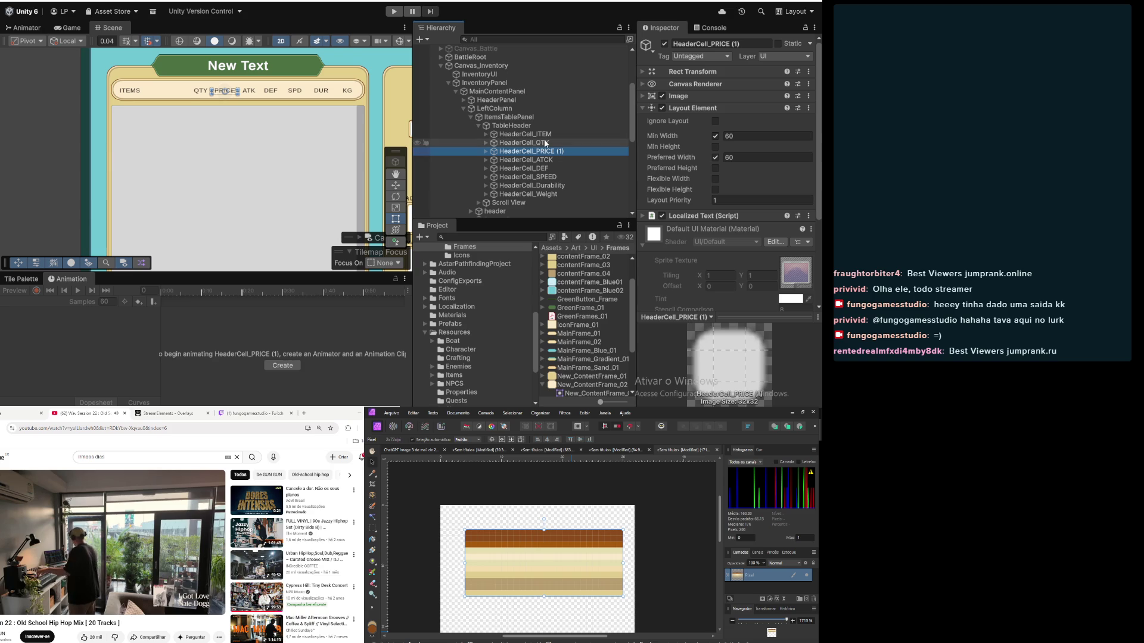
left_click(550, 143)
left_click(550, 136)
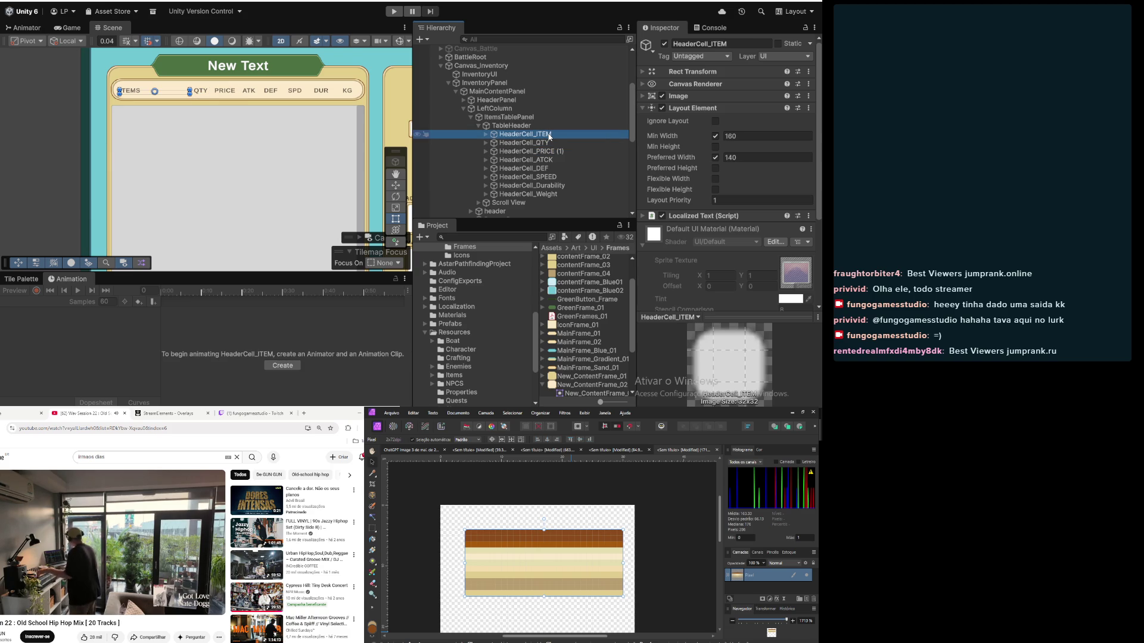
Step: Set HeaderCell_PRICE (1) minimum and preferred widths to 50
left_click(550, 143)
left_click(554, 151)
left_click(766, 136)
type("50")
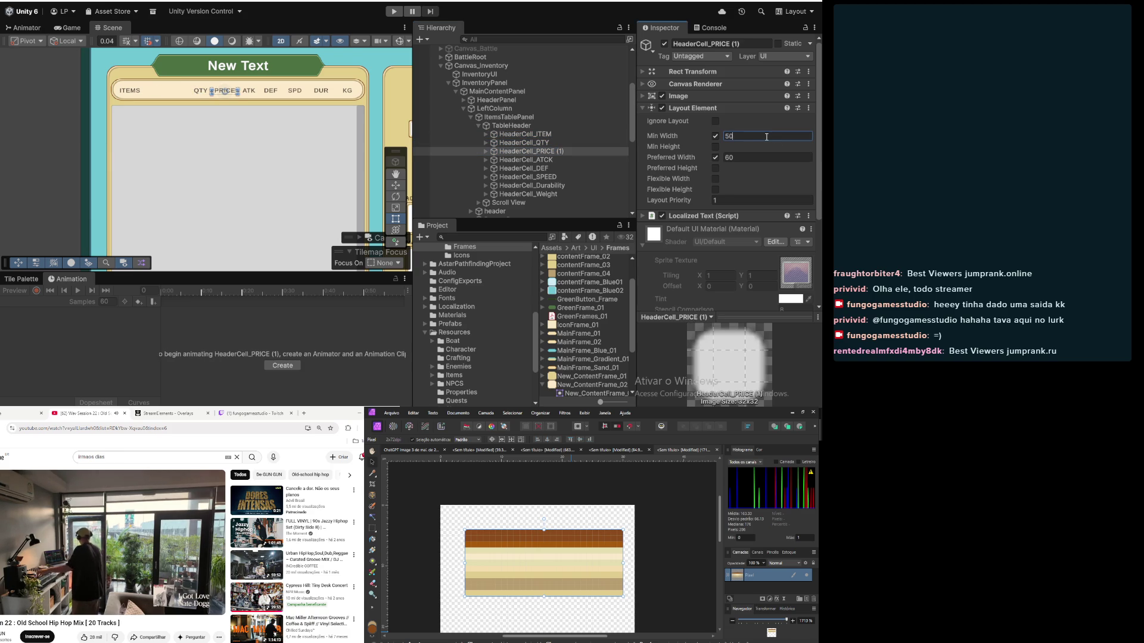
left_click(771, 155)
type("50")
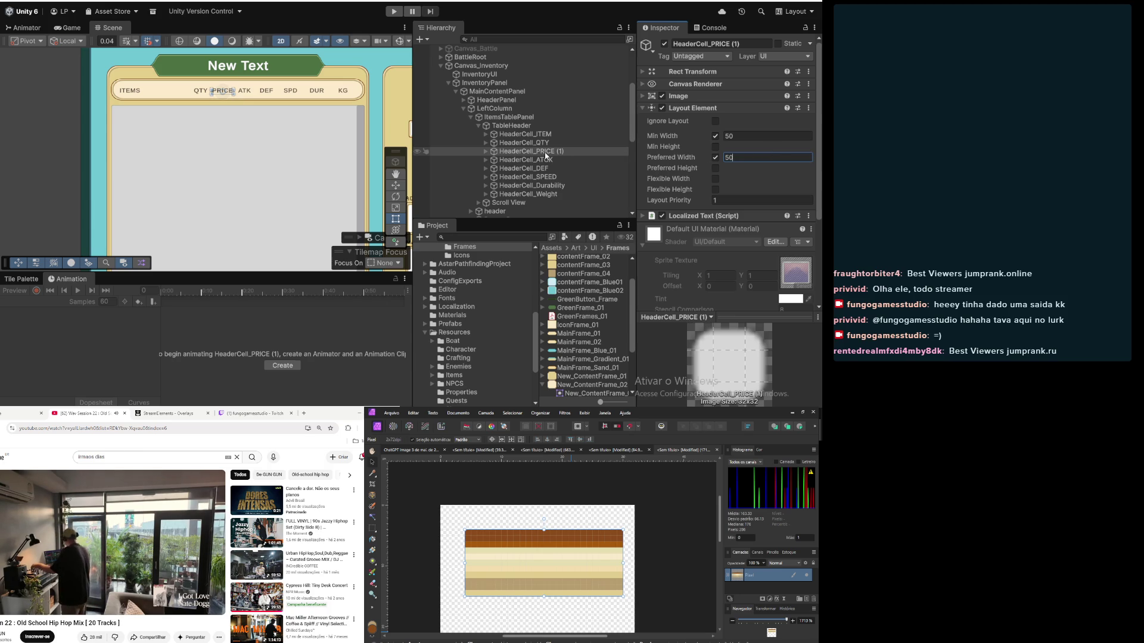
Step: Set the DEF and ATCK header cells' minimum and preferred widths to 60
left_click(547, 159)
left_click(548, 168)
left_click(549, 177)
left_click(550, 169)
left_click(779, 137)
type("60")
left_click(786, 158)
type("60")
left_click(596, 161)
left_click(764, 138)
type("60")
left_click(783, 157)
type("60")
Step: Set the PRICE and QTY header cells' minimum and preferred widths to 60
left_click(590, 151)
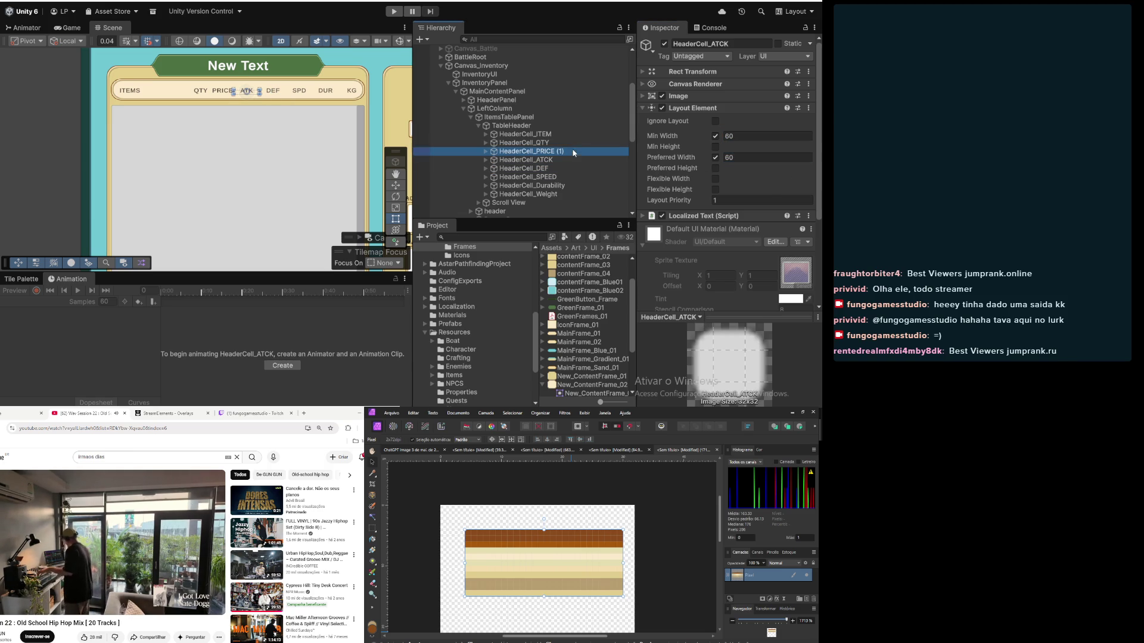
left_click(769, 136)
type("60")
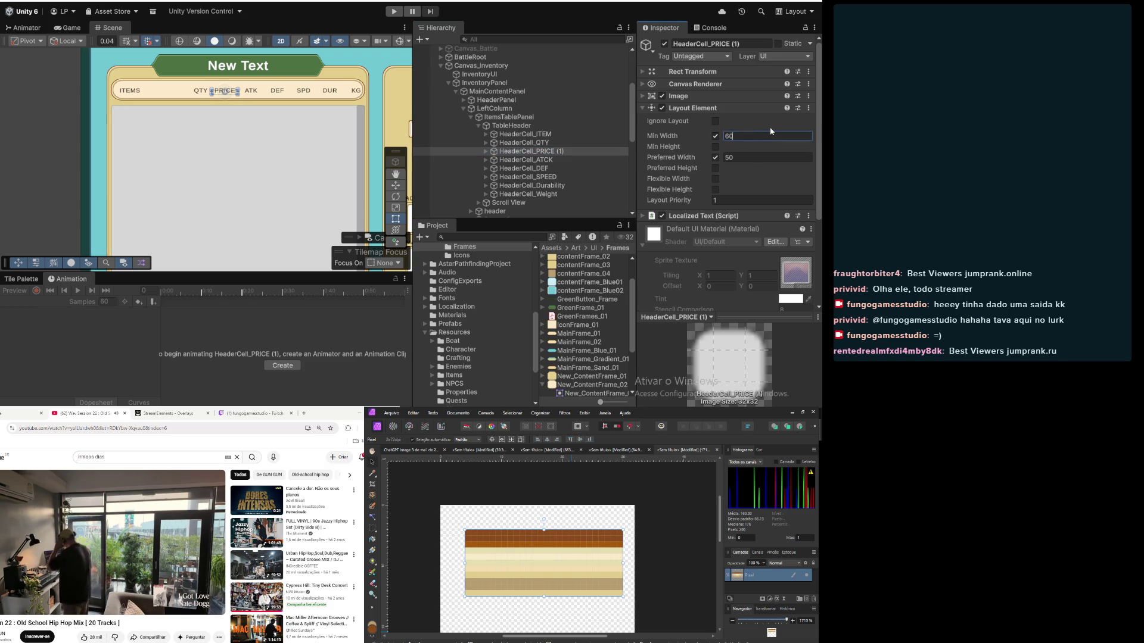
left_click(762, 157)
type("60")
left_click(525, 143)
left_click(745, 136)
type("60")
left_click(762, 157)
type("60")
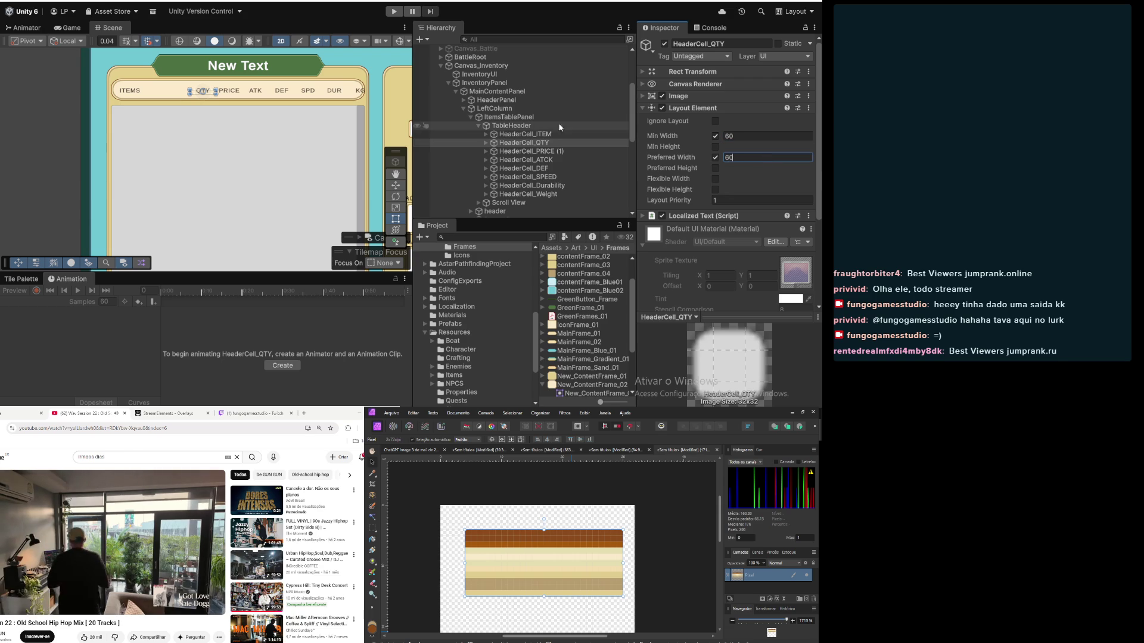
Step: Set HeaderCell_ITEM's minimum and preferred widths to 130
left_click(537, 134)
left_click(765, 135)
type("140")
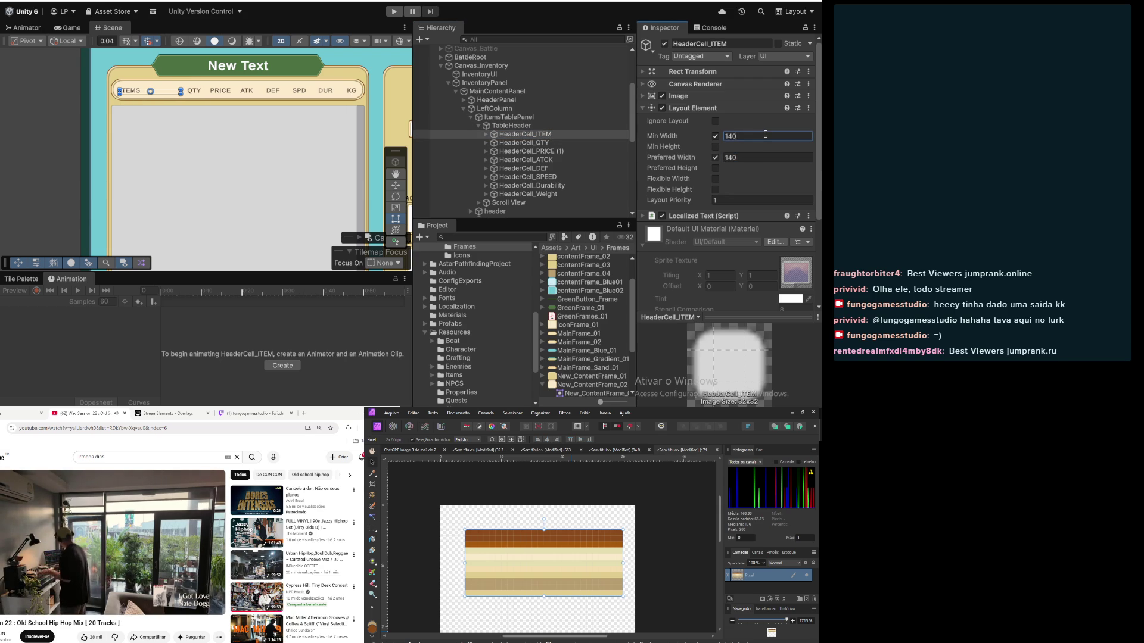
key("BackSpace")
key("BackSpace")
type("30")
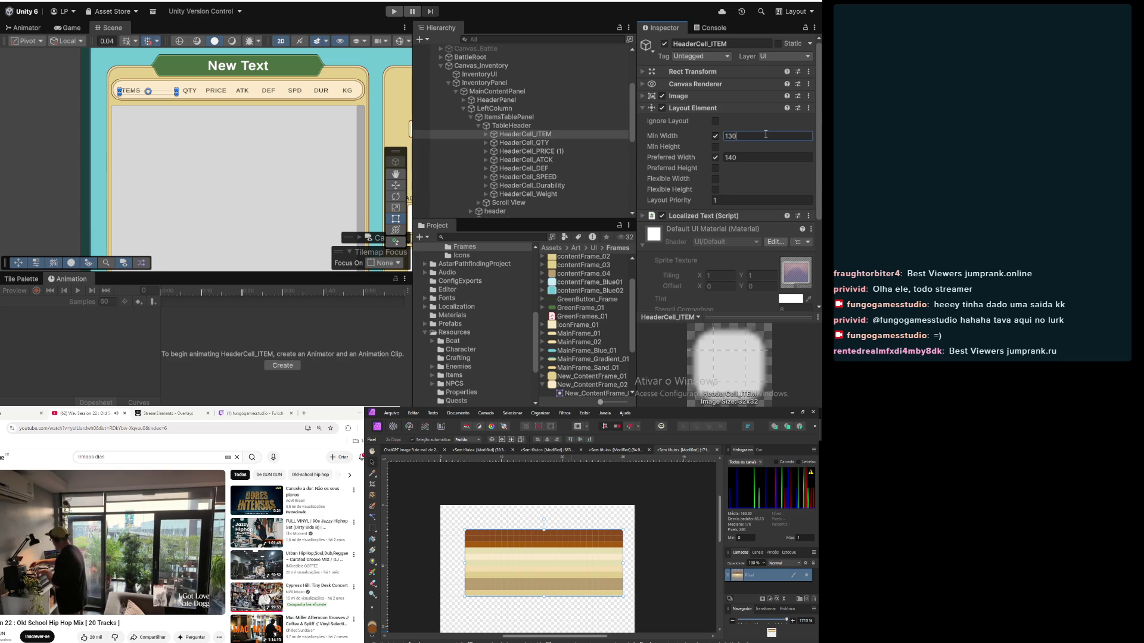
left_click(772, 156)
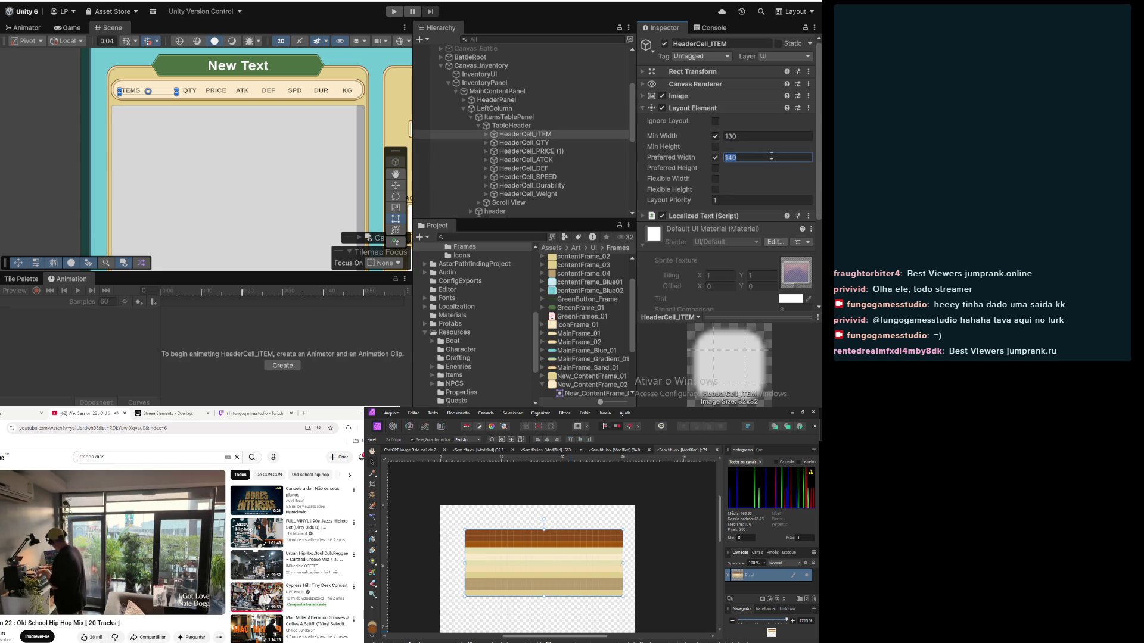
type("130")
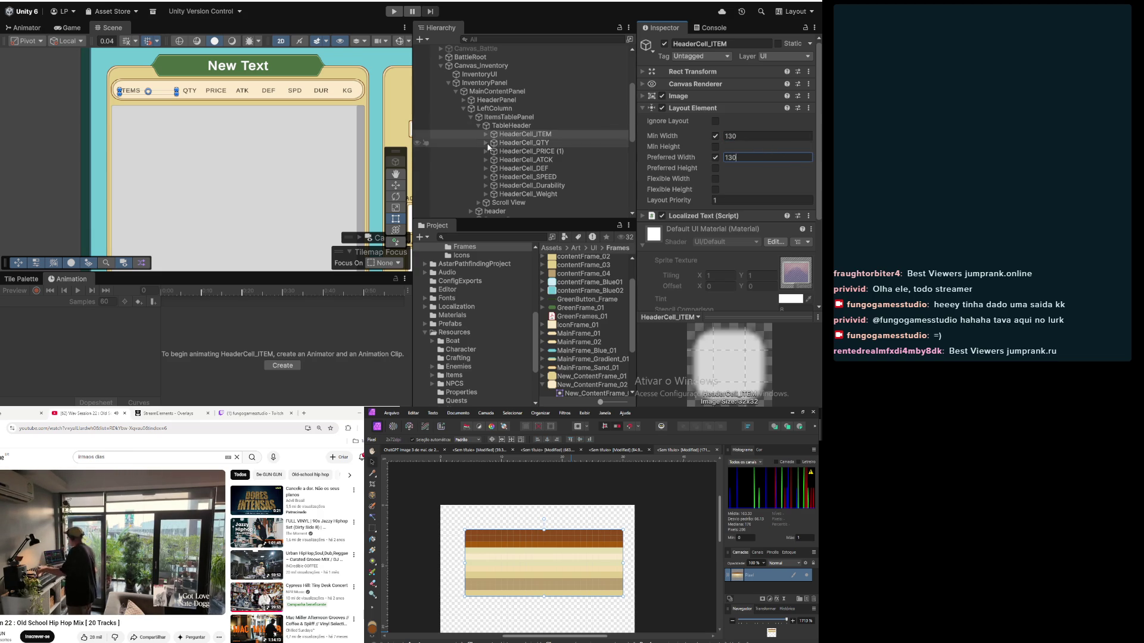
Step: Check each header cell's widths from ITEM through Weight, then clear the selection
left_click(522, 143)
left_click(522, 135)
left_click(520, 144)
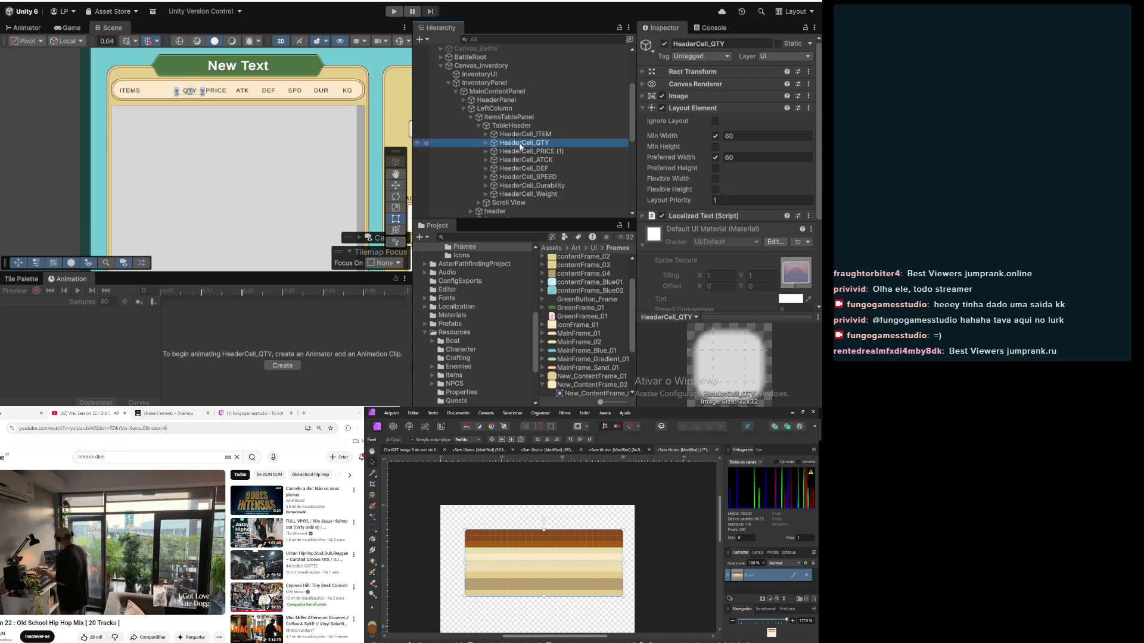
left_click(521, 150)
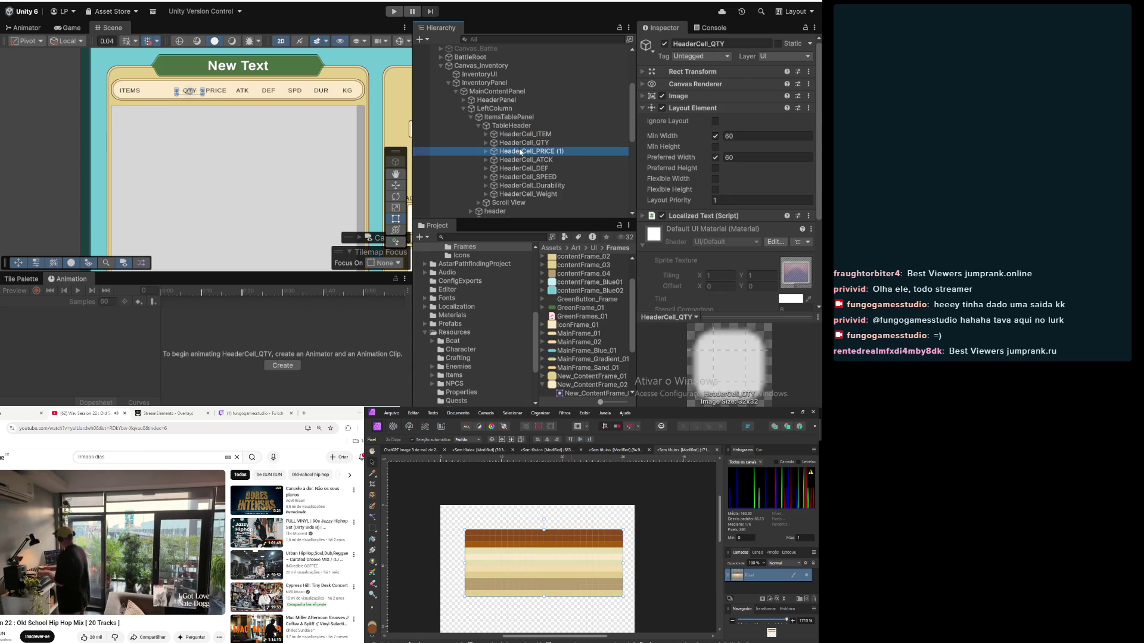
left_click(522, 160)
left_click(523, 168)
left_click(524, 185)
left_click(527, 172)
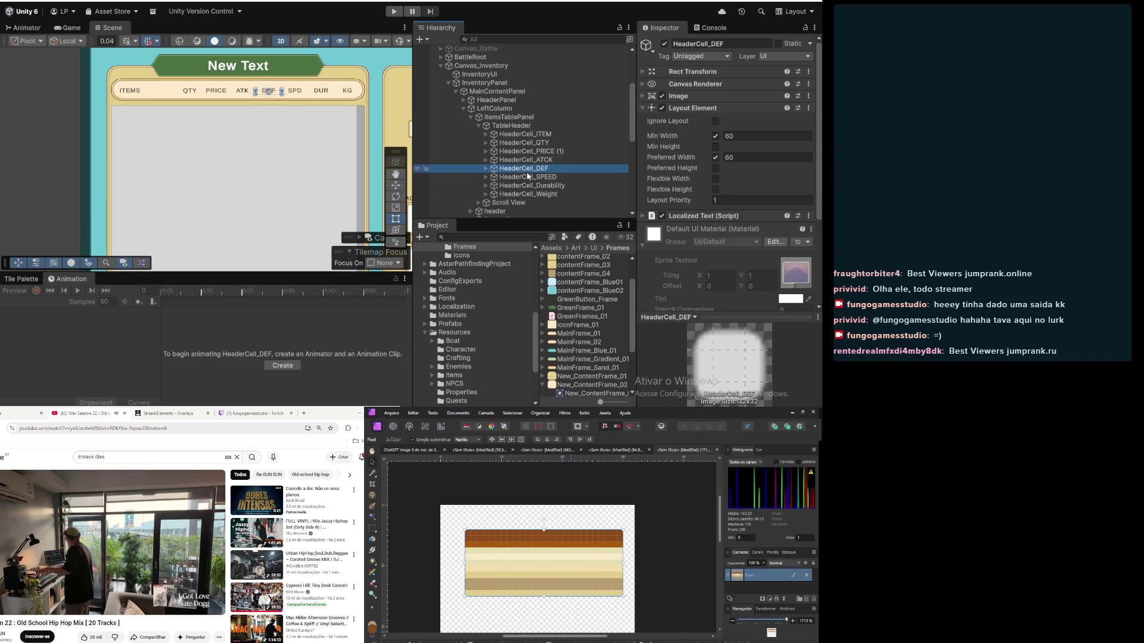
left_click(526, 177)
left_click(527, 185)
left_click(531, 194)
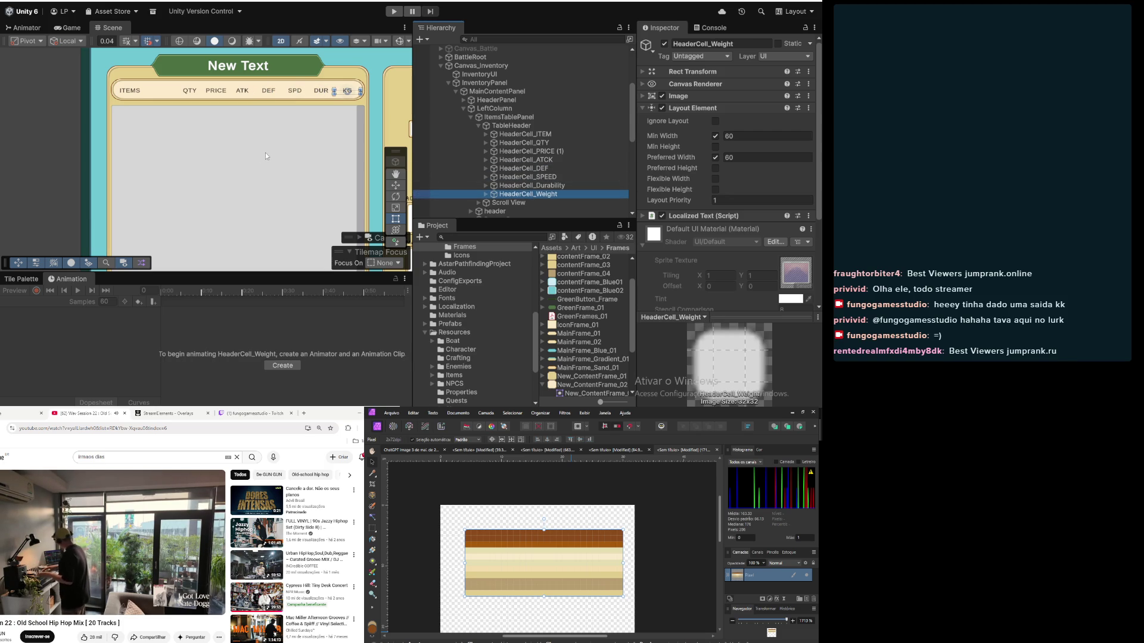
scroll(262, 157, "down", 2)
left_click(332, 69)
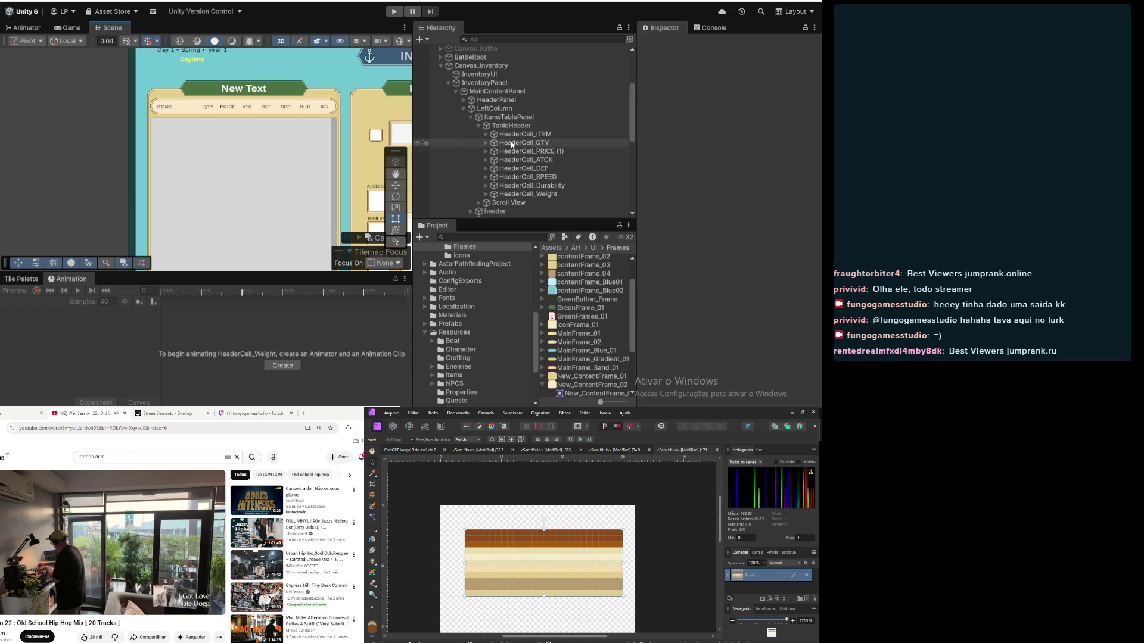
Step: Change the ITEM cell's ItemNameTxt label from ITEMS to ITEM
left_click(483, 135)
left_click(485, 135)
left_click(527, 143)
left_click(680, 138)
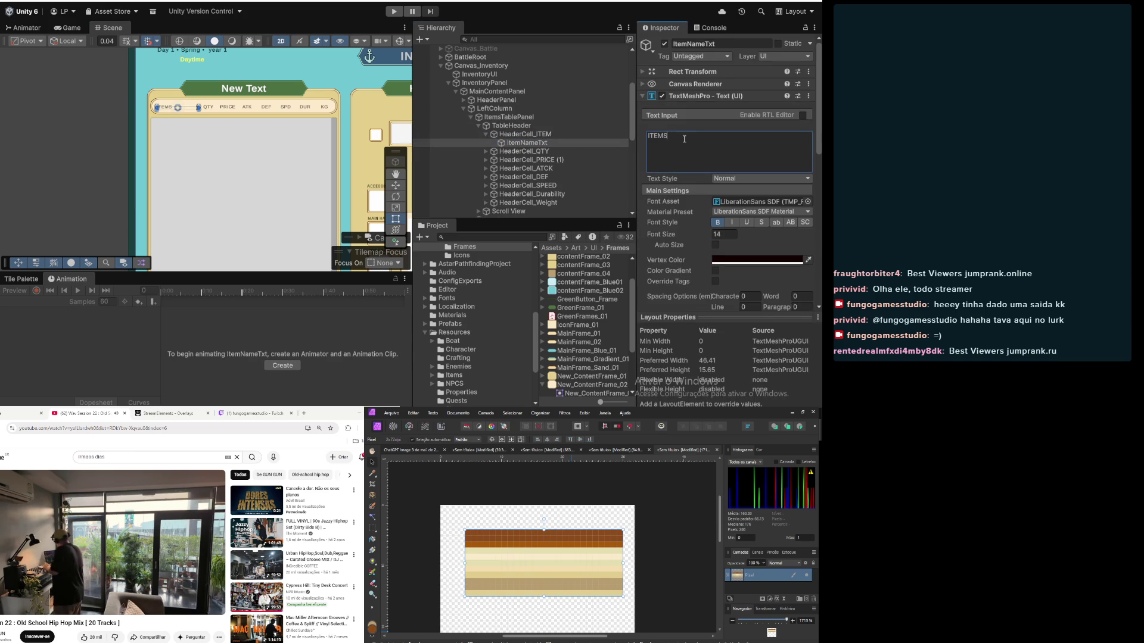
key("BackSpace")
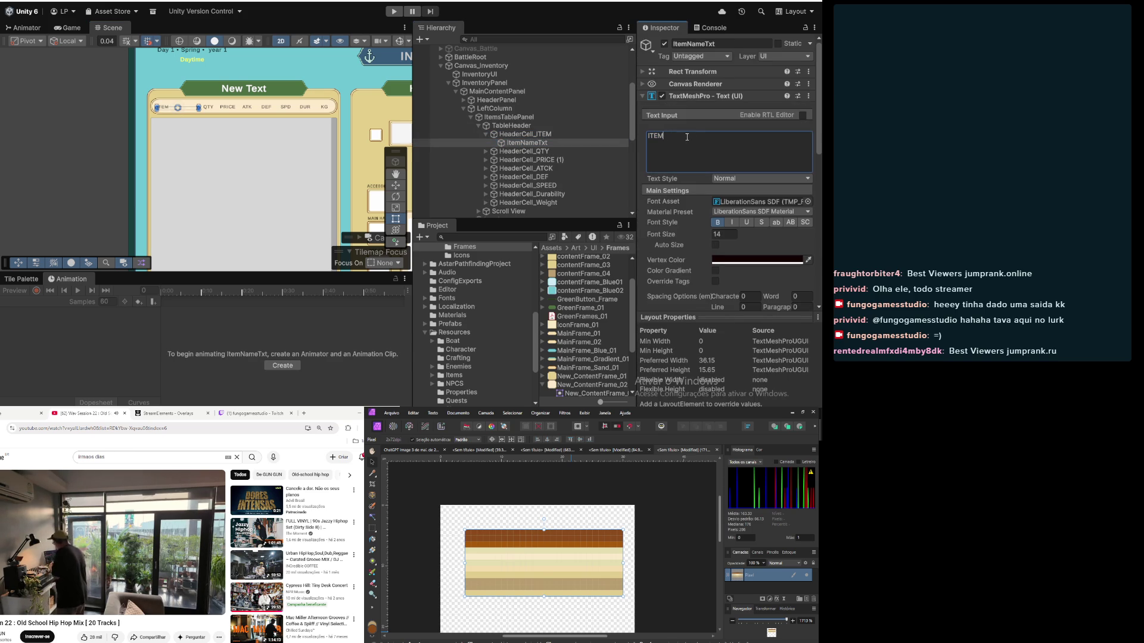
scroll(702, 132, "down", 5)
scroll(702, 133, "up", 10)
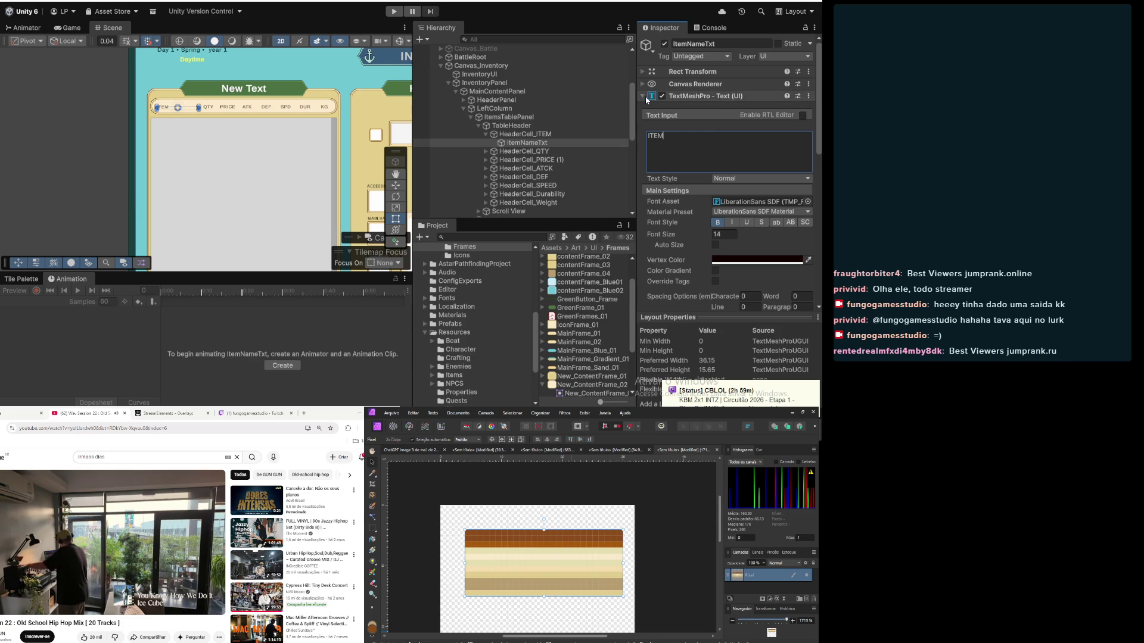
left_click(643, 96)
Step: Collapse TableHeader, clear the selection, and select the Scroll View
left_click(529, 136)
left_click(489, 126)
left_click(480, 126)
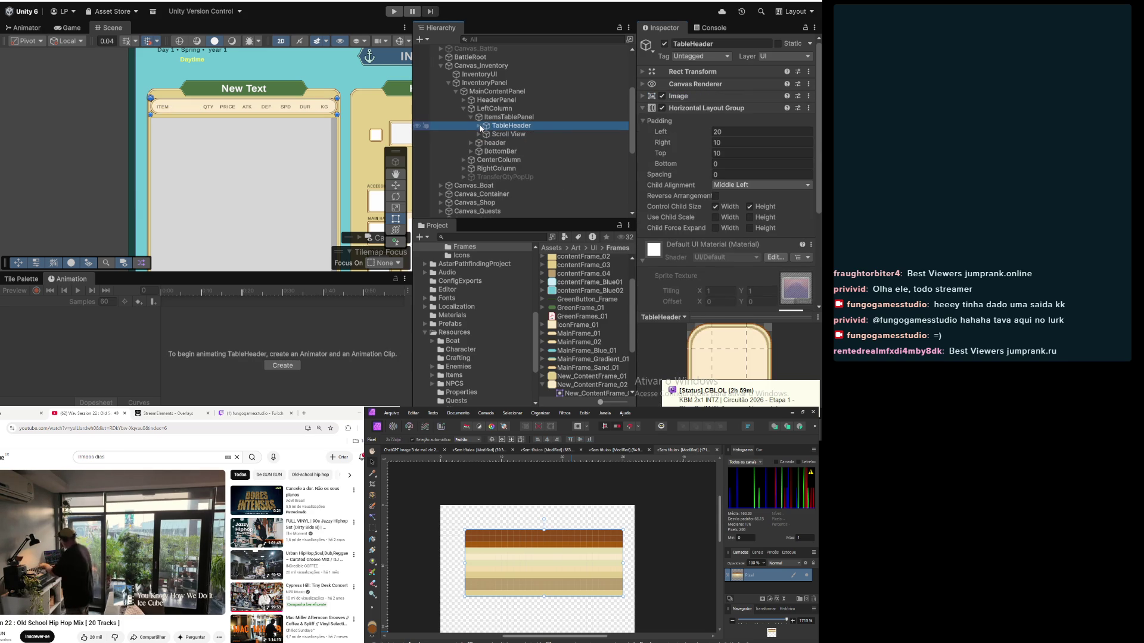
left_click(107, 114)
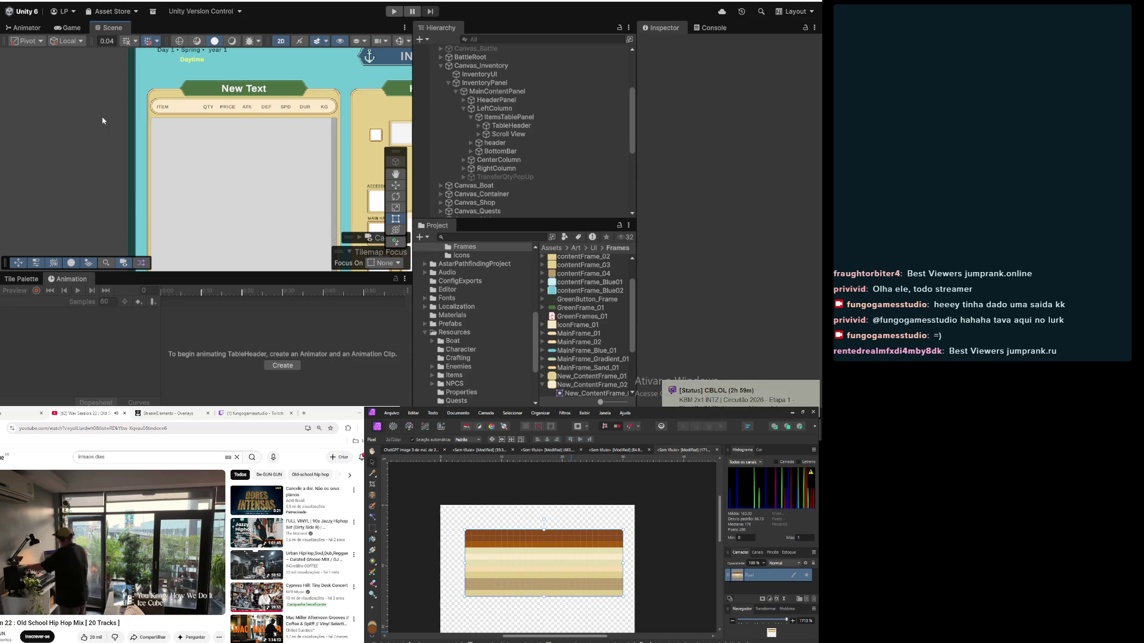
left_click(495, 135)
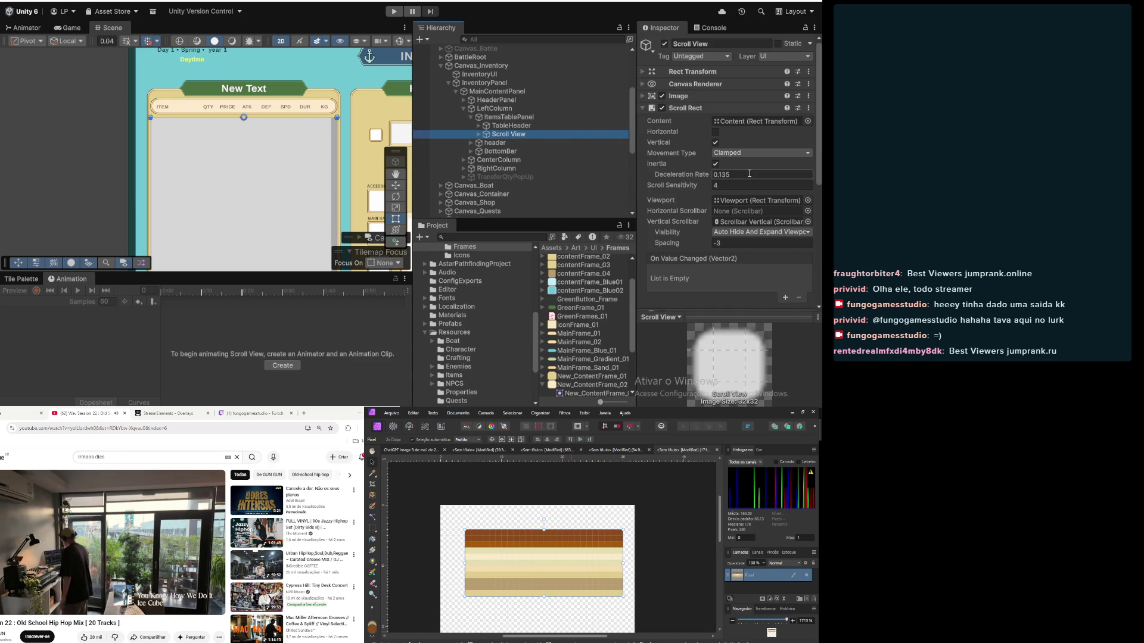
Step: Set the Scroll View image colour to white in the colour picker
scroll(672, 135, "down", 2)
left_click(643, 70)
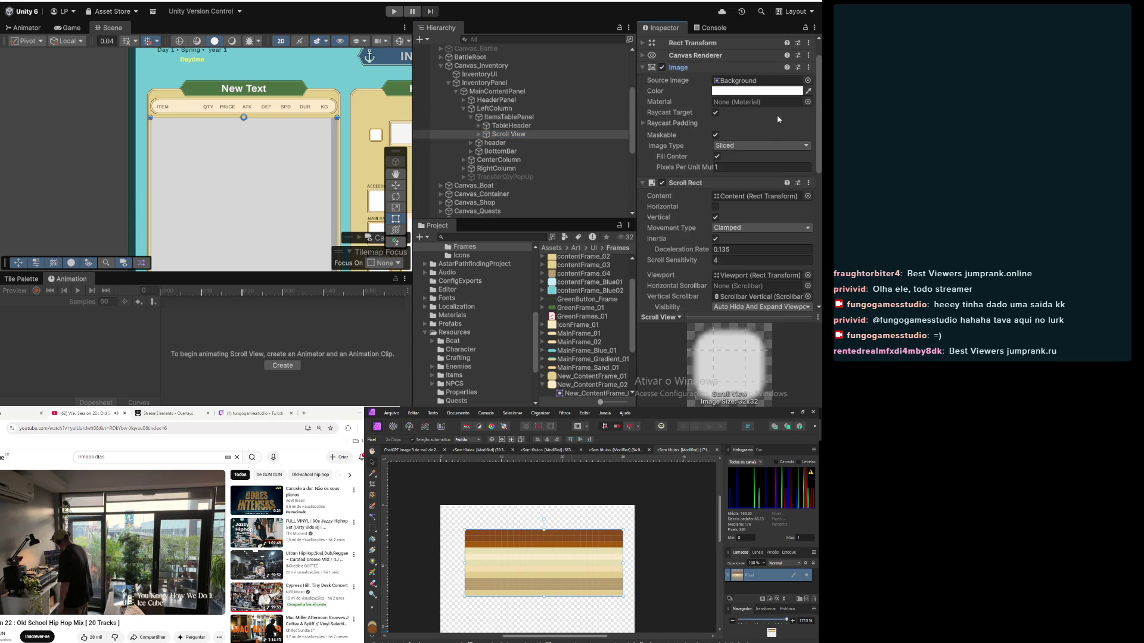
left_click(766, 90)
mouse_move(755, 141)
left_mouse_down()
mouse_move(778, 170)
mouse_move(684, 97)
left_mouse_up()
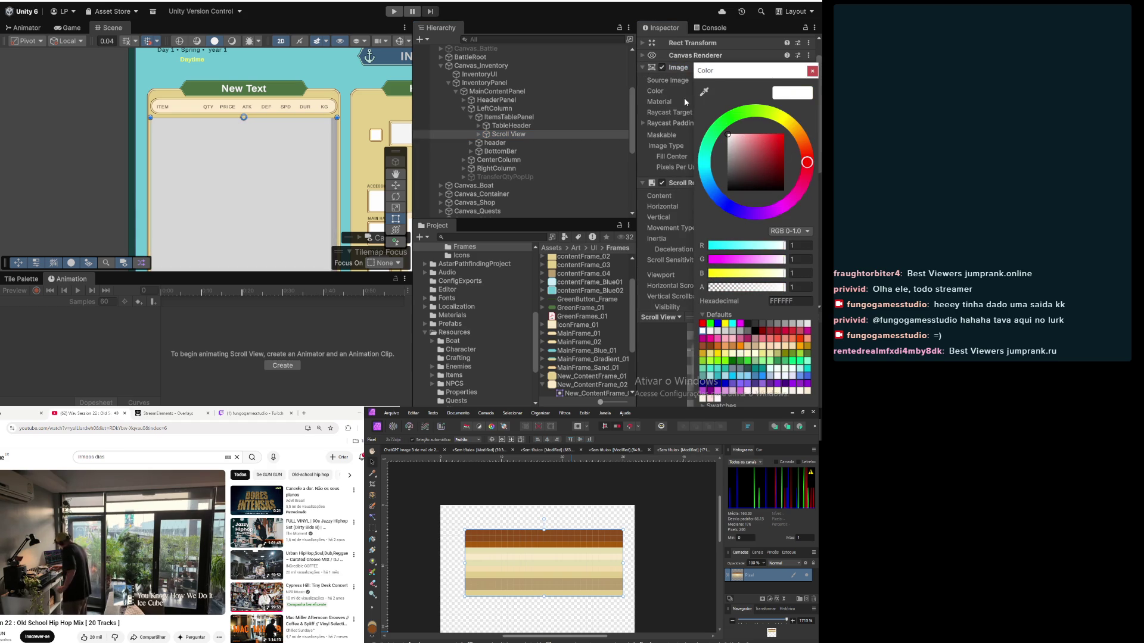
left_click(812, 72)
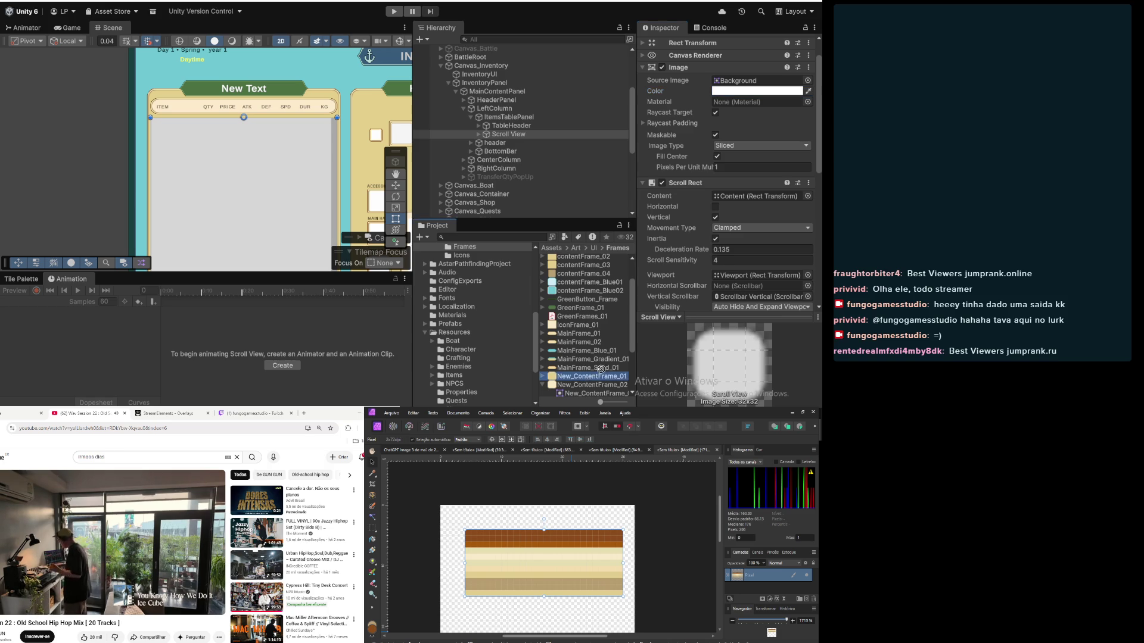
Step: Assign New_ContentFrame_01 as the Scroll View's Source Image and pan to see the panel
scroll(715, 178, "down", 10)
scroll(686, 36, "up", 5)
left_click_drag(772, 33, 752, 114)
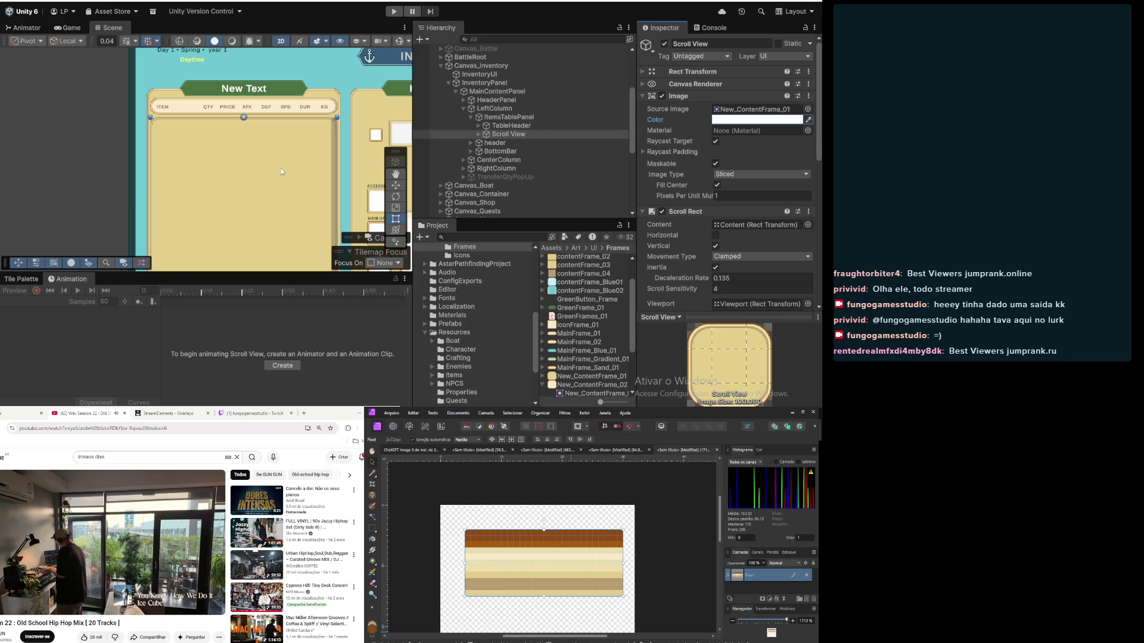
scroll(277, 168, "down", 3)
mouse_move(274, 170)
left_mouse_down()
mouse_move(239, 158)
mouse_move(229, 132)
left_mouse_up()
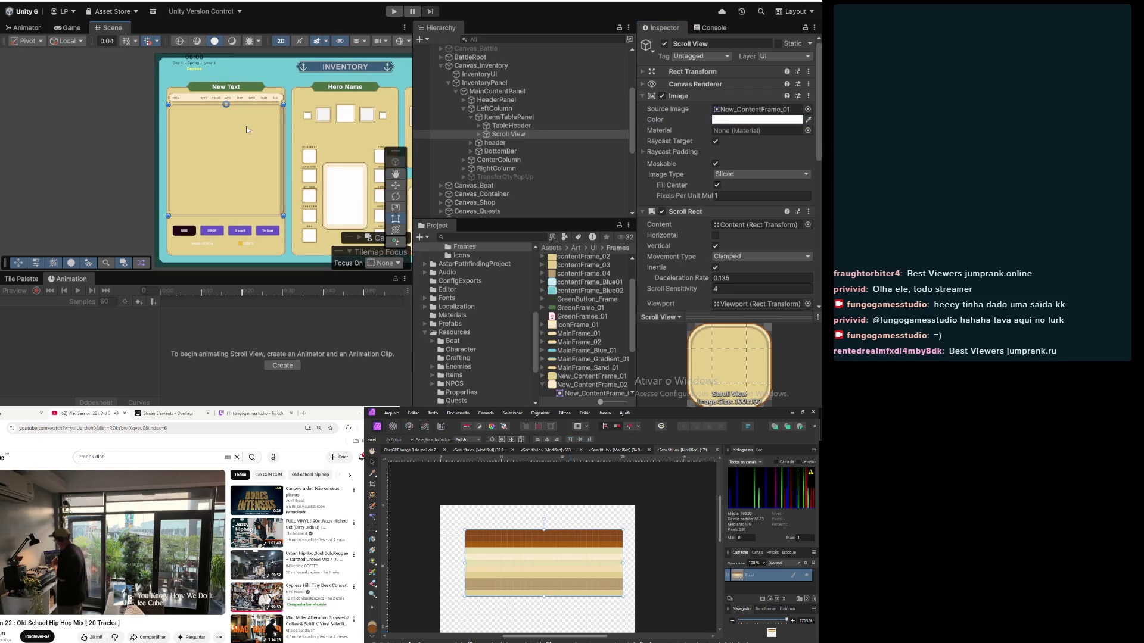
Step: Unfold Scroll View > Scrollbar Vertical > Sliding Area and select the Handle
left_click(480, 135)
left_click(507, 144)
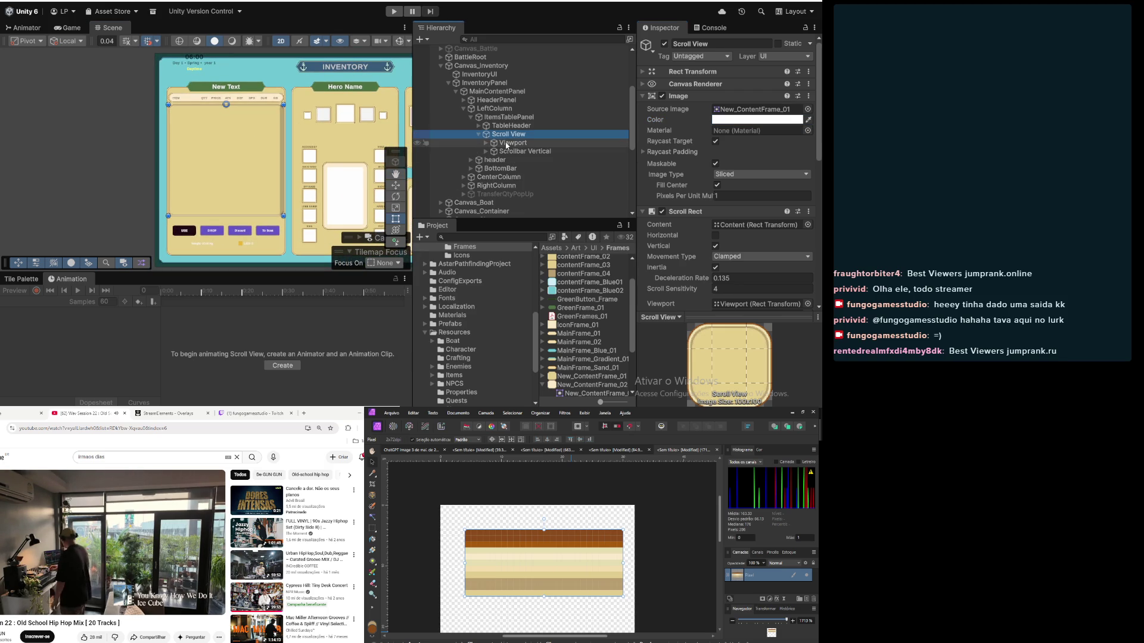
left_click(486, 151)
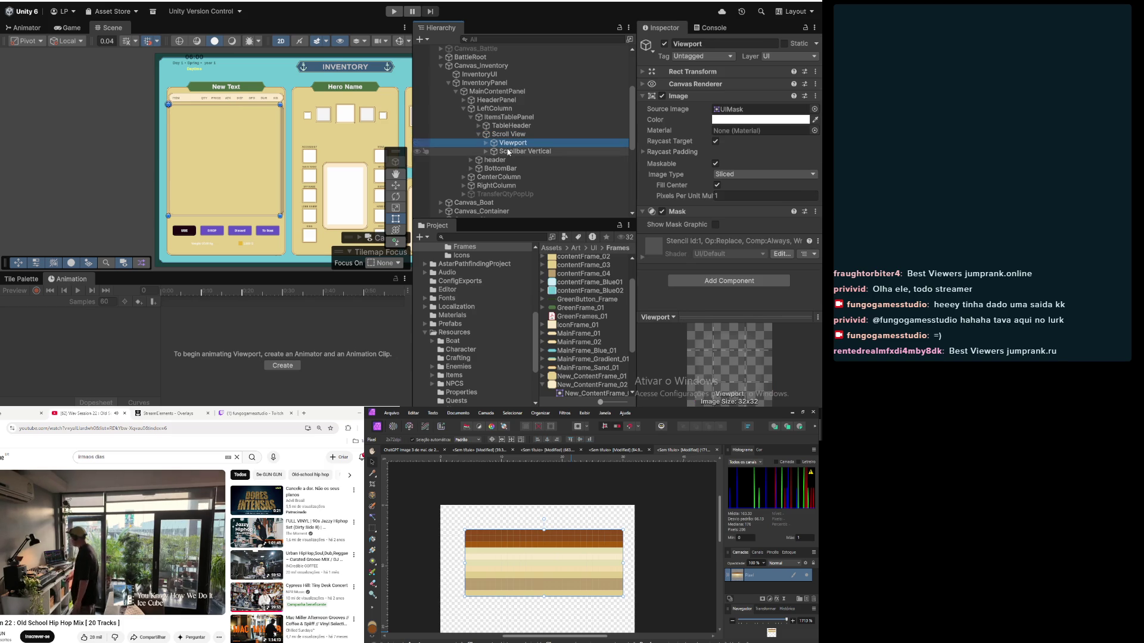
left_click(486, 152)
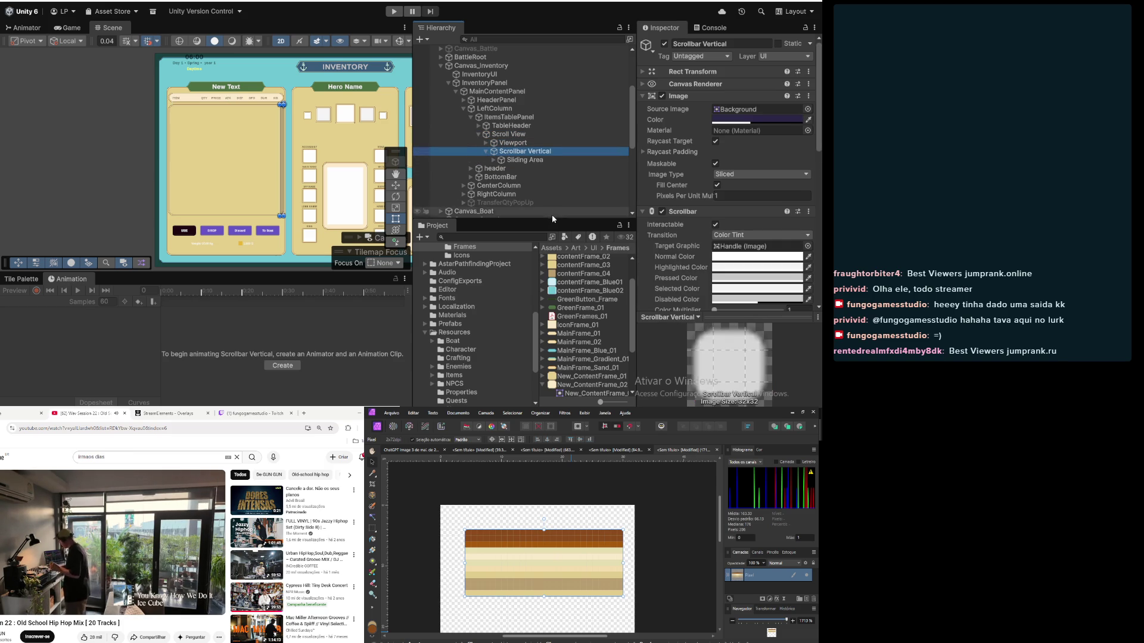
left_click(522, 160)
key("Right")
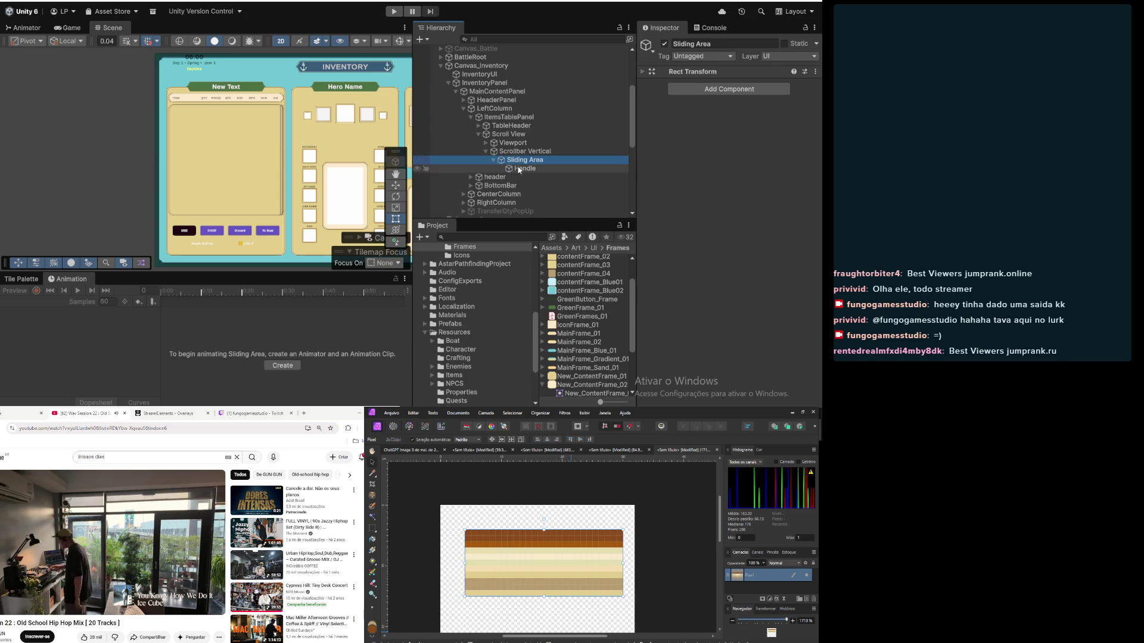
left_click(519, 169)
Step: Assign SideBar_01 as the Handle's Source Image, then select Scrollbar Vertical
scroll(584, 328, "down", 3)
mouse_move(583, 328)
left_mouse_down()
mouse_move(754, 112)
mouse_move(768, 110)
left_mouse_up()
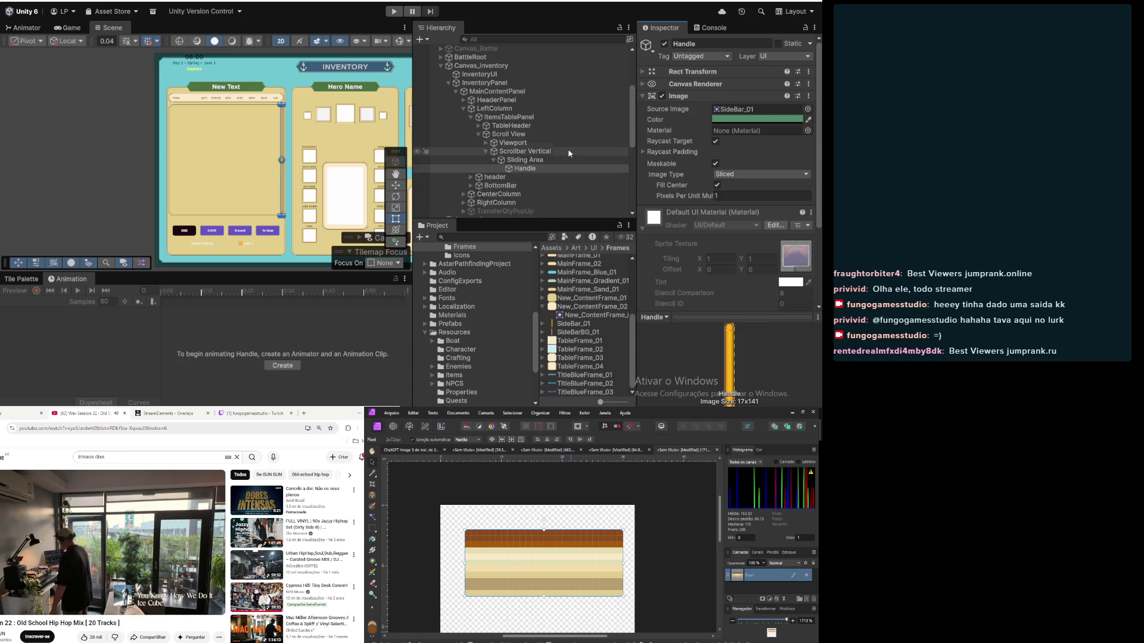
left_click(533, 161)
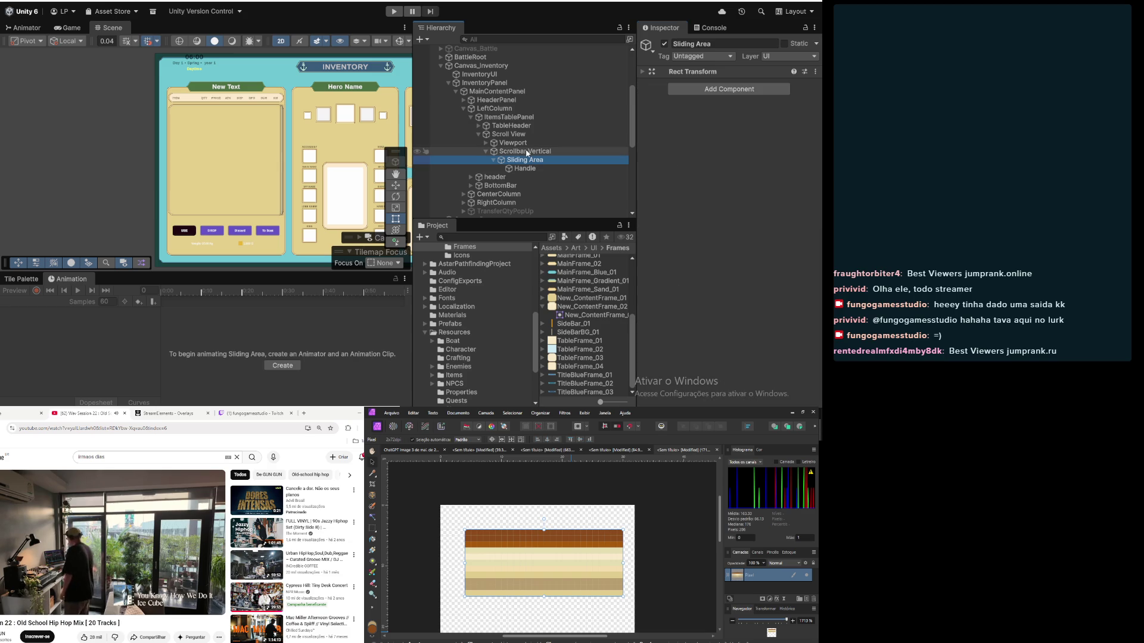
scroll(284, 159, "up", 10)
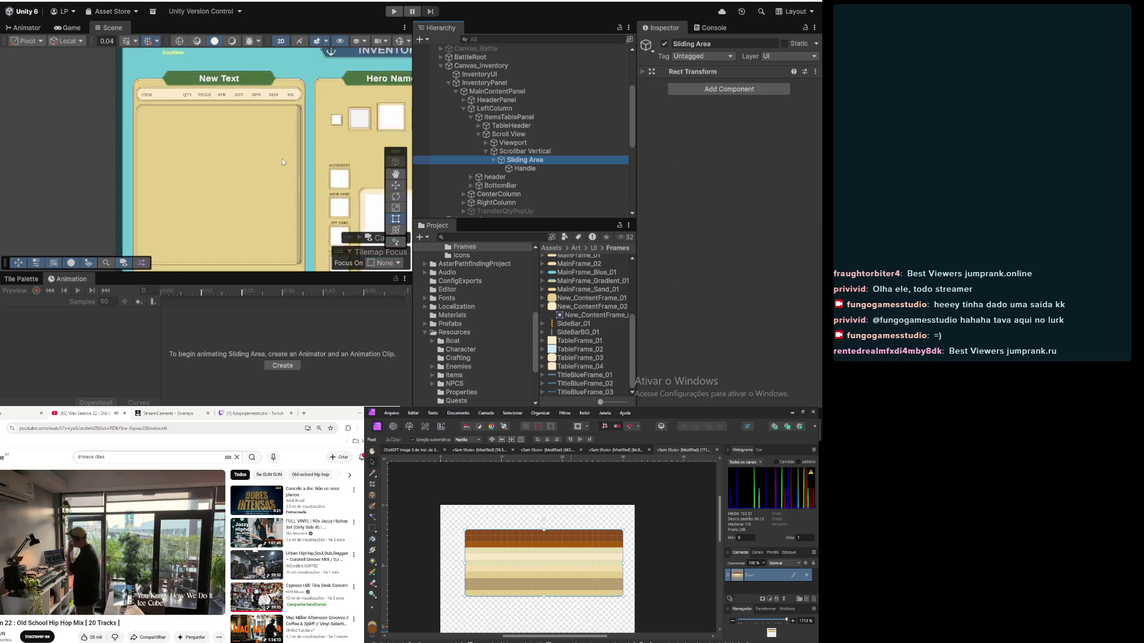
scroll(284, 159, "down", 8)
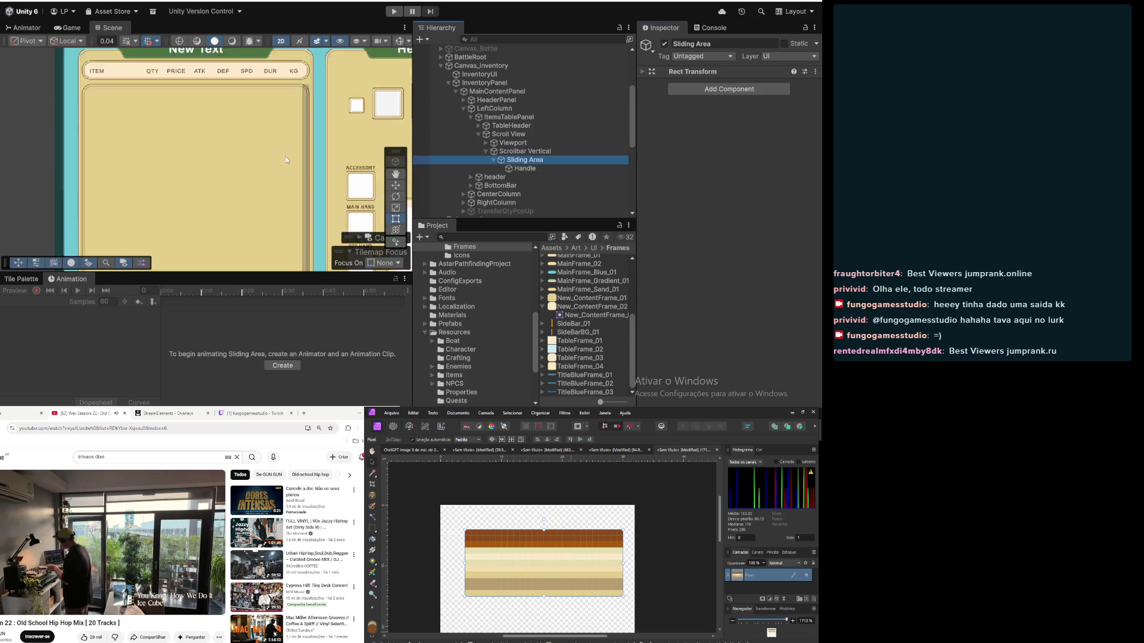
left_click(536, 152)
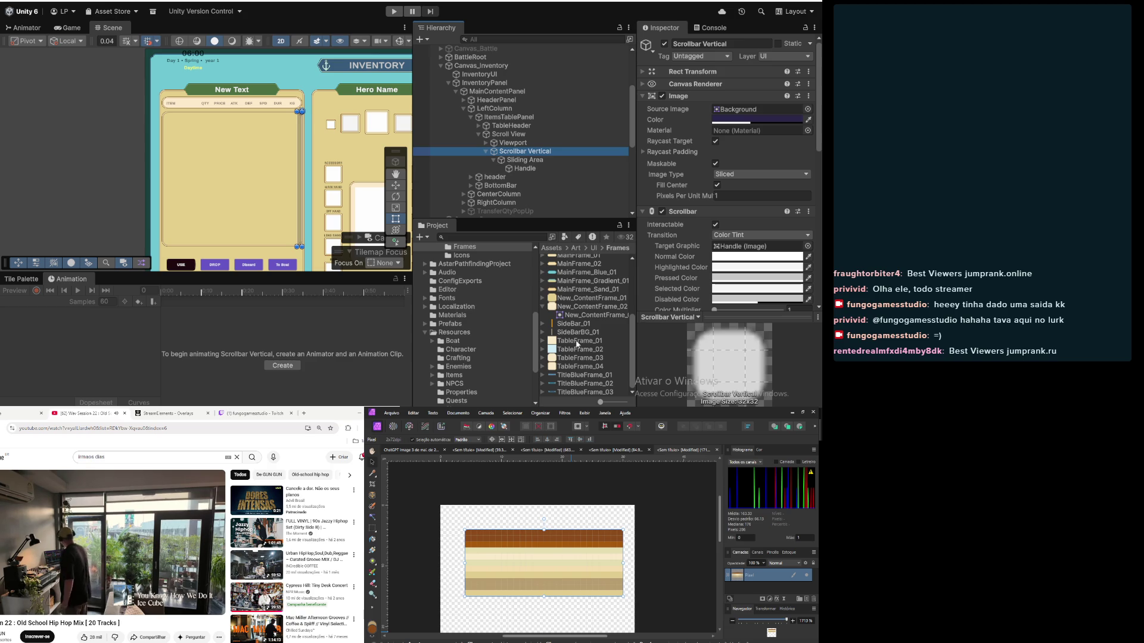
Step: Assign the SideBarBG_01 sprite to the scrollbar track's image
mouse_move(577, 332)
left_mouse_down()
mouse_move(643, 294)
mouse_move(752, 111)
left_mouse_up()
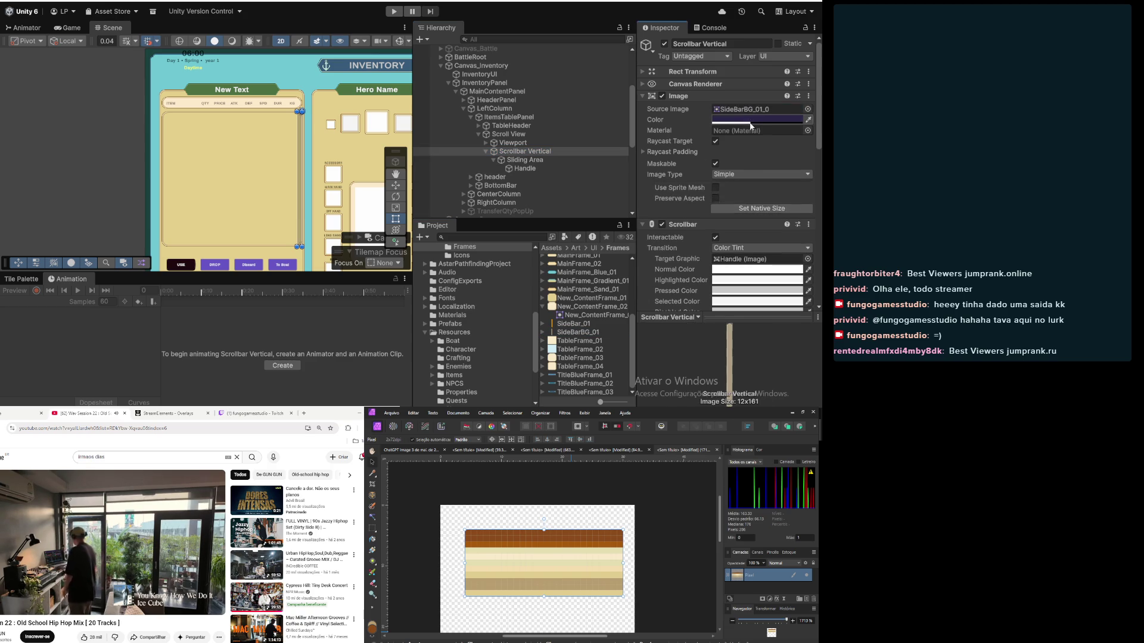
left_click(751, 124)
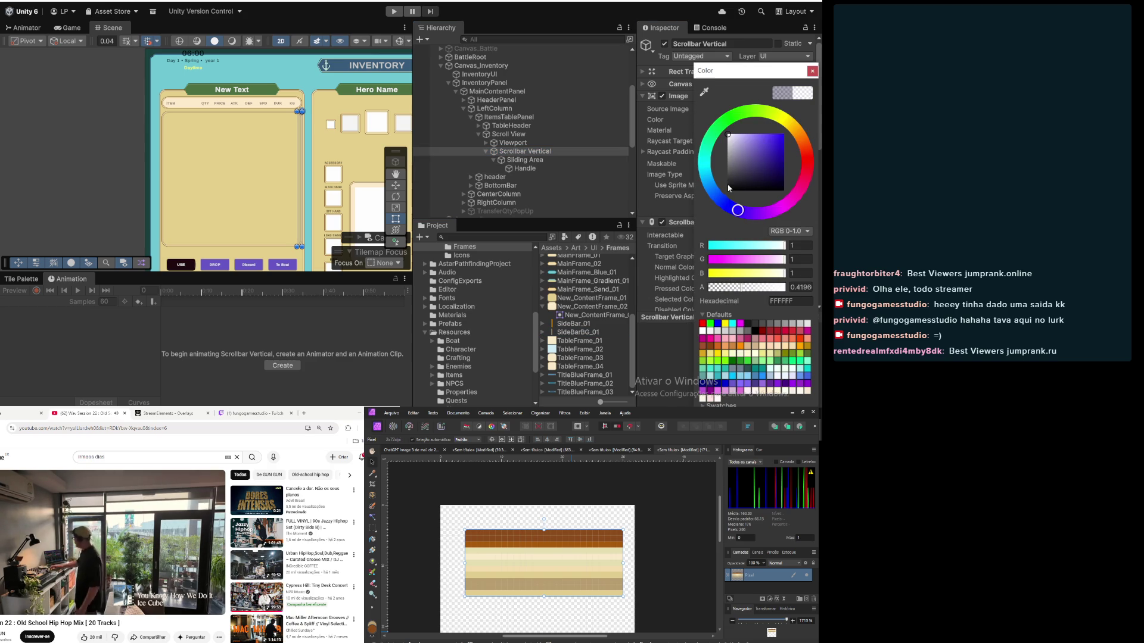
left_click(814, 71)
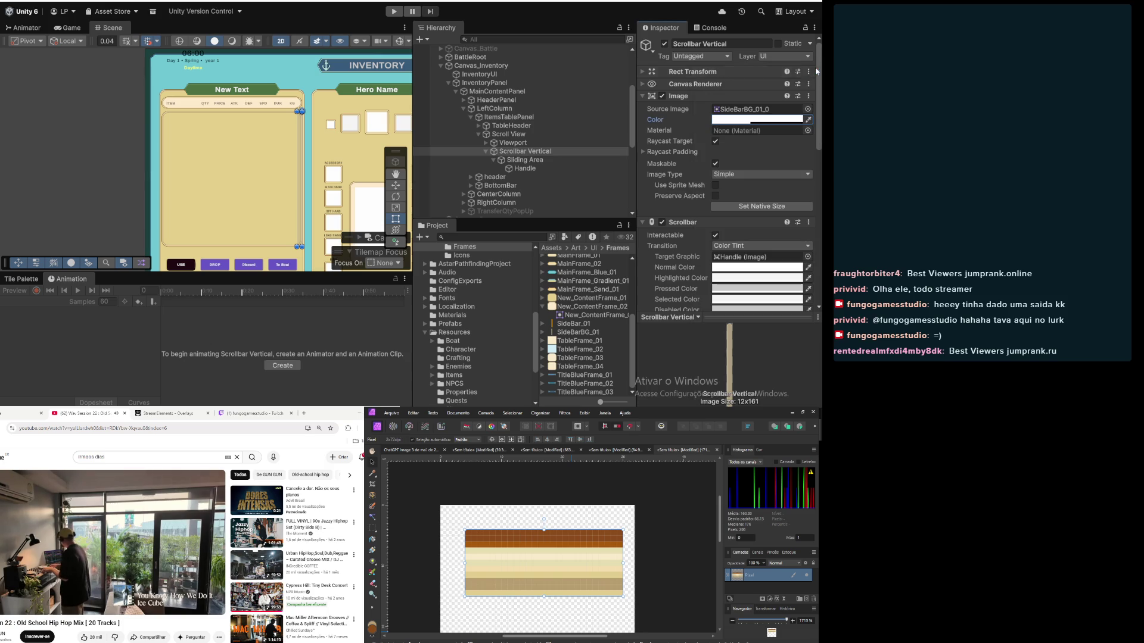
Step: Make the scrollbar Handle's image colour fully opaque
left_click(578, 169)
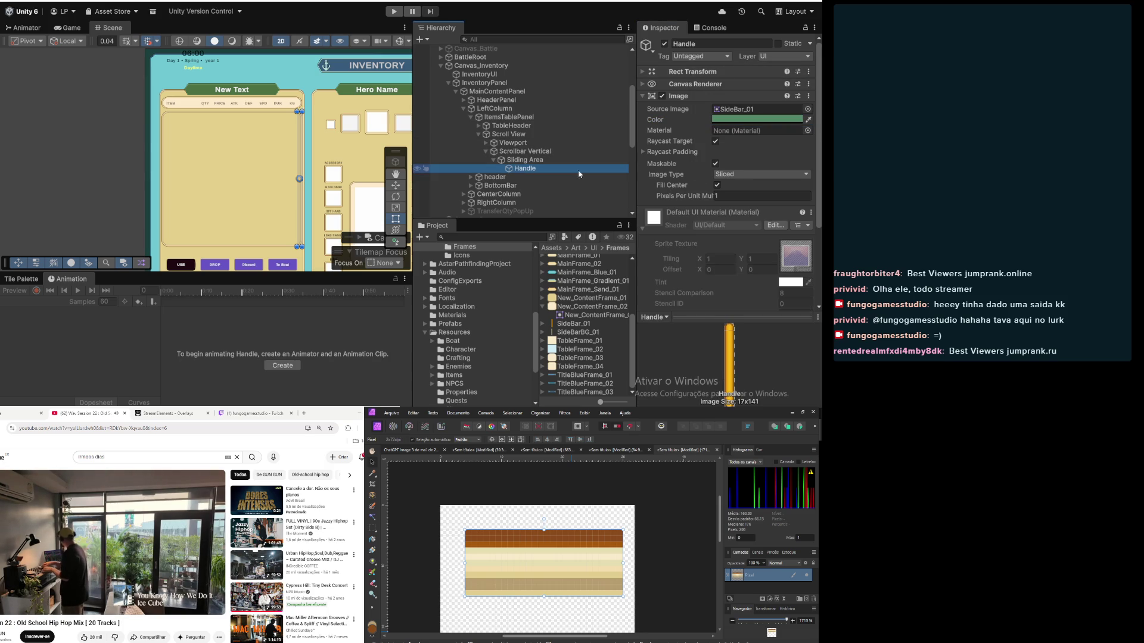
left_click(752, 120)
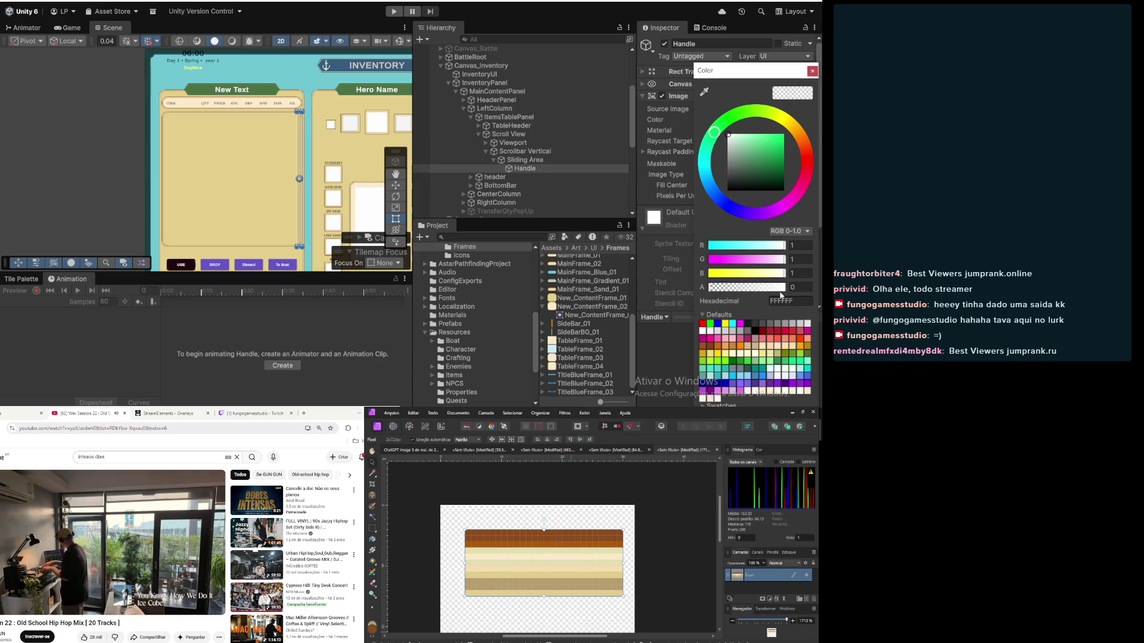
left_click_drag(780, 289, 795, 289)
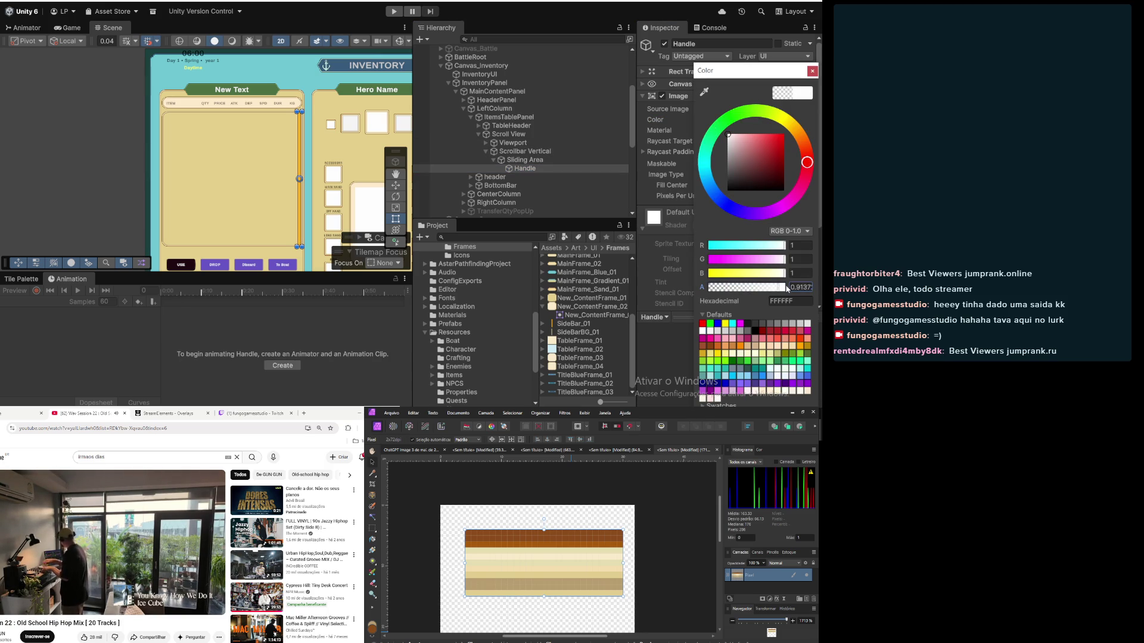
left_click(814, 74)
left_click(126, 160)
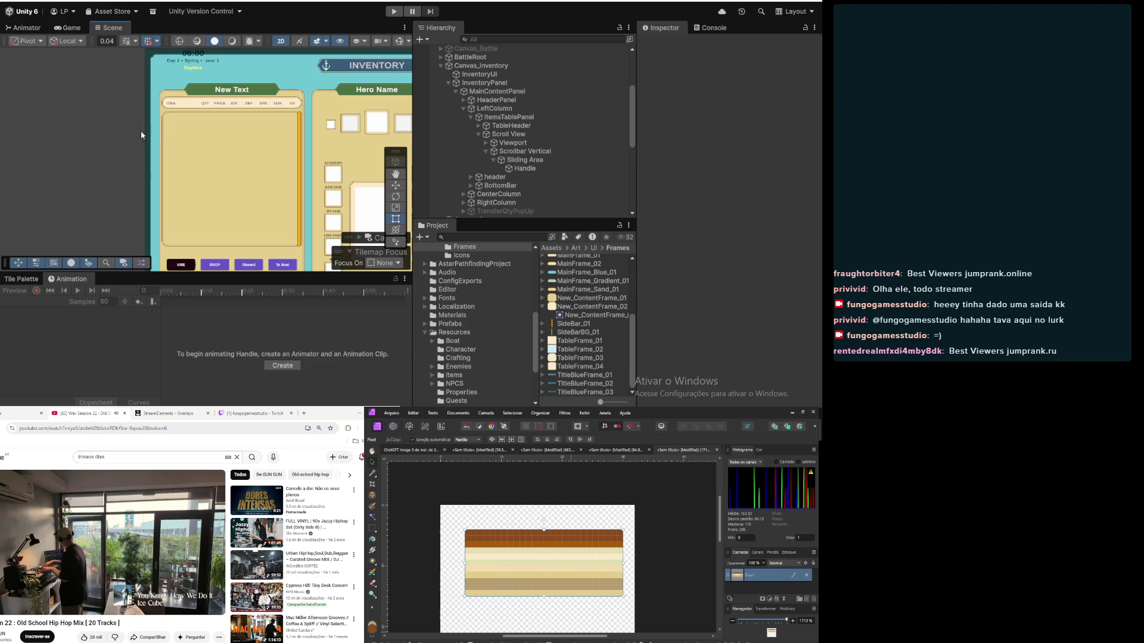
Step: Select Scrollbar Vertical, collapse its children, and expand its Rect Transform settings
scroll(307, 156, "up", 3)
scroll(313, 158, "down", 4)
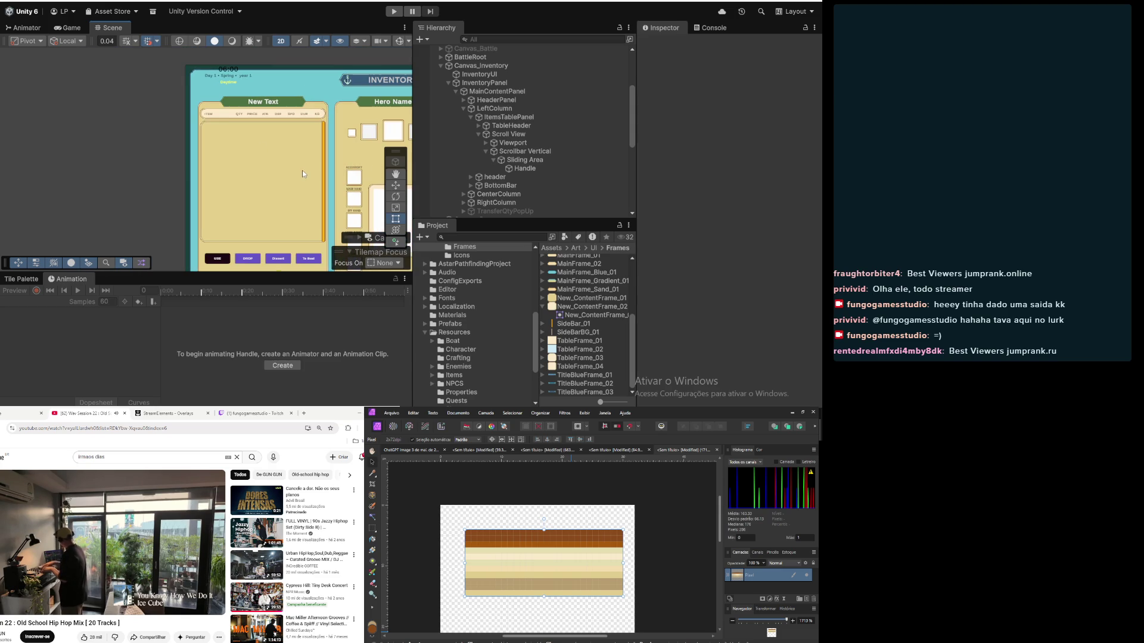
left_click(519, 153)
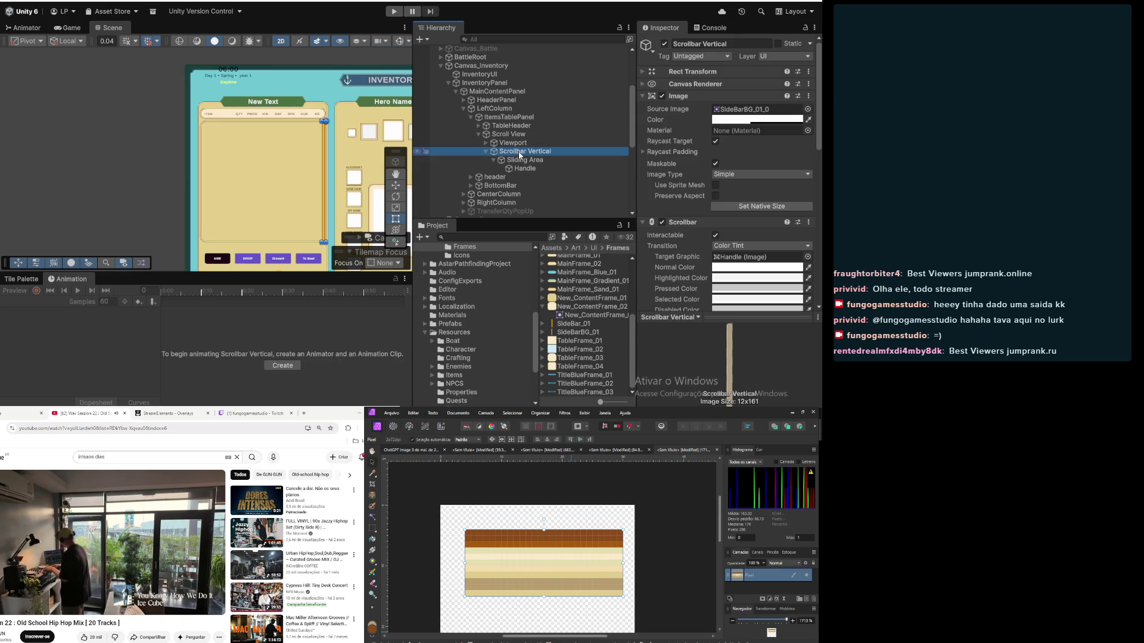
scroll(313, 130, "up", 3)
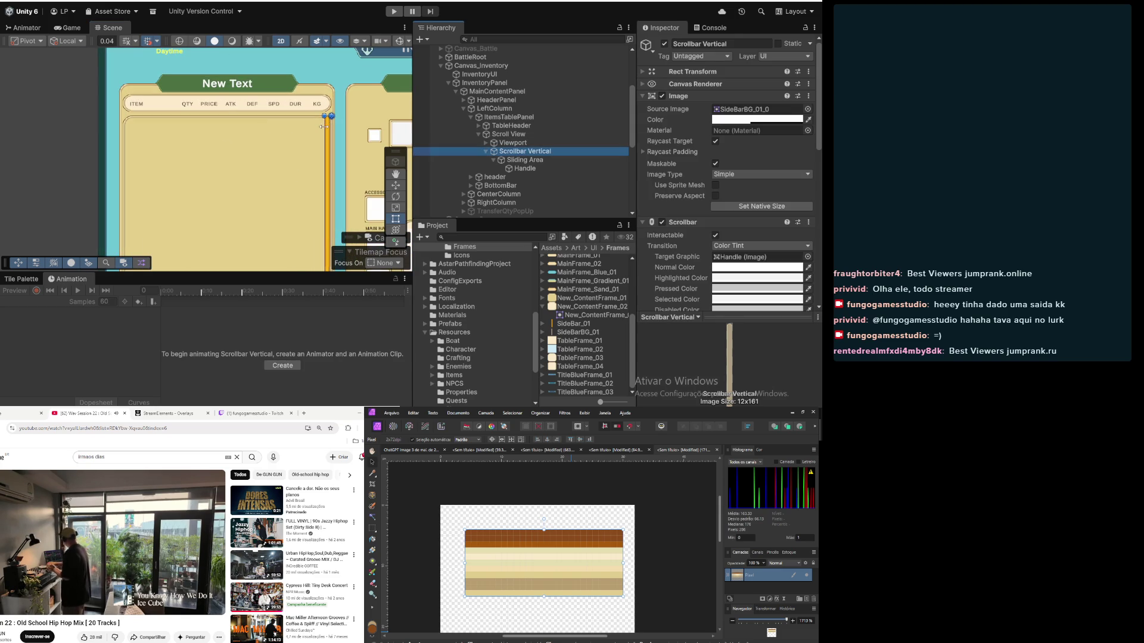
key("Up")
left_click(521, 151)
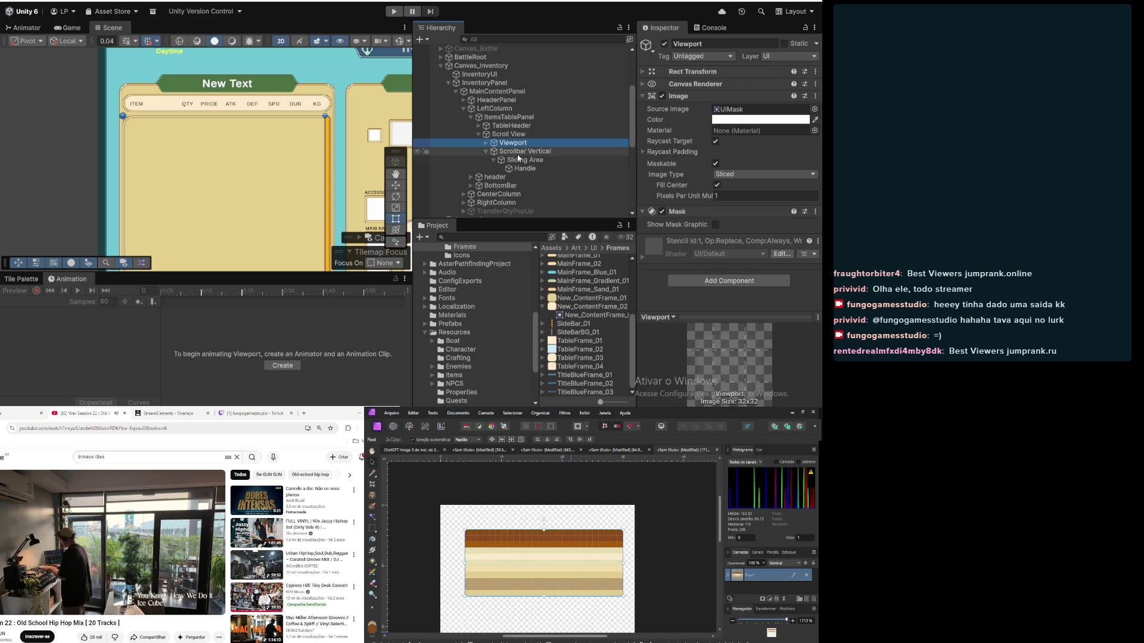
left_click(487, 152)
left_click(643, 72)
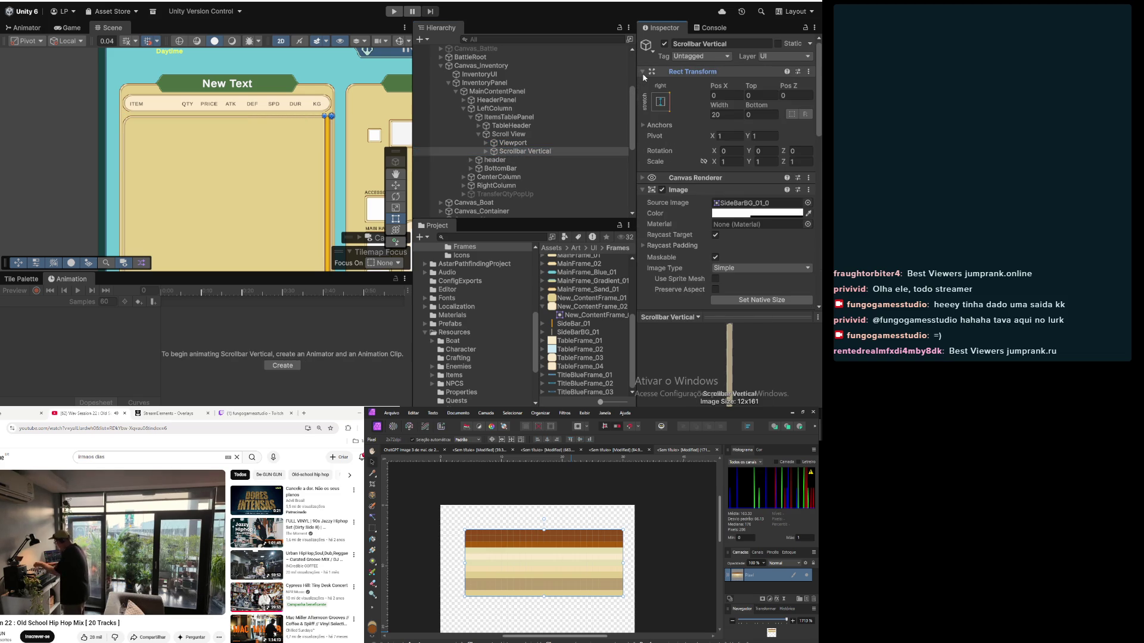
Step: Set Scrollbar Vertical's Pos X to -10
left_click(734, 95)
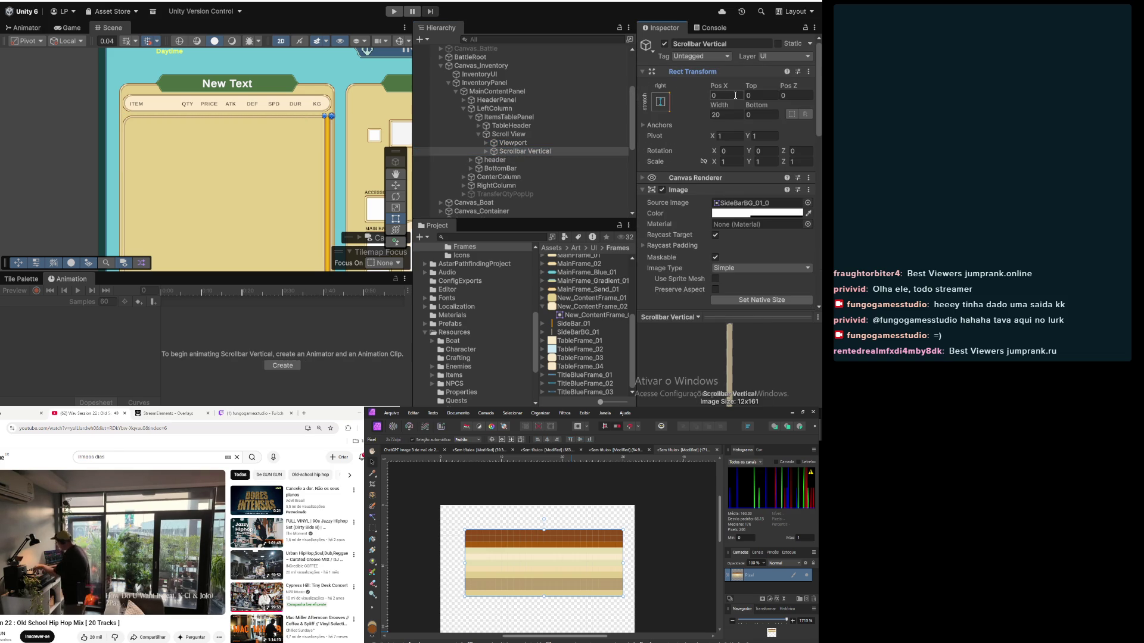
type("20")
key("BackSpace")
key("BackSpace")
type("-20")
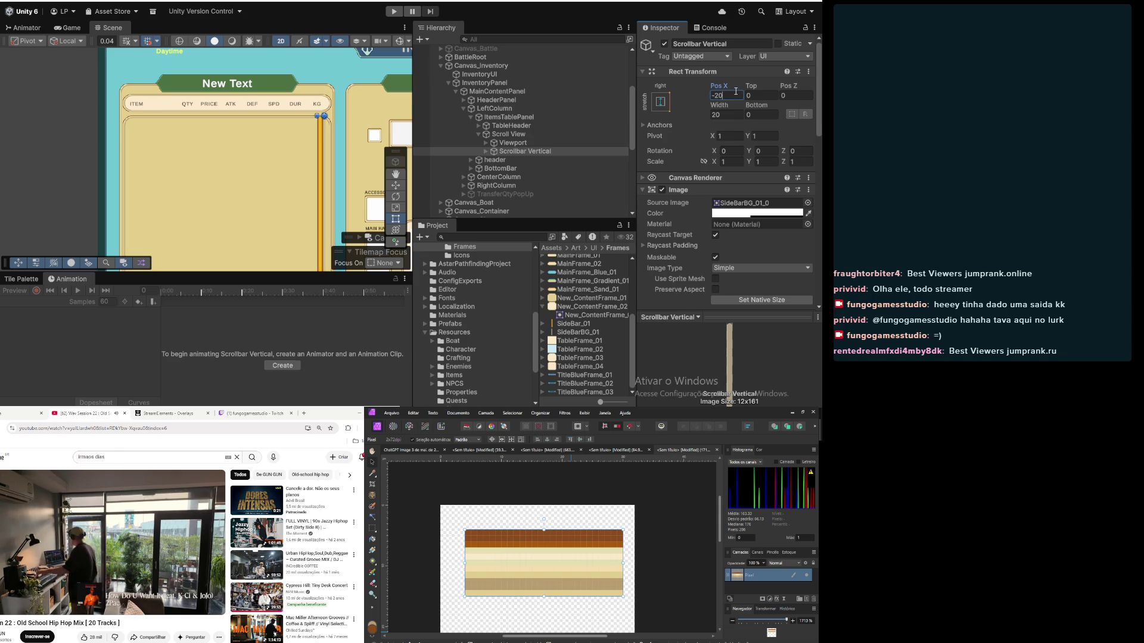
key("BackSpace")
key("BackSpace")
key("BackSpace")
type("-5")
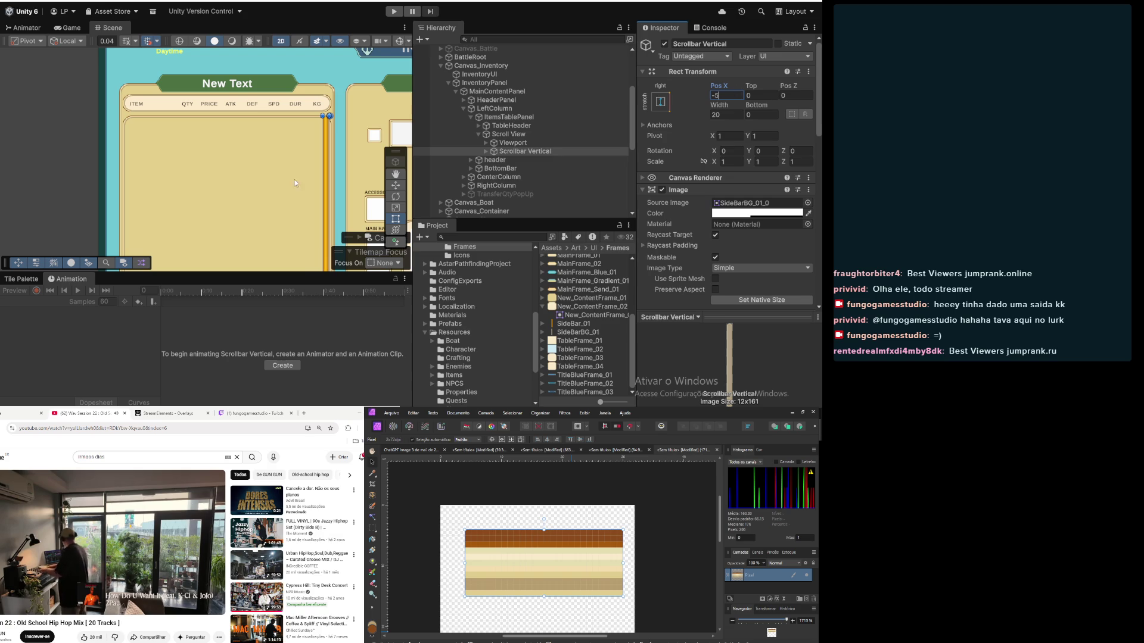
scroll(355, 167, "up", 6)
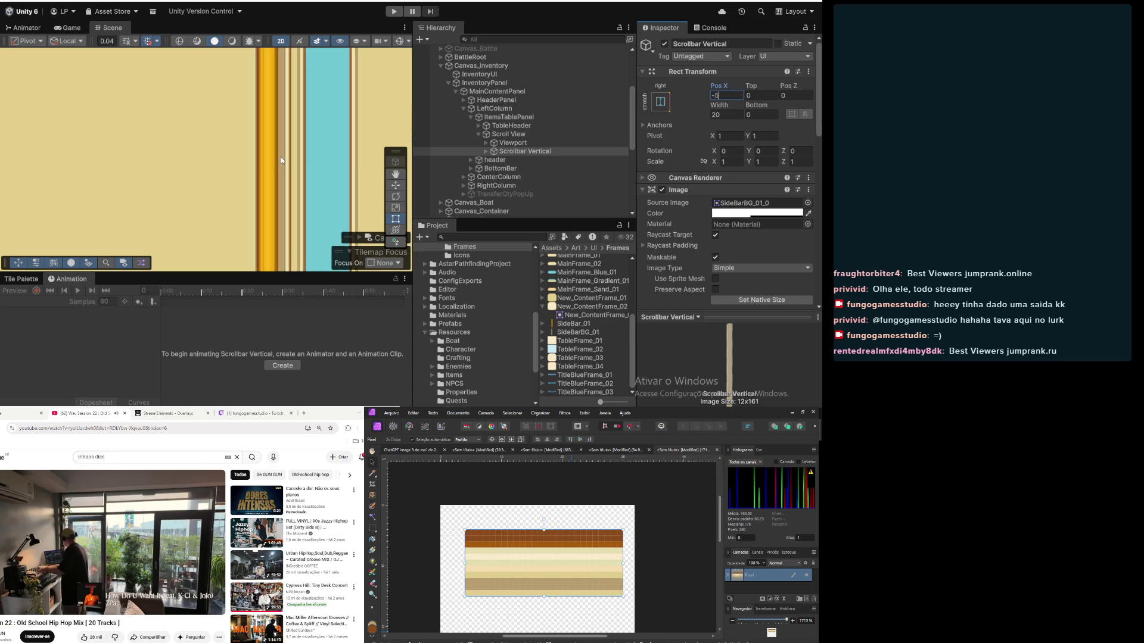
scroll(280, 160, "down", 4)
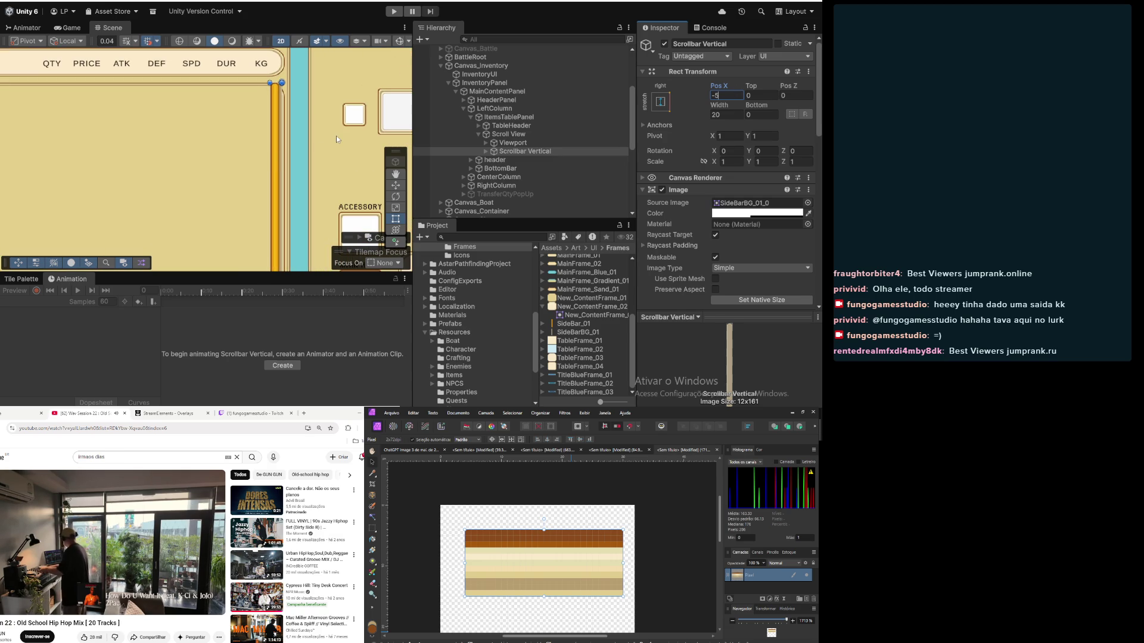
left_click(710, 96)
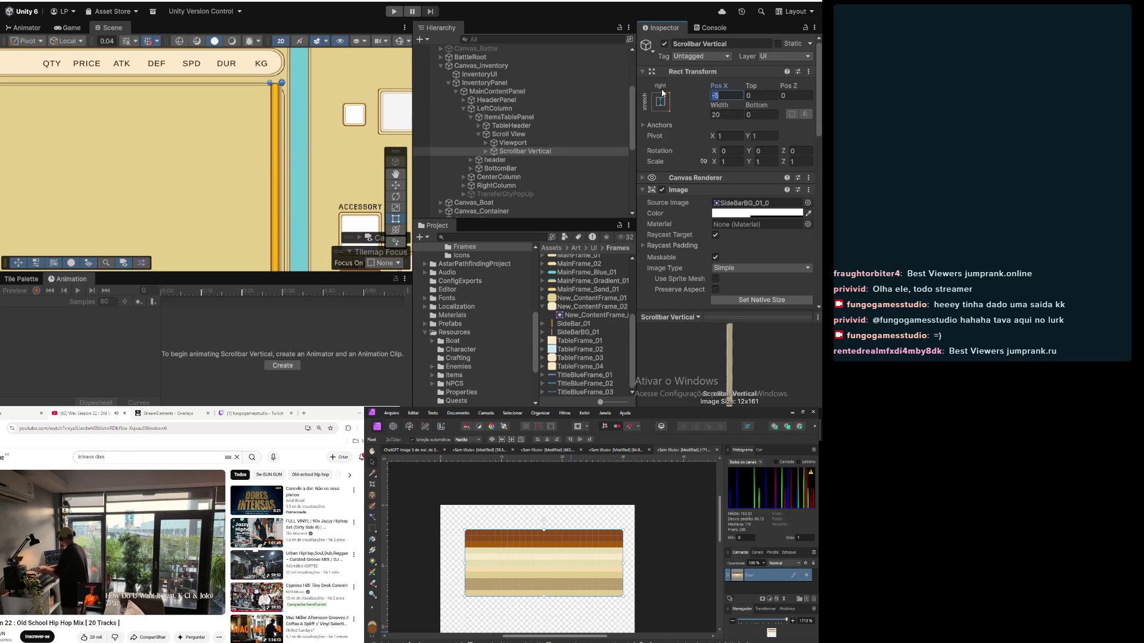
type("-10")
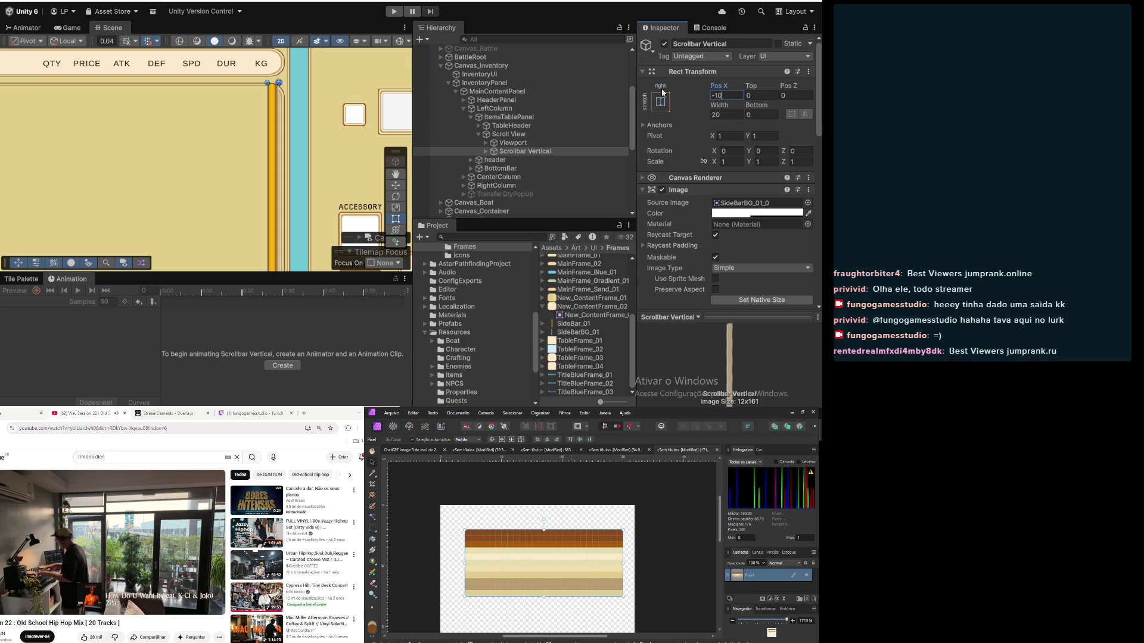
Step: Set the scrollbar's Top and Bottom offsets to 25 each
left_click(775, 95)
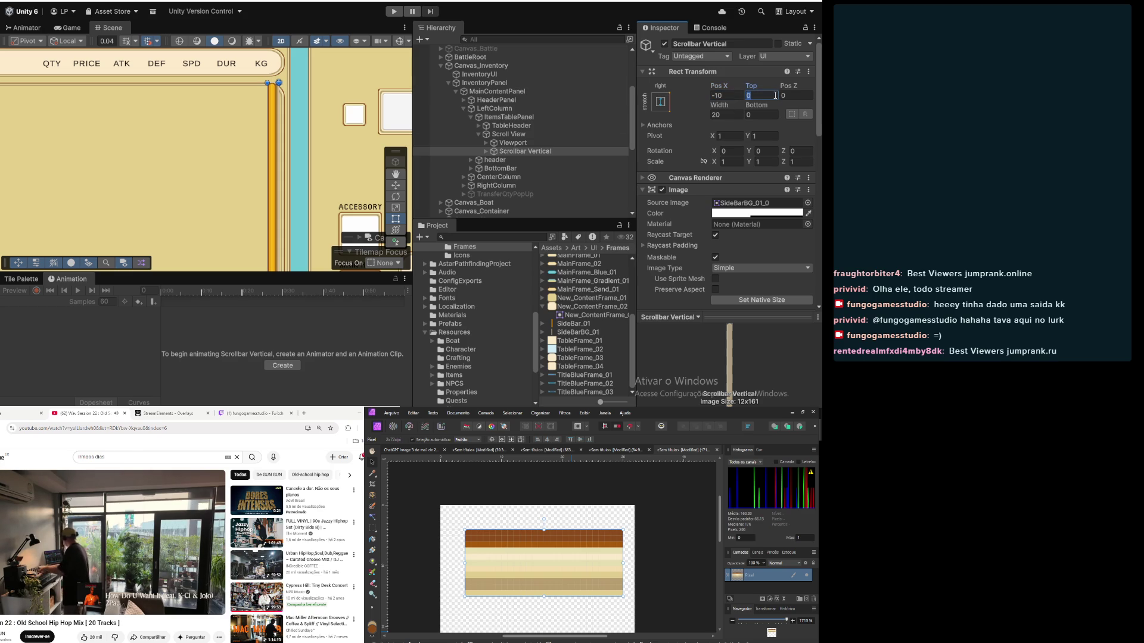
type("10")
key("BackSpace")
key("BackSpace")
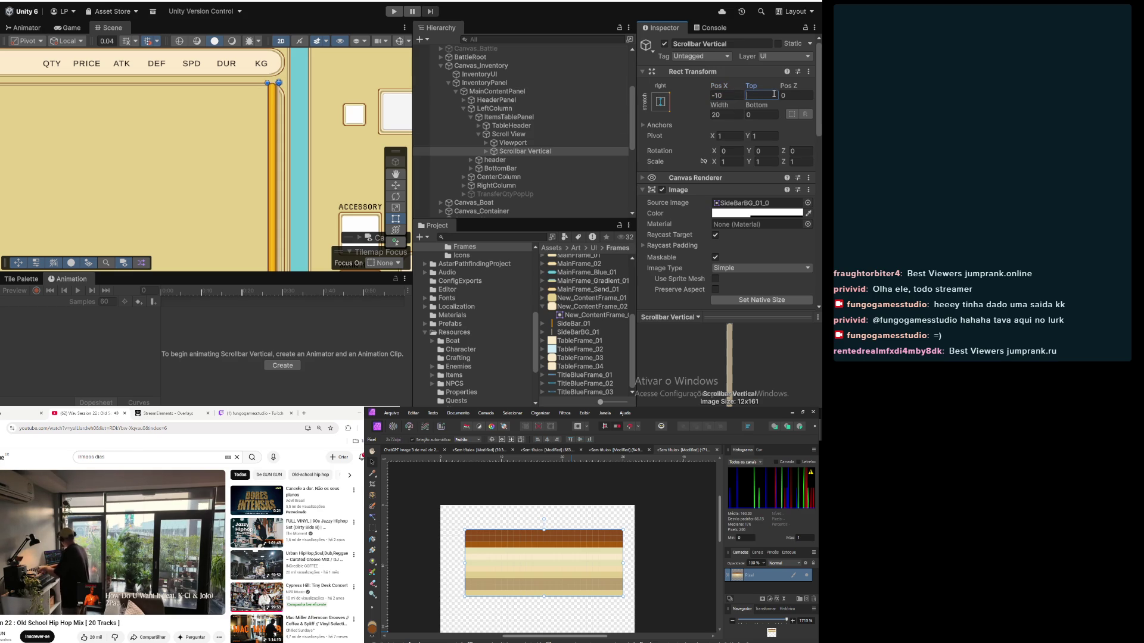
type("25")
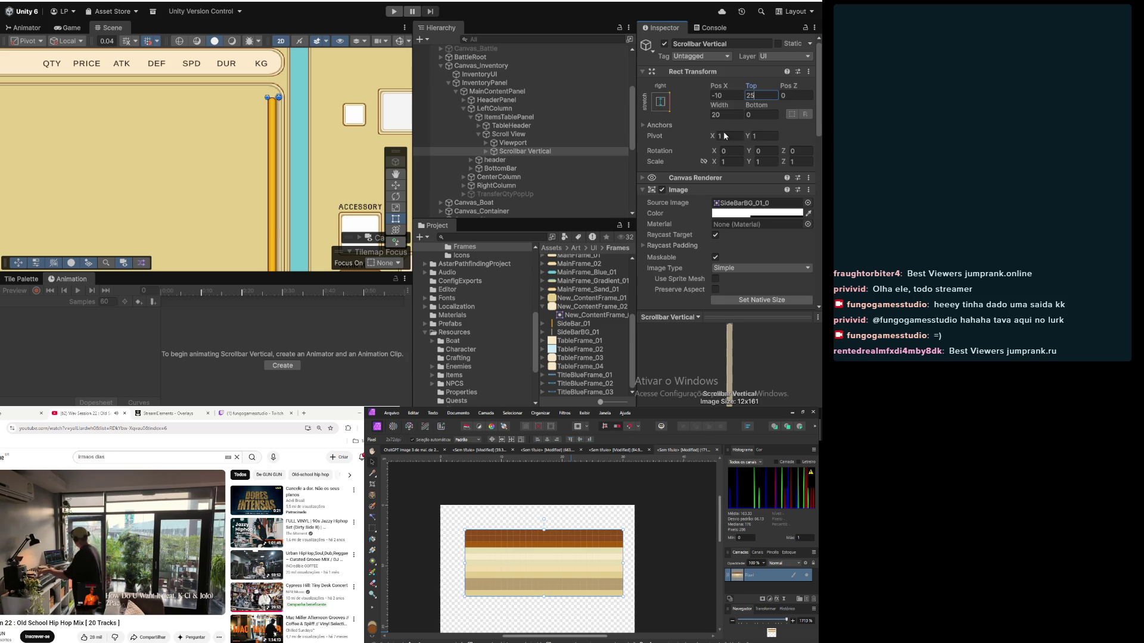
scroll(280, 202, "down", 5)
scroll(286, 179, "up", 3)
scroll(290, 140, "down", 1)
scroll(291, 141, "up", 4)
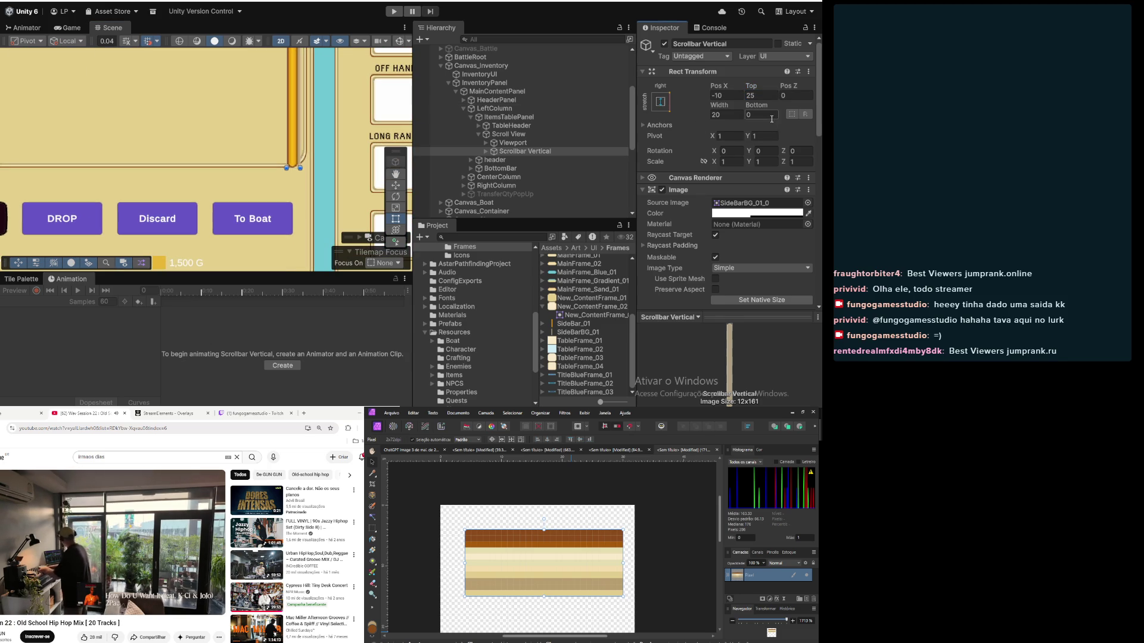
type("25")
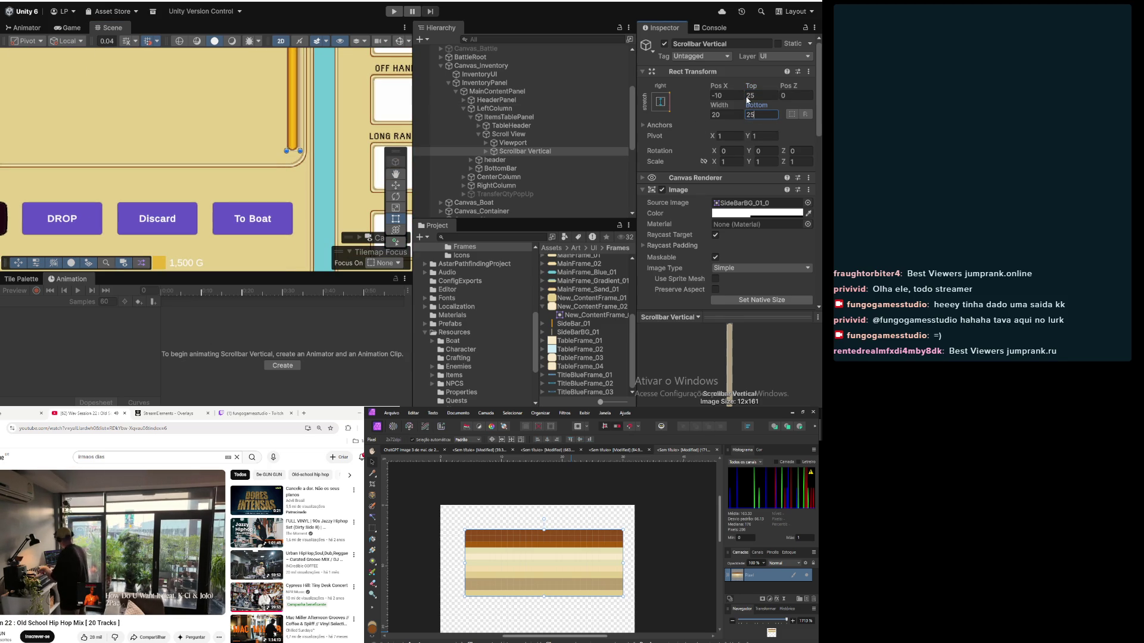
scroll(249, 153, "down", 5)
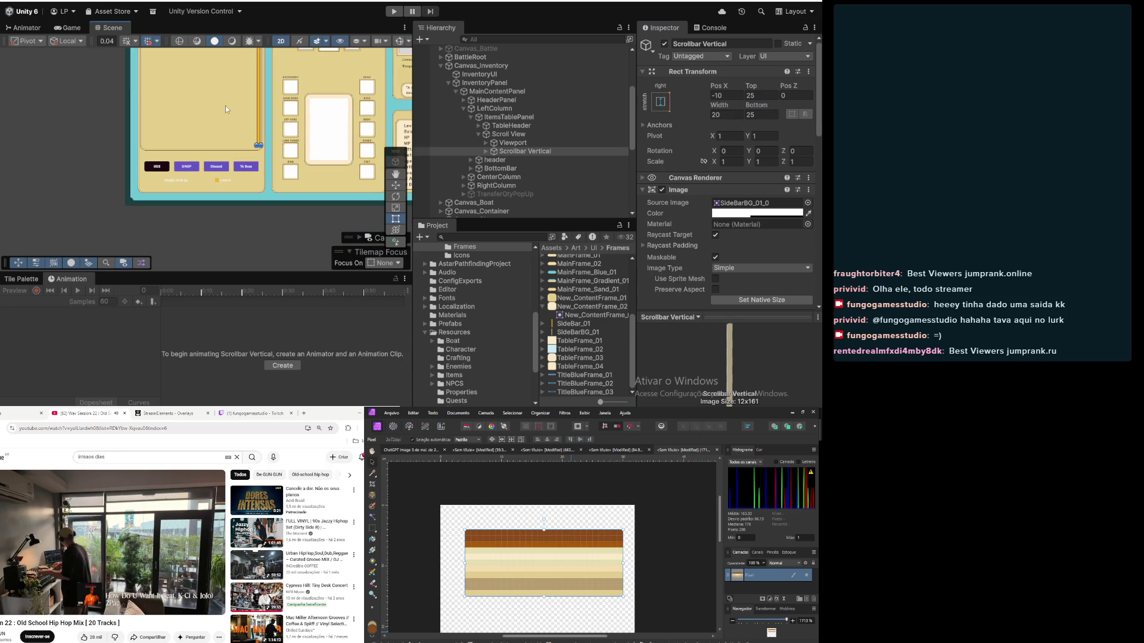
scroll(257, 181, "down", 2)
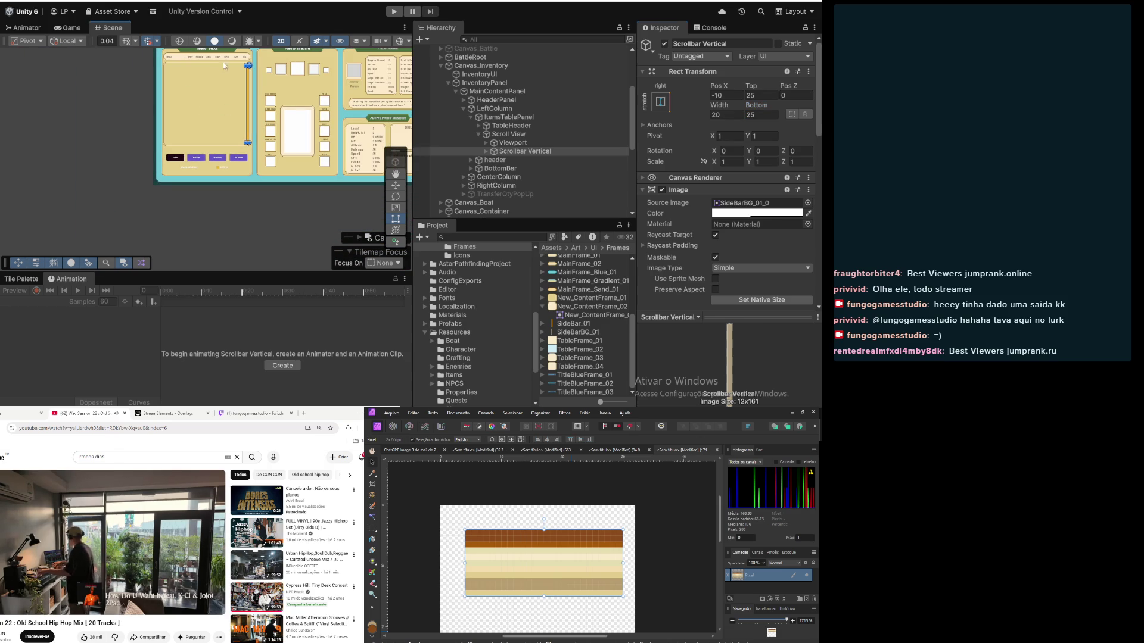
scroll(223, 63, "up", 3)
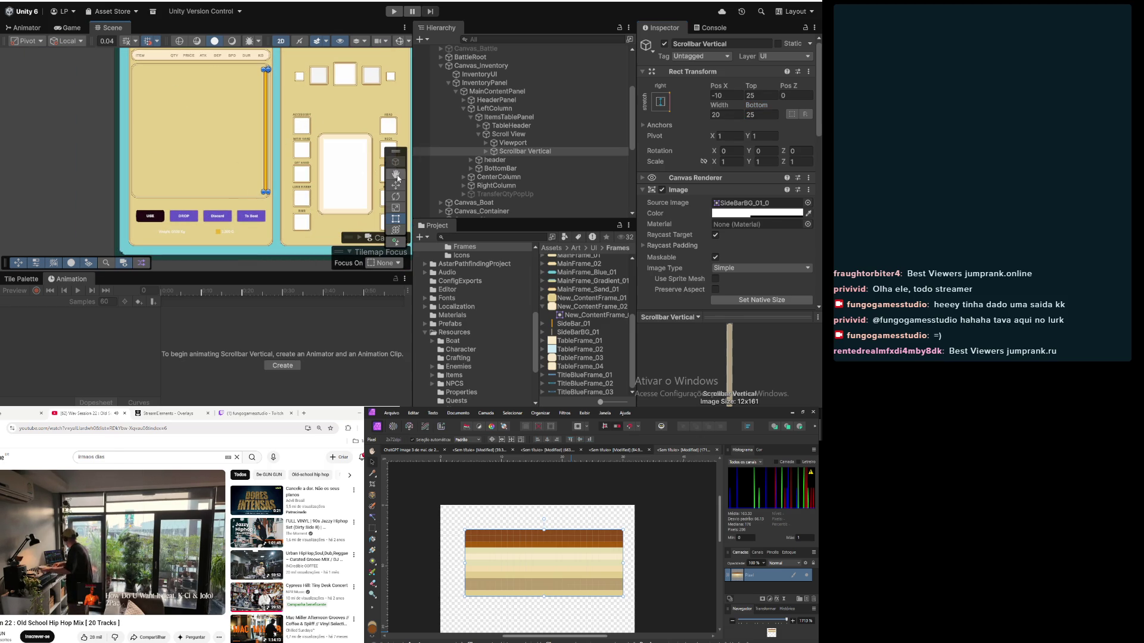
mouse_move(235, 113)
left_mouse_down()
mouse_move(160, 114)
mouse_move(147, 129)
left_mouse_up()
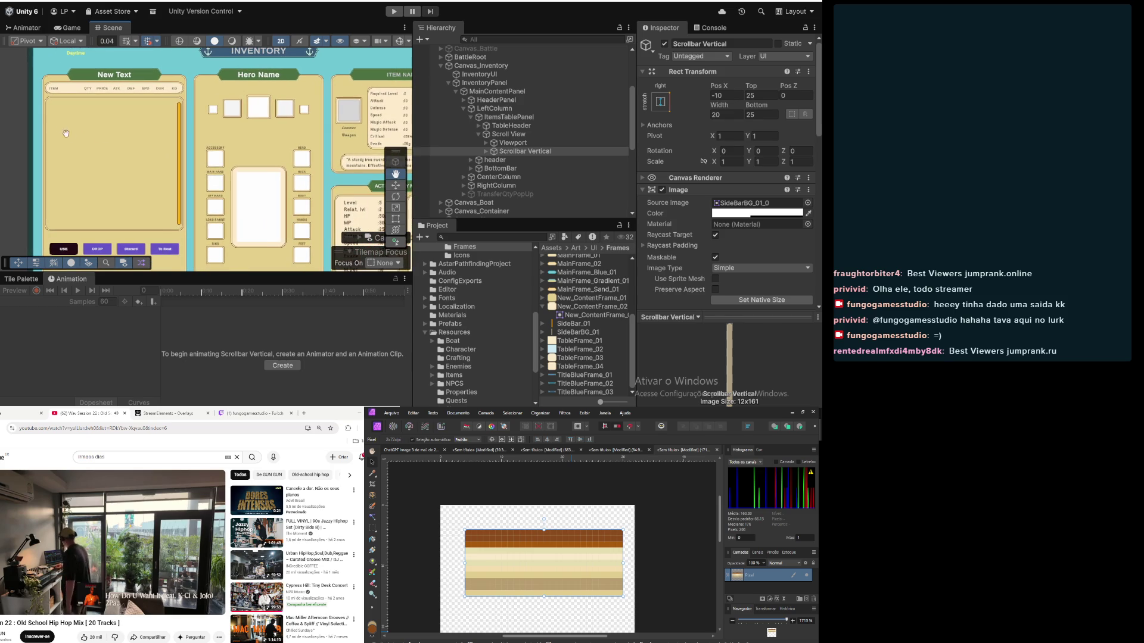
left_click(396, 218)
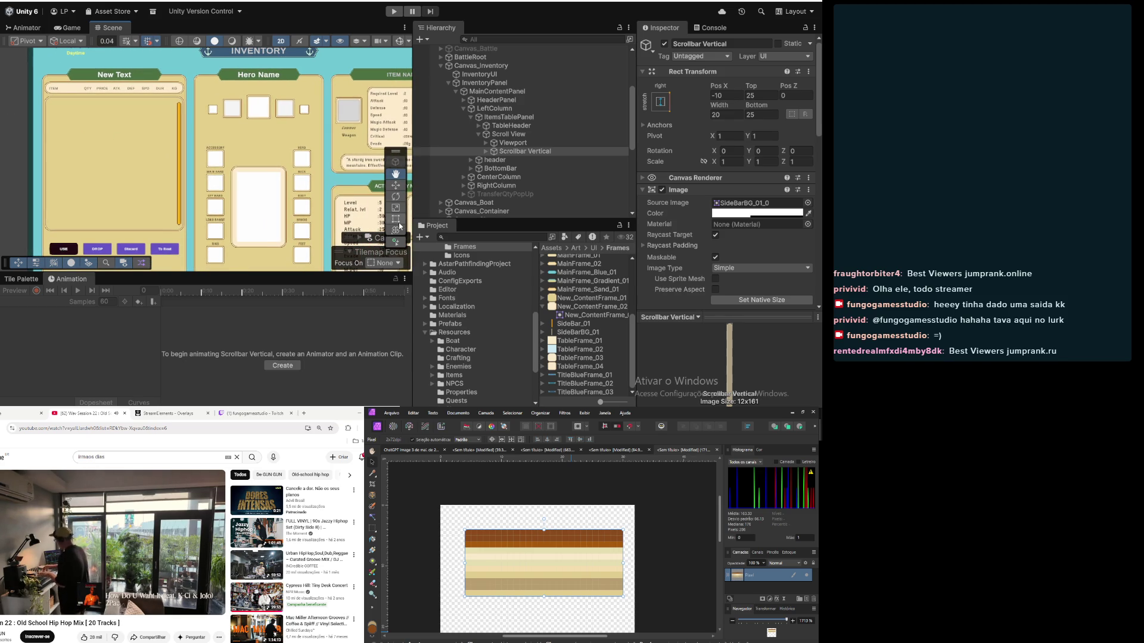
left_click(16, 119)
mouse_move(188, 137)
left_mouse_down()
mouse_move(266, 145)
mouse_move(314, 119)
left_mouse_up()
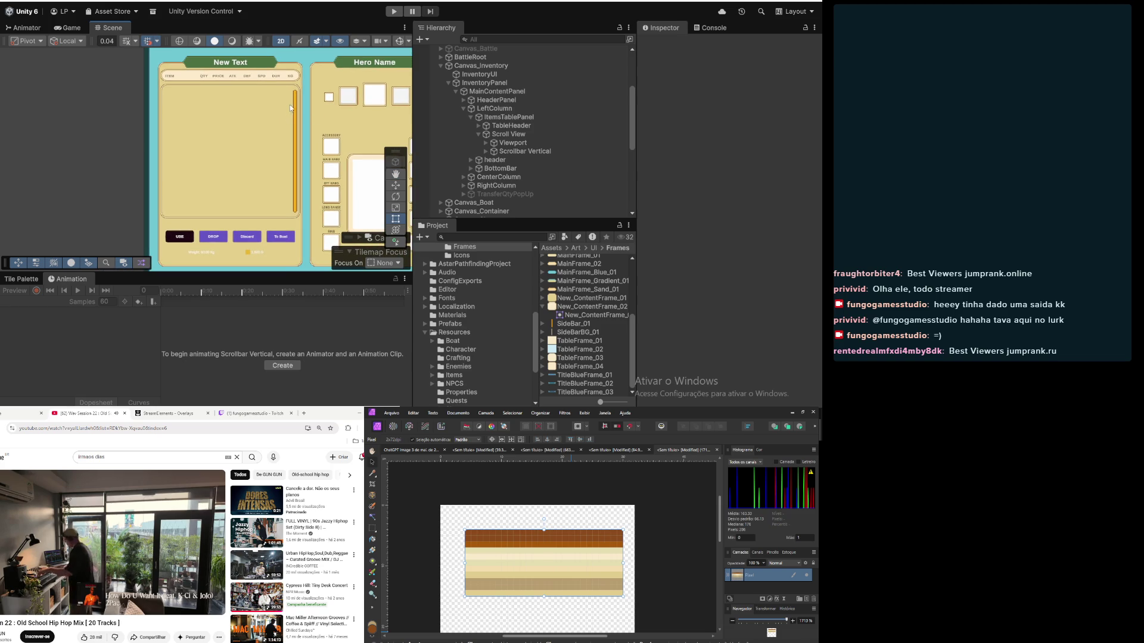
scroll(286, 140, "down", 3)
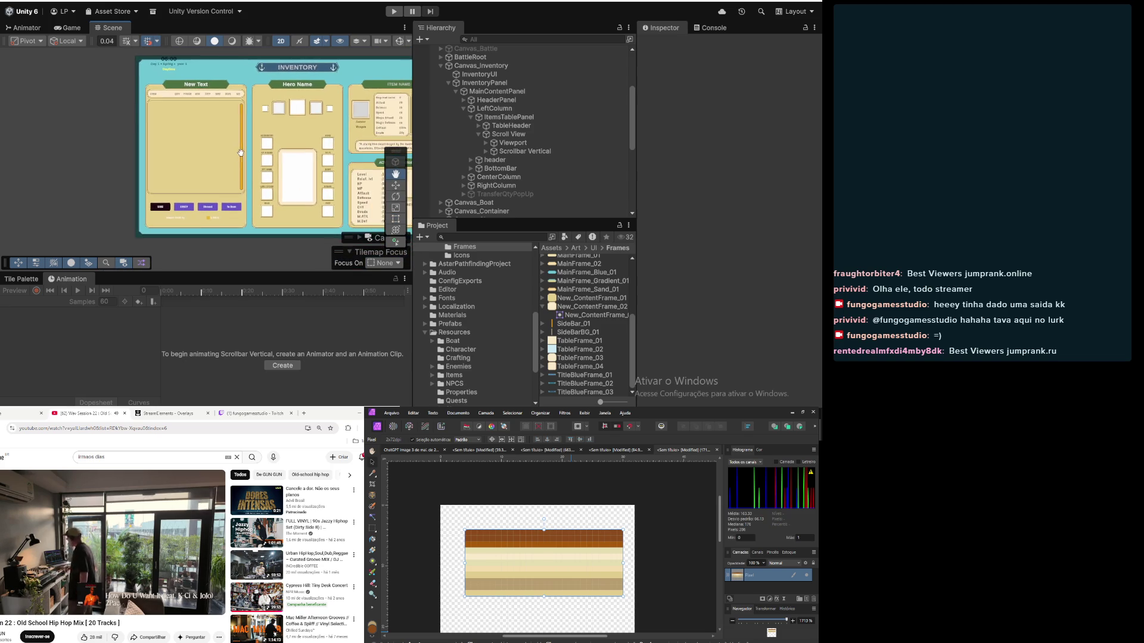
scroll(252, 102, "up", 2)
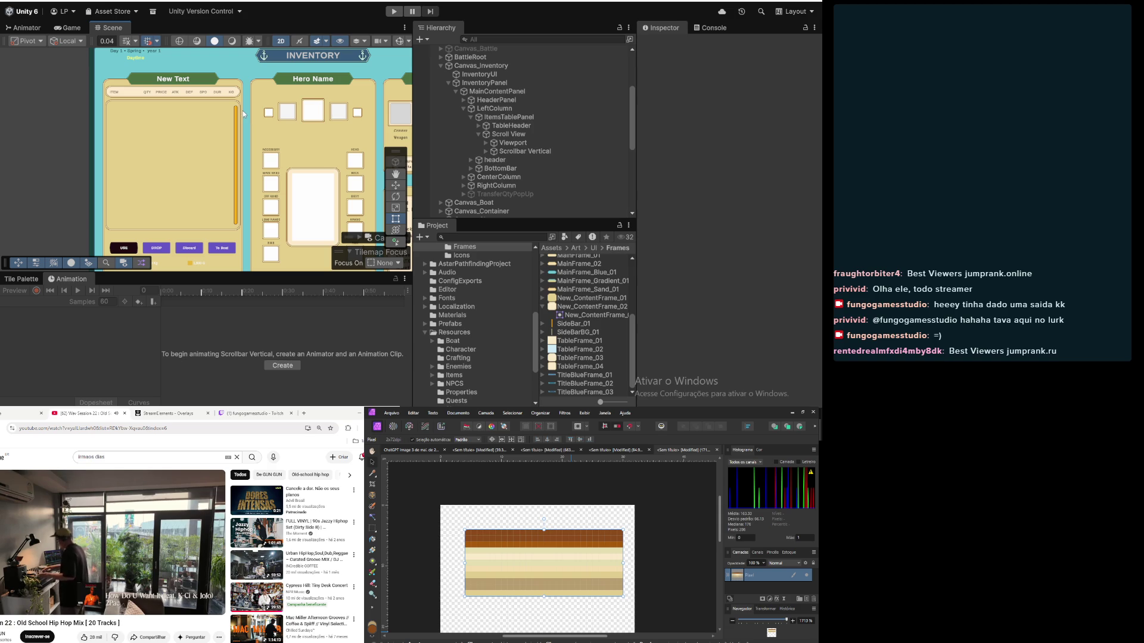
mouse_move(250, 116)
left_mouse_down()
mouse_move(229, 143)
mouse_move(215, 123)
left_mouse_up()
scroll(189, 138, "down", 3)
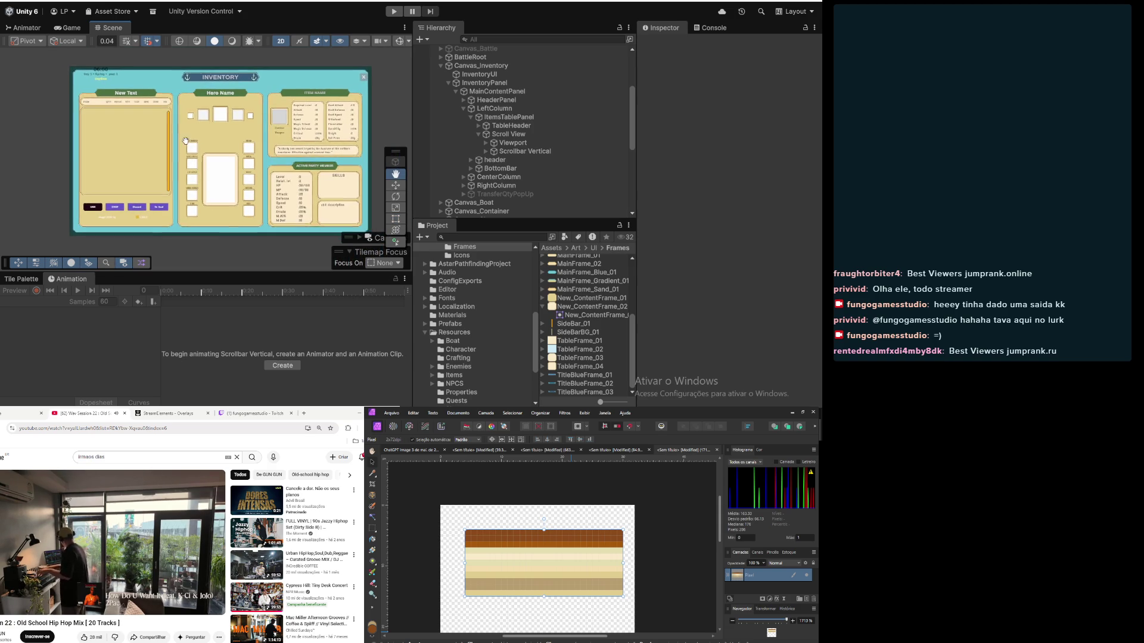
mouse_move(144, 135)
left_mouse_down()
mouse_move(185, 148)
mouse_move(265, 130)
left_mouse_up()
scroll(251, 120, "up", 3)
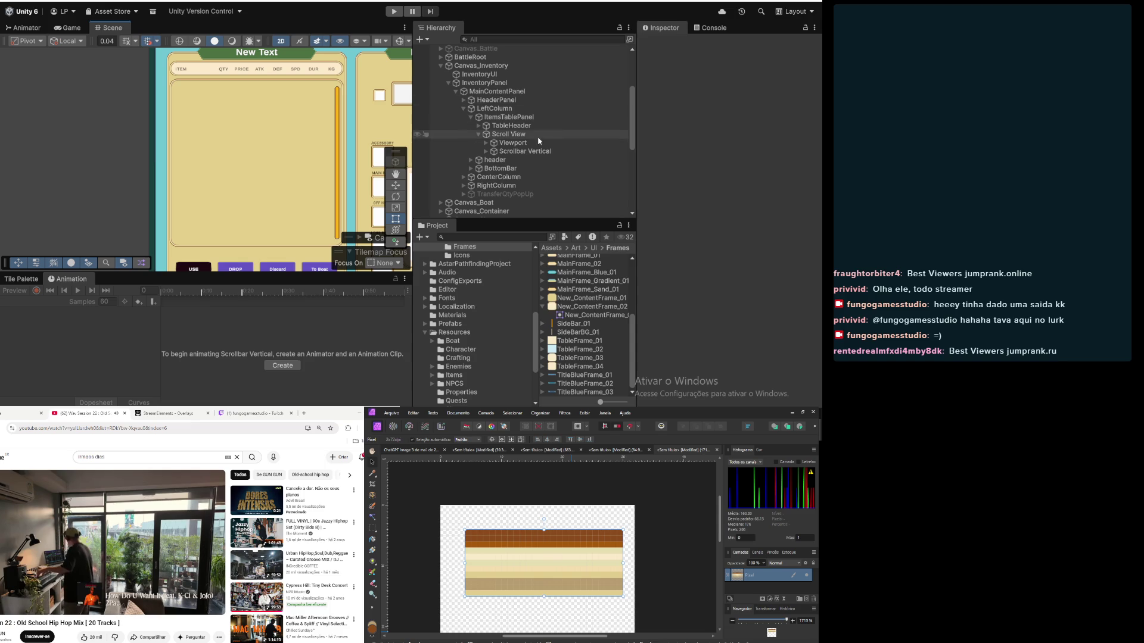
Step: Expand Viewport to reveal Content, inspecting Content, Viewport and Scroll View
left_click(512, 143)
key("Right")
left_click(517, 152)
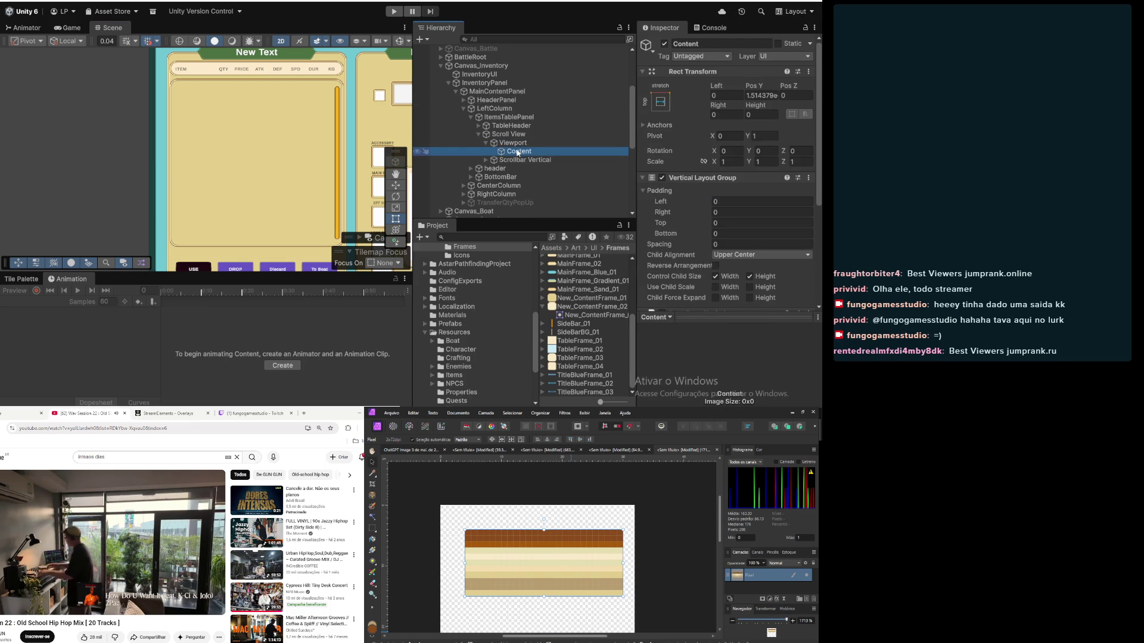
left_click(512, 144)
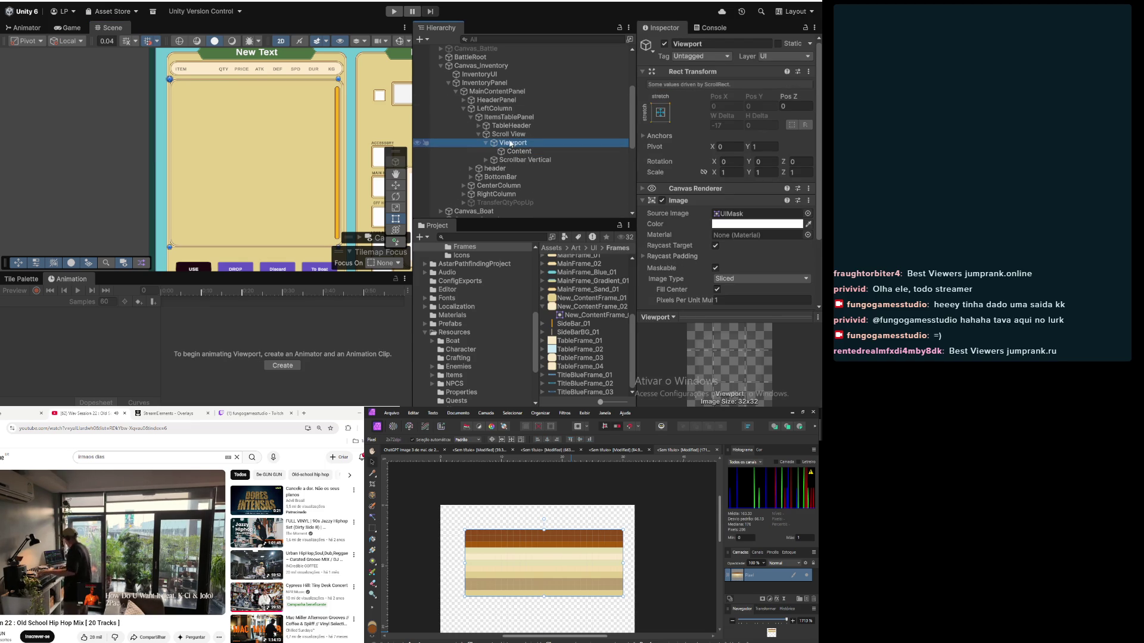
left_click(509, 135)
left_click(511, 143)
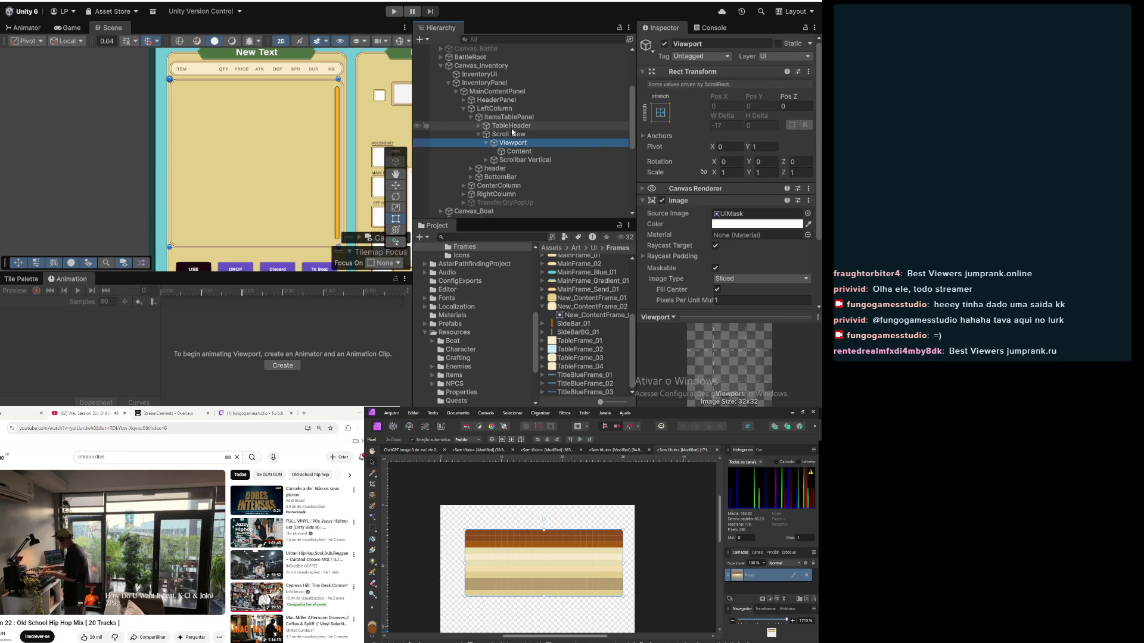
Step: Check Viewport's Anchor Presets, leaving it stretched to fill, then select Scroll View
scroll(674, 157, "down", 3)
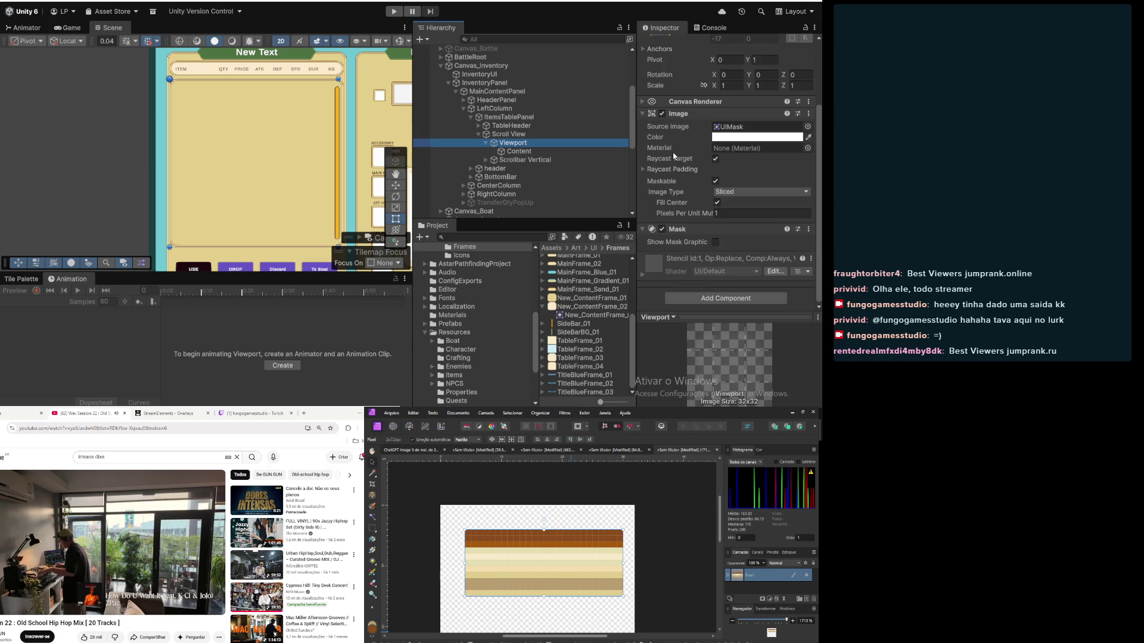
scroll(674, 156, "up", 1)
scroll(674, 157, "up", 2)
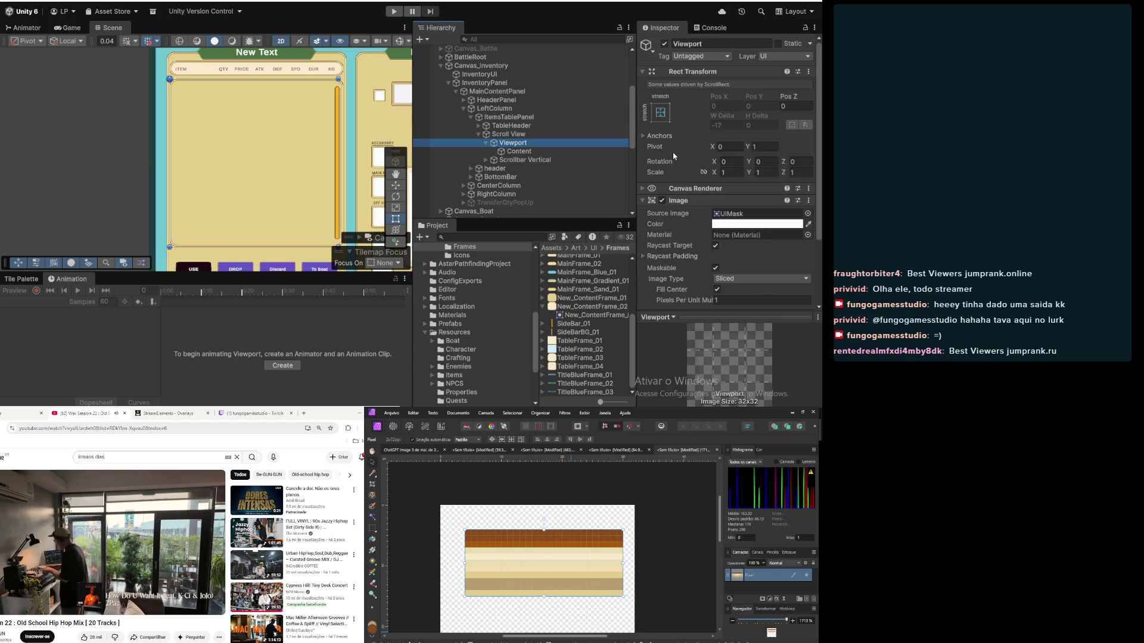
left_click(661, 112)
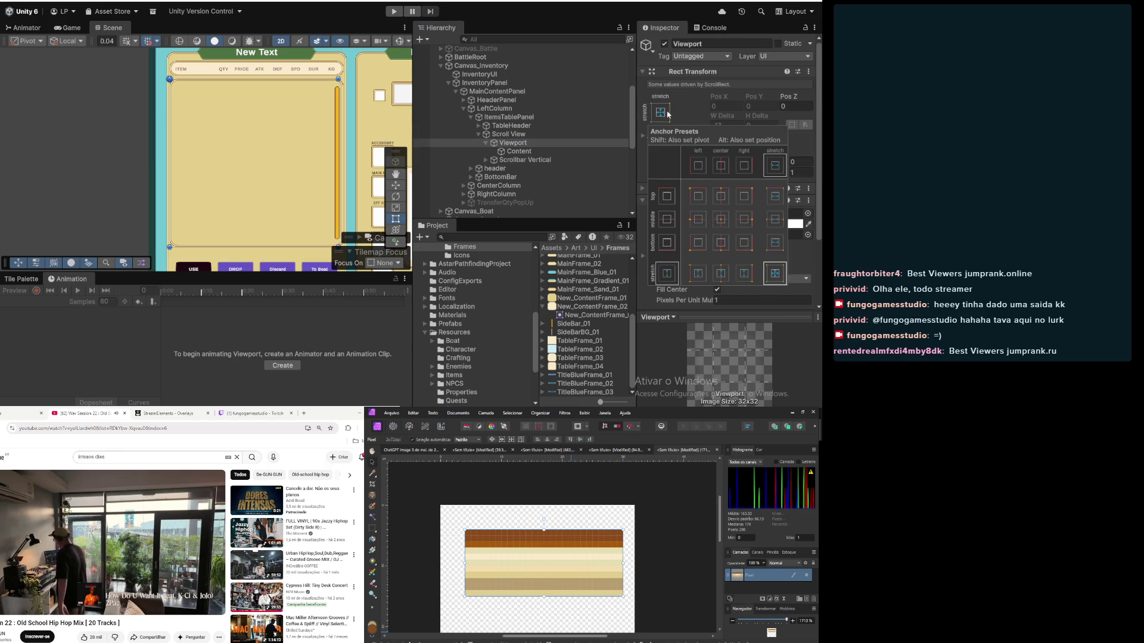
left_click(727, 219)
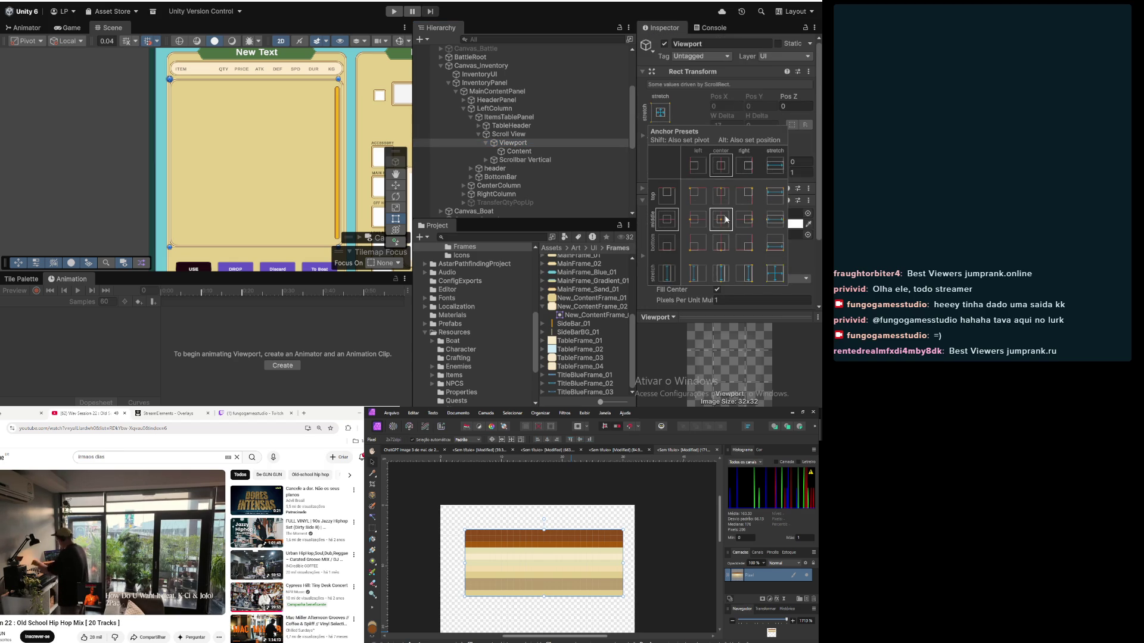
left_click(520, 136)
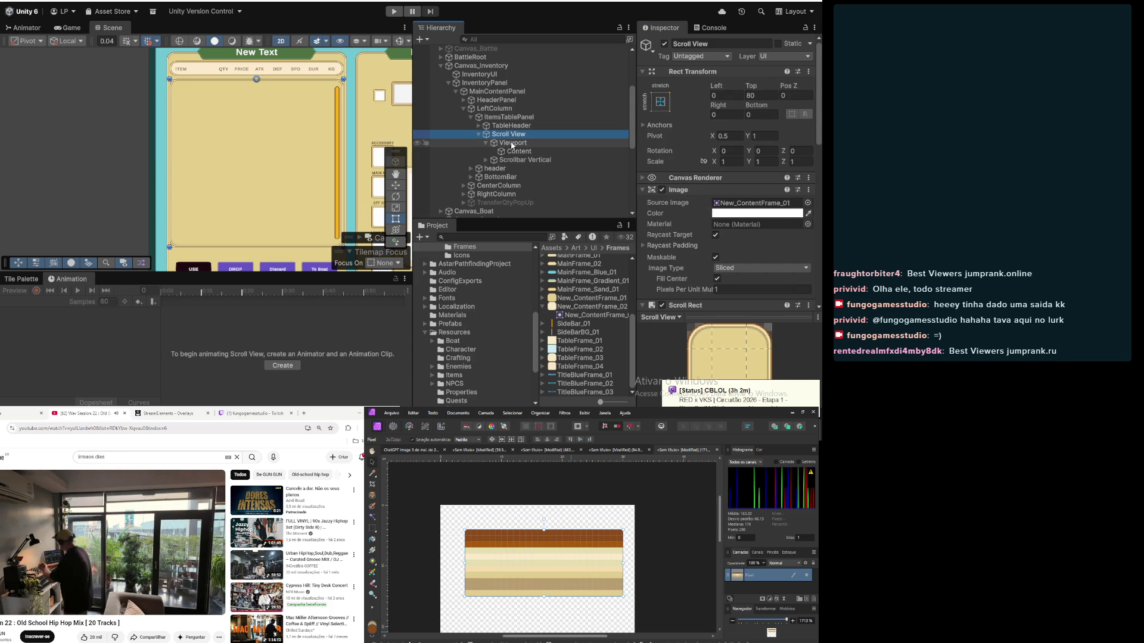
Step: Fold away Rect Transform and Image, expand Drop Zone, and open the Hover Valid Color picker
scroll(674, 150, "down", 5)
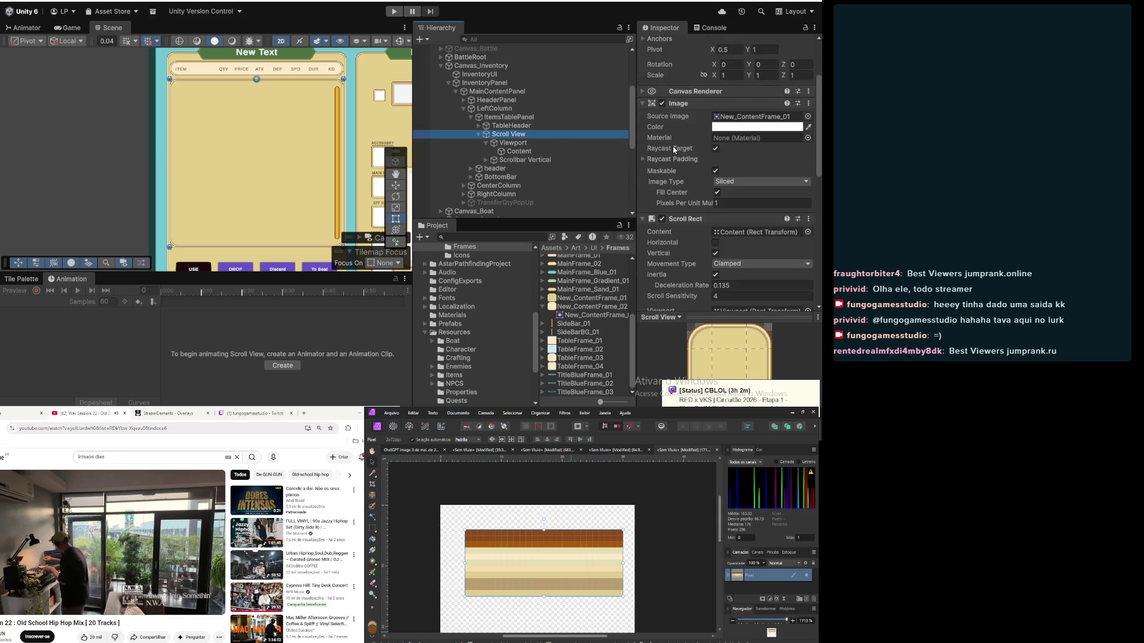
scroll(674, 150, "down", 5)
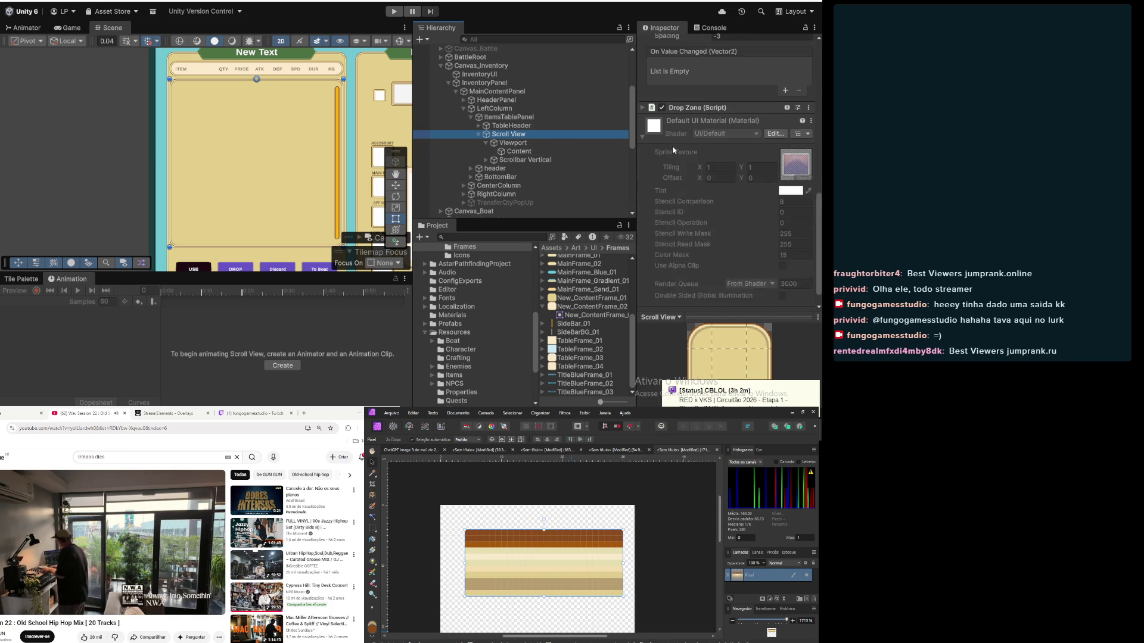
scroll(672, 150, "up", 10)
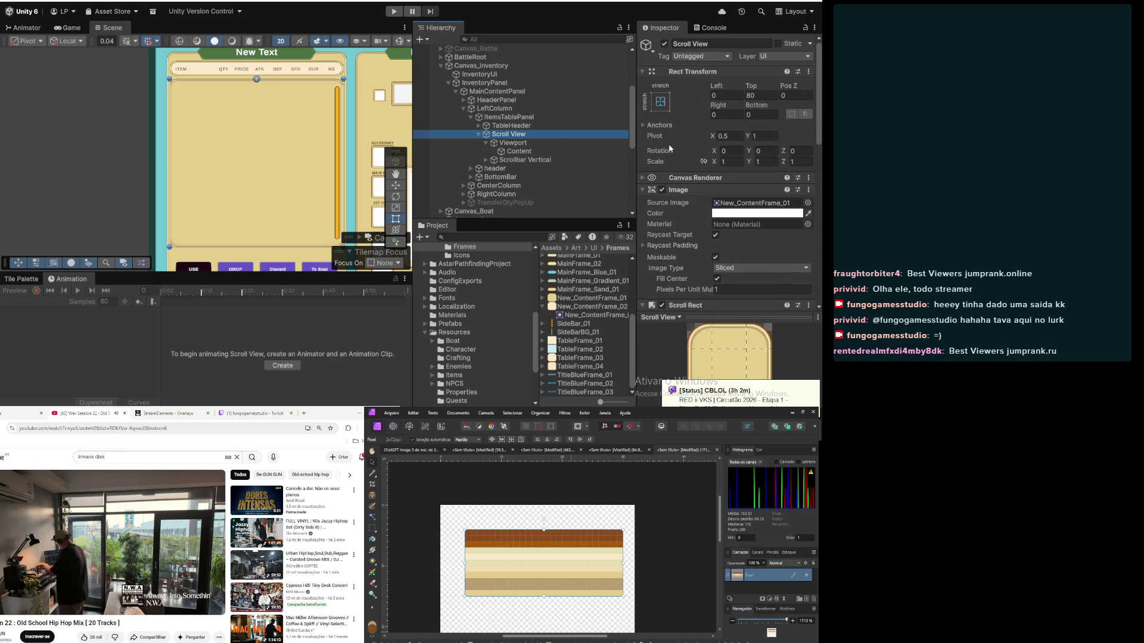
left_click(642, 71)
left_click(642, 95)
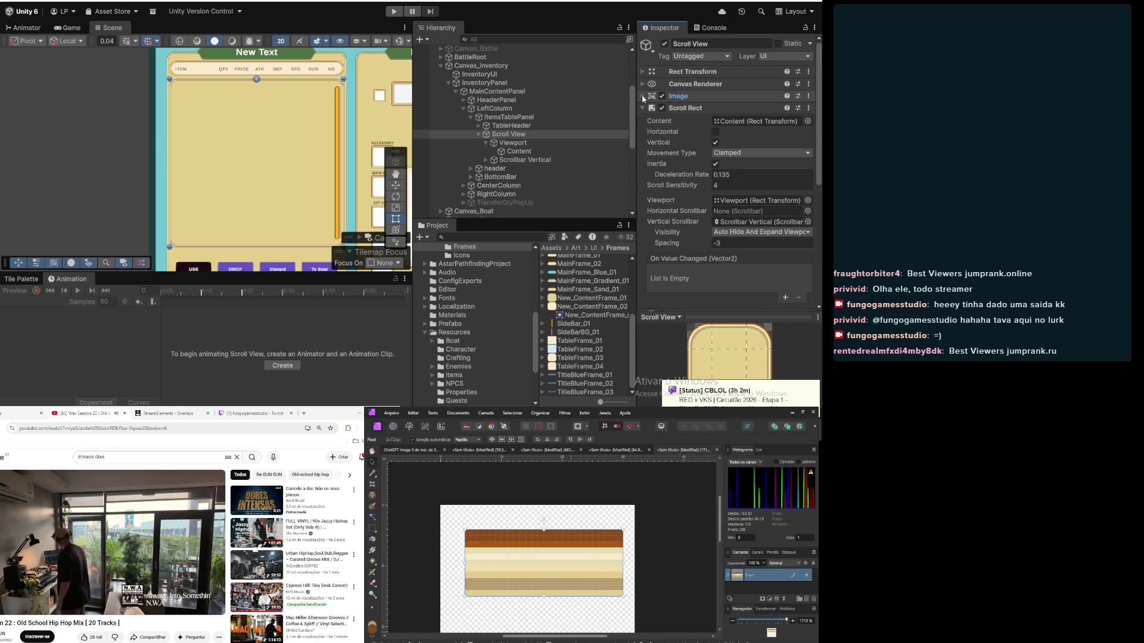
scroll(686, 133, "down", 3)
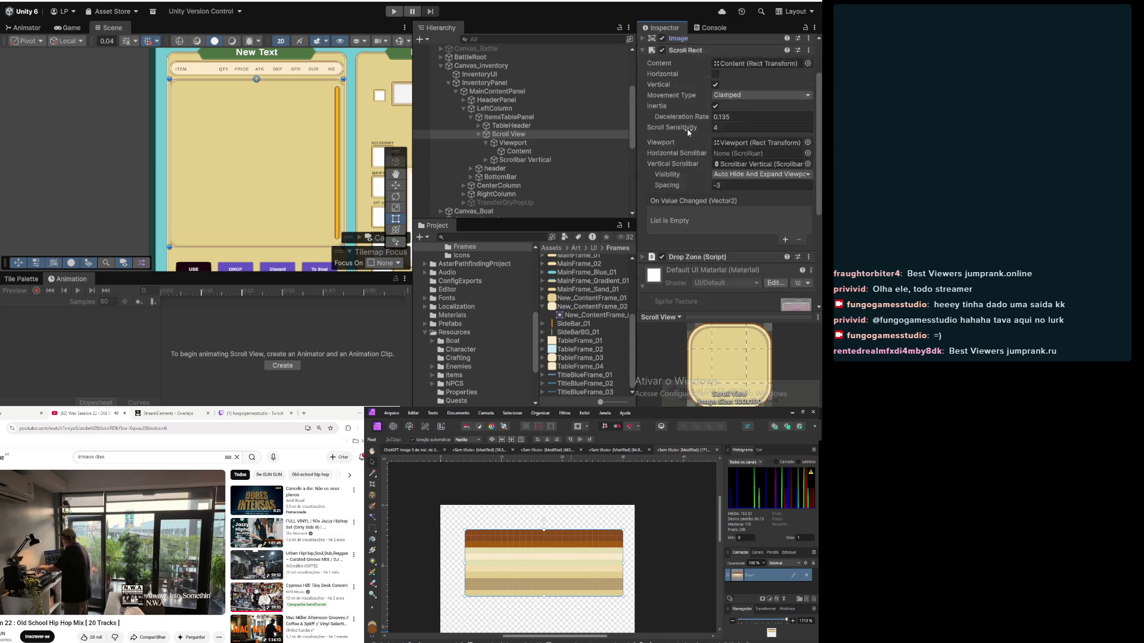
scroll(686, 132, "up", 3)
scroll(683, 146, "down", 5)
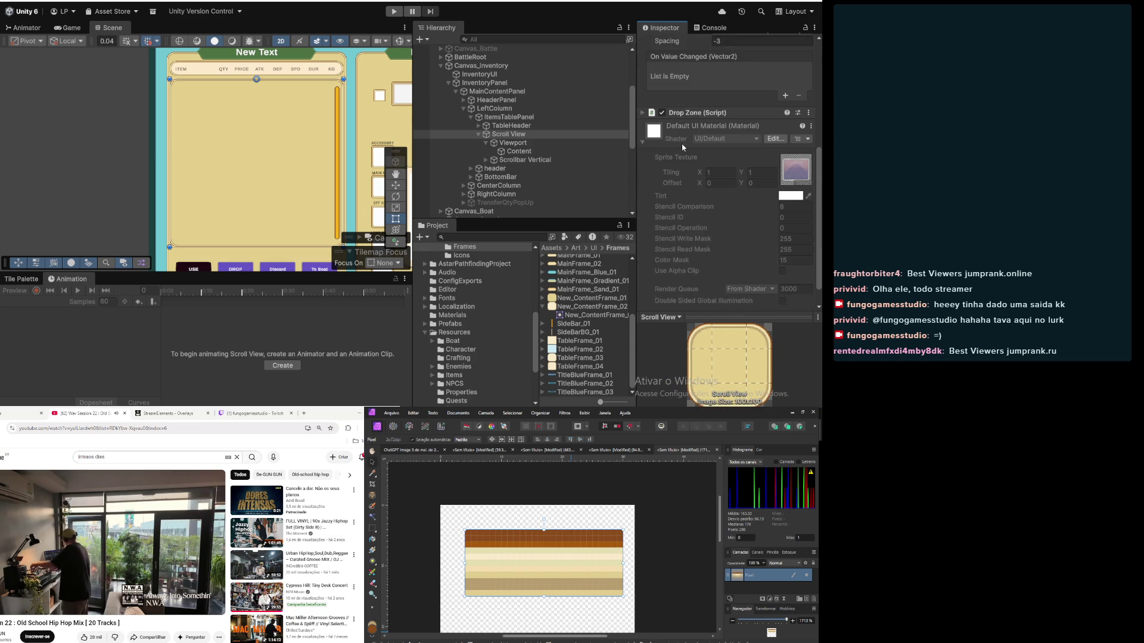
left_click(644, 113)
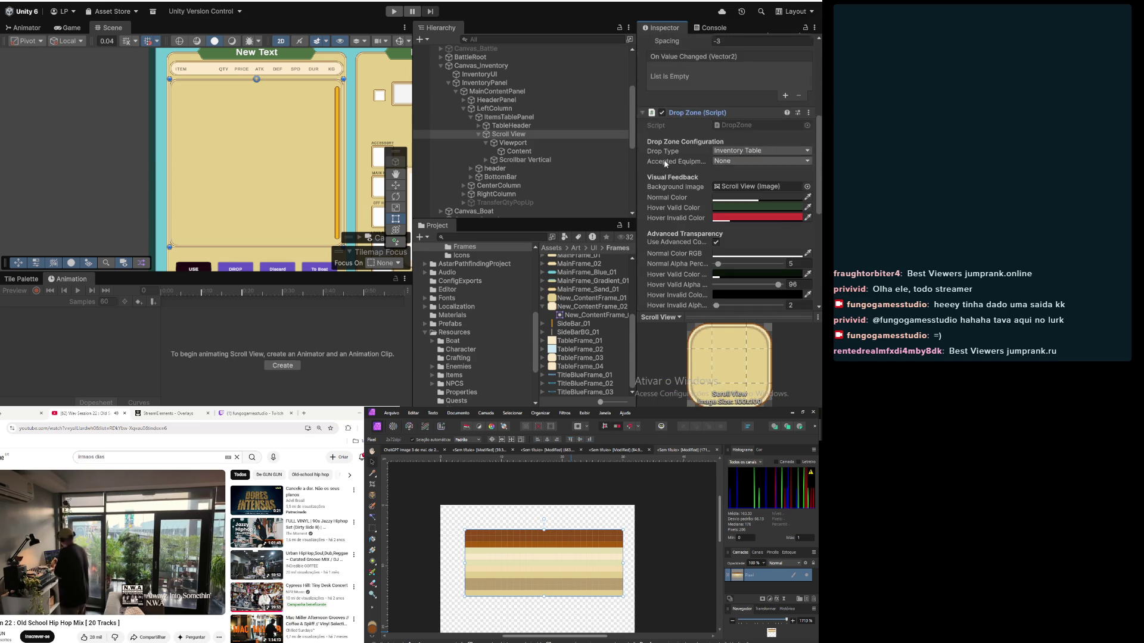
scroll(650, 140, "down", 1)
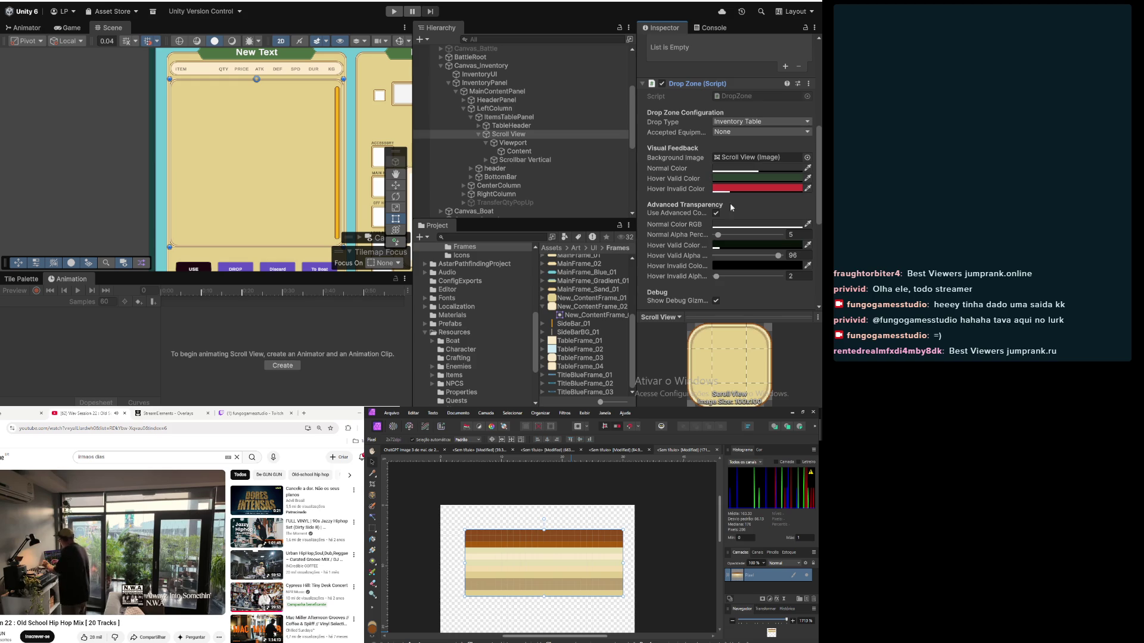
left_click(753, 178)
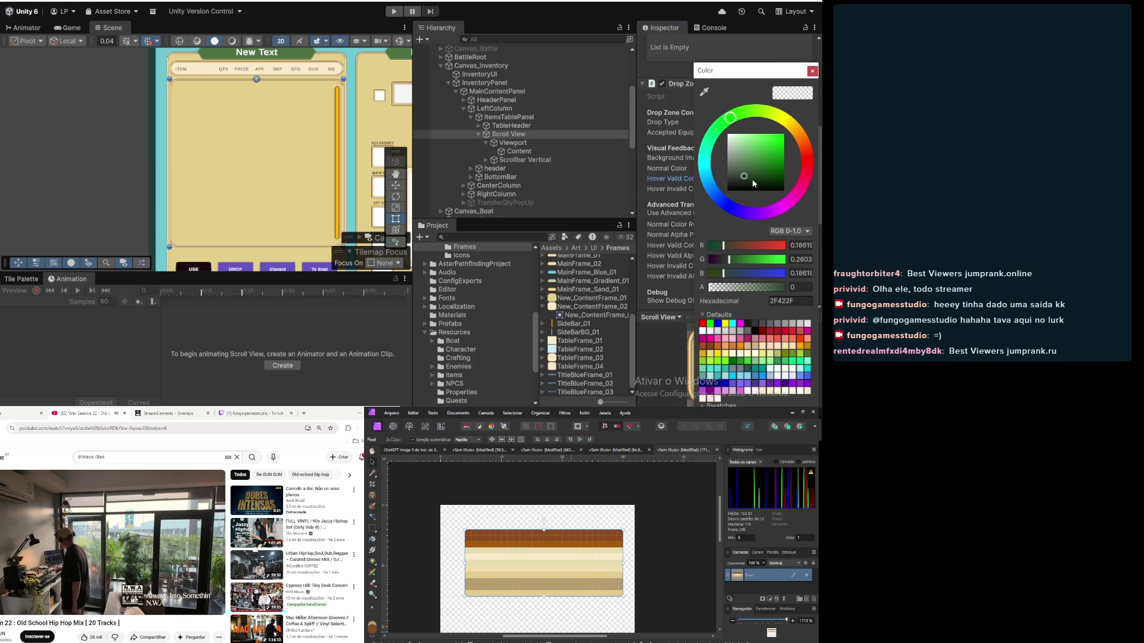
Step: Set the Drop Zone's Hover Invalid Color alpha to 0, leaving Normal Color unchanged
key("Tab")
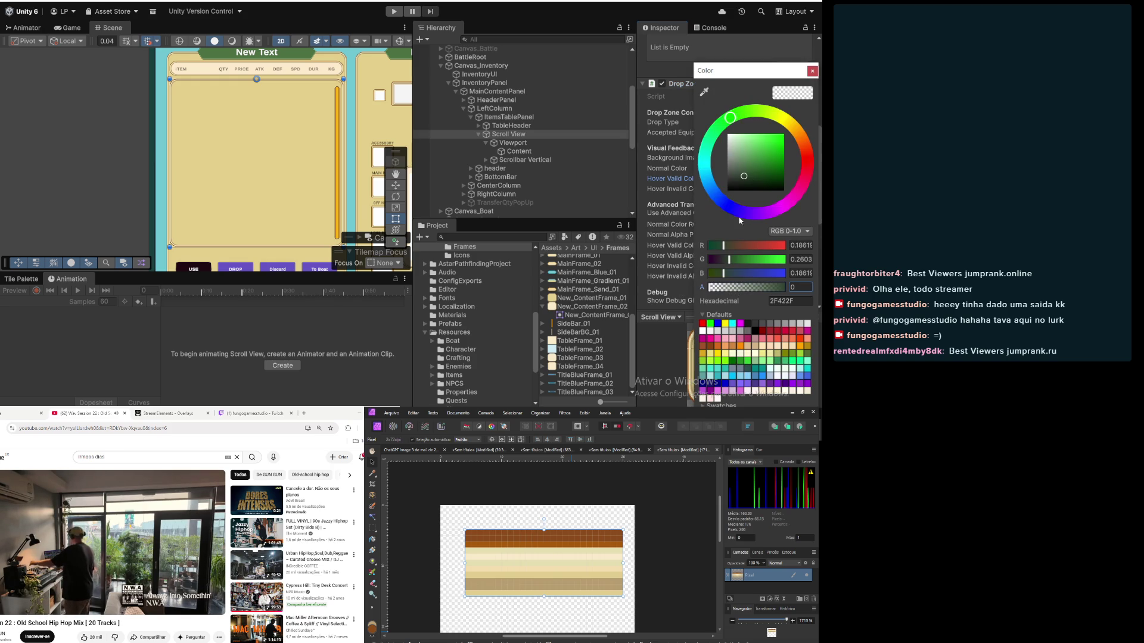
left_click(812, 71)
left_click(722, 190)
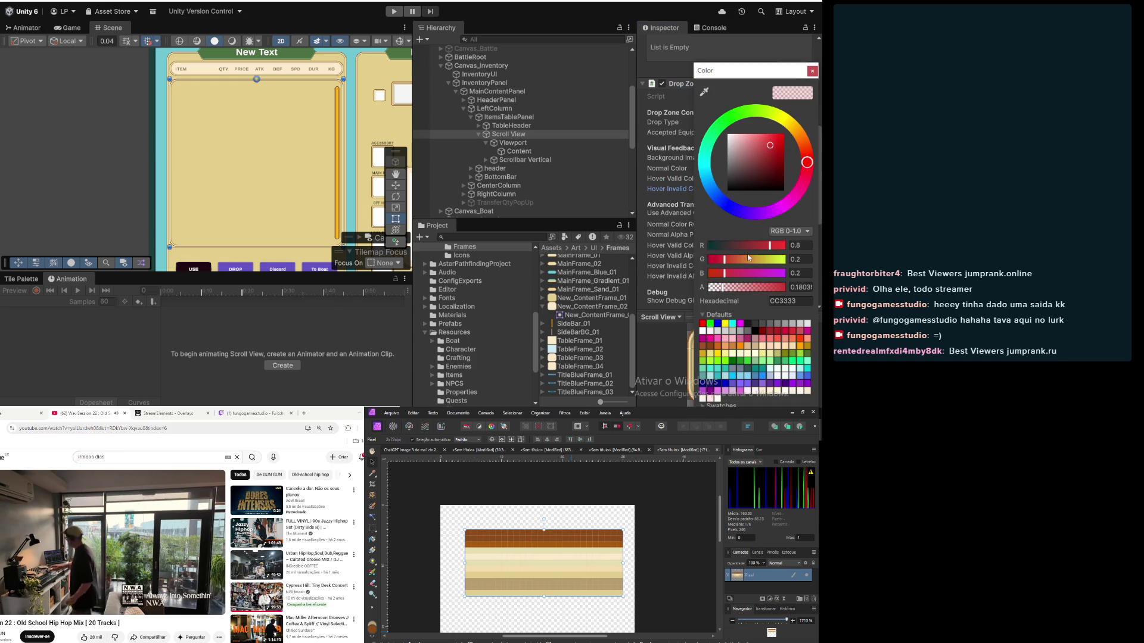
type("0.4156")
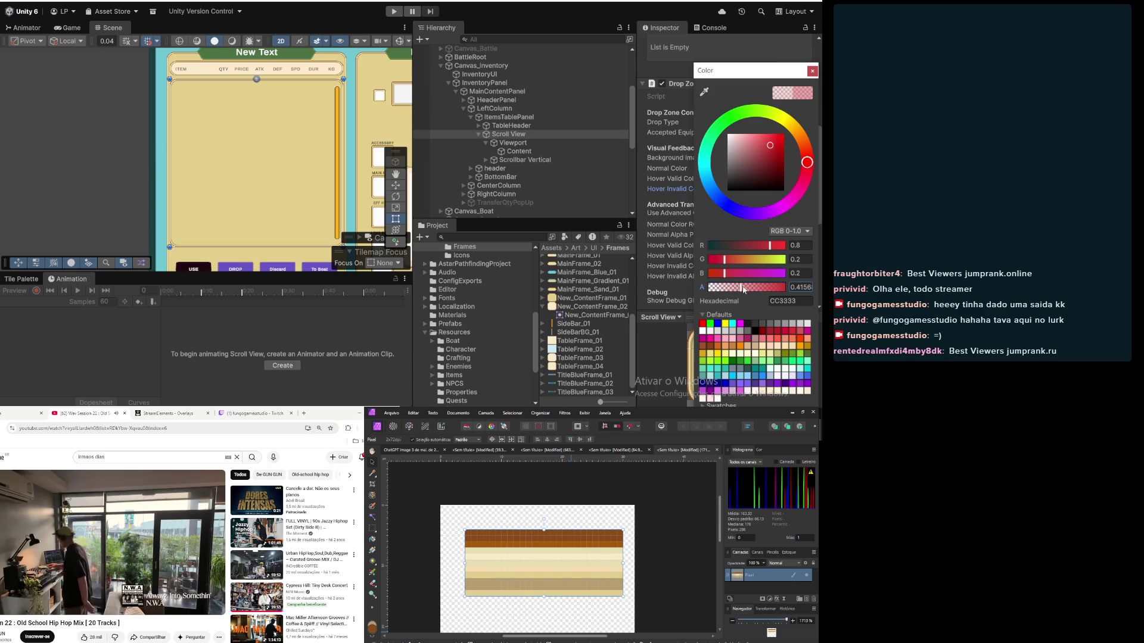
left_click(812, 72)
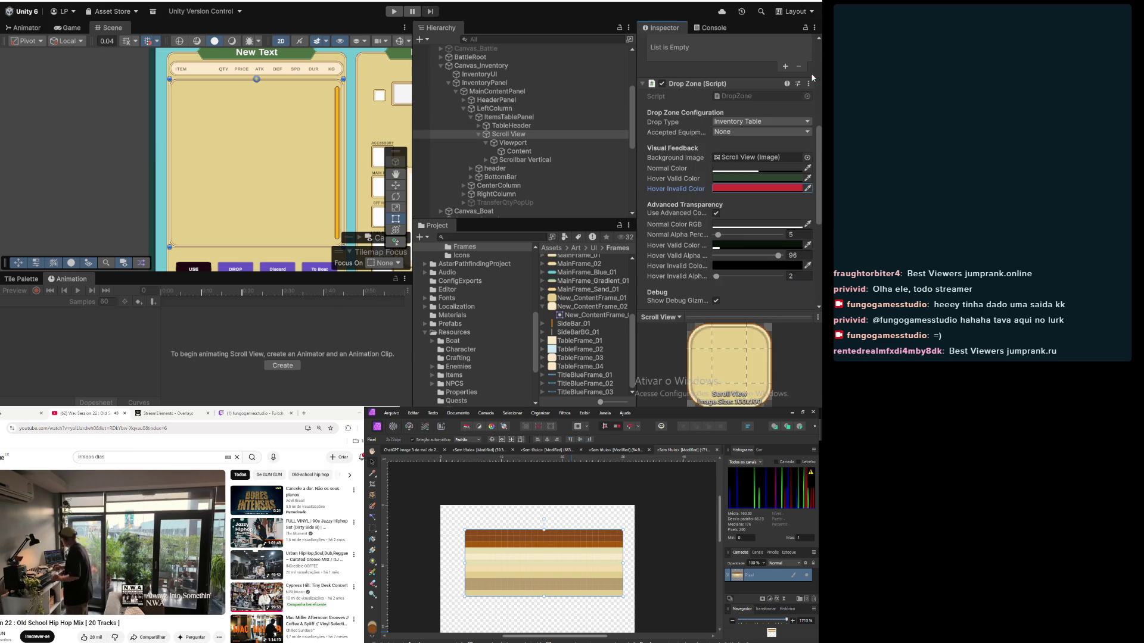
left_click(733, 170)
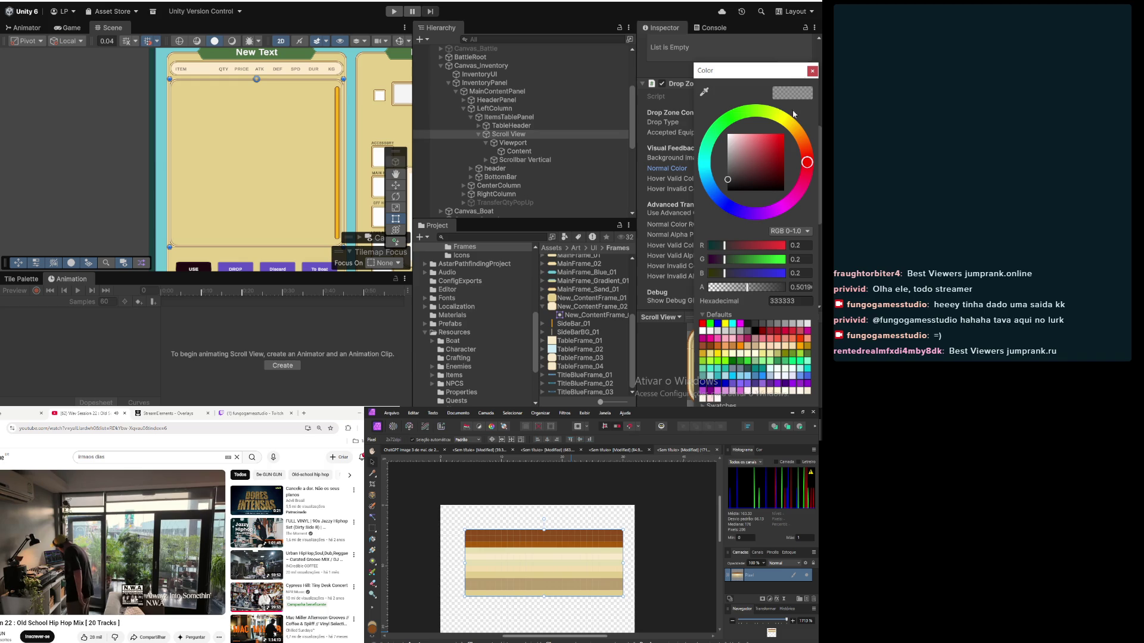
left_click(811, 72)
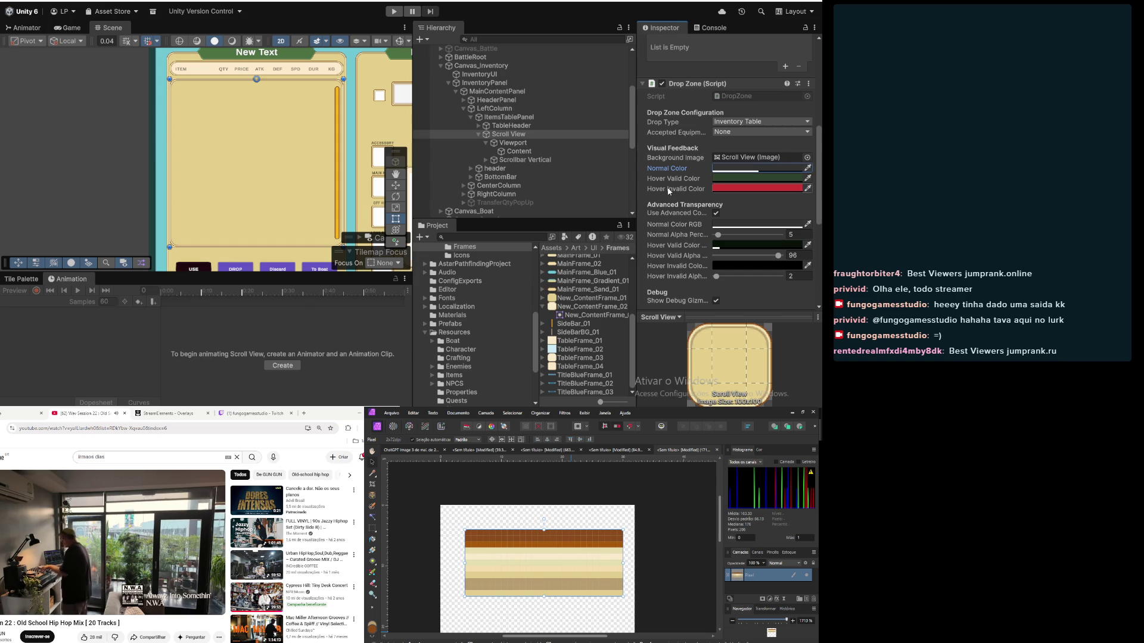
scroll(668, 191, "up", 5)
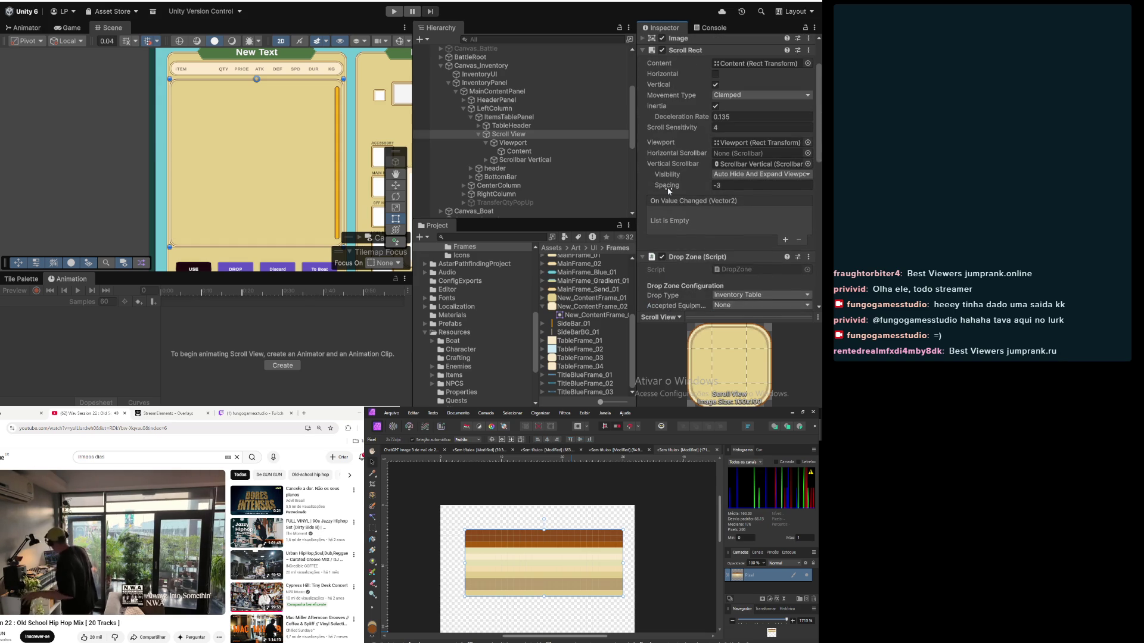
scroll(668, 191, "up", 2)
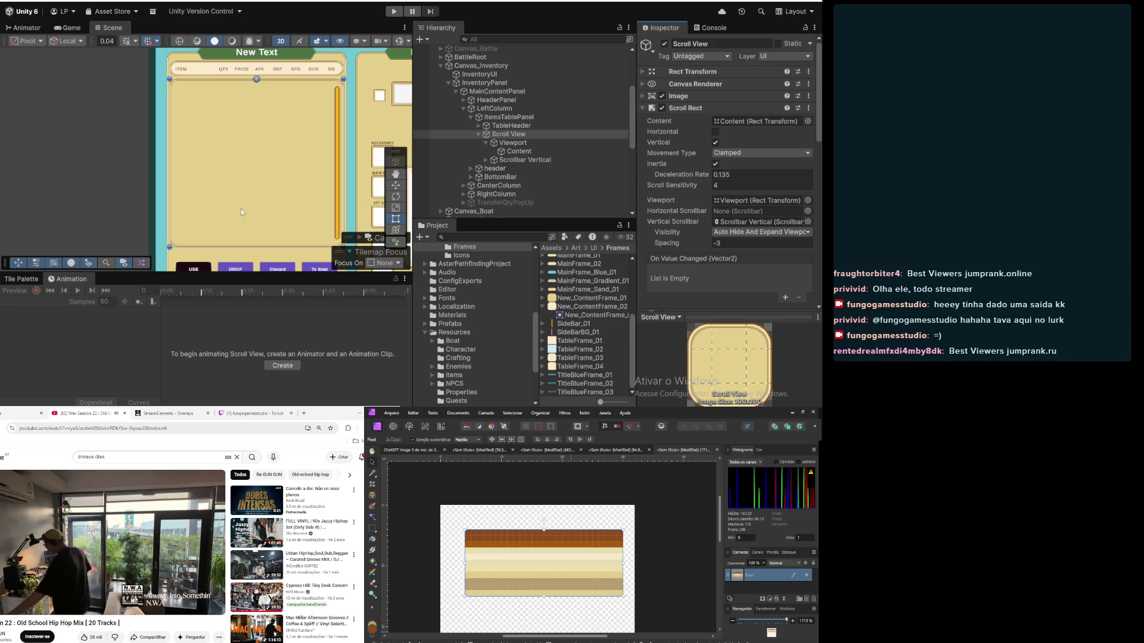
left_click(525, 143)
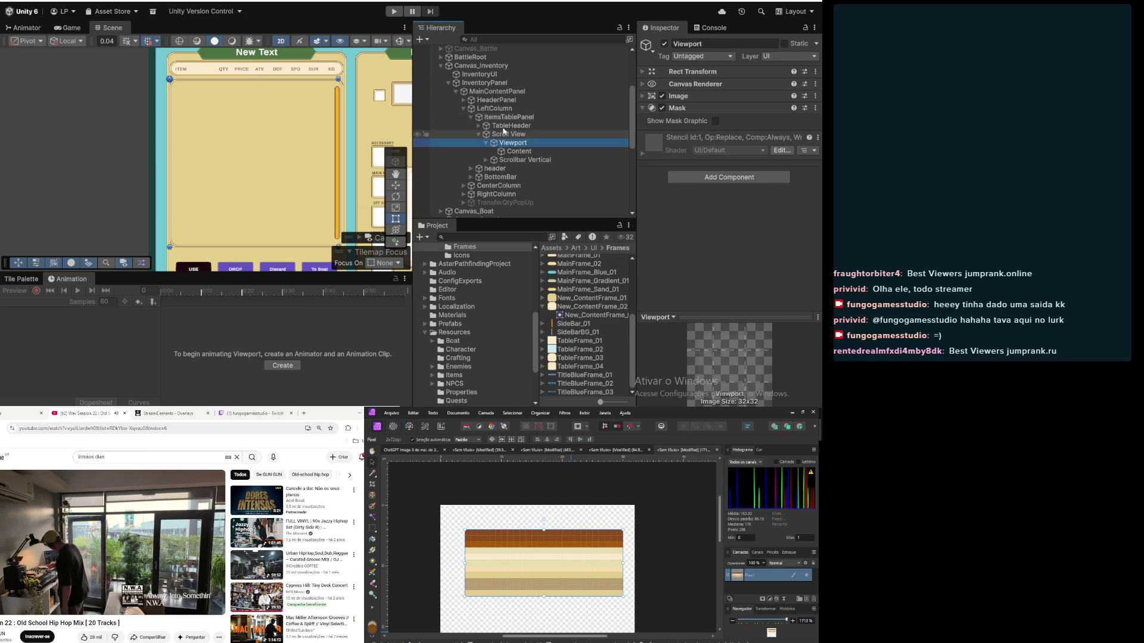
left_click(643, 72)
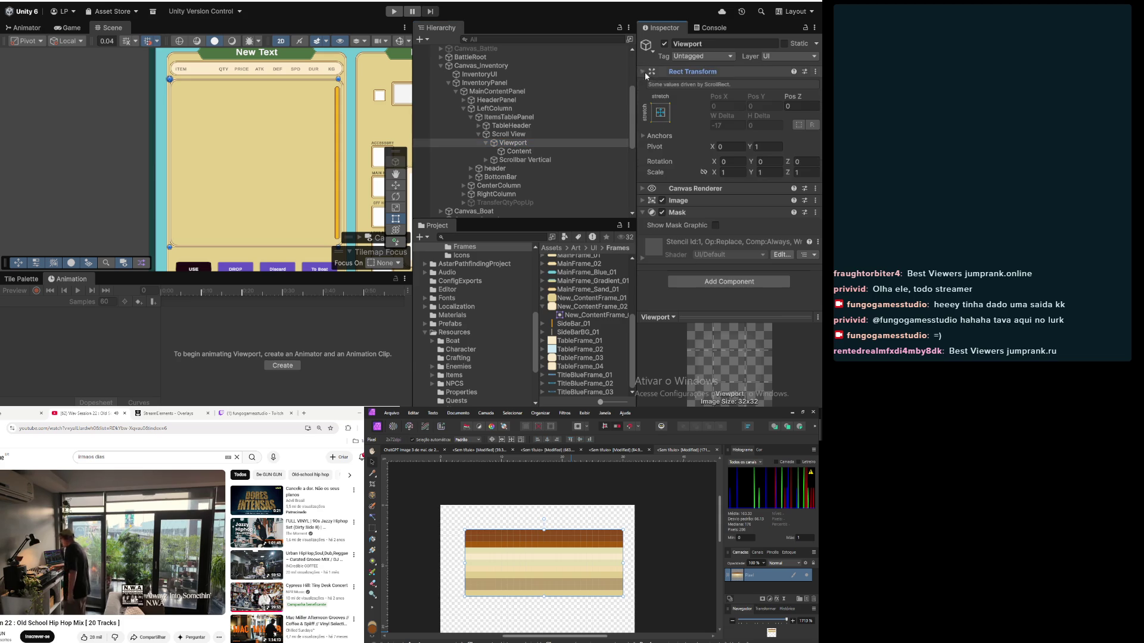
left_click(728, 87)
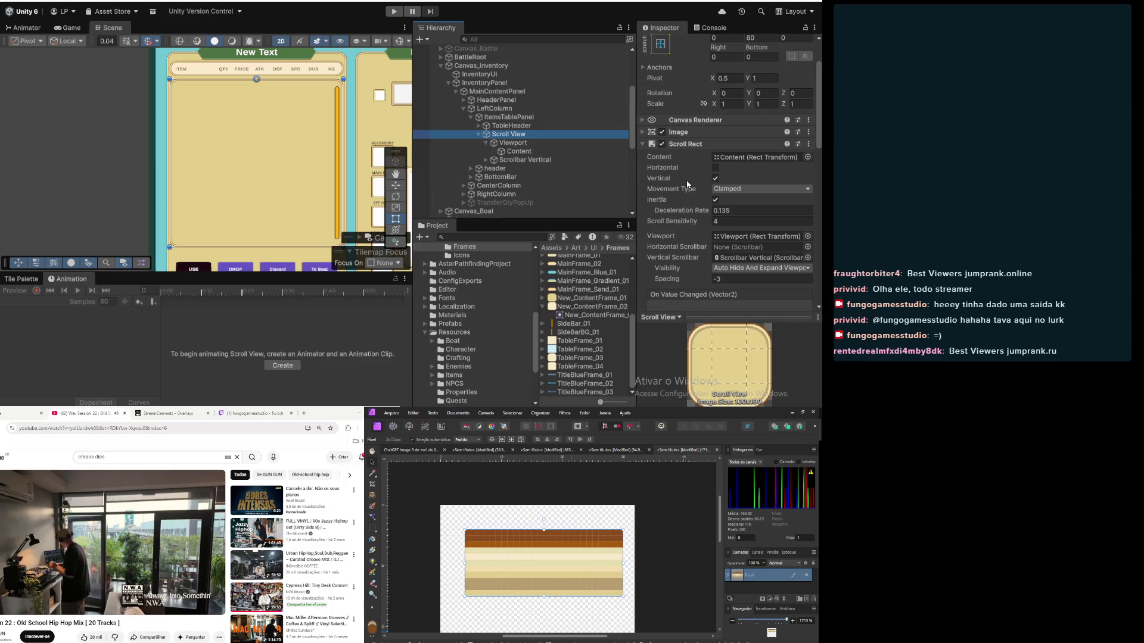
scroll(688, 177, "down", 4)
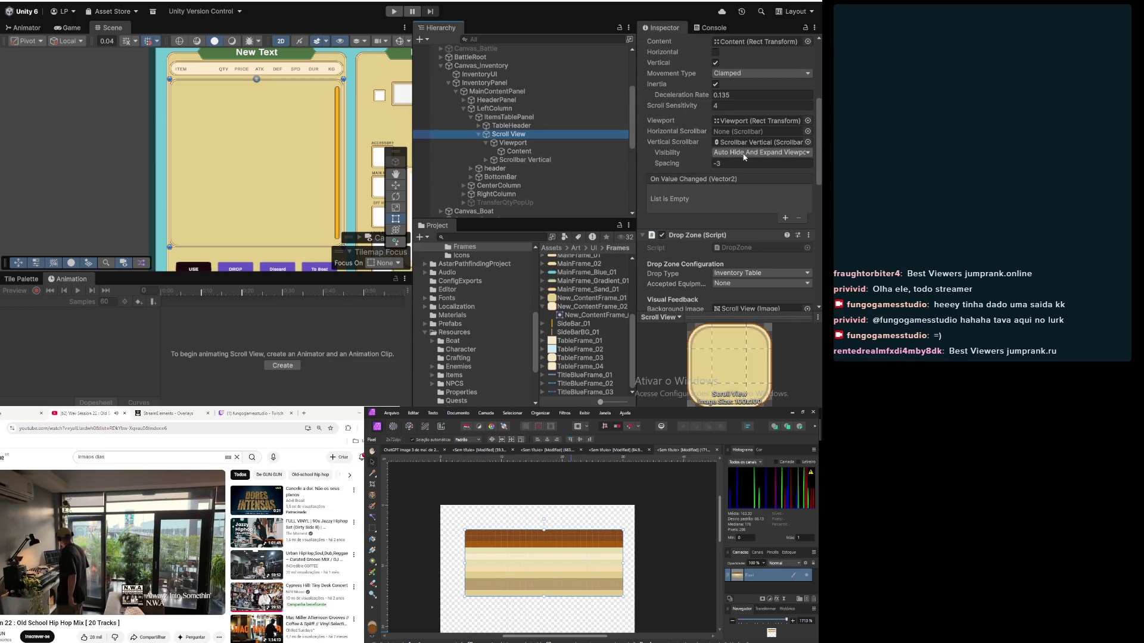
left_click(744, 156)
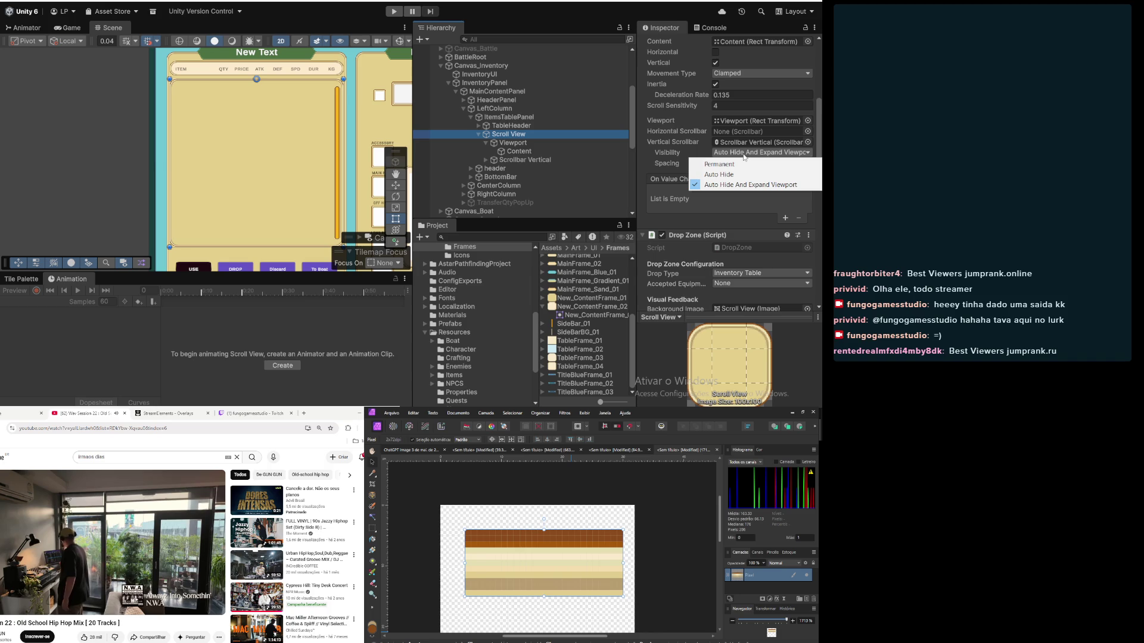
left_click(750, 184)
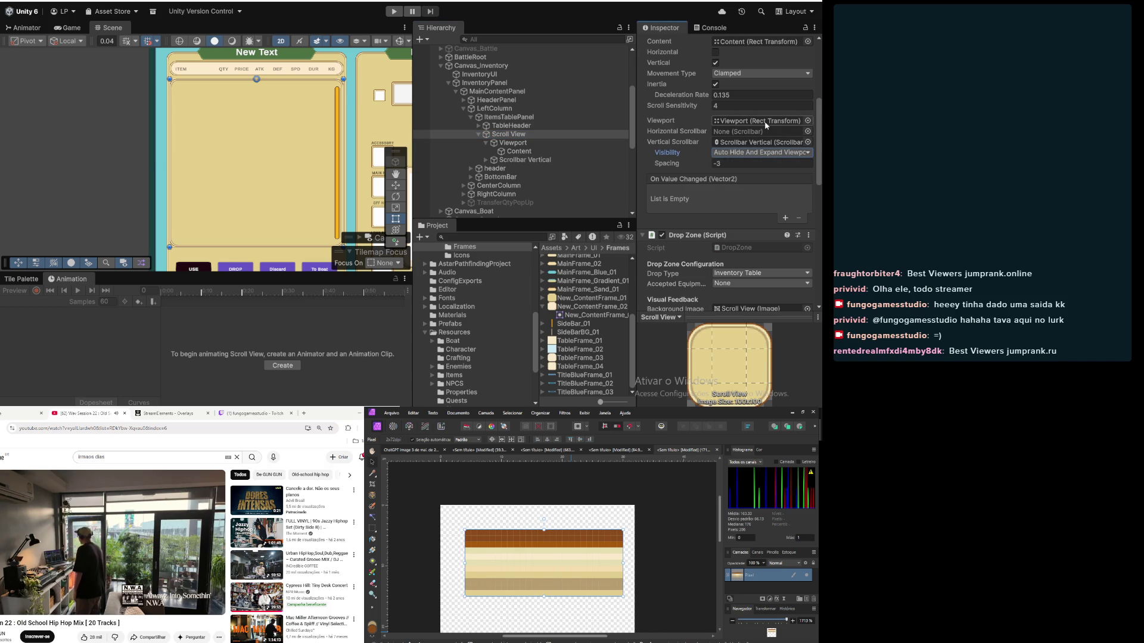
scroll(767, 125, "up", 2)
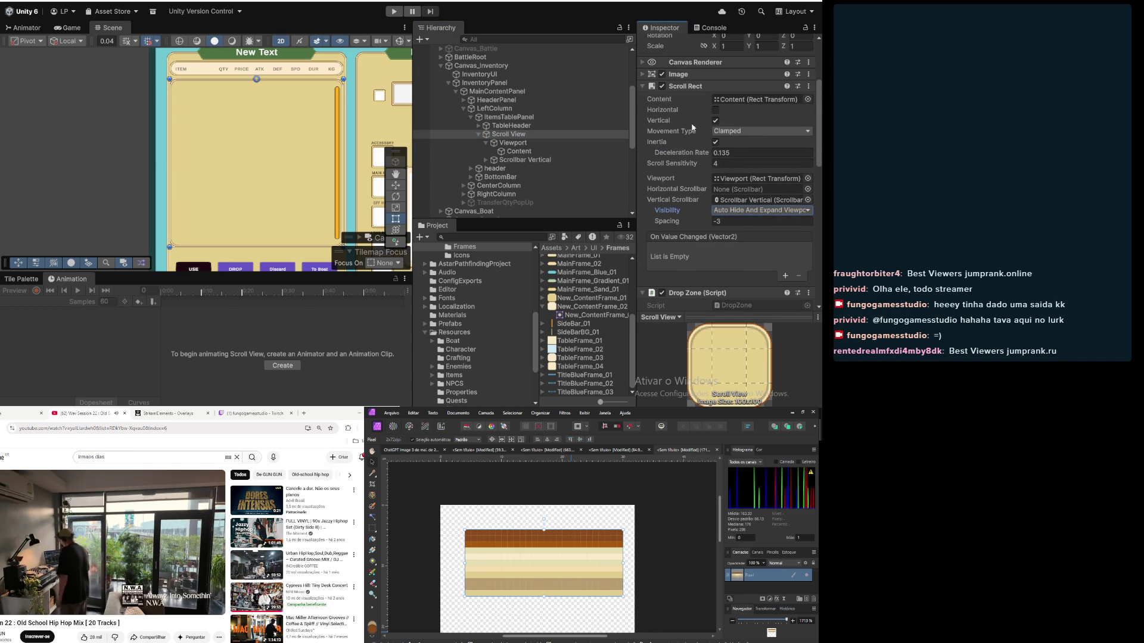
left_click(516, 126)
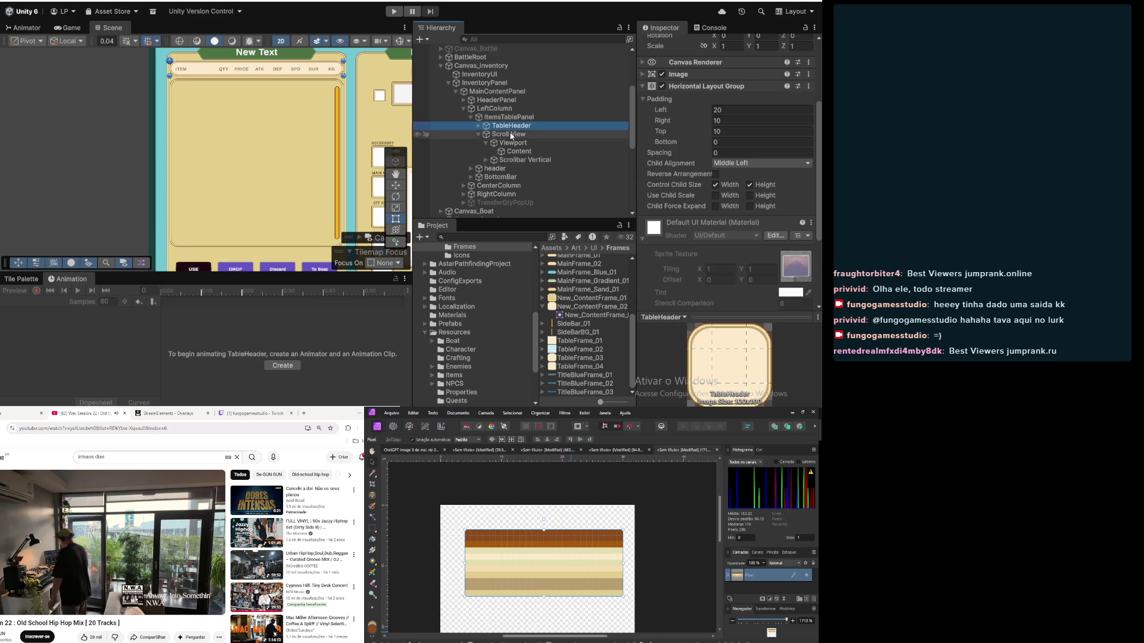
left_click(510, 135)
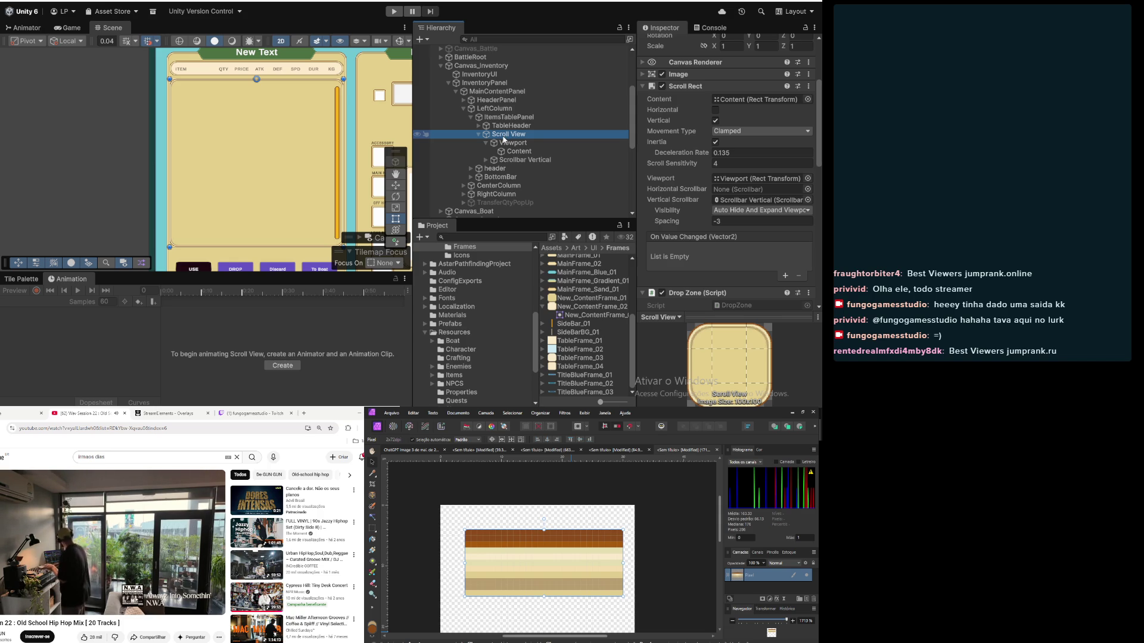
scroll(685, 173, "up", 3)
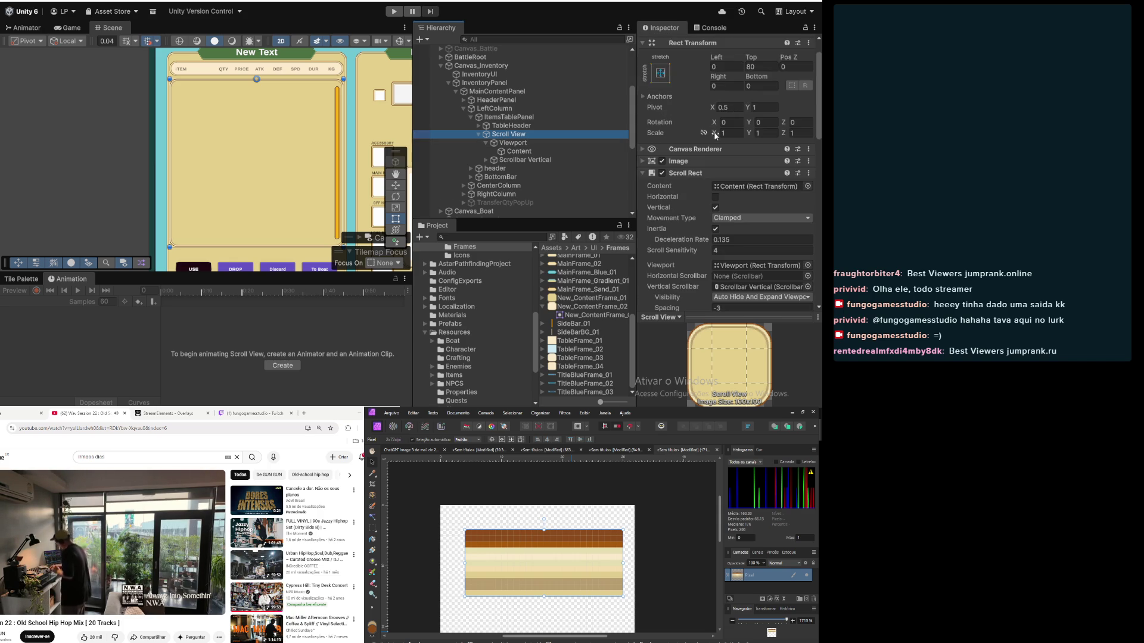
left_click(662, 161)
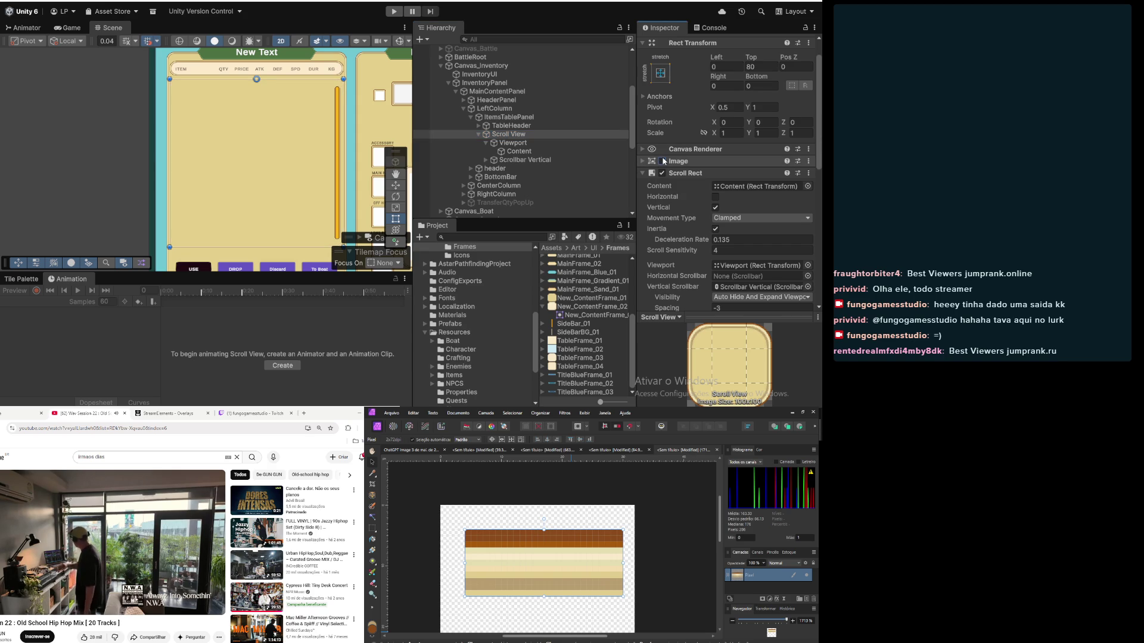
left_click(662, 161)
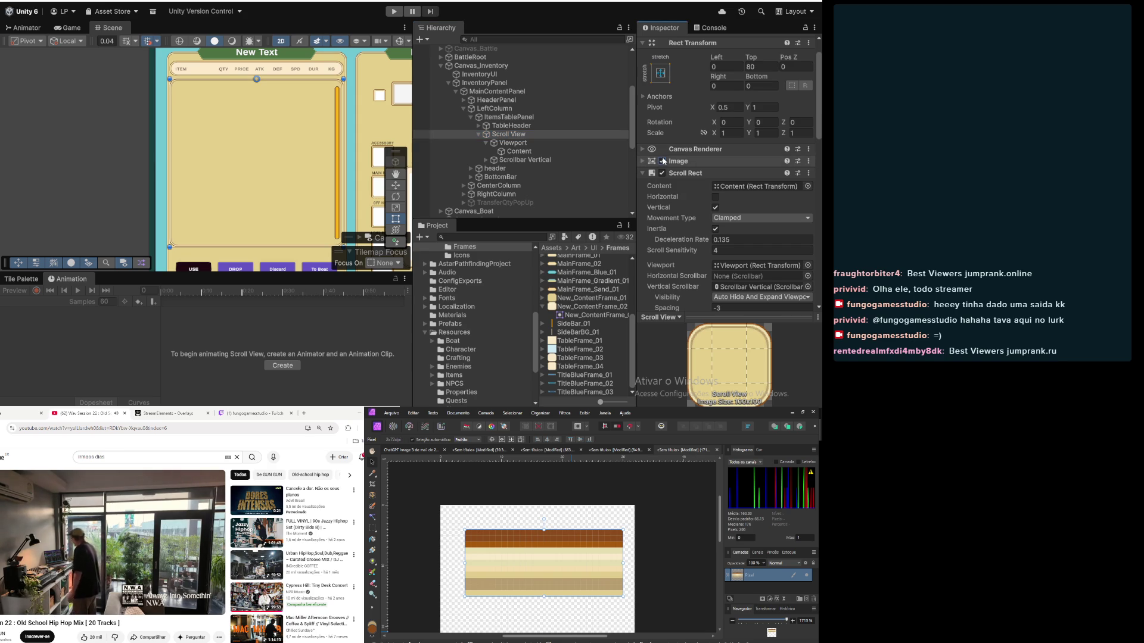
Step: Wrap Scroll View in a new empty parent named TableContainer
right_click(500, 137)
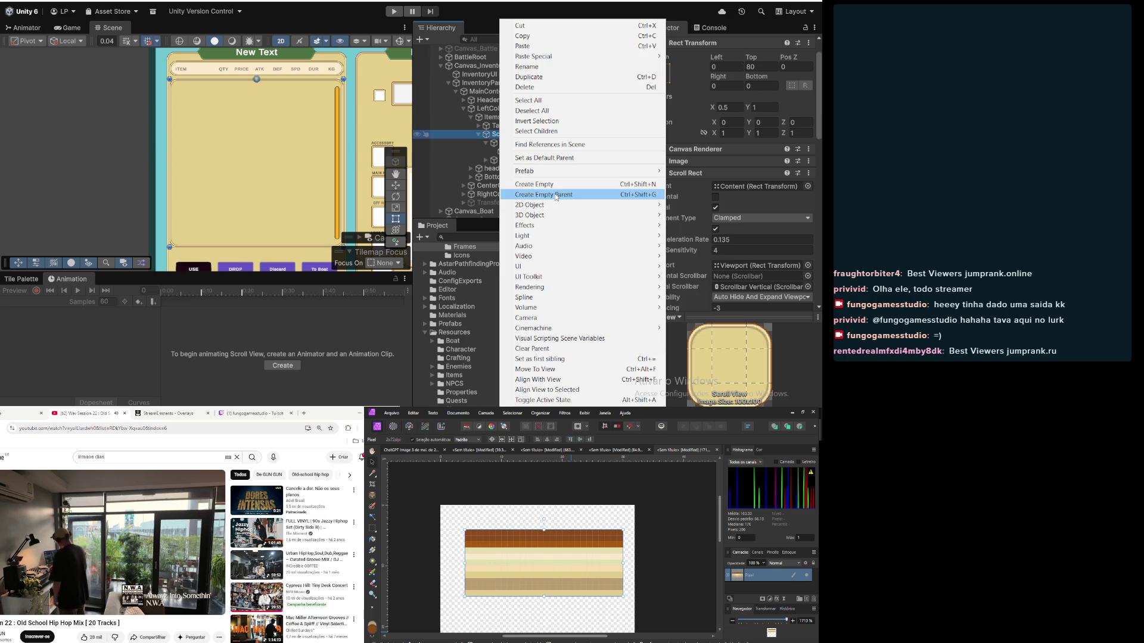
left_click(555, 195)
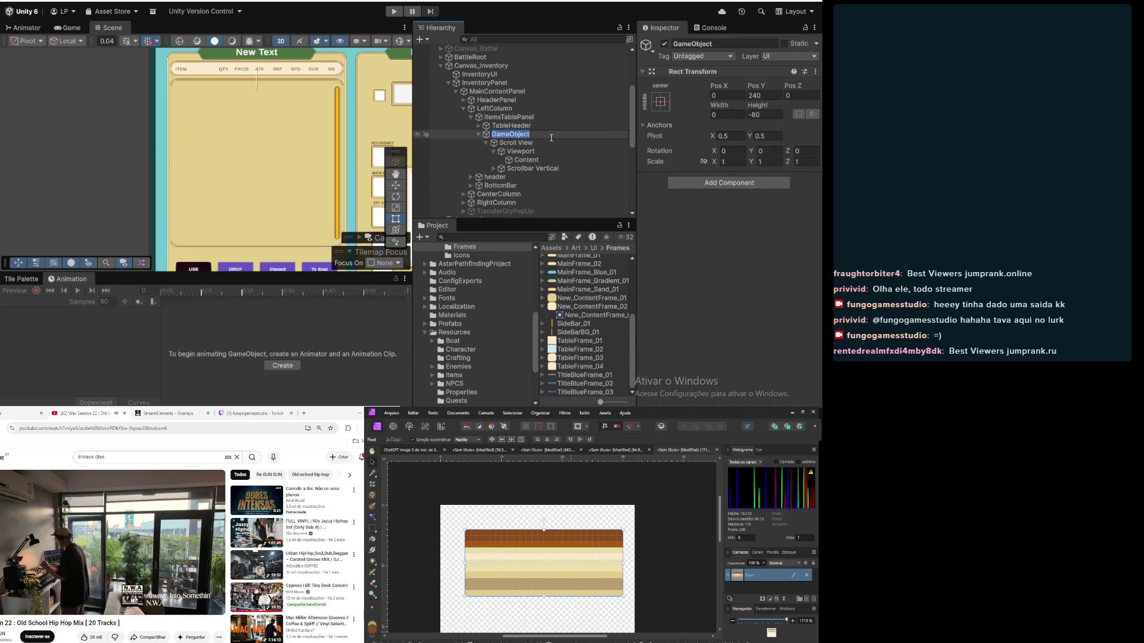
type("Table")
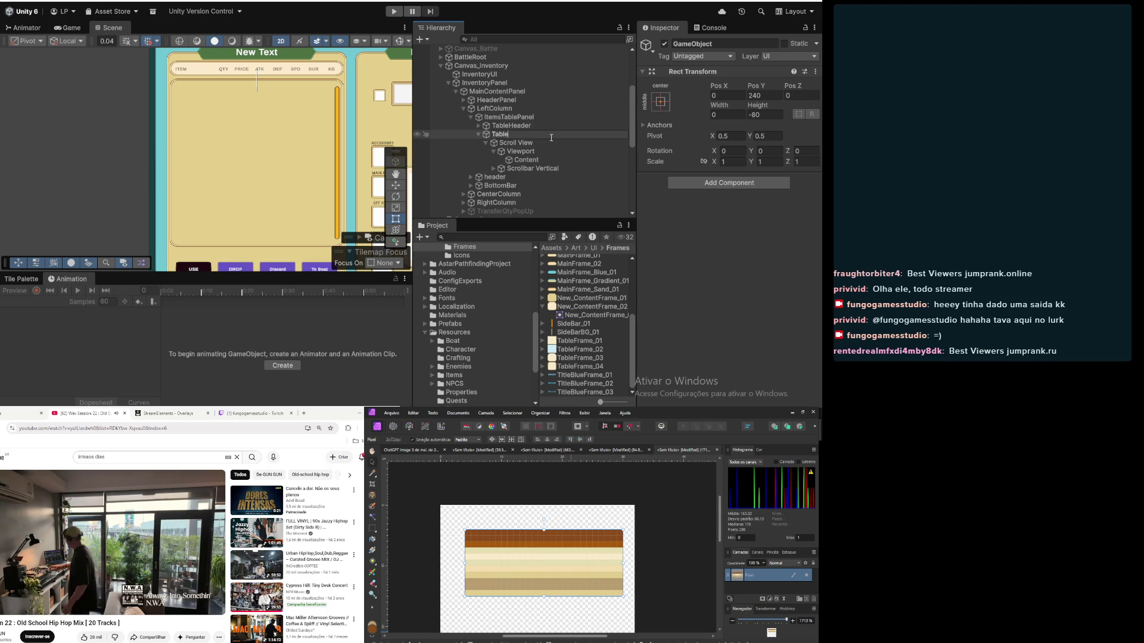
type("Container")
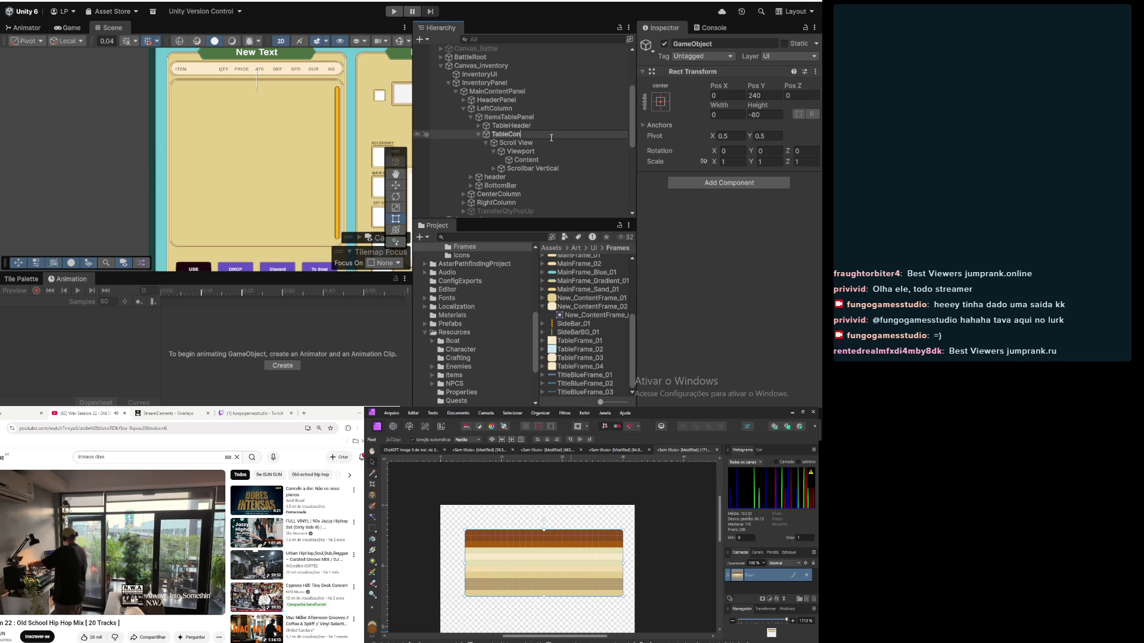
key("Return")
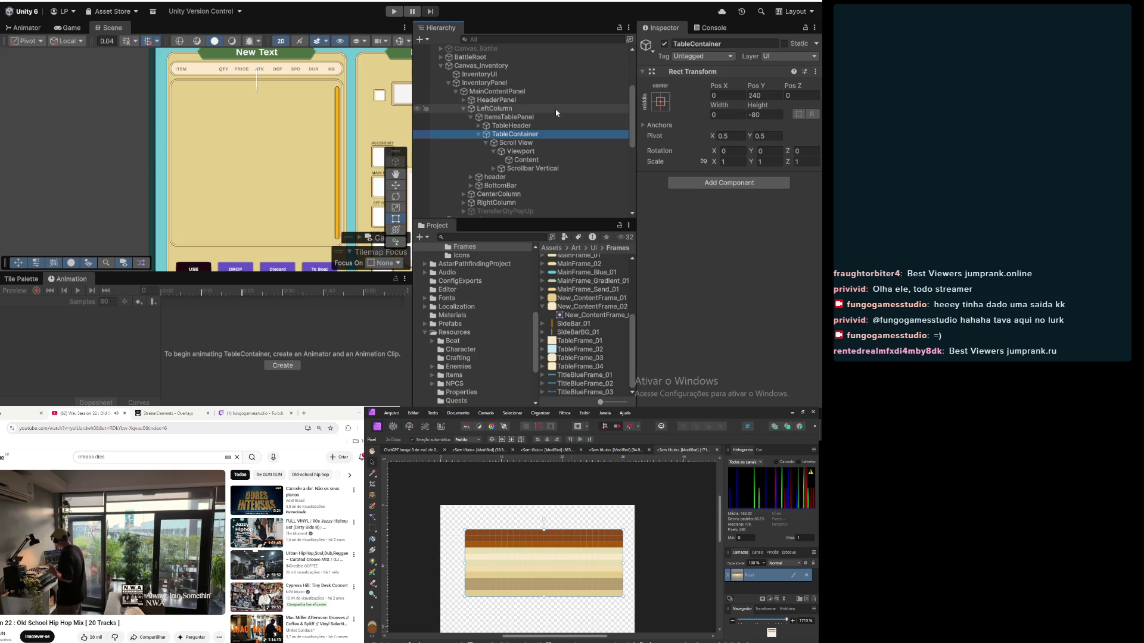
left_click(517, 144)
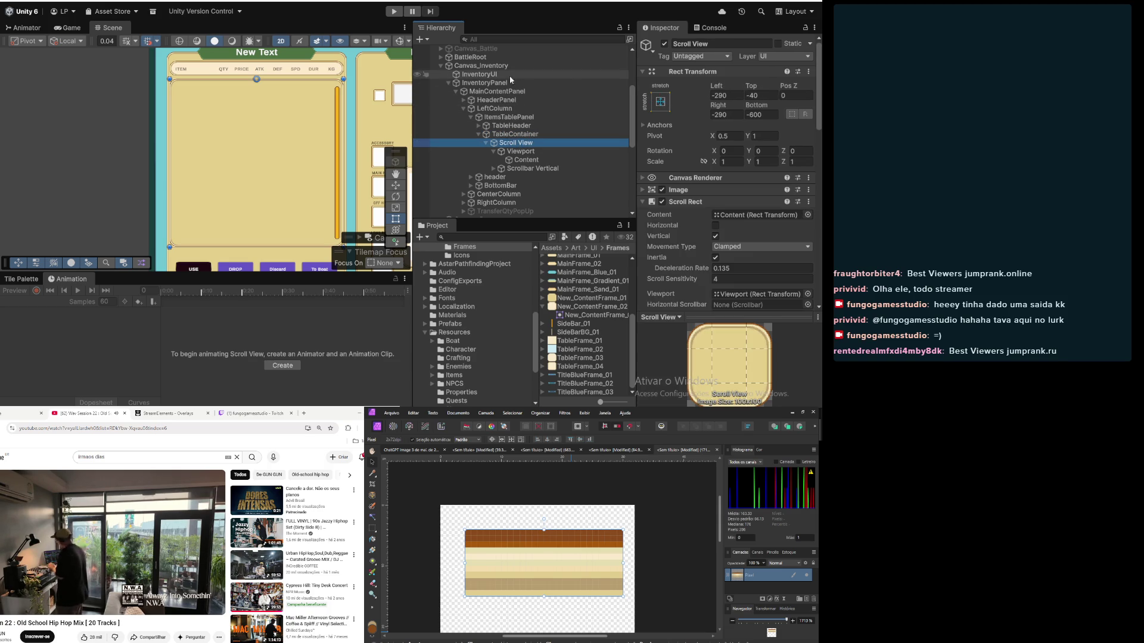
Step: Apply the stretch-stretch anchor preset to TableContainer and frame the canvas in the Scene view
left_click(524, 136)
left_click(660, 101)
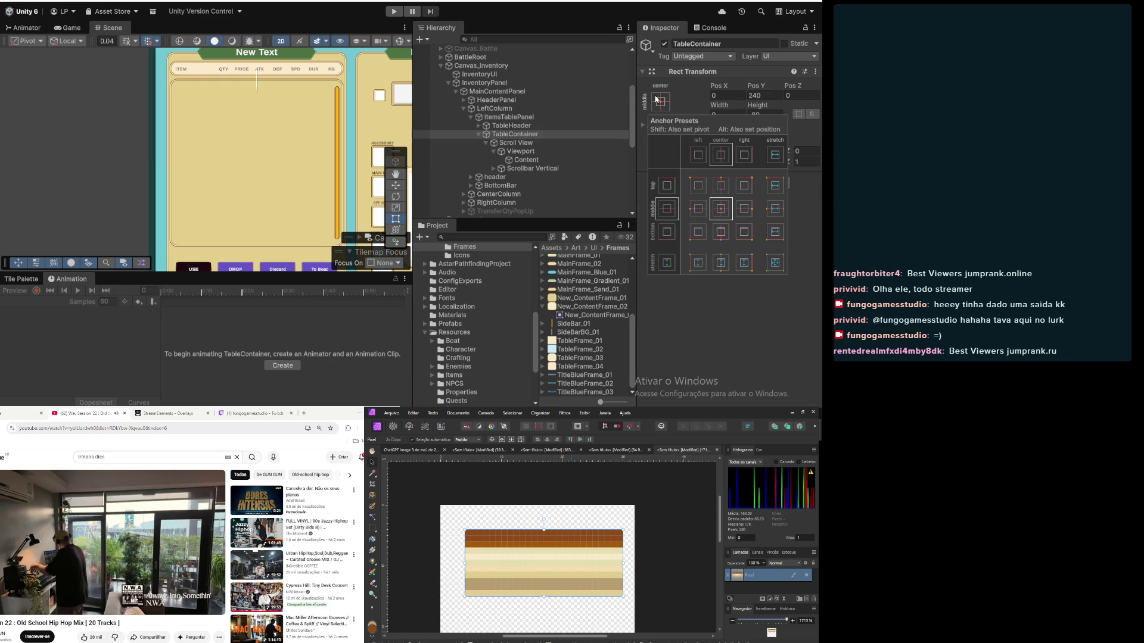
left_click(771, 261, "alt")
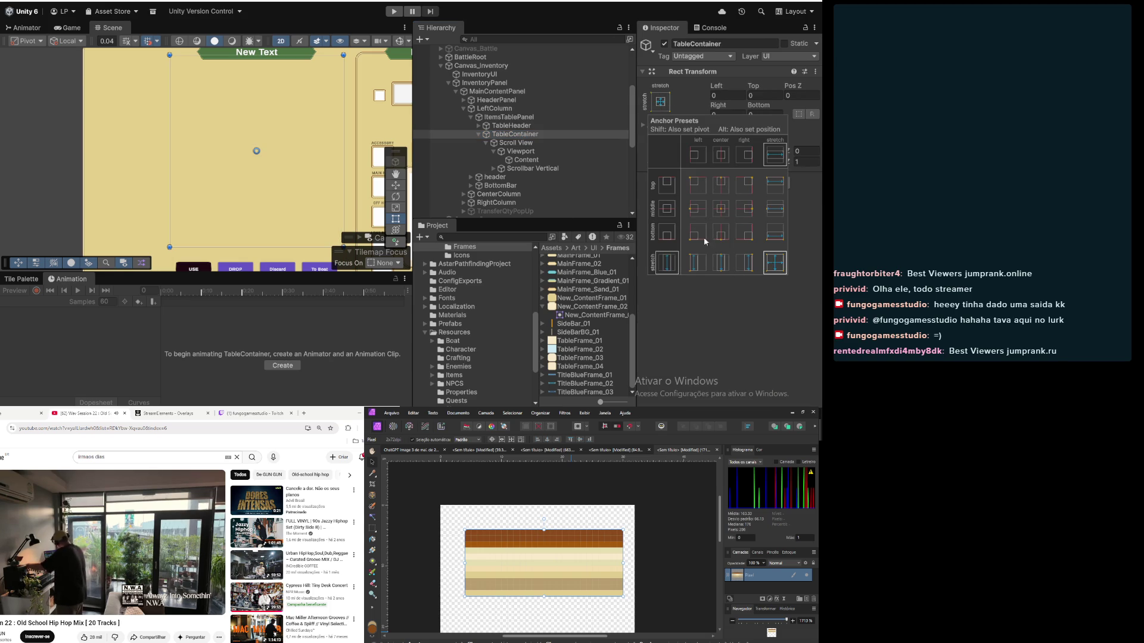
scroll(281, 183, "down", 8)
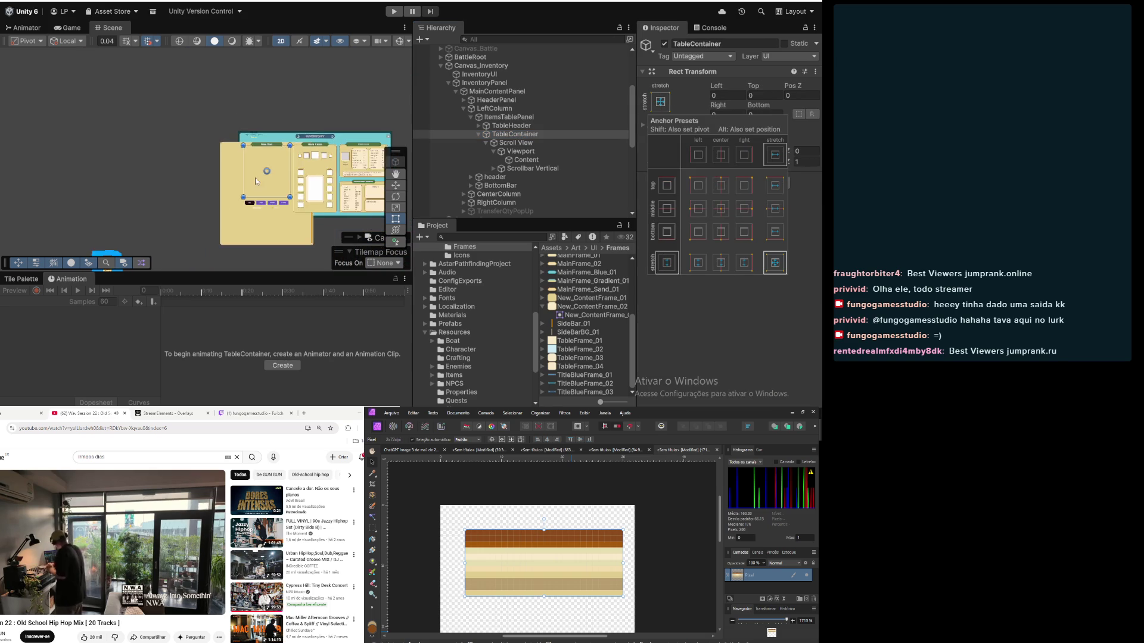
scroll(256, 180, "down", 2)
mouse_move(271, 181)
left_mouse_down()
mouse_move(255, 174)
mouse_move(273, 172)
left_mouse_up()
scroll(275, 173, "up", 5)
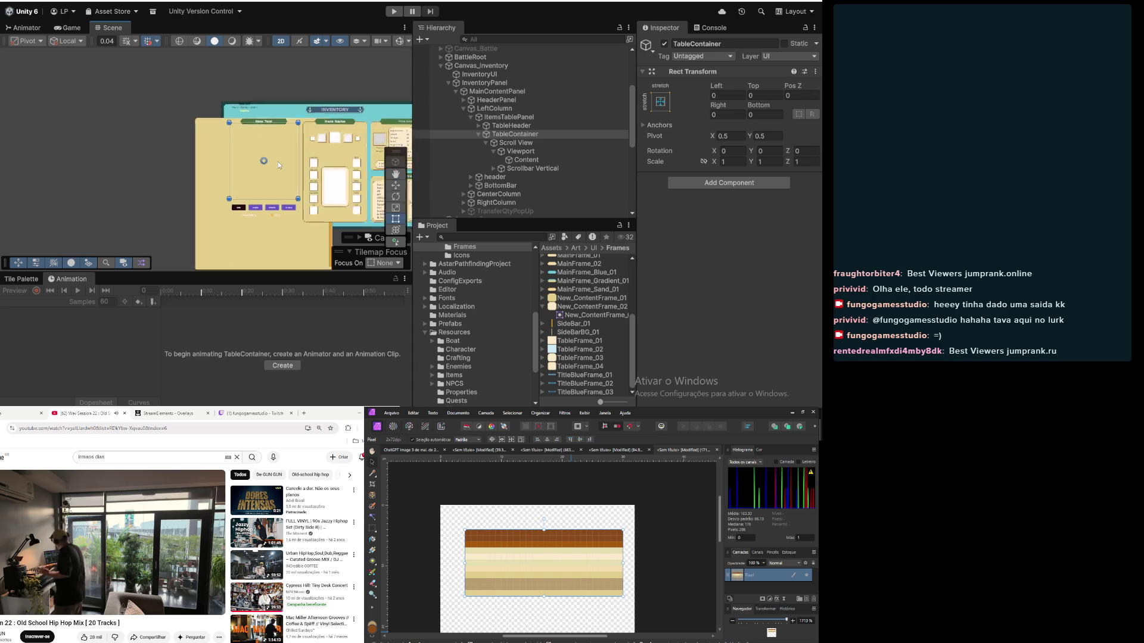
Step: Compare ItemsTablePanel and TableHeader, then undo TableContainer's stretch anchoring
left_click(506, 119)
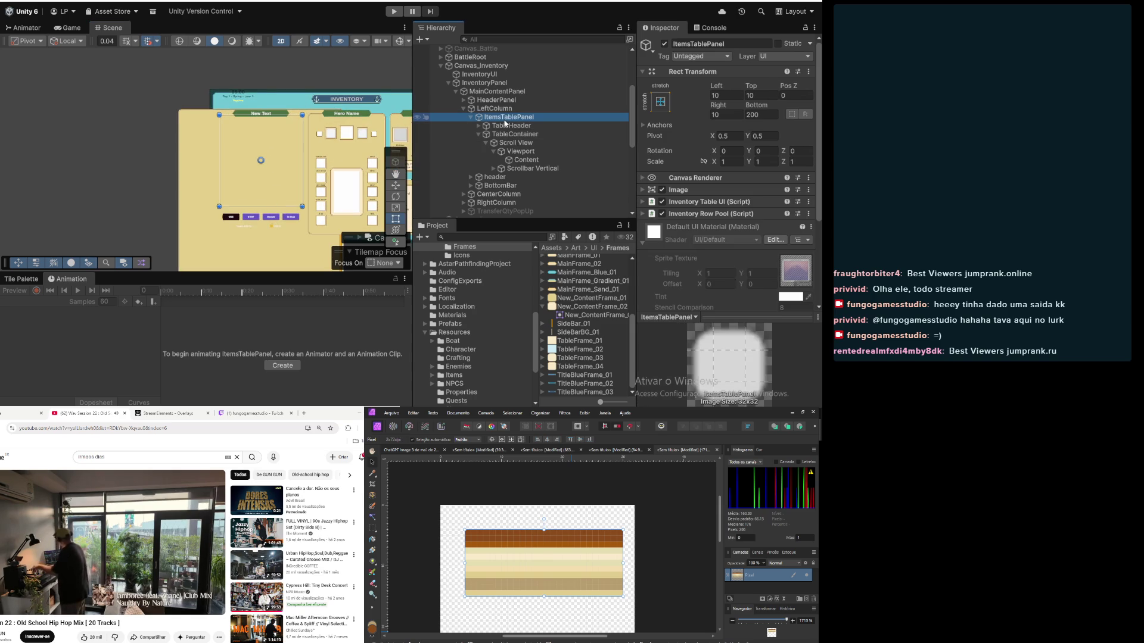
left_click(504, 126)
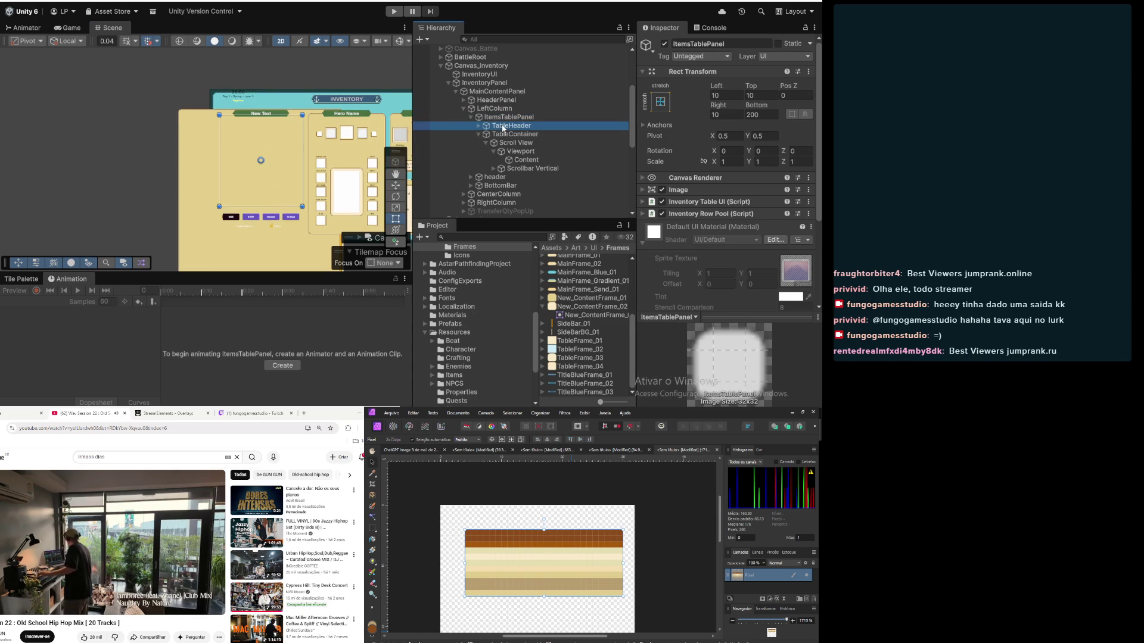
left_click(505, 134)
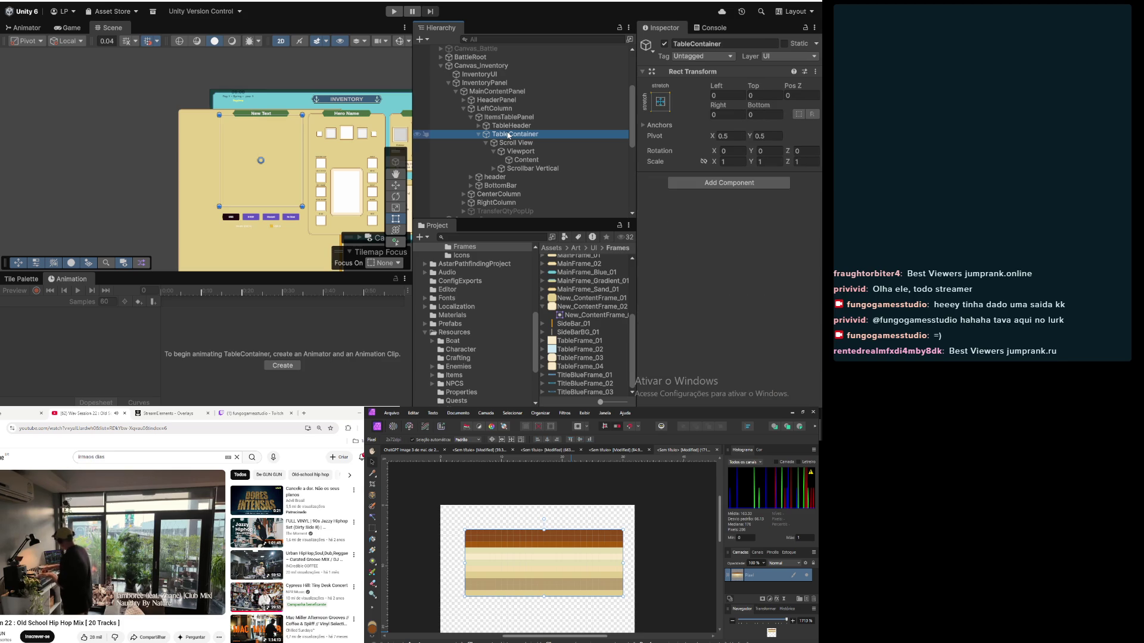
scroll(506, 135, "down", 2)
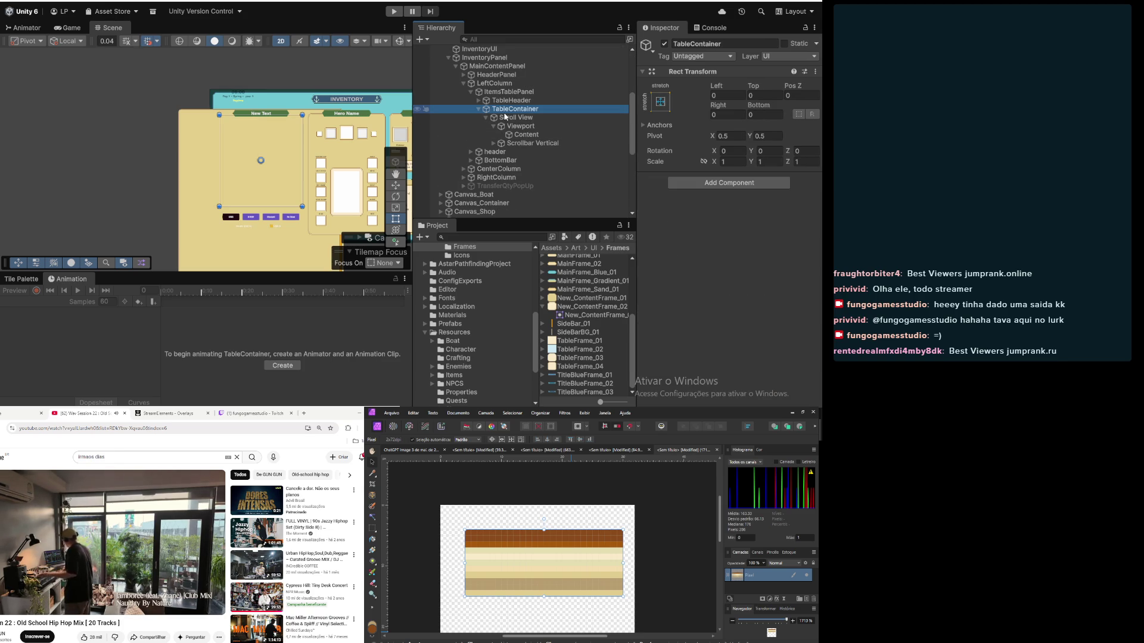
scroll(505, 117, "down", 2)
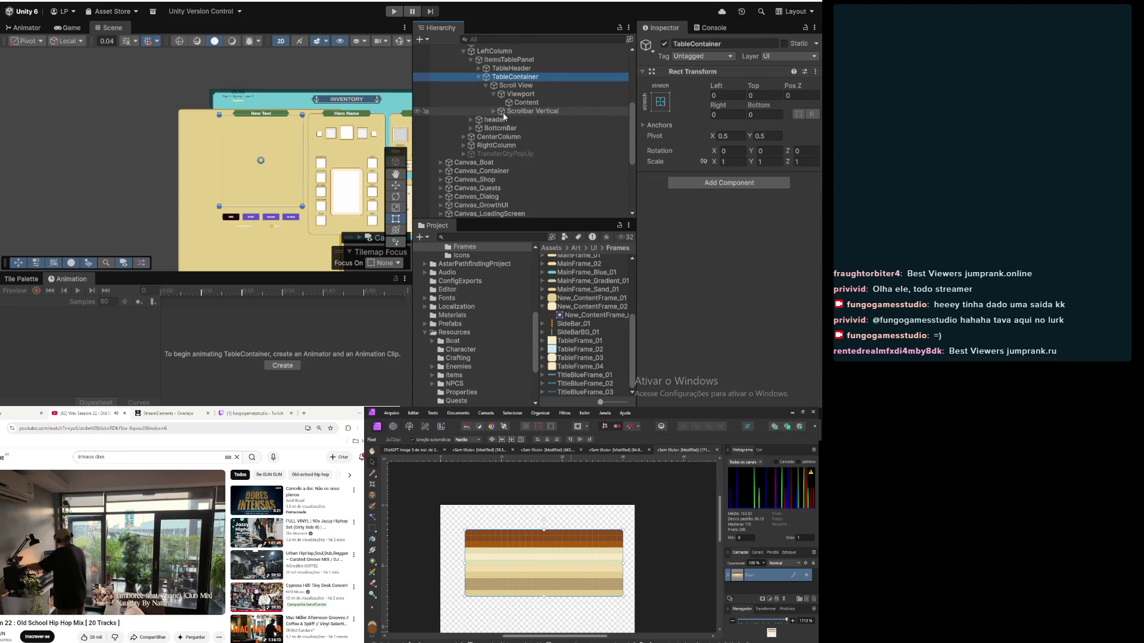
key("ctrl+z")
key("ctrl+z")
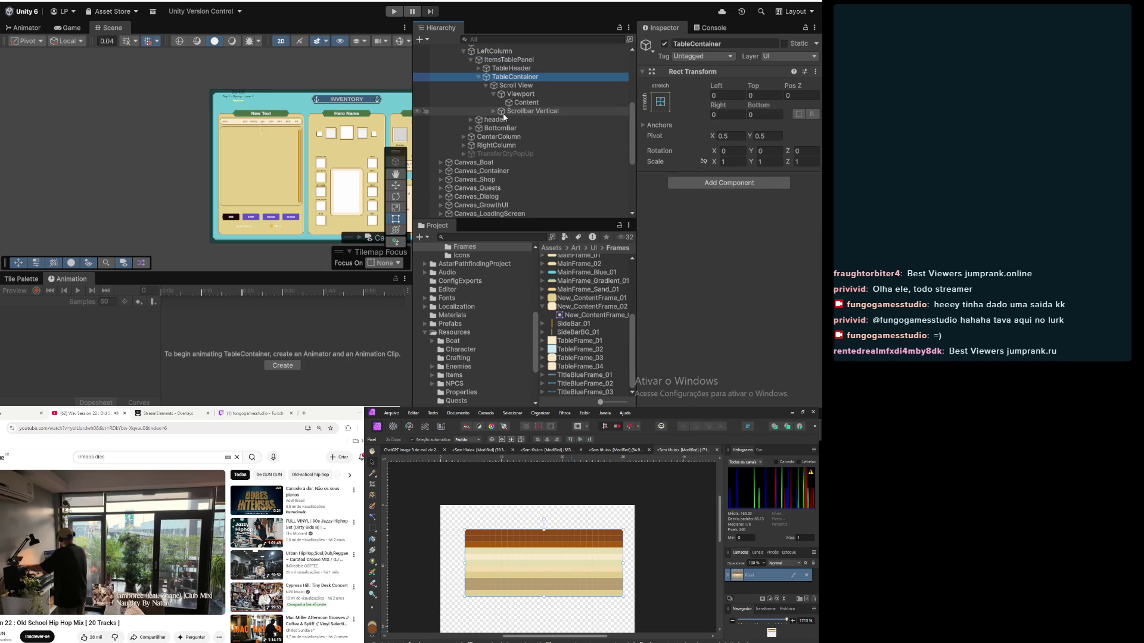
scroll(286, 99, "up", 5)
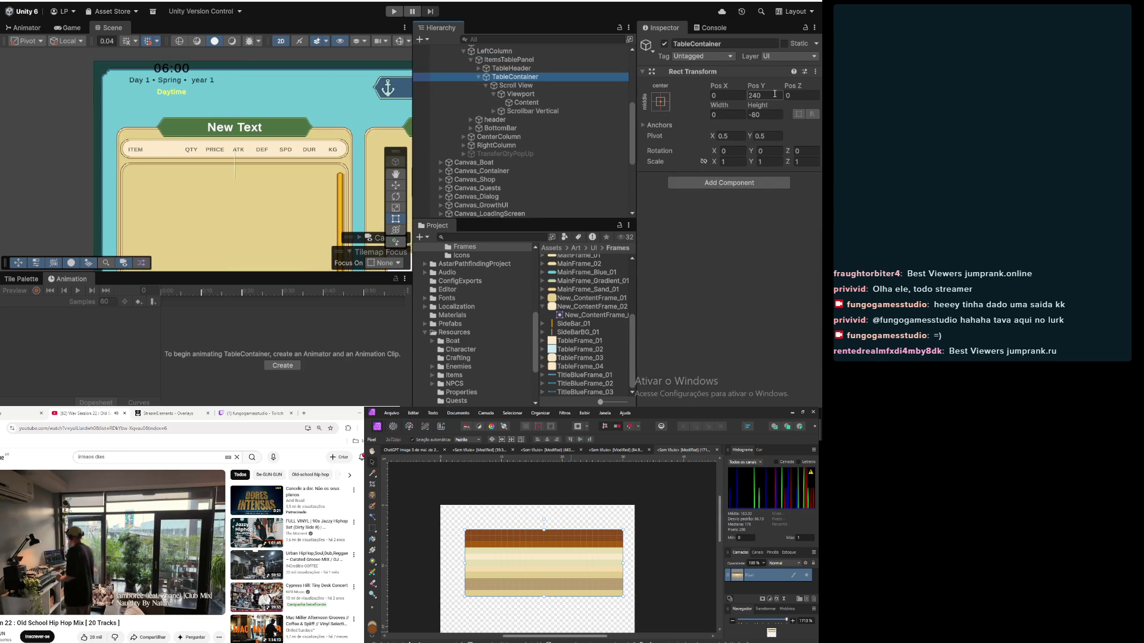
Step: Undo the TableContainer wrap so Scroll View sits directly under ItemsTablePanel again
left_click(557, 86)
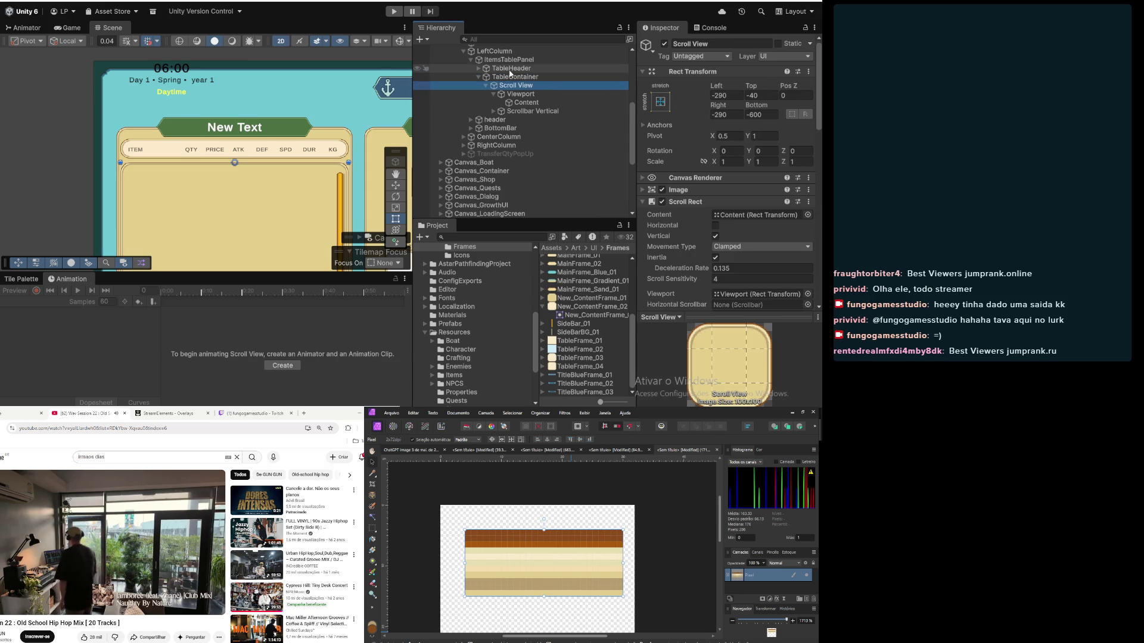
left_click(534, 80)
key("ctrl+z")
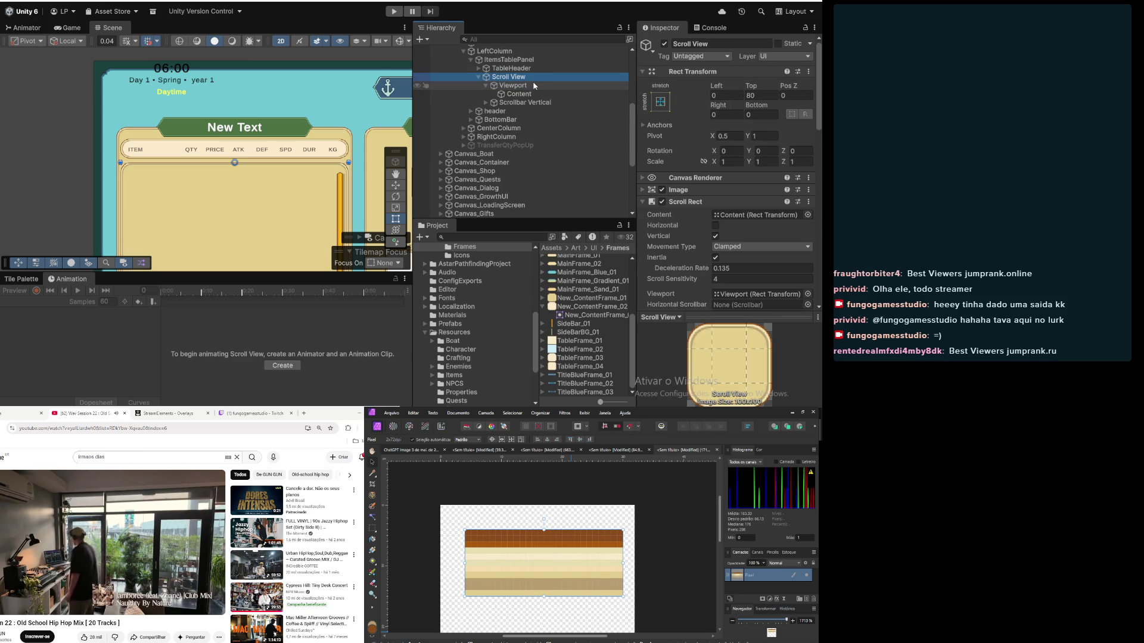
left_click(531, 84)
left_click(516, 78)
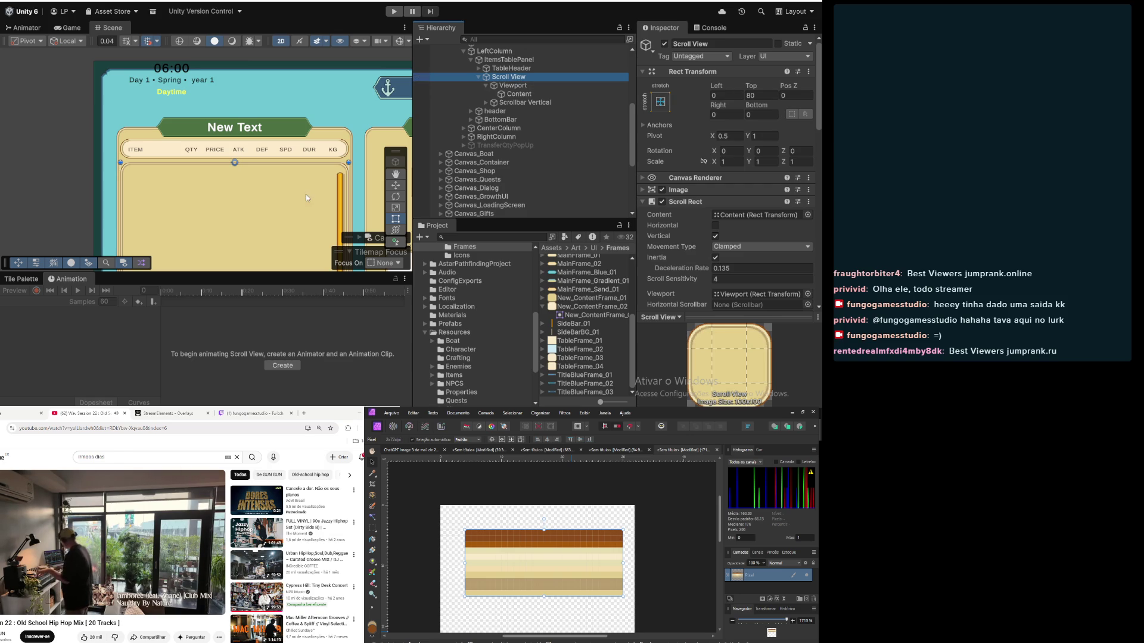
scroll(306, 194, "down", 4)
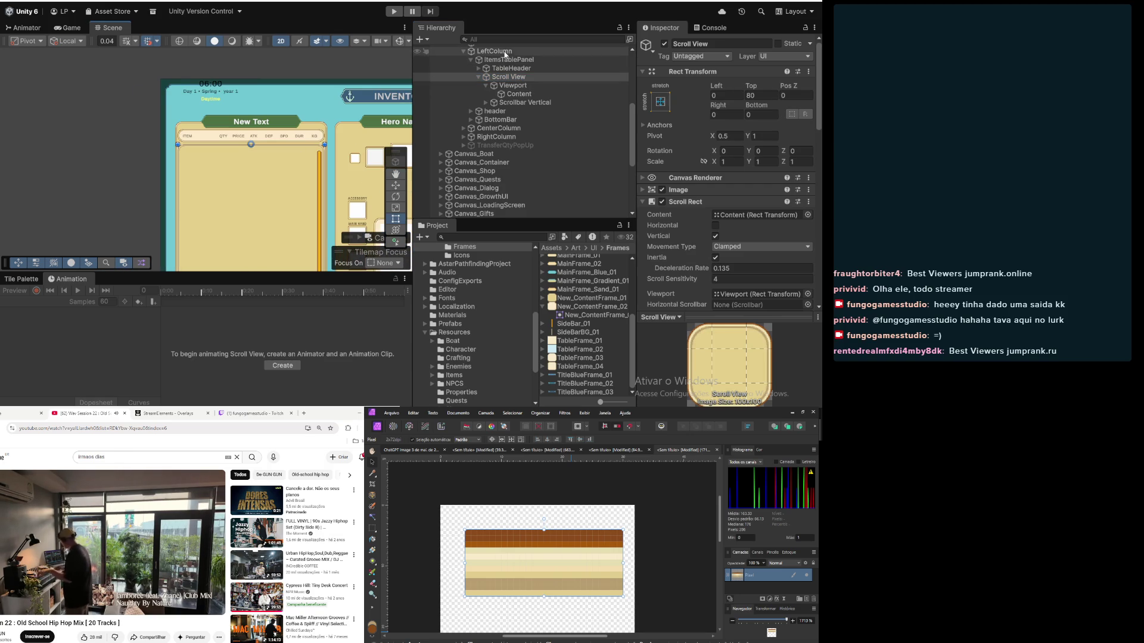
left_click(527, 59)
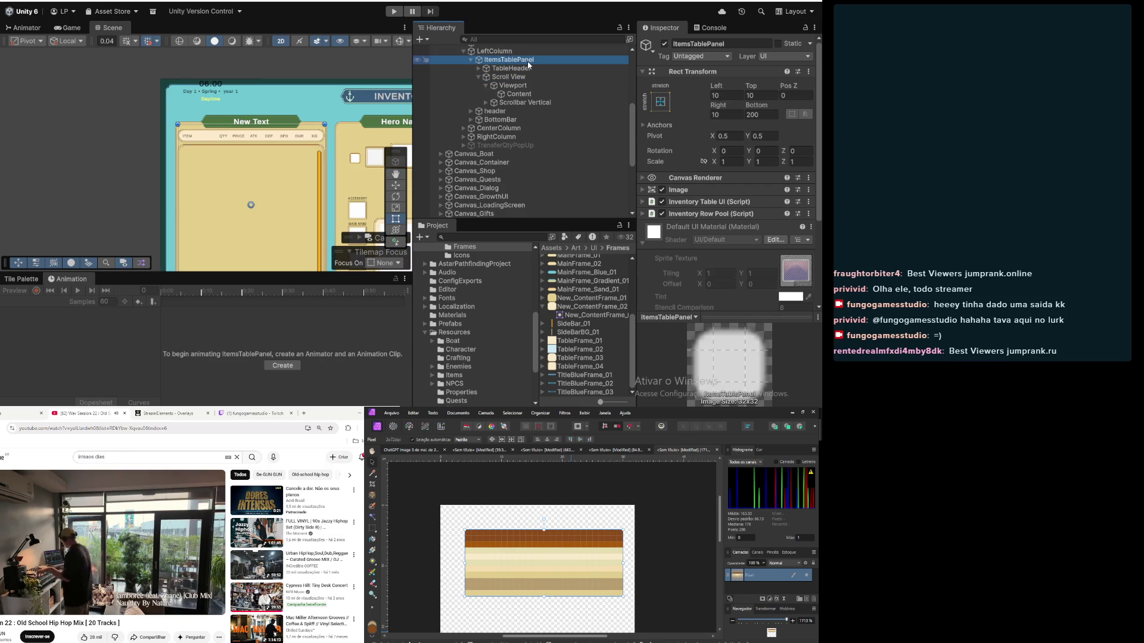
Step: Add a UI Panel under ItemsTablePanel and name it TableContainer
right_click(512, 65)
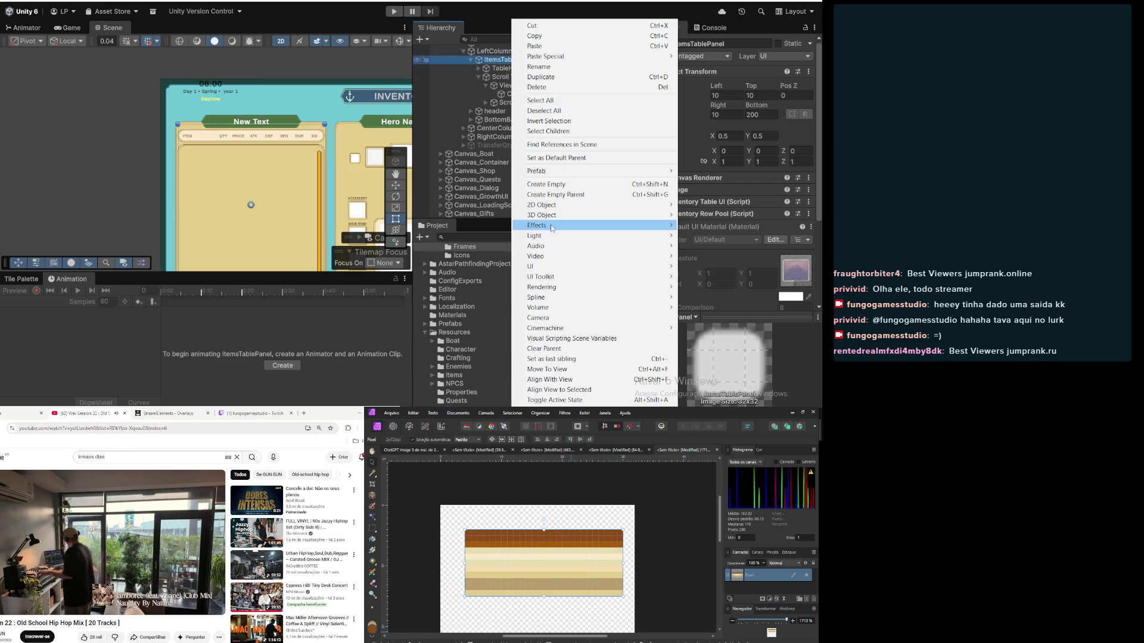
mouse_move(569, 266)
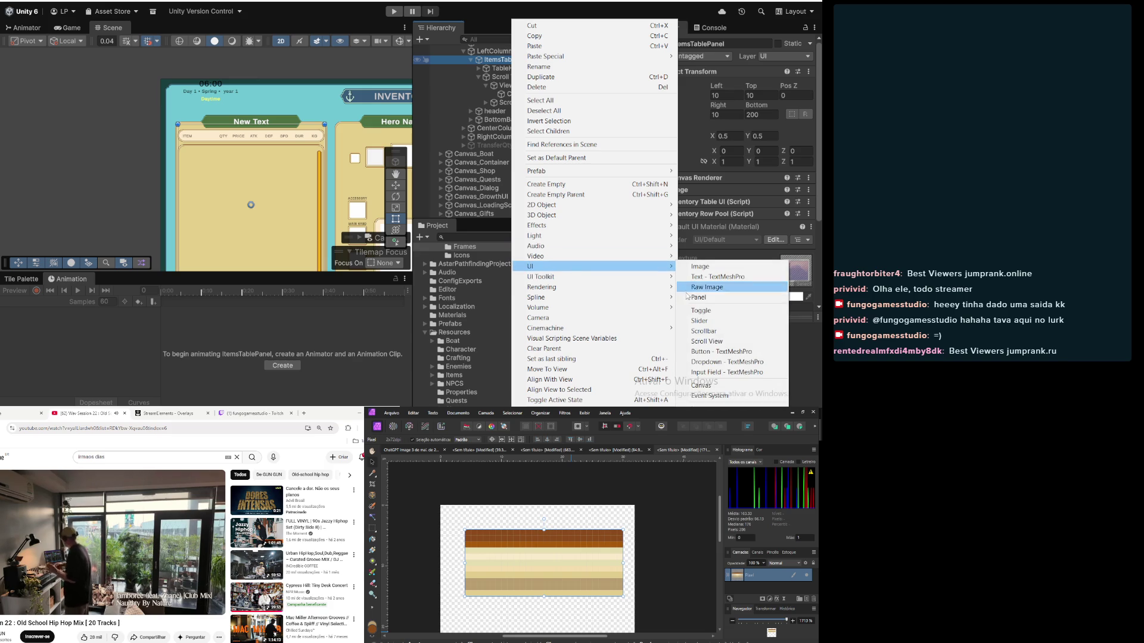
left_click(701, 298)
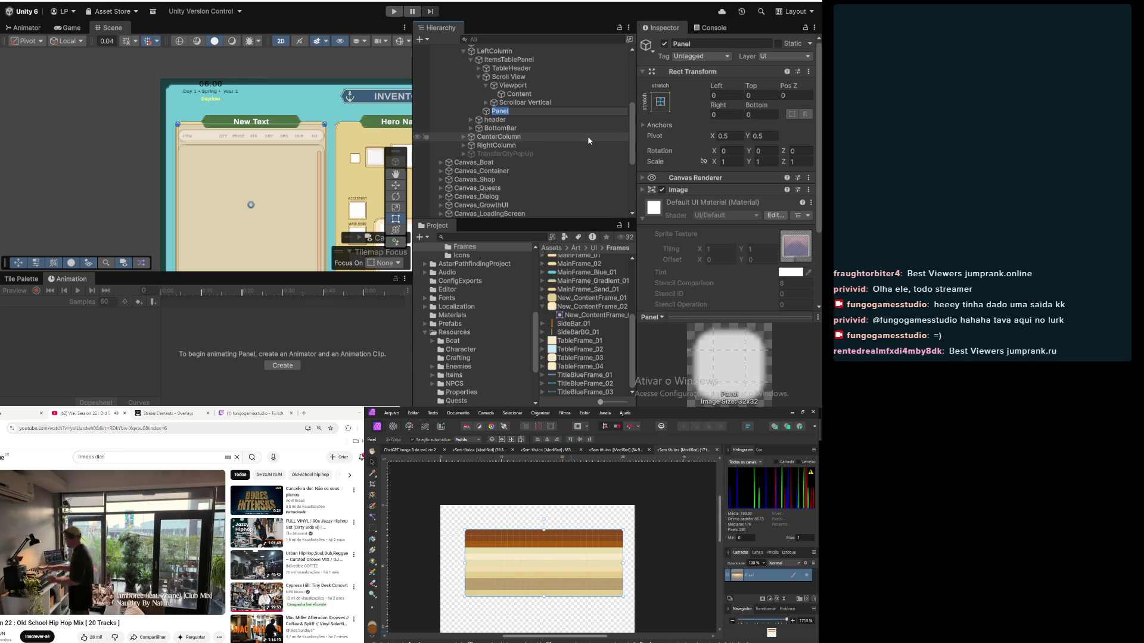
type("Tabl")
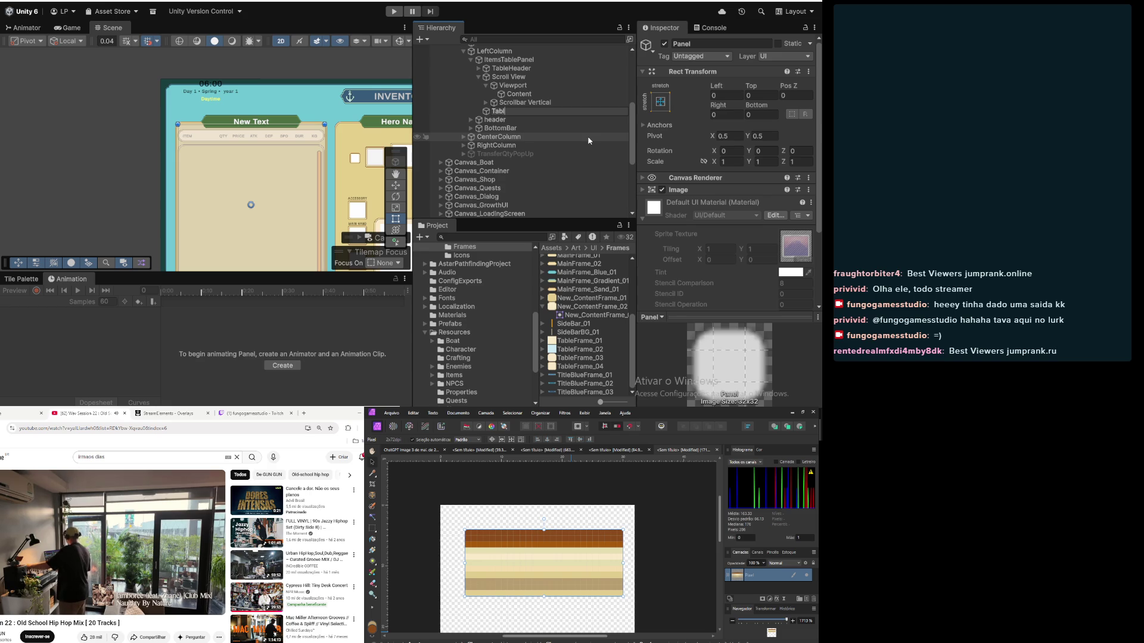
type("eContainer")
key("Return")
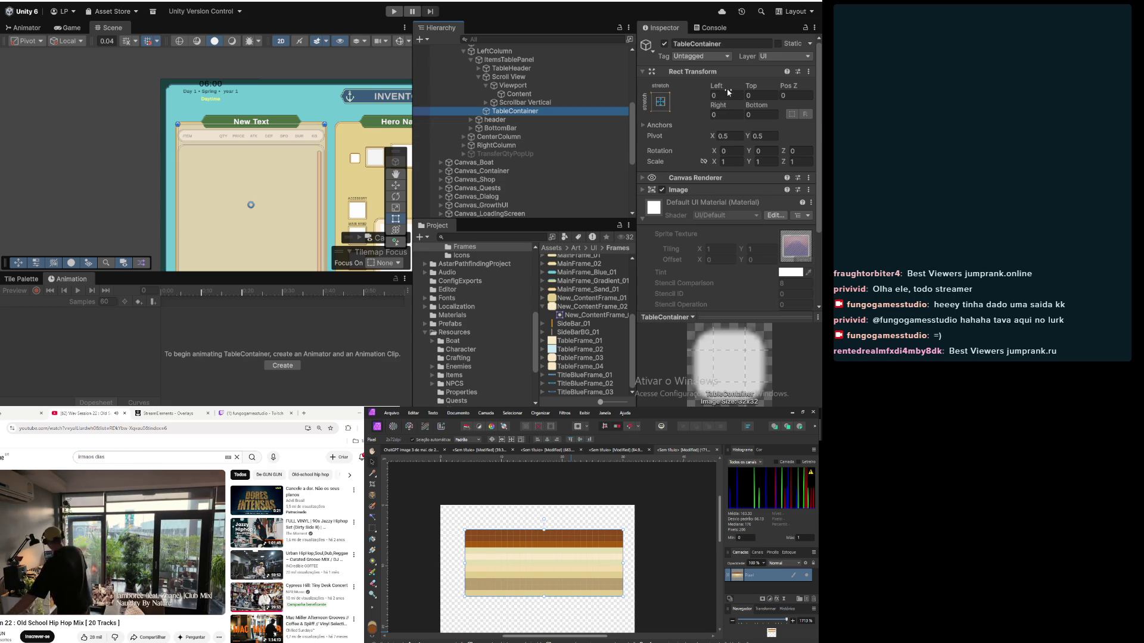
Step: Set TableContainer's Top offset to 80, comparing it with Scrollbar Vertical's layout
left_click(756, 94)
type("100")
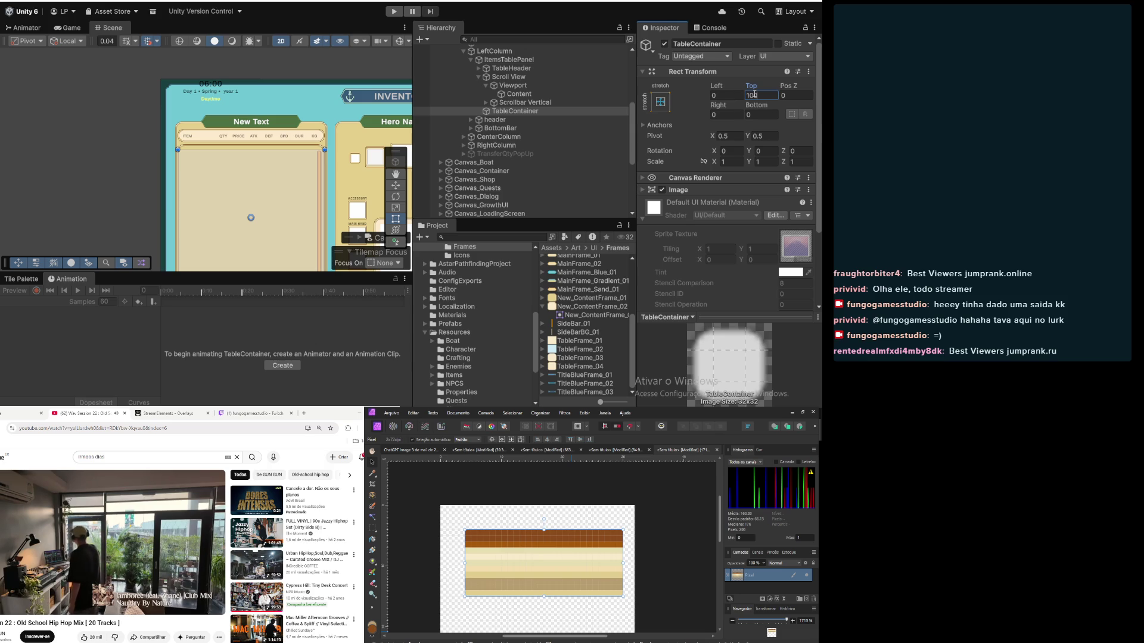
key("BackSpace")
key("BackSpace")
key("BackSpace")
type("80")
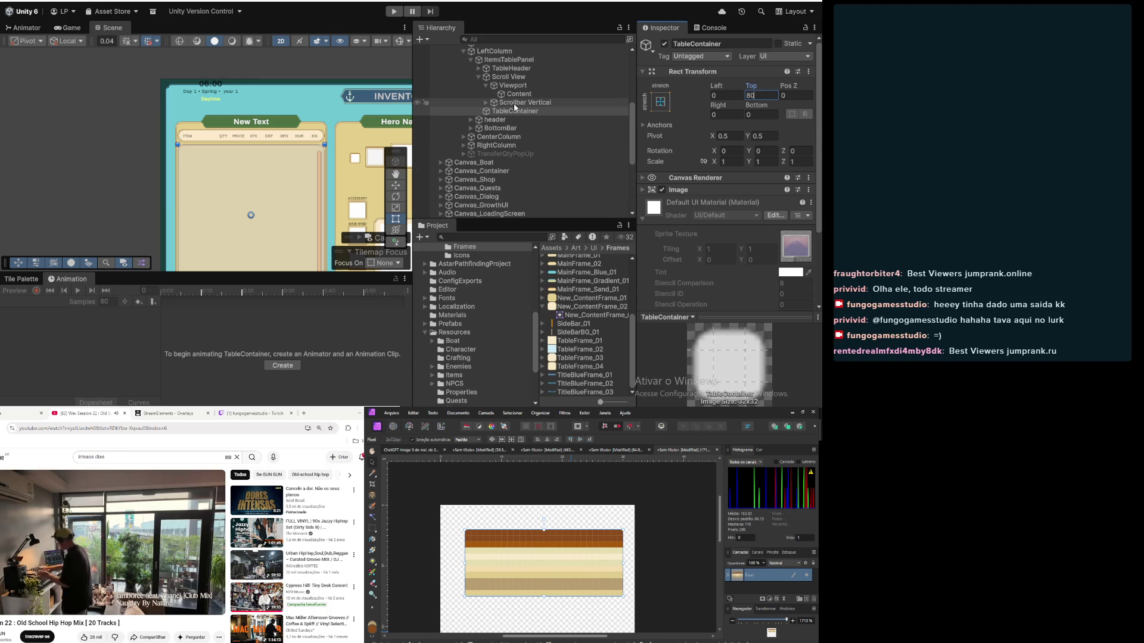
left_click(515, 105)
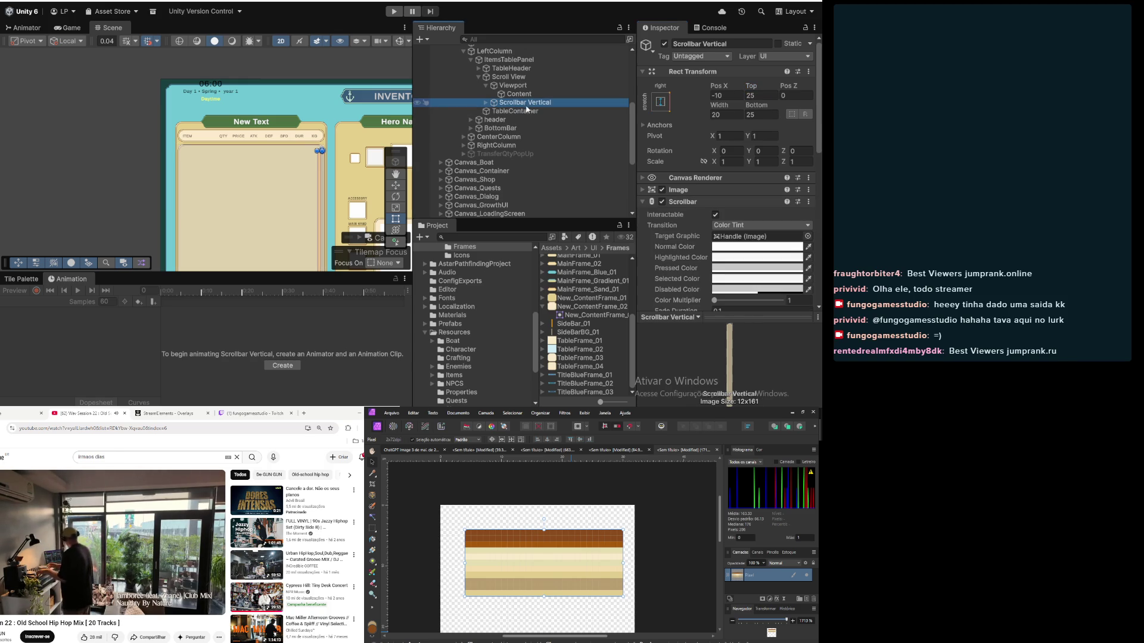
left_click(522, 113)
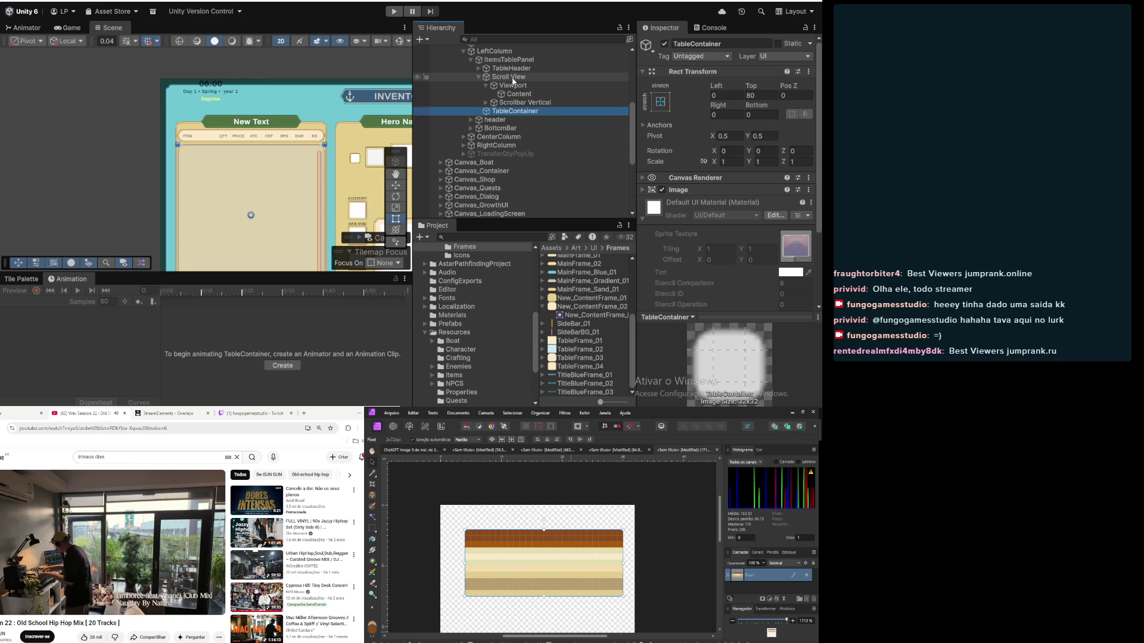
left_click(535, 104)
left_click(526, 114)
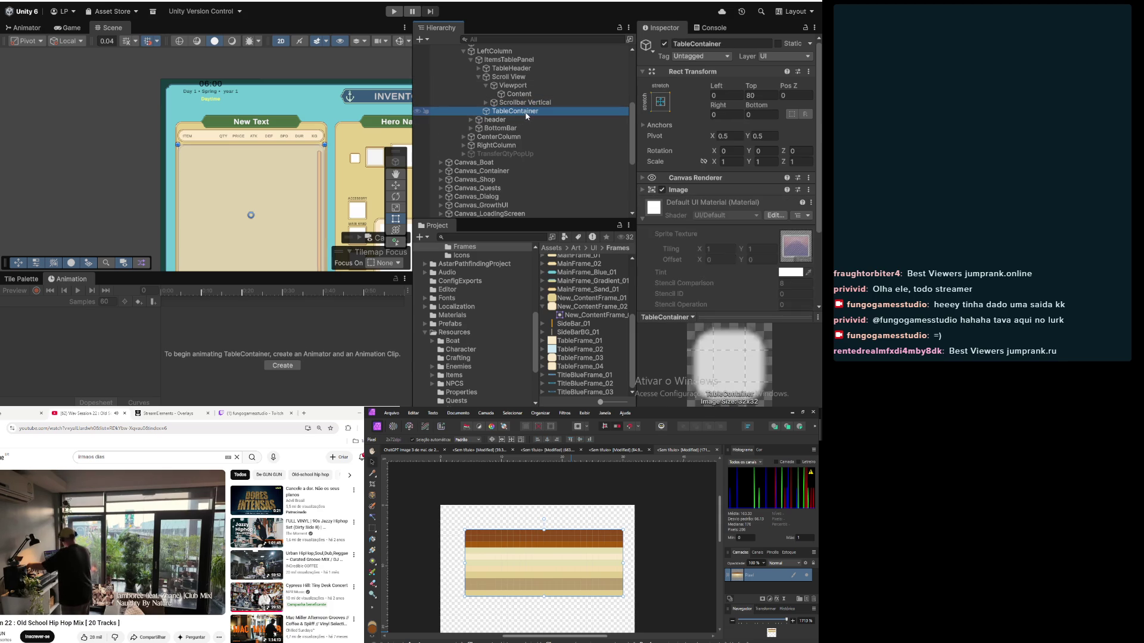
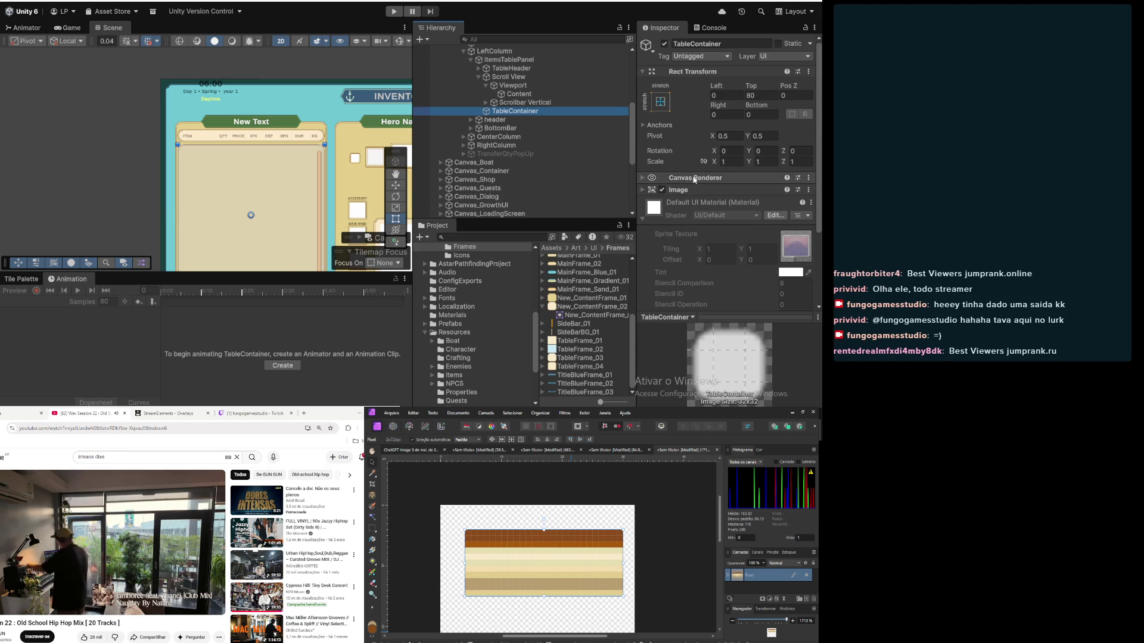
Step: Inspect the header and TableContainer objects in the Hierarchy
left_click(528, 121)
left_click(528, 112)
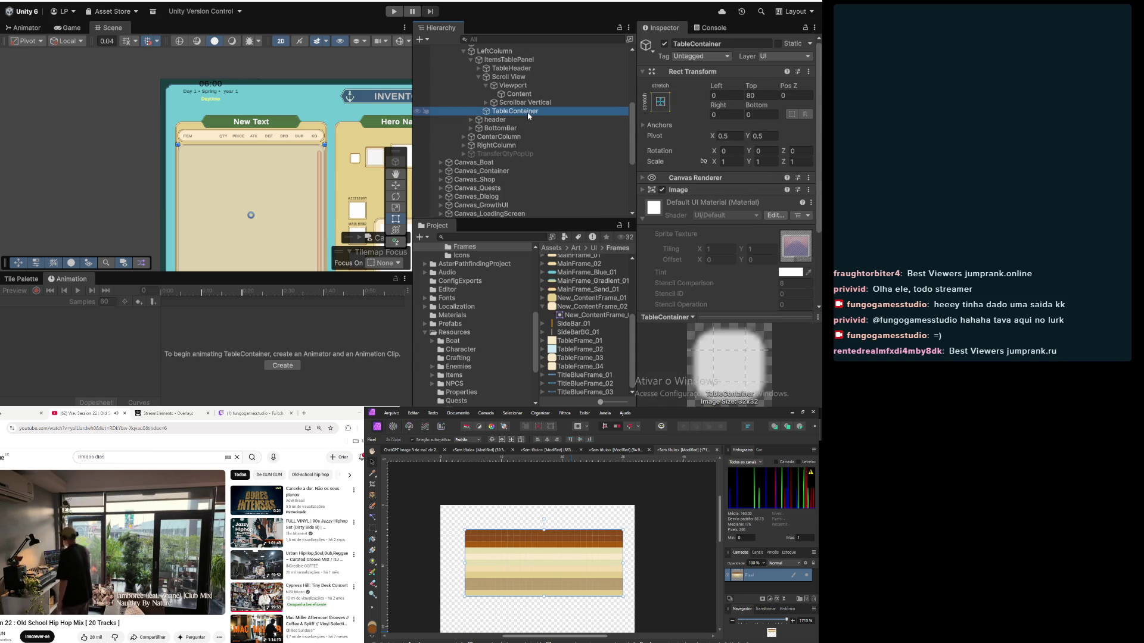
scroll(303, 196, "up", 5)
scroll(281, 141, "down", 3)
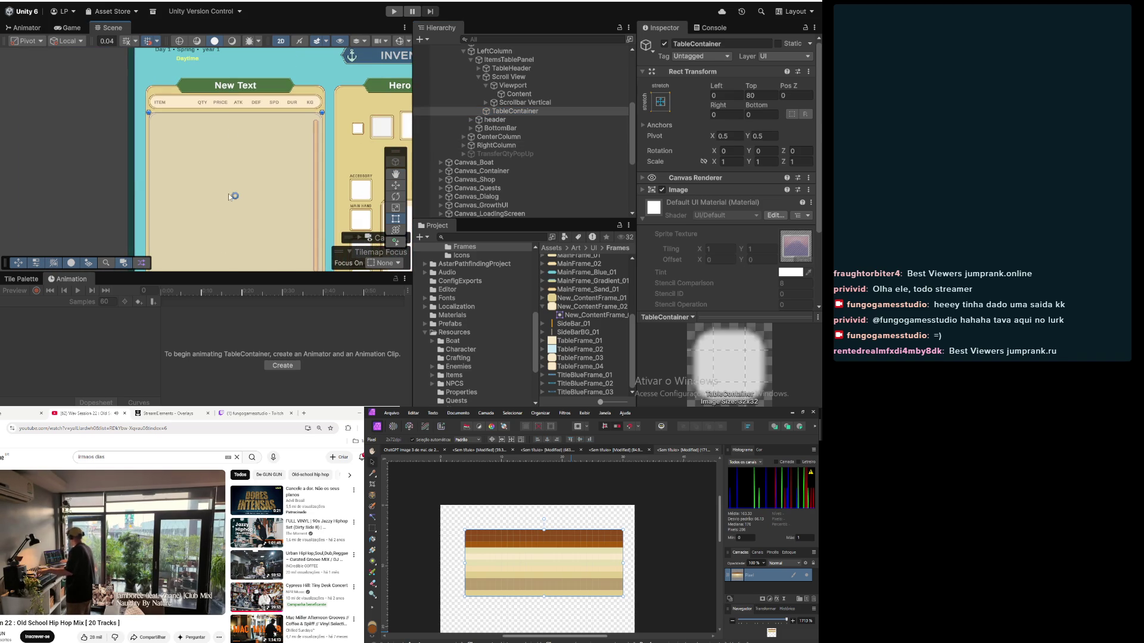
scroll(230, 197, "up", 2)
scroll(308, 217, "down", 2)
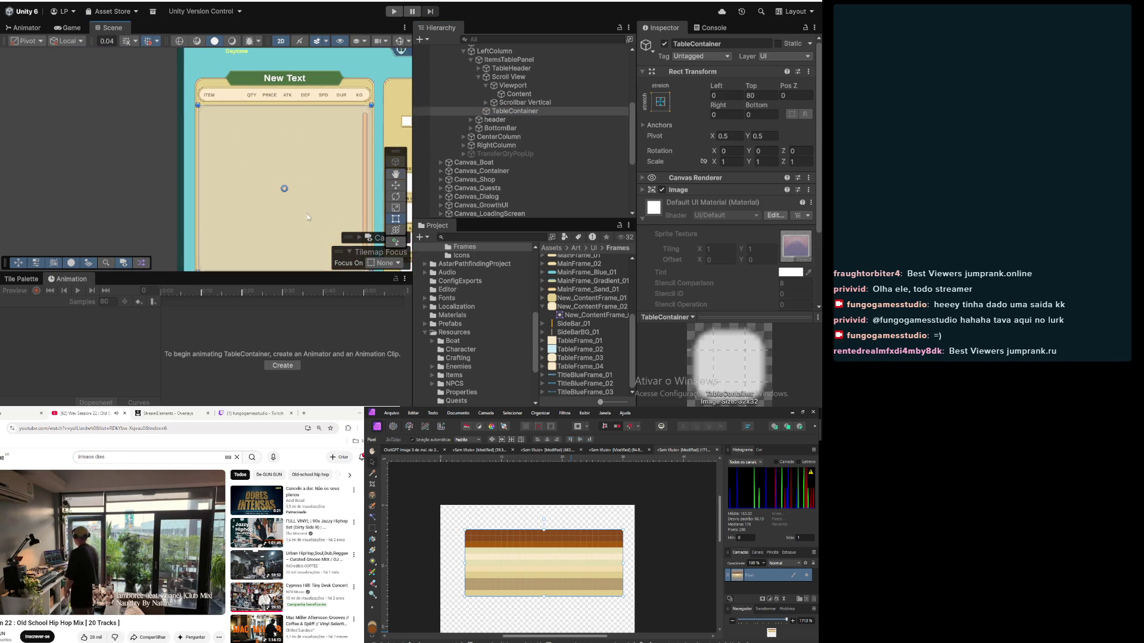
scroll(307, 206, "down", 2)
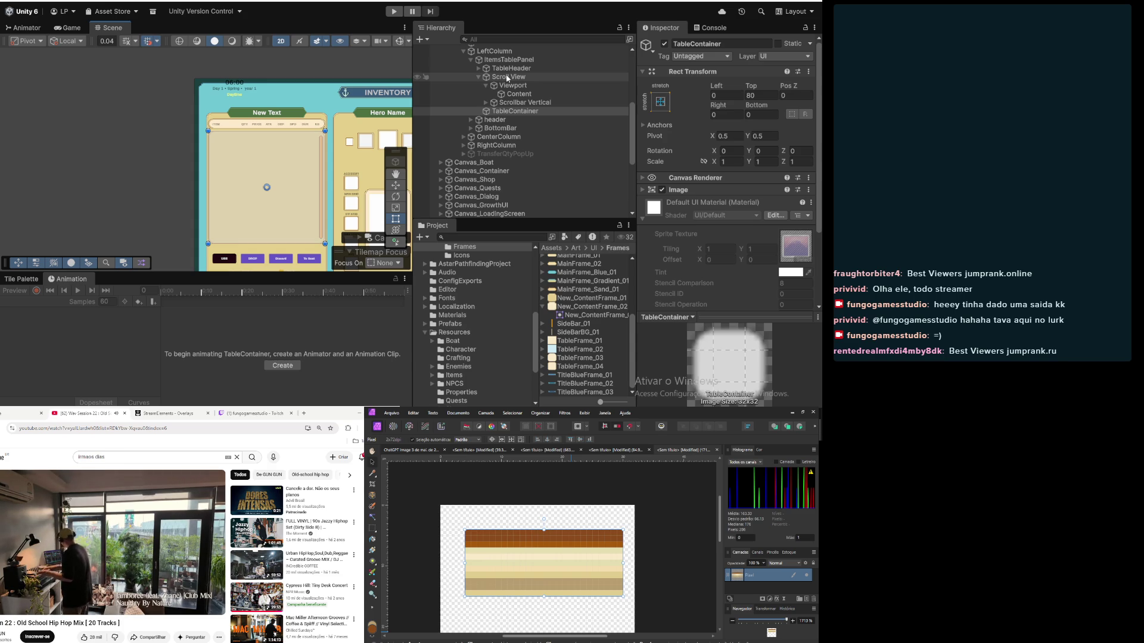
Step: Collapse the Scroll View's children and pan the scene so the table sits higher
left_click(477, 76)
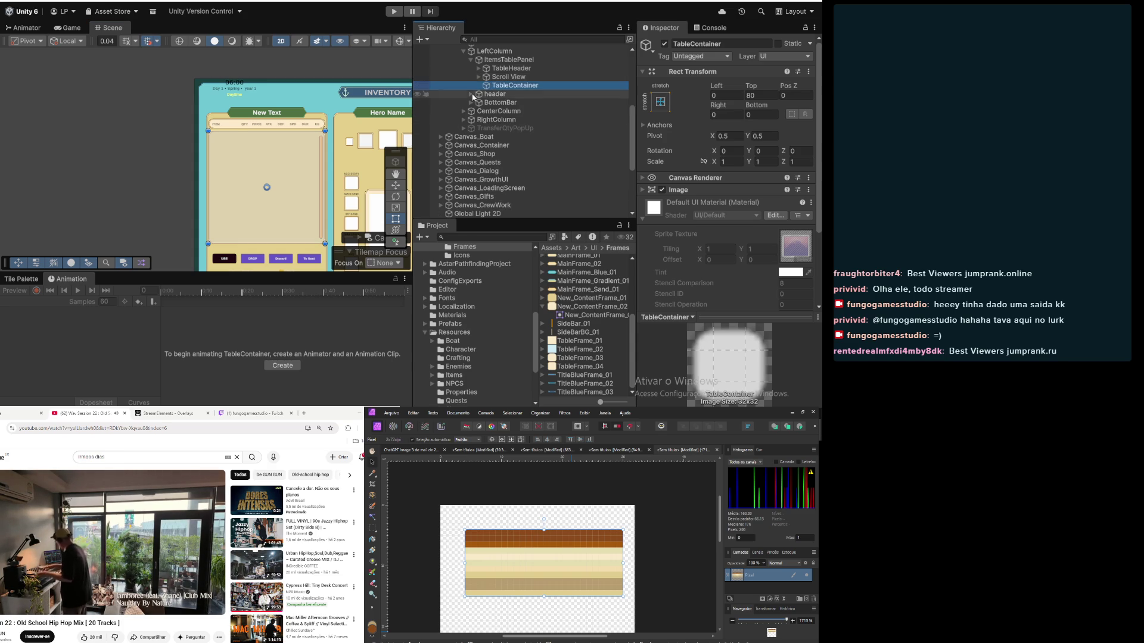
scroll(314, 140, "up", 5)
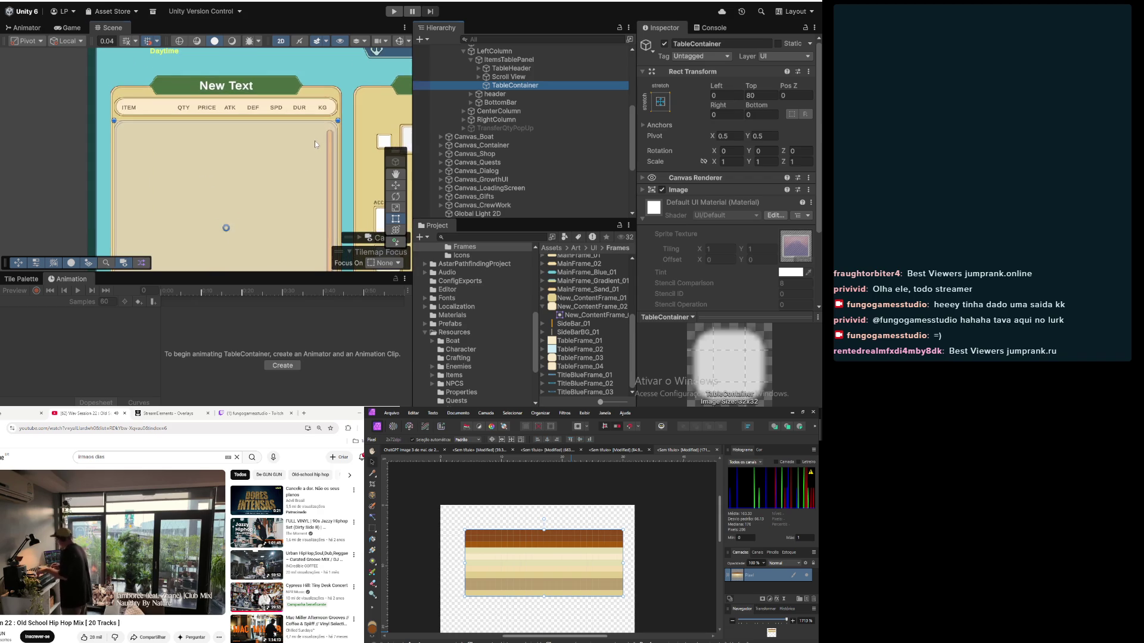
scroll(552, 105, "up", 3)
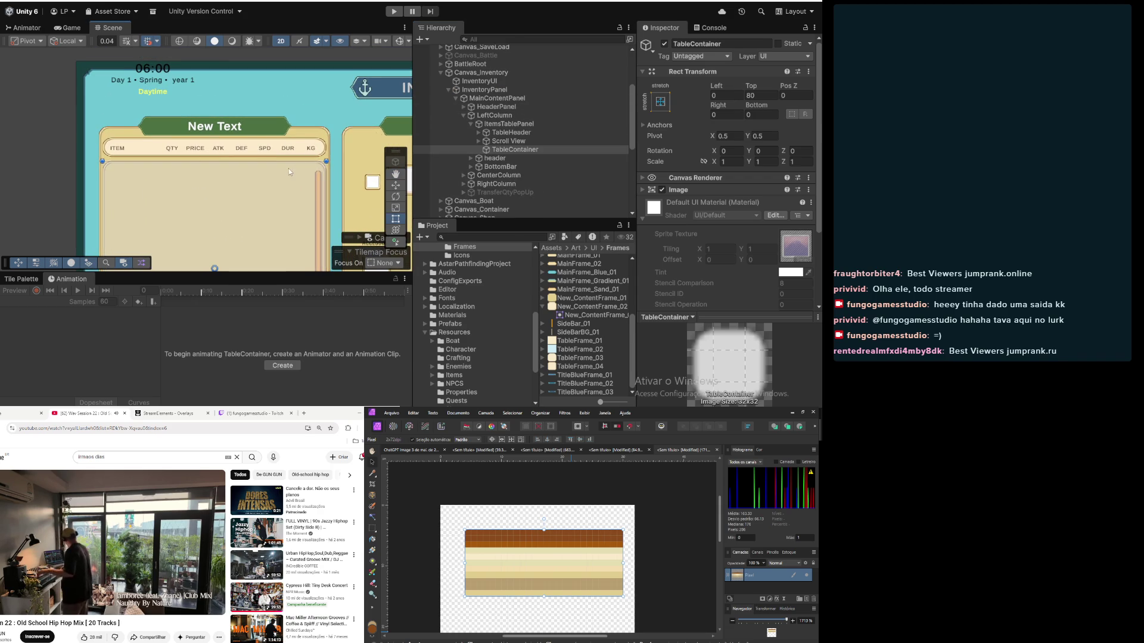
scroll(288, 168, "down", 2)
mouse_move(308, 202)
left_mouse_down()
mouse_move(310, 149)
mouse_move(290, 132)
left_mouse_up()
Step: Move TableContainer above Scroll View in the Hierarchy
left_click(506, 133)
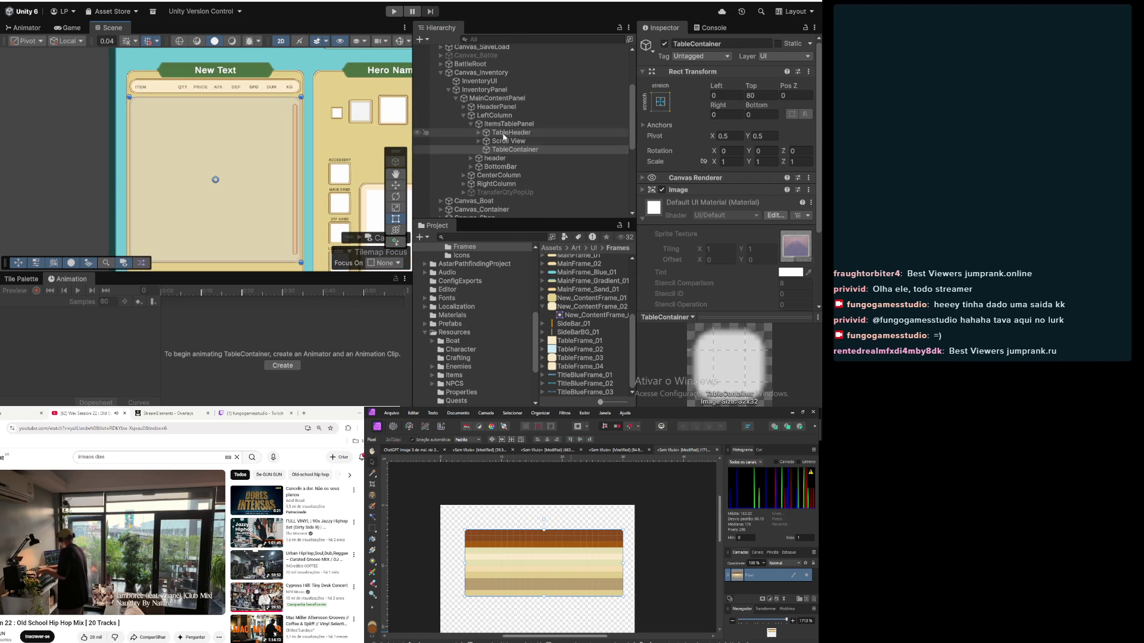
left_click(507, 140)
left_click(504, 150)
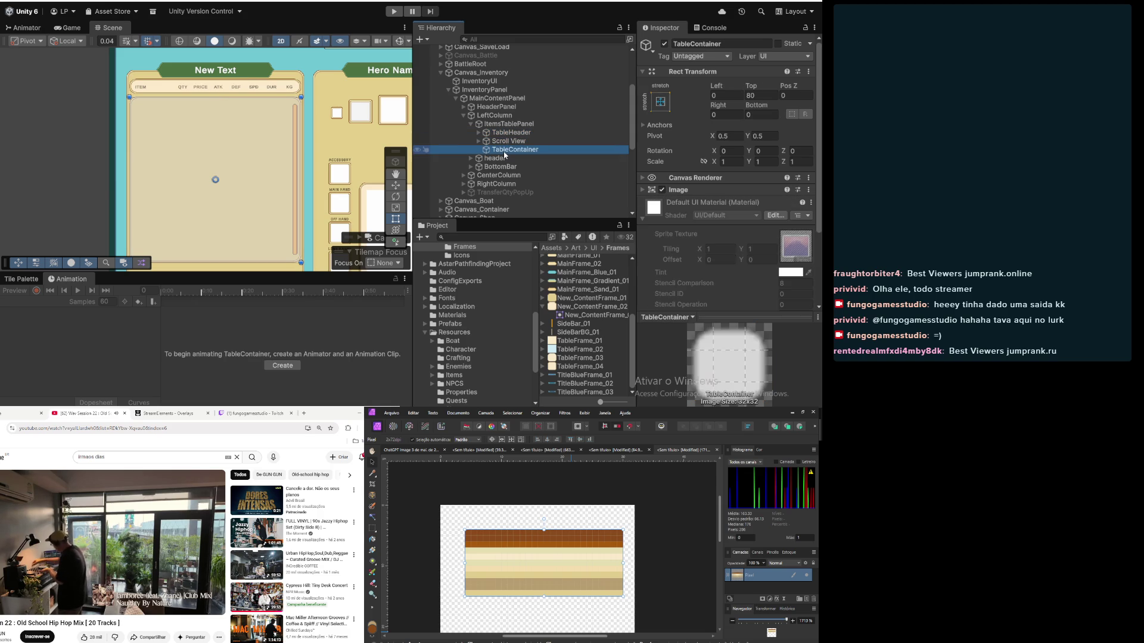
left_click_drag(504, 150, 505, 140)
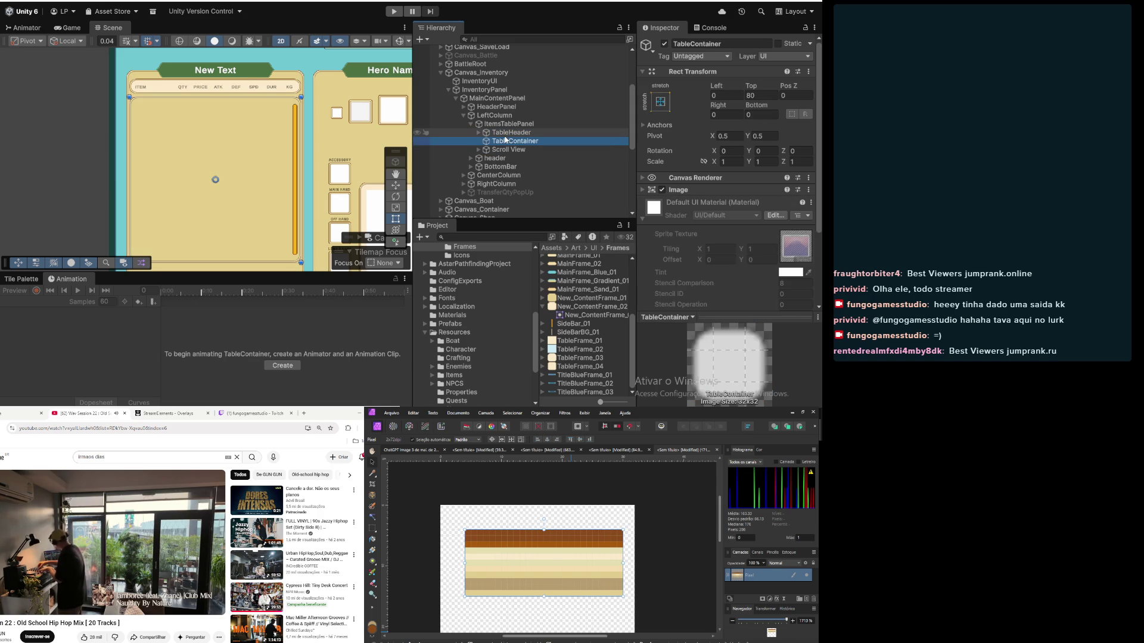
Step: Make the Scroll View's Image colour fully transparent with alpha 0
left_click(497, 150)
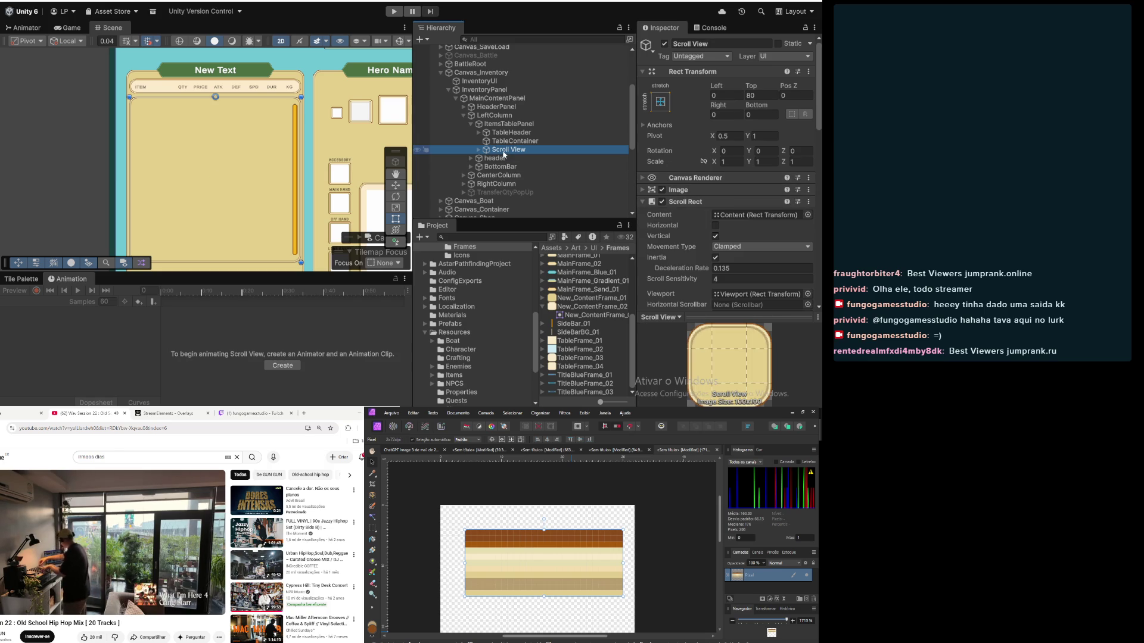
left_click(662, 190)
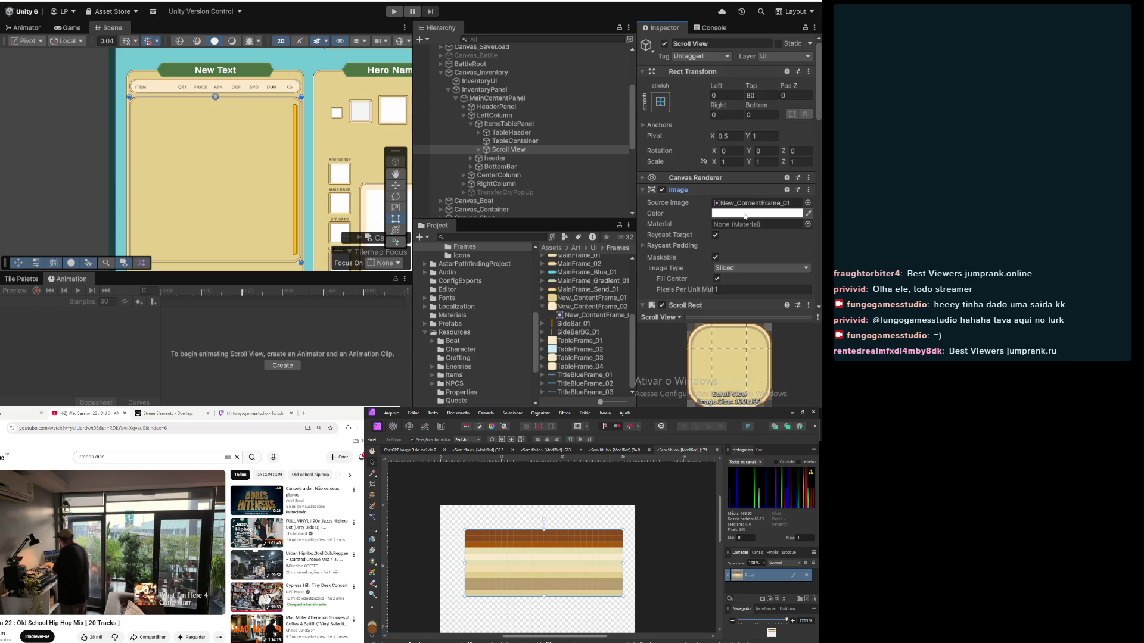
left_click(743, 213)
left_click_drag(744, 291, 706, 291)
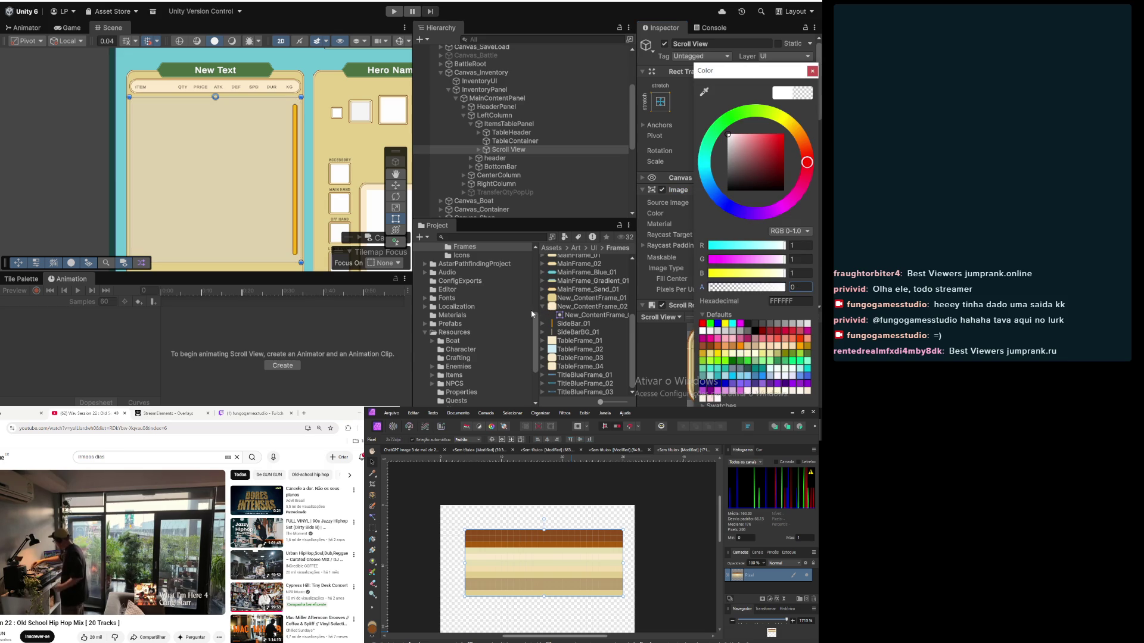
Step: Nest Scroll View inside TableContainer and clear the selection
left_click(519, 142)
mouse_move(519, 143)
left_mouse_down()
mouse_move(493, 153)
mouse_move(502, 143)
left_mouse_up()
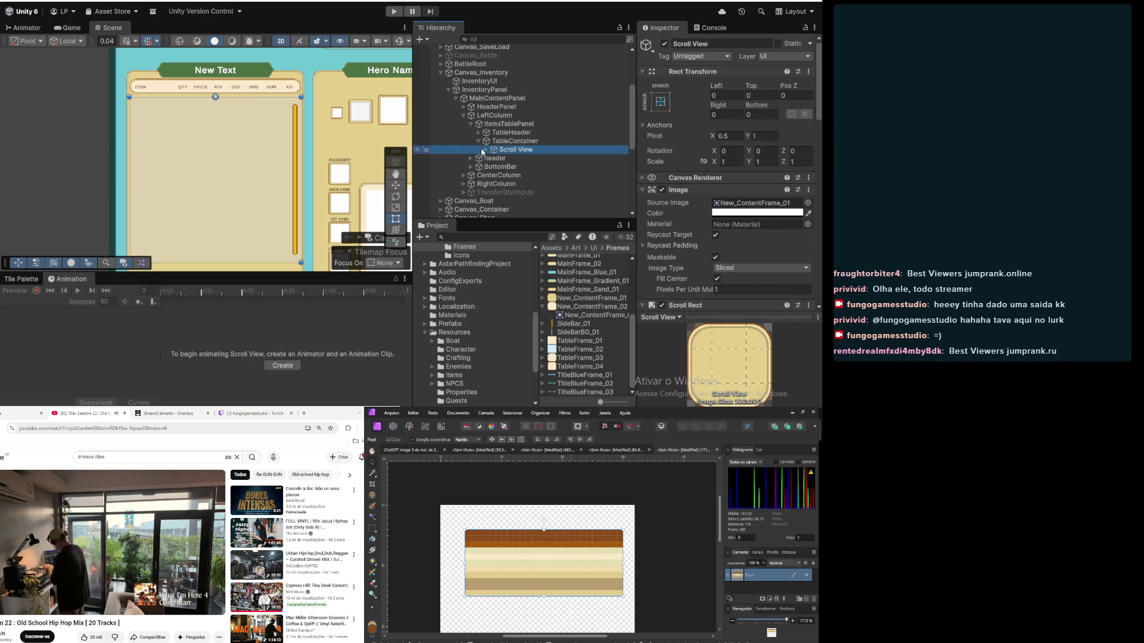
left_click(80, 110)
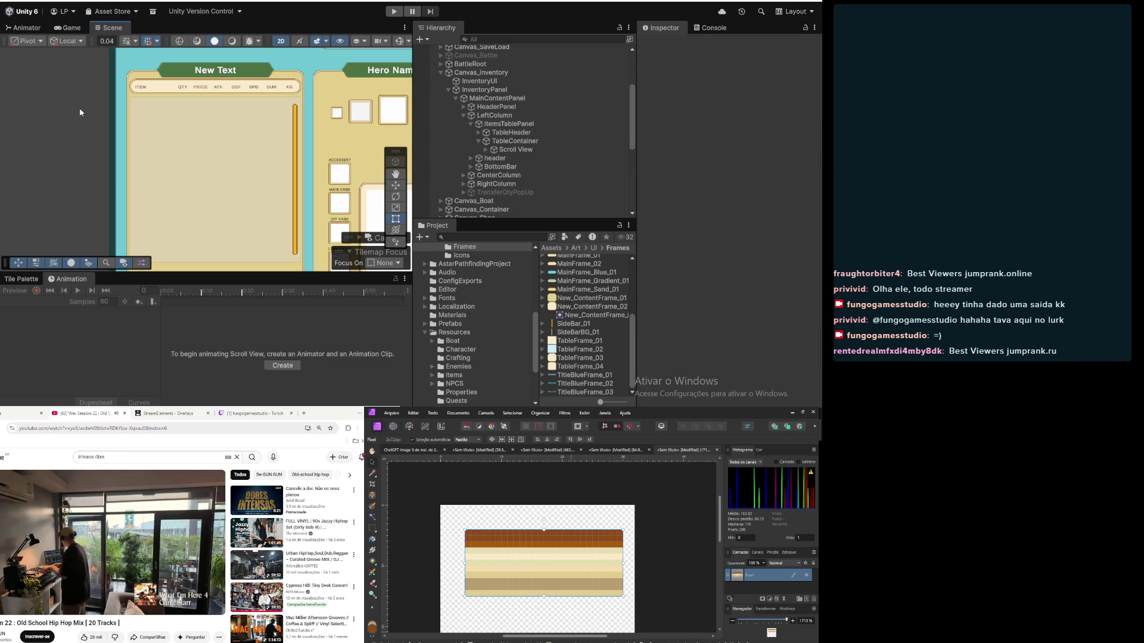
Step: Frame TableContainer and drop the New_ContentFrame_01 sprite into its Image Source Image slot
left_click(508, 142)
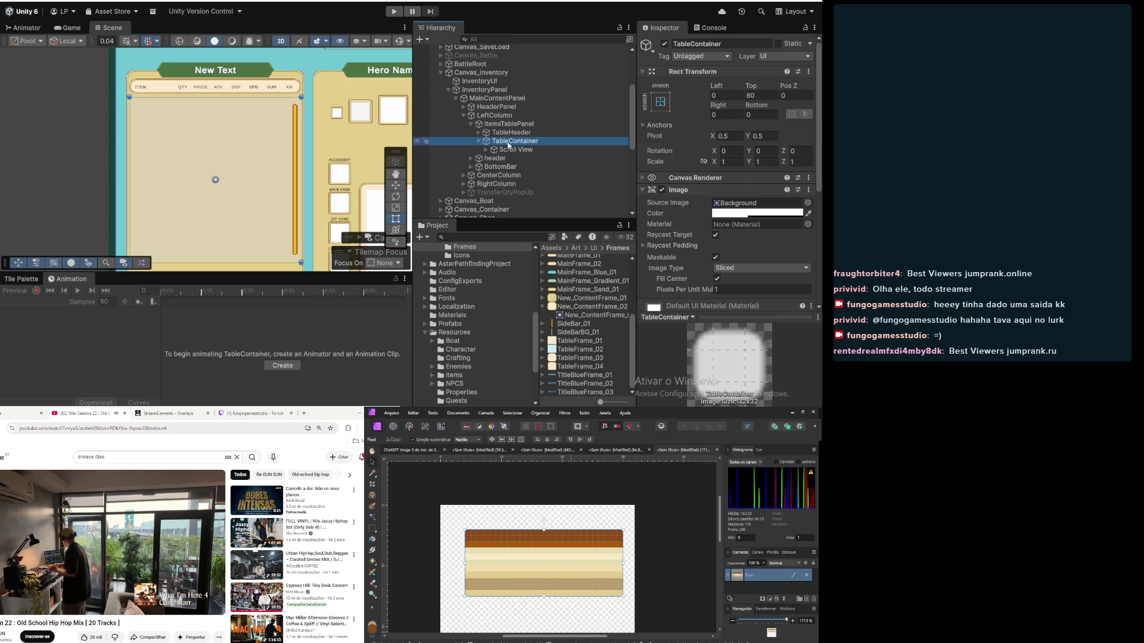
double_click(508, 141)
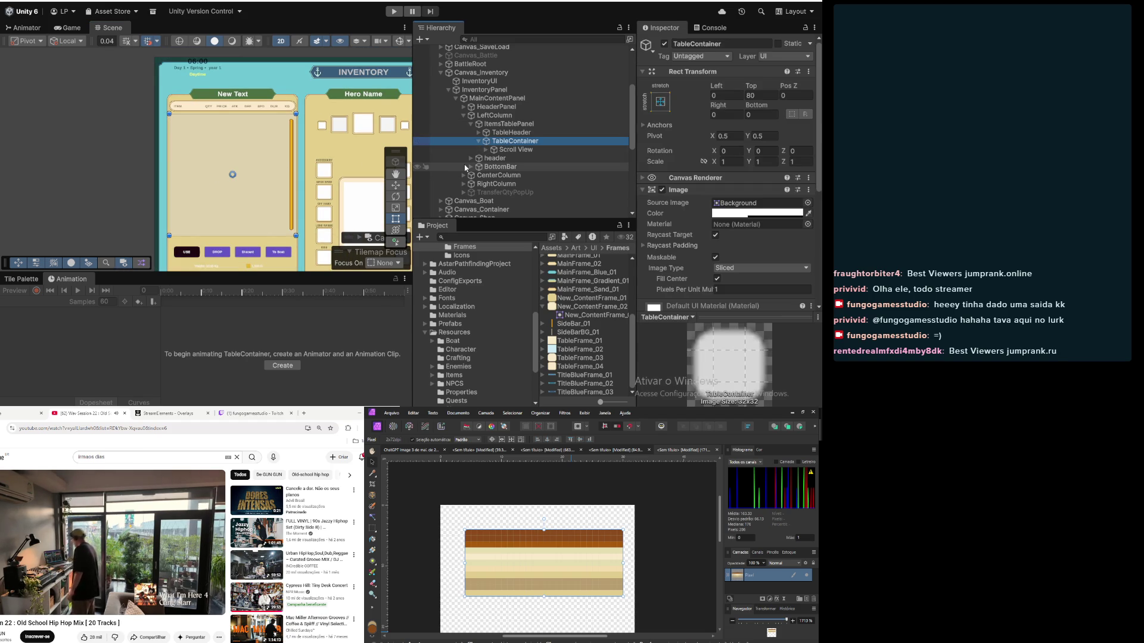
scroll(269, 135, "up", 5)
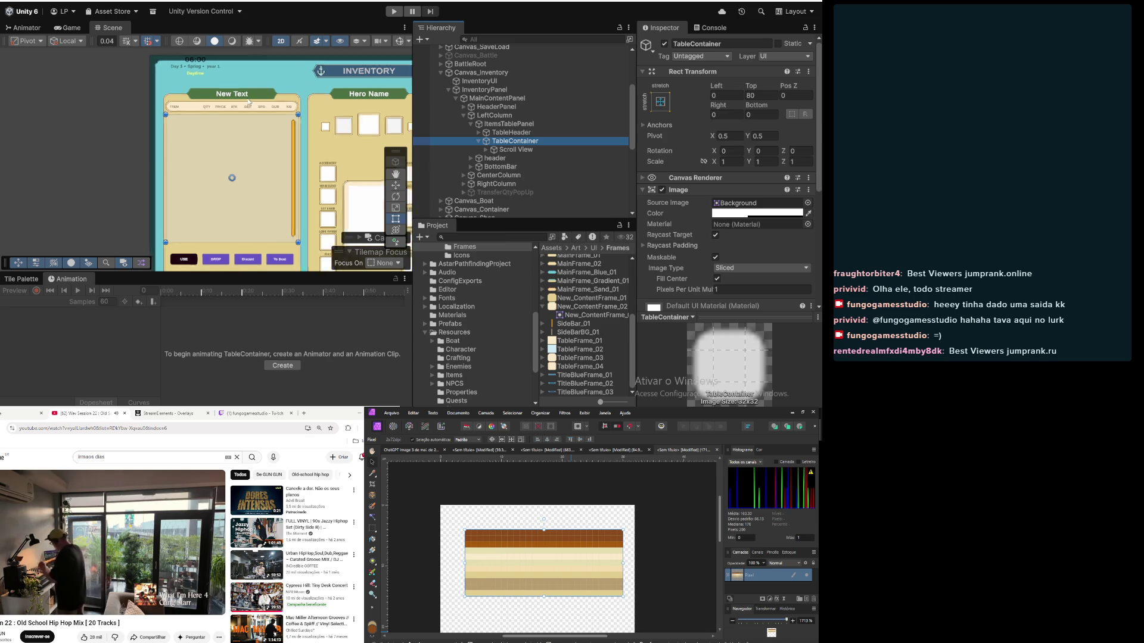
scroll(270, 135, "down", 5)
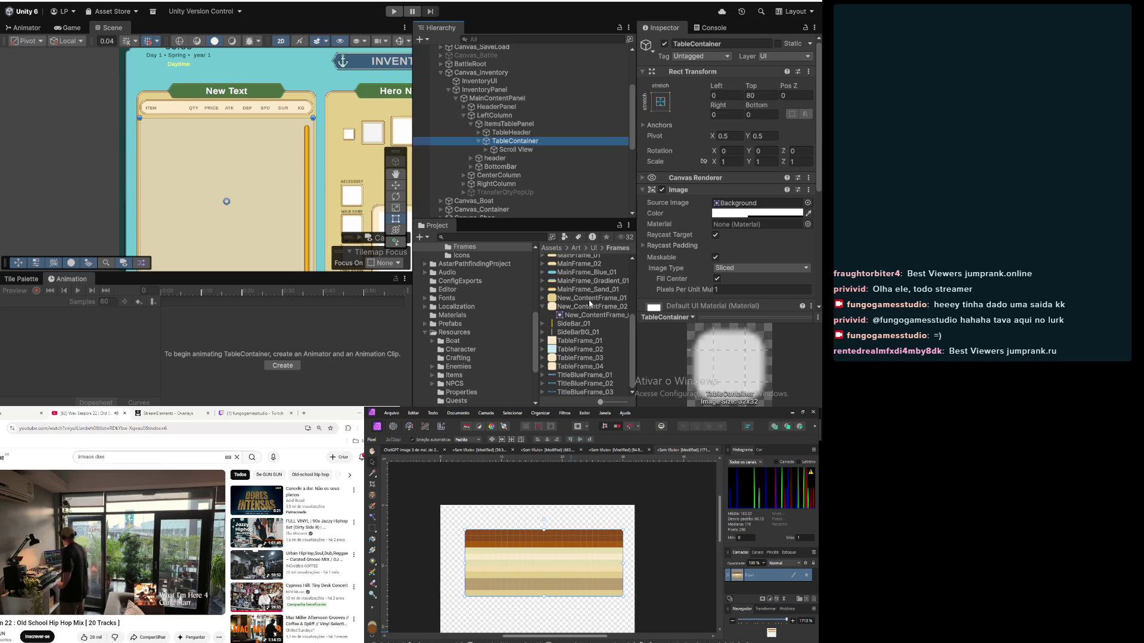
left_click_drag(587, 298, 737, 207)
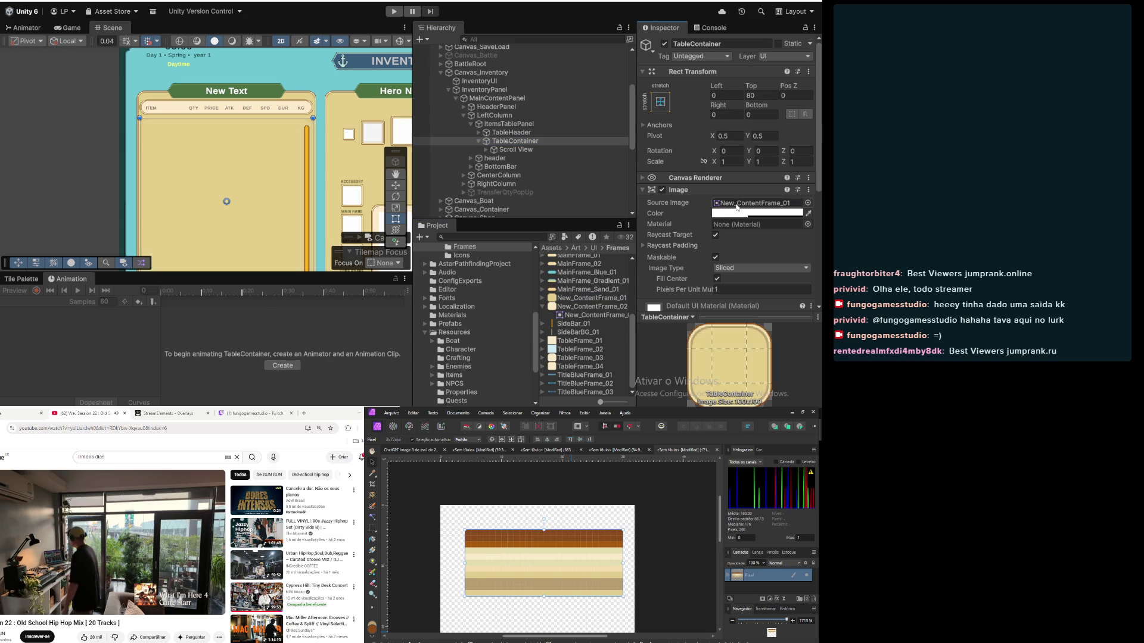
scroll(257, 131, "up", 4)
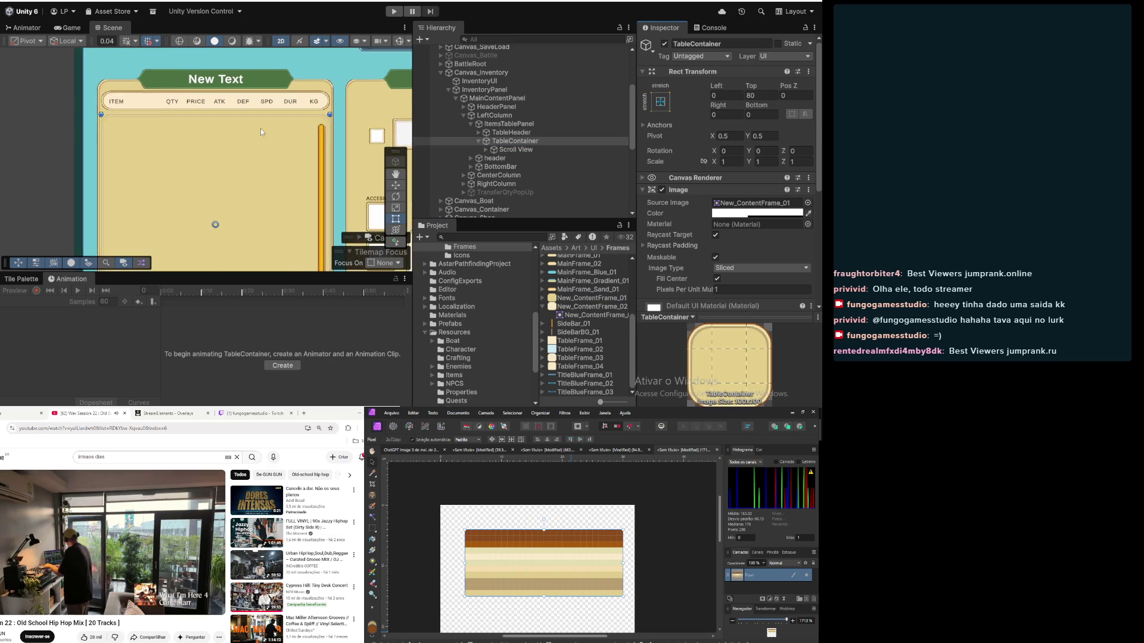
scroll(241, 142, "down", 4)
left_click(520, 151)
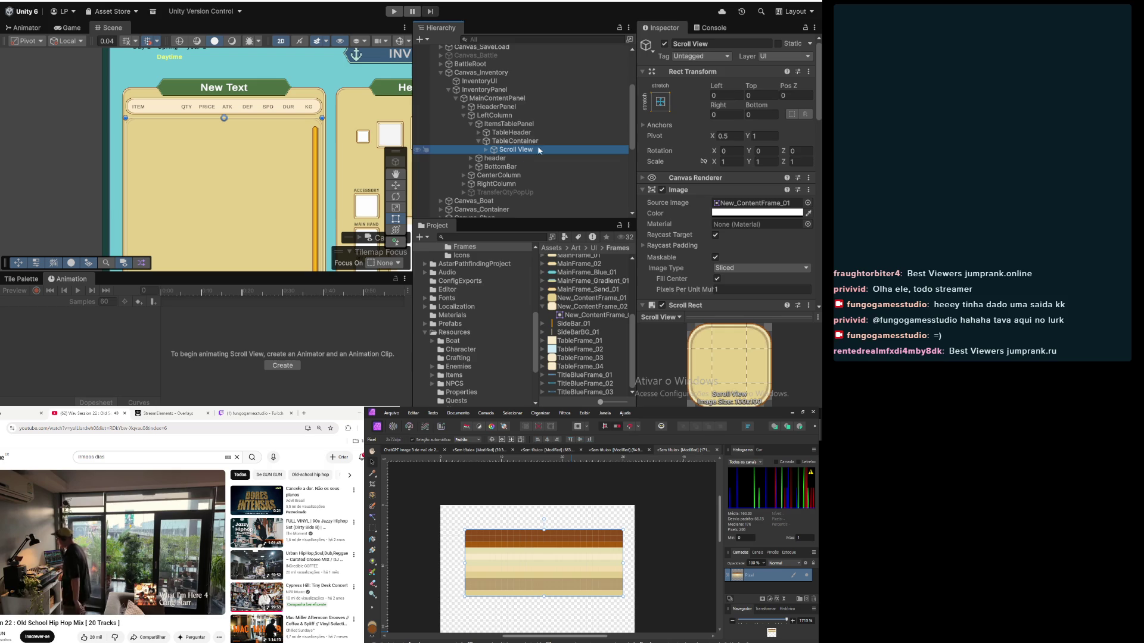
Step: Set the Scroll View's Rect Transform Left offset to 15 after trying 20 and 25
left_click(727, 95)
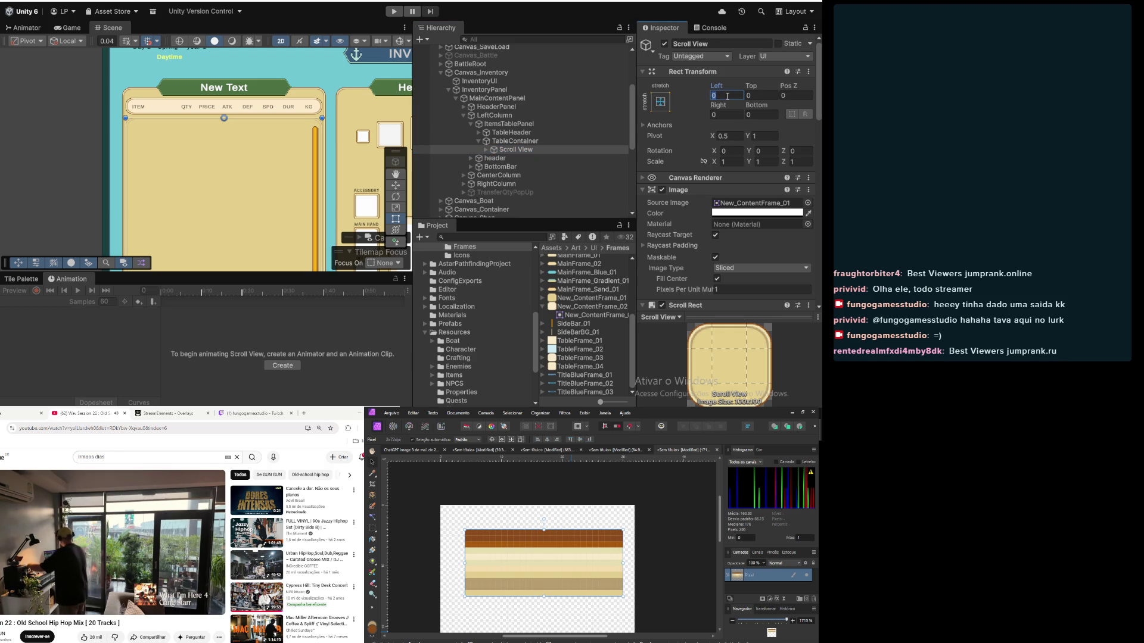
type("20")
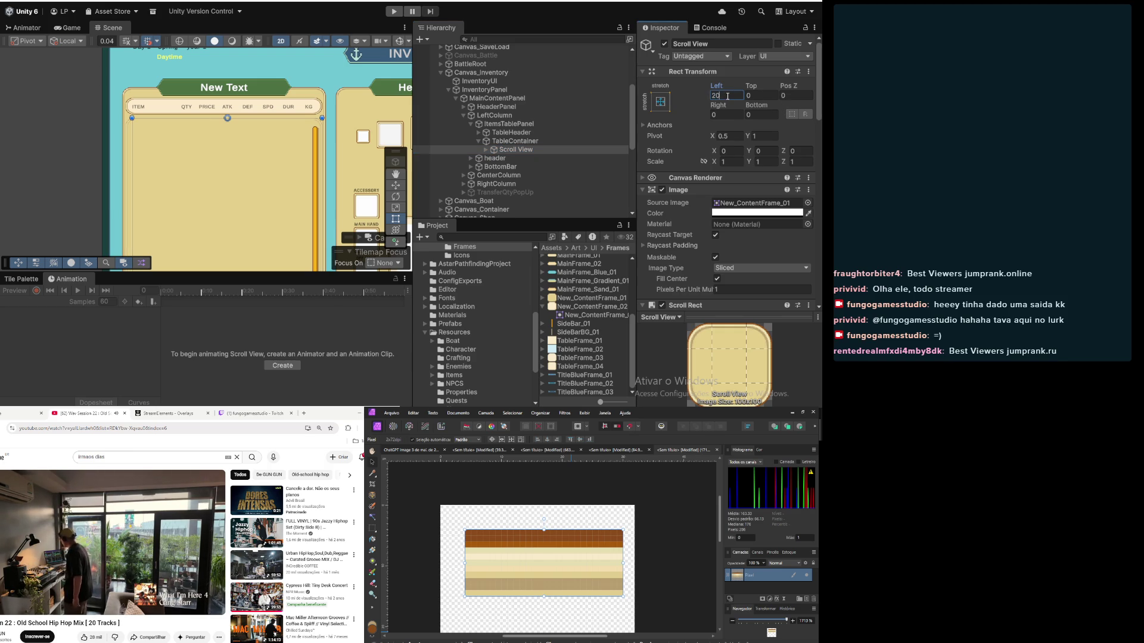
key("BackSpace")
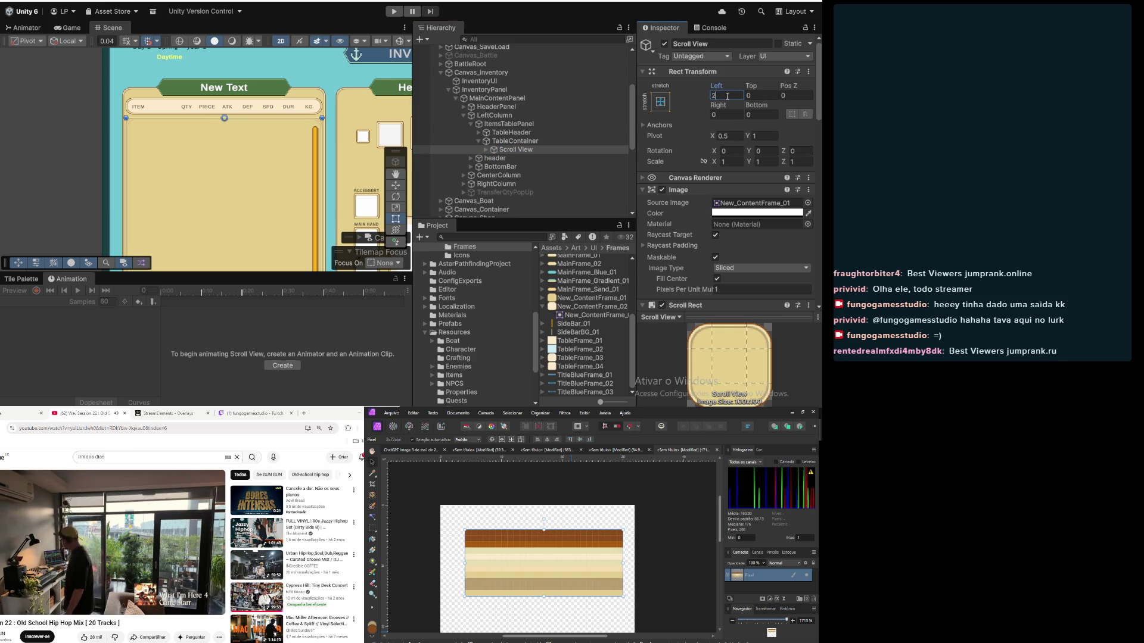
type("5")
key("Tab")
type("25")
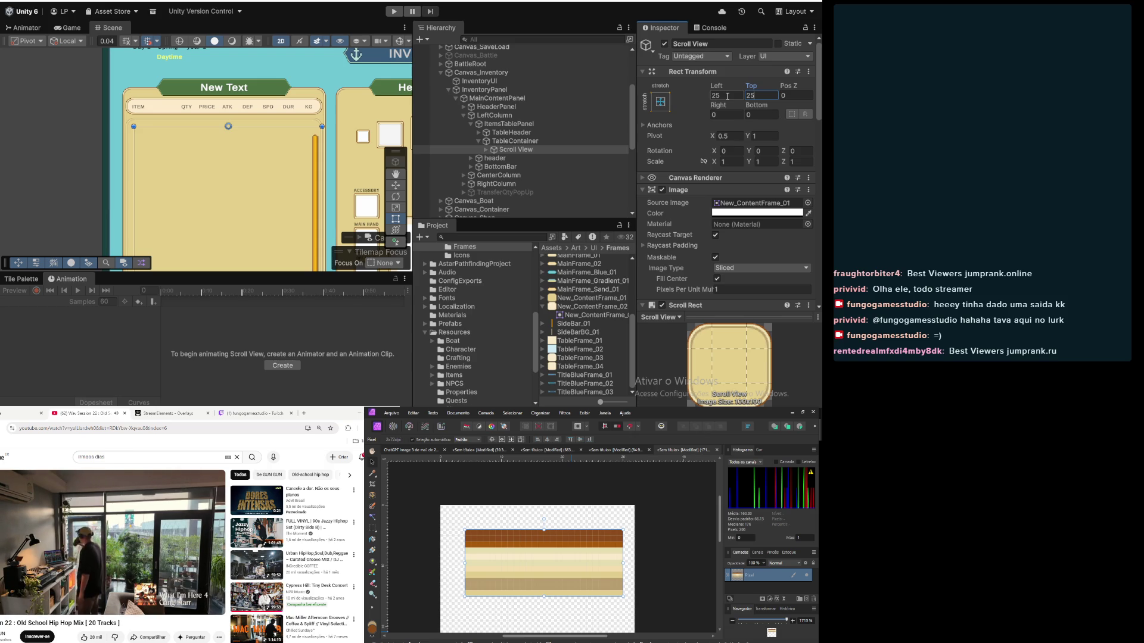
left_click(728, 96)
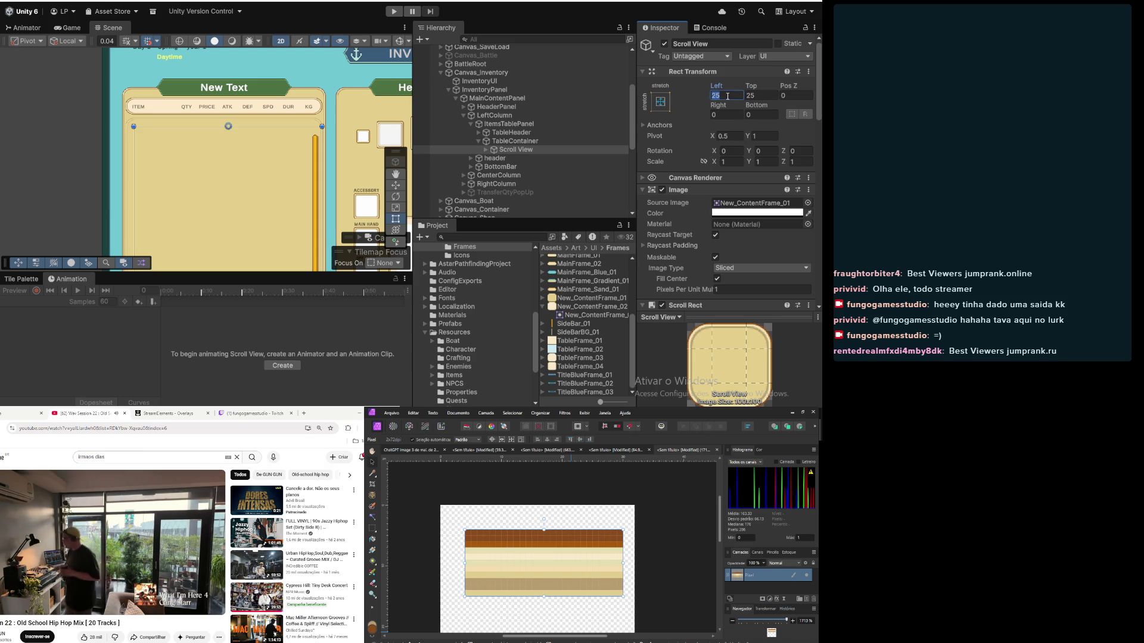
type("20")
key("Return")
left_click(727, 95)
type("15")
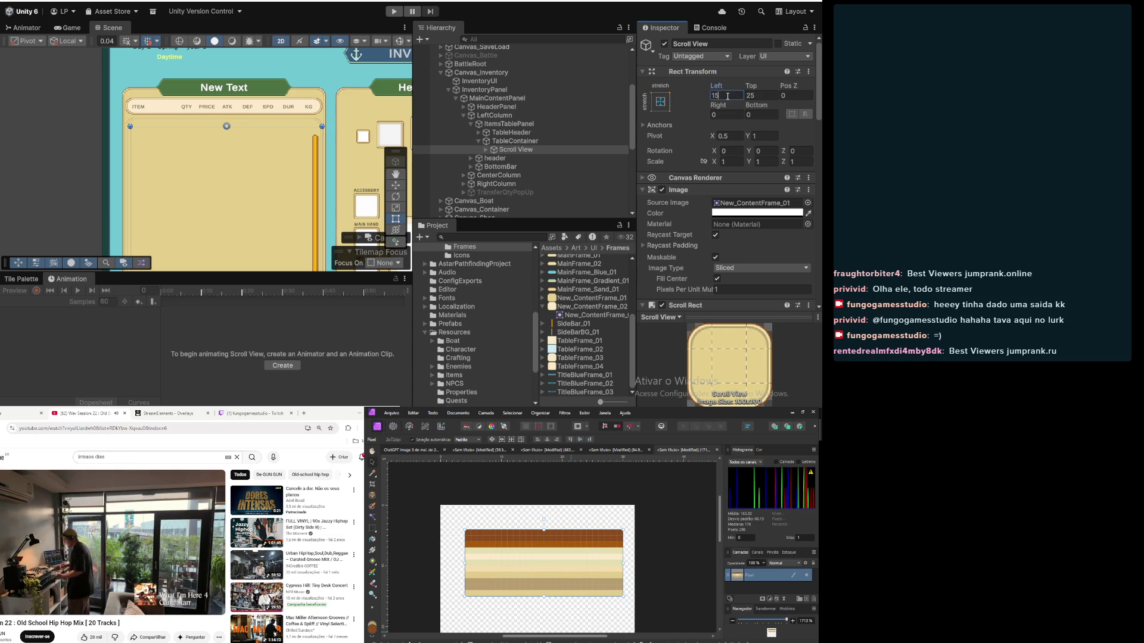
key("Tab")
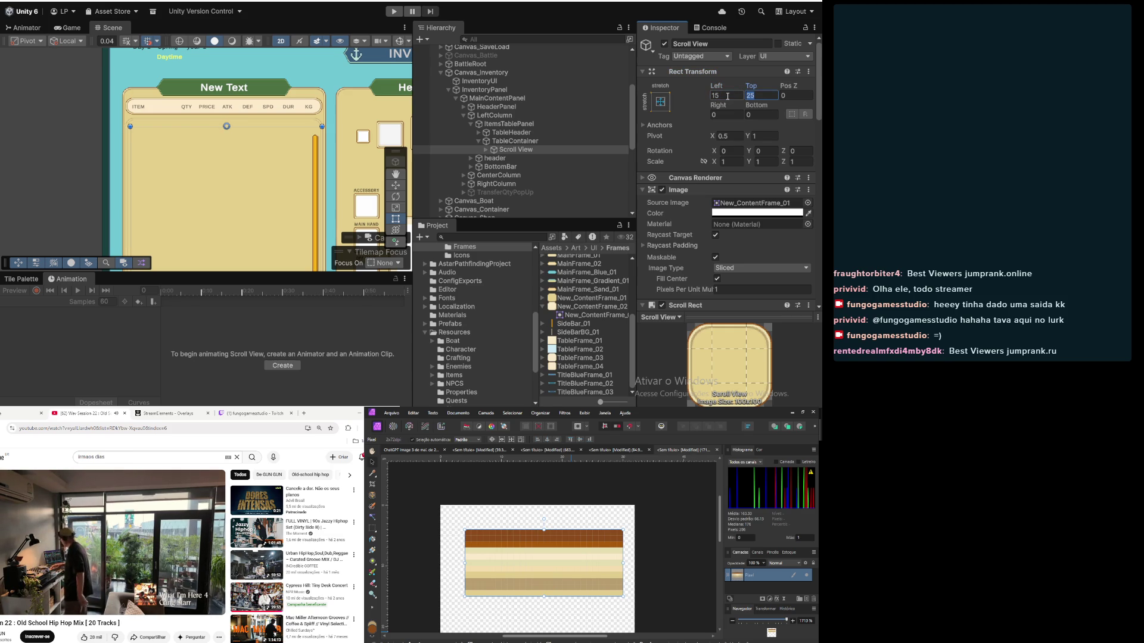
type("30")
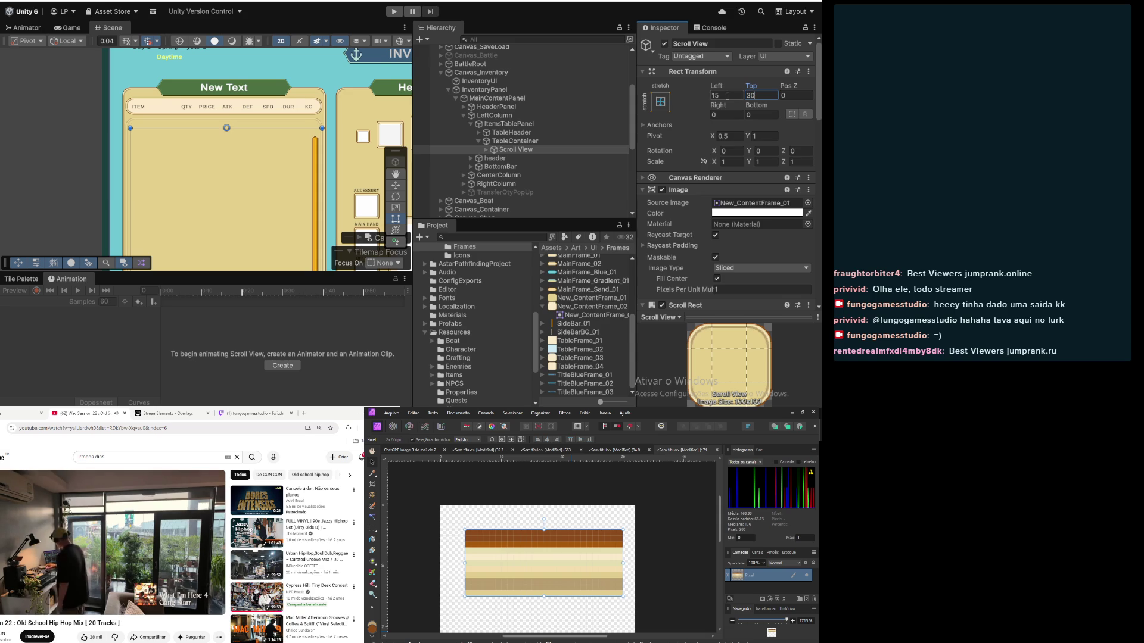
key("BackSpace")
key("BackSpace")
type("25")
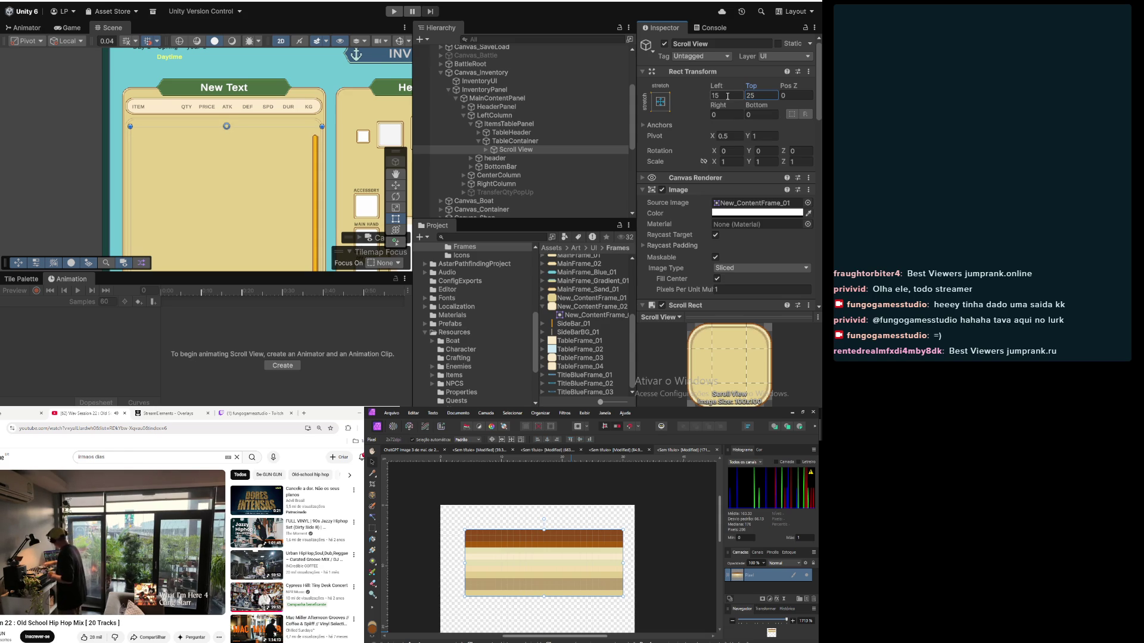
Step: Set the Scroll View's Top offset to 15, trying Right 25 before clearing it to 0
double_click(757, 95)
type("10")
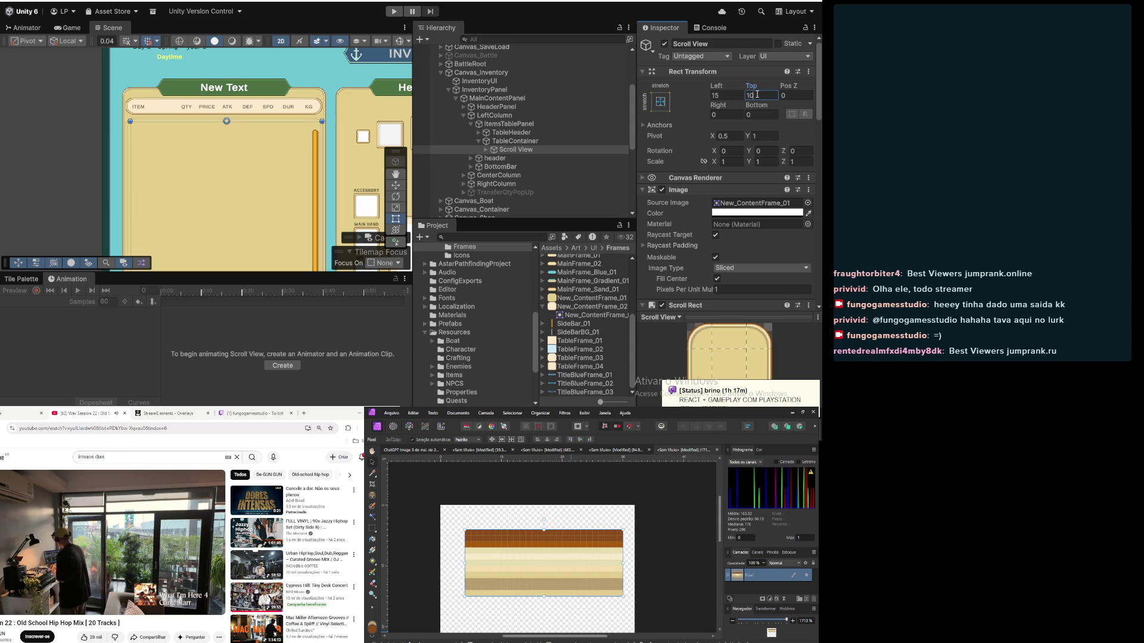
key("BackSpace")
key("BackSpace")
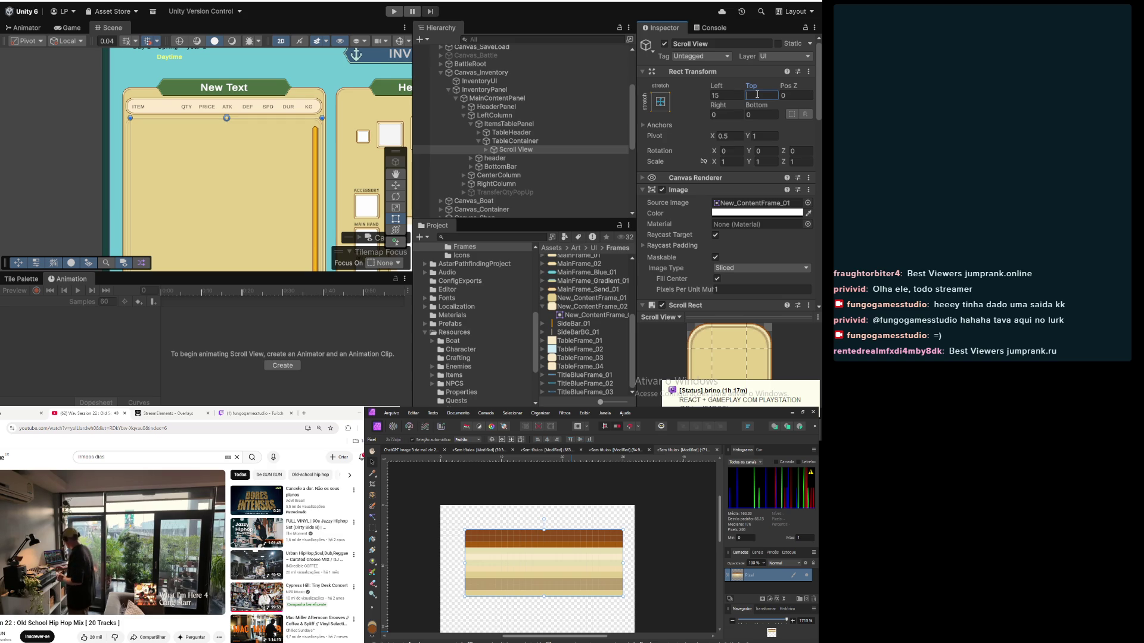
type("15")
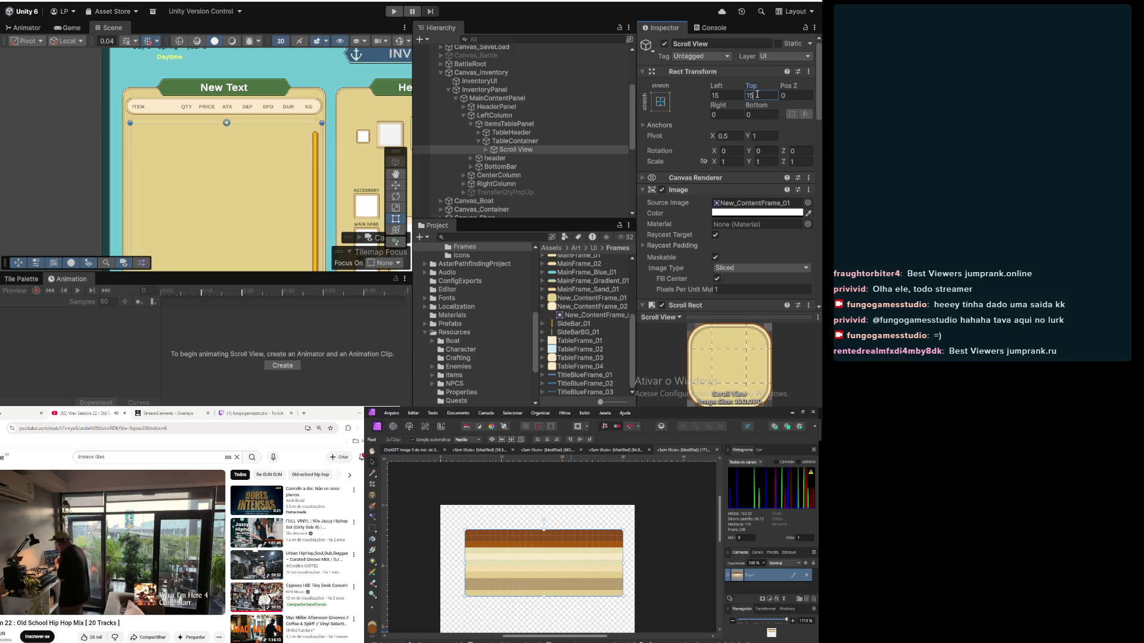
left_click(735, 116)
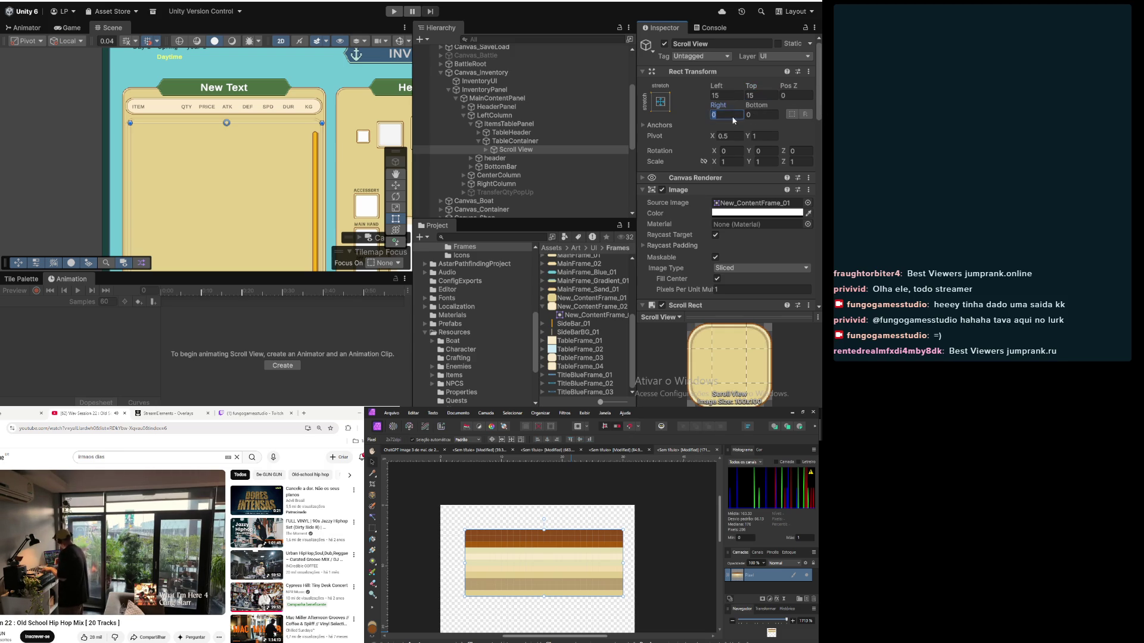
type("25")
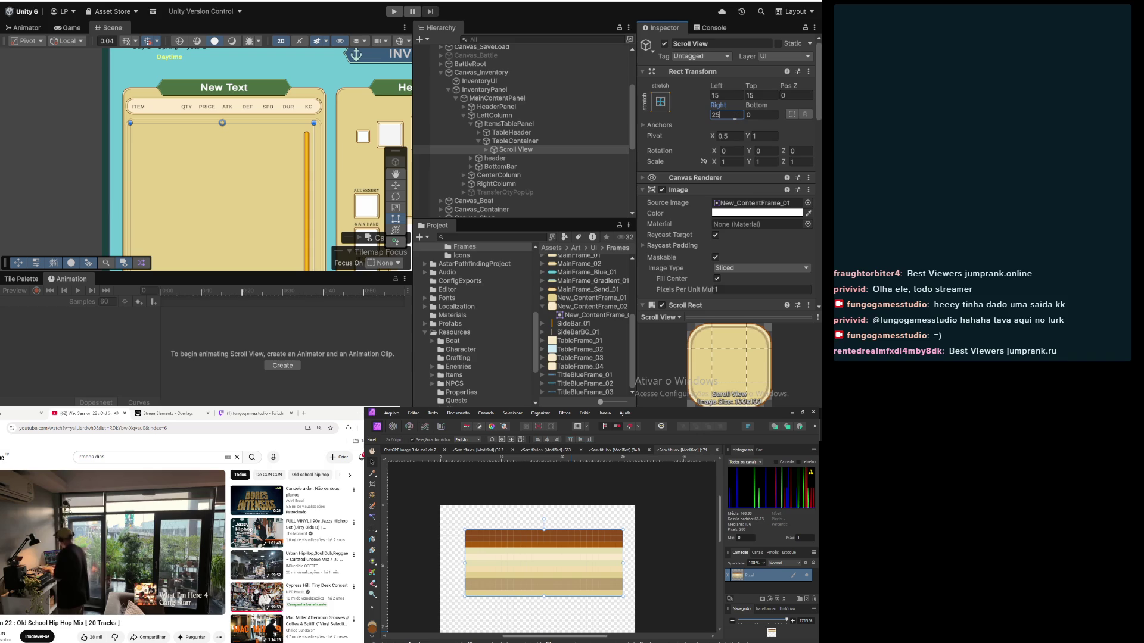
key("BackSpace")
key("BackSpace")
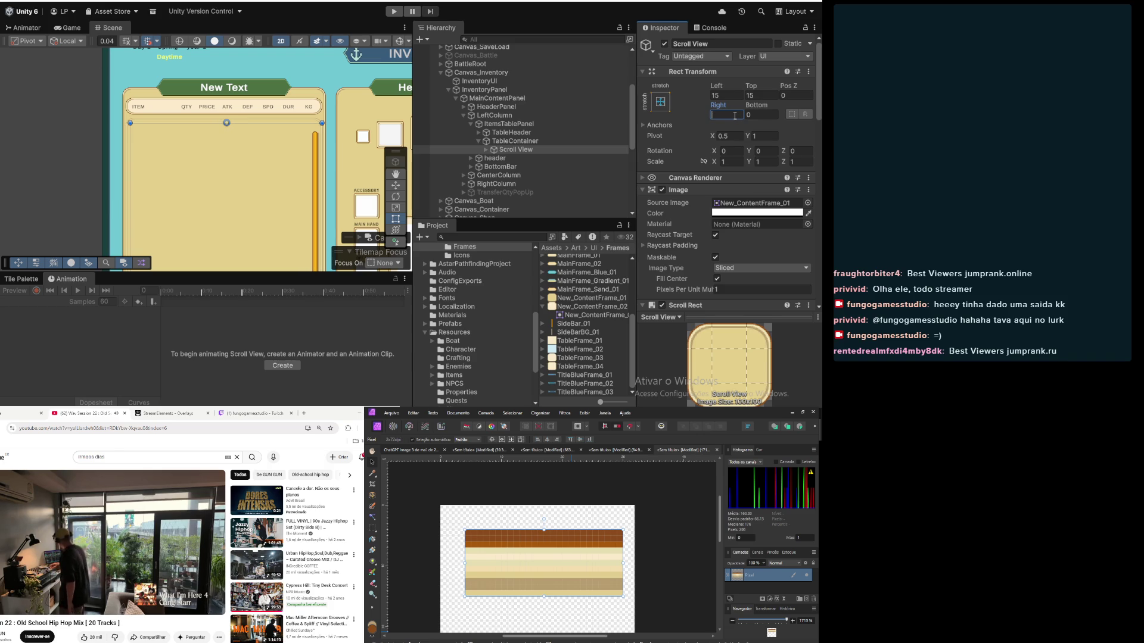
scroll(331, 136, "up", 5)
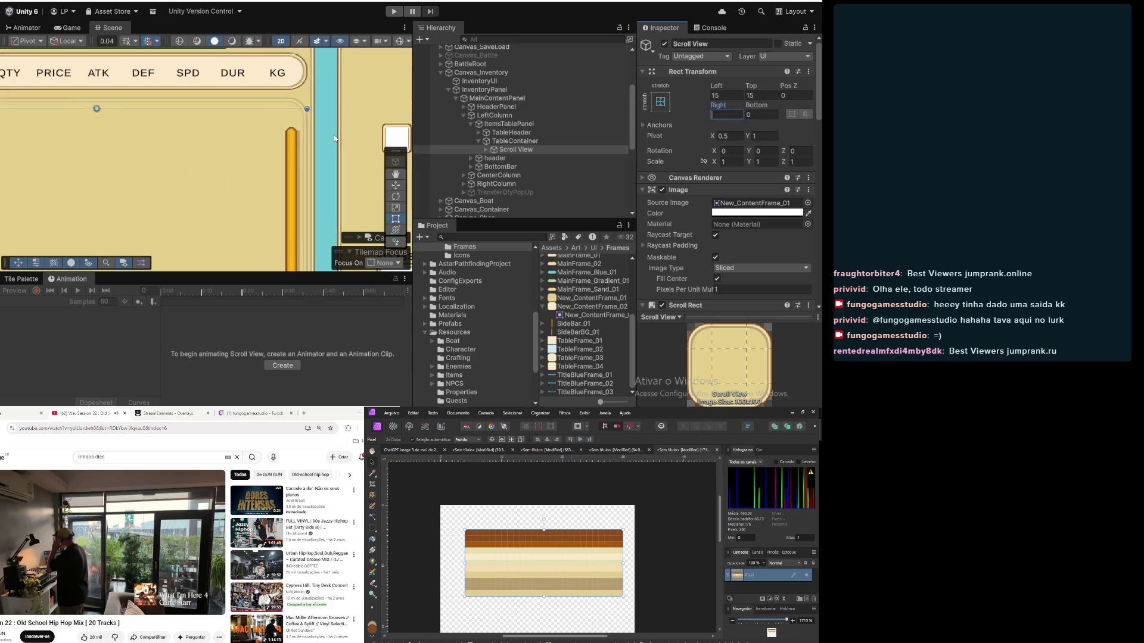
scroll(330, 135, "down", 1)
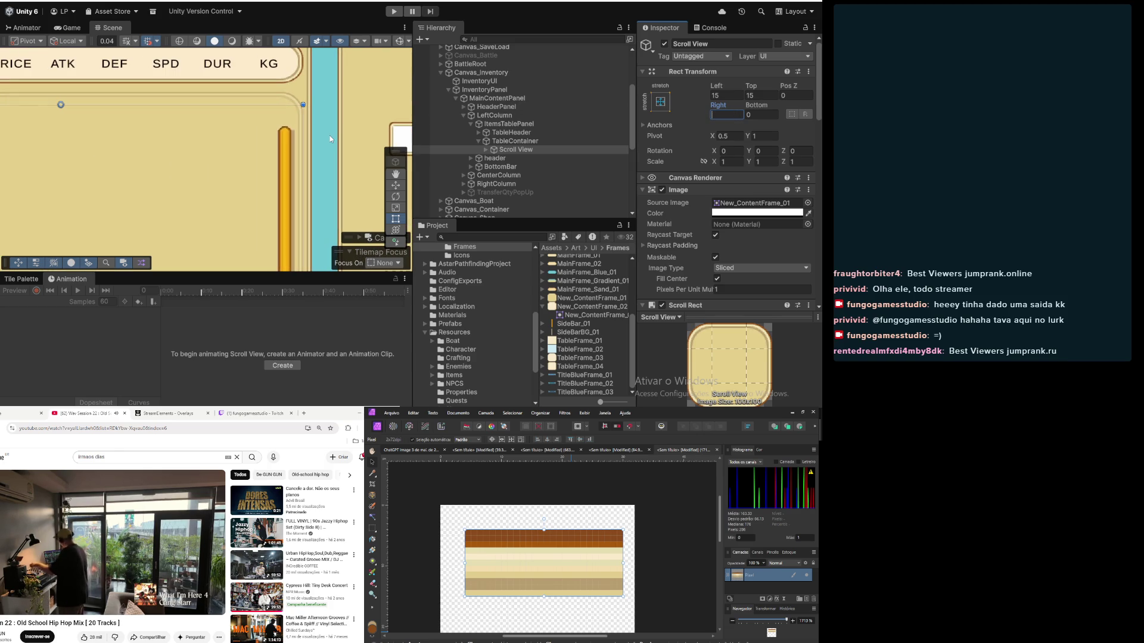
left_click(513, 142)
left_click(514, 149)
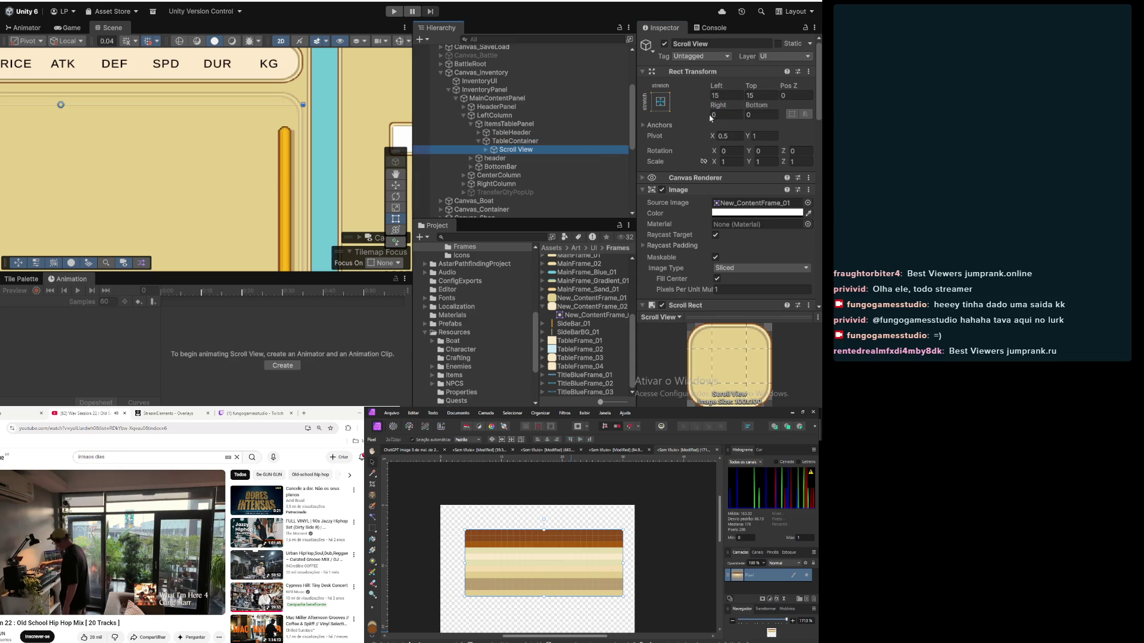
Step: Expand Scroll View and change Scrollbar Vertical's Pos X from -10 to 0
left_click(486, 150)
left_click(493, 159)
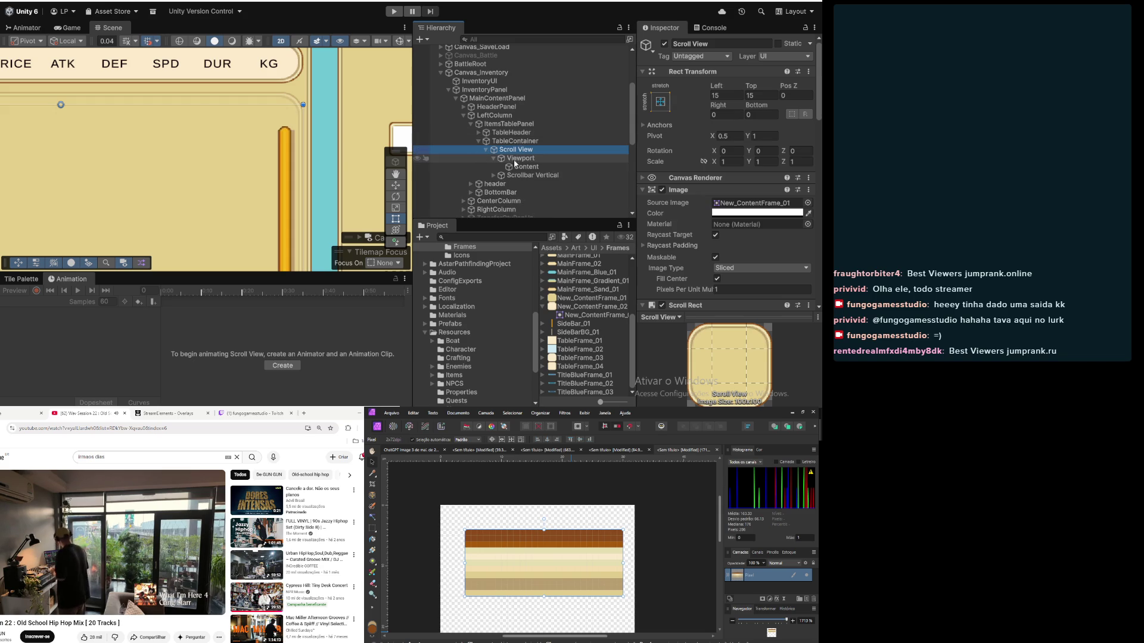
left_click(533, 175)
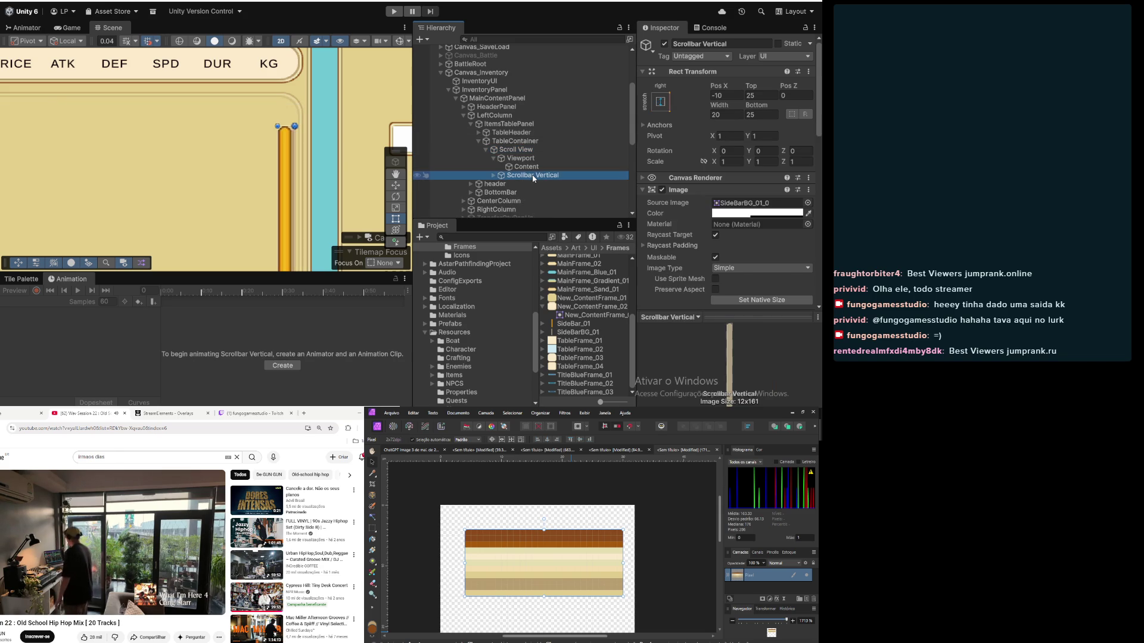
left_click(737, 95)
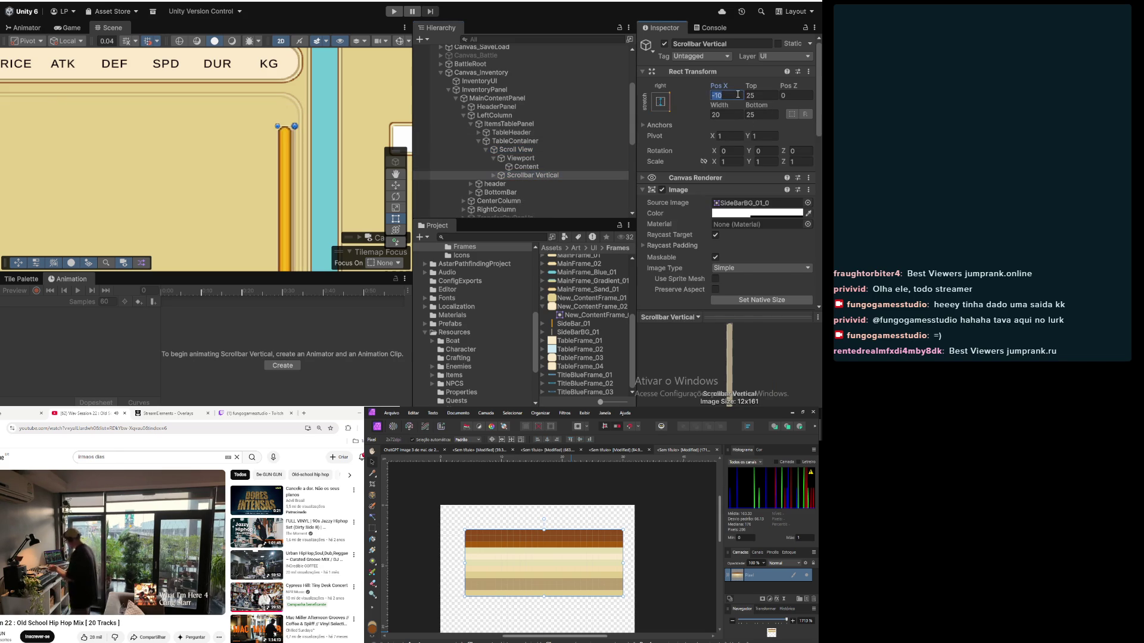
type("0")
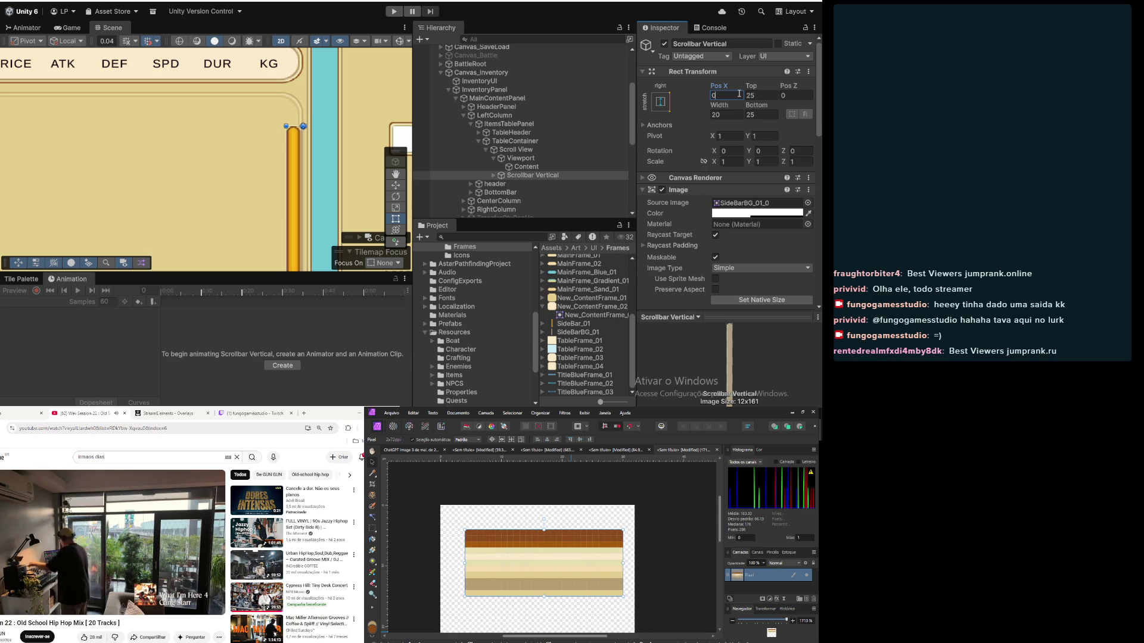
left_click(546, 170)
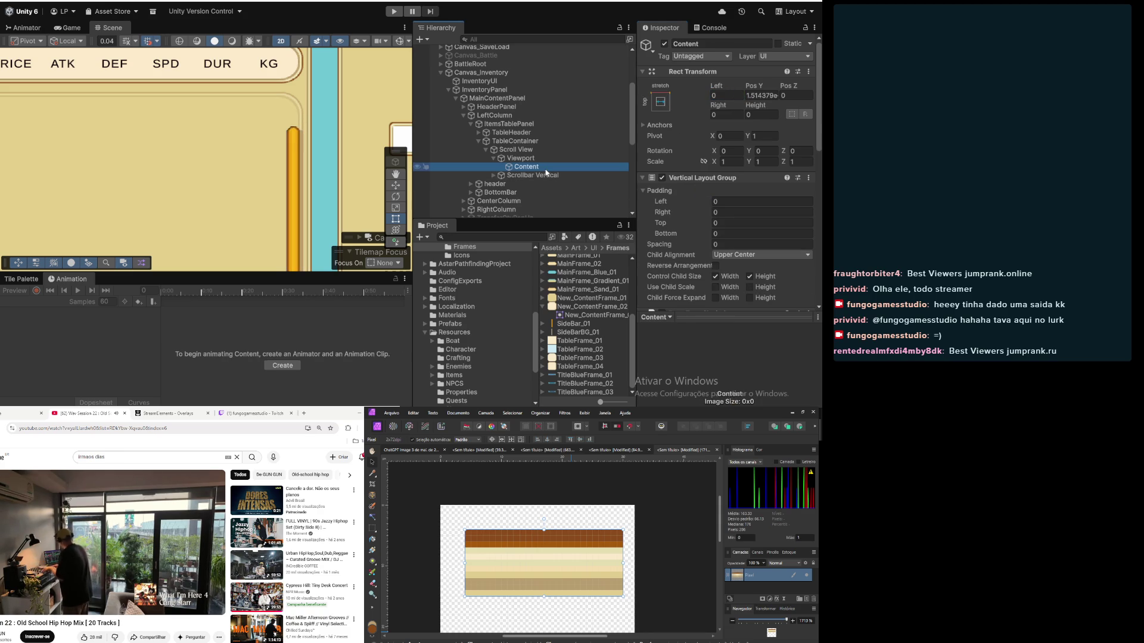
left_click(539, 158)
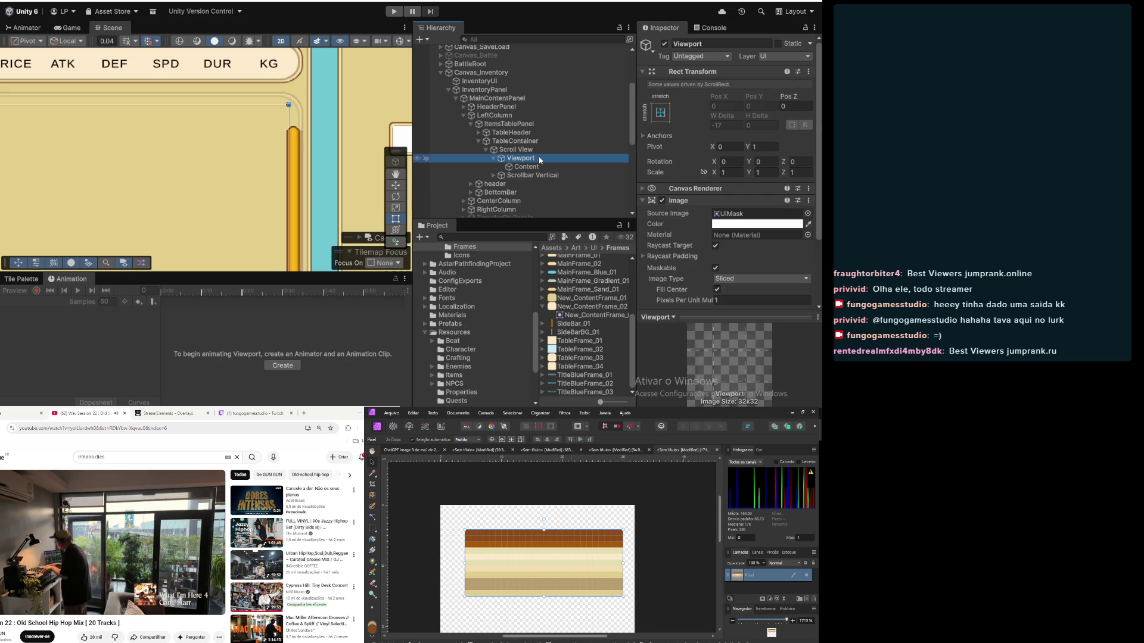
left_click(532, 151)
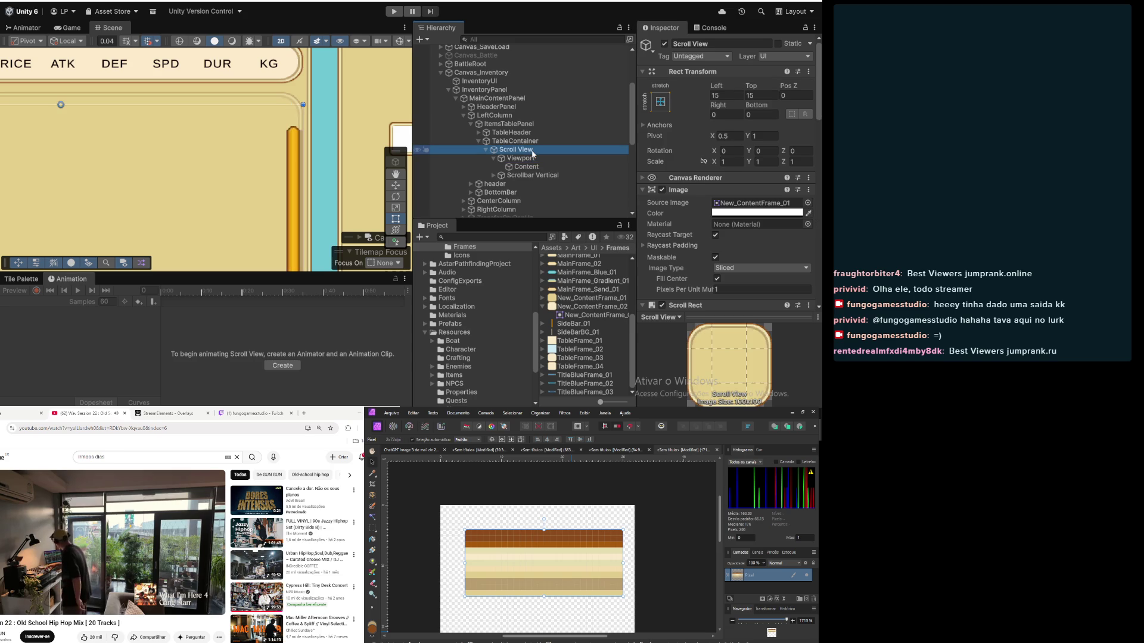
left_click(724, 114)
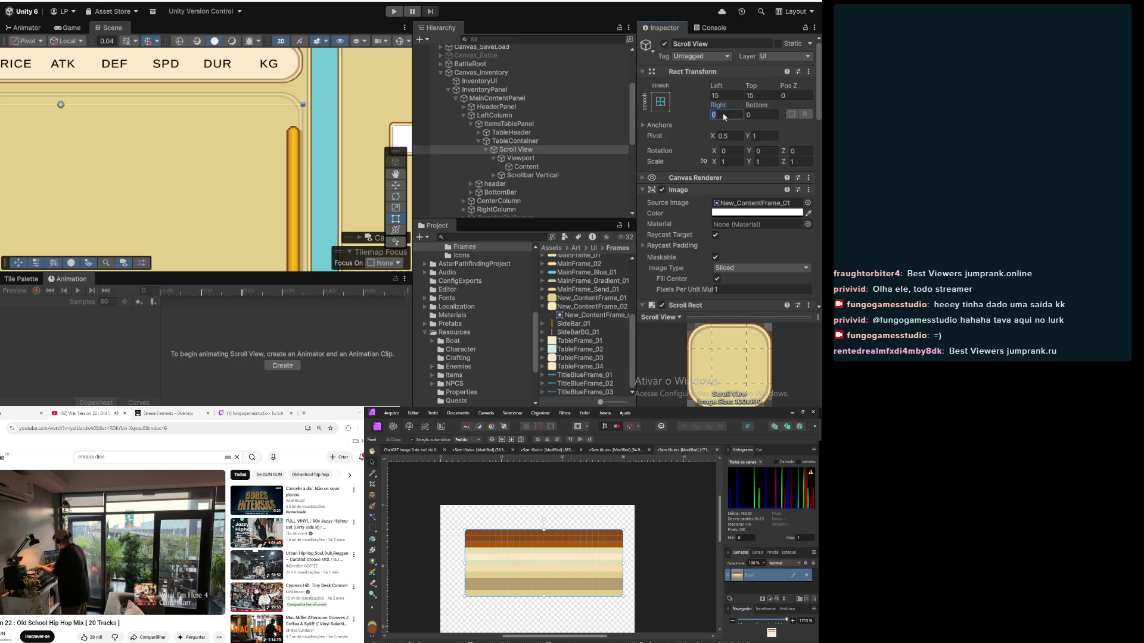
Step: Set the Scroll View's Right offset to 10, then review TableContainer, TableHeader and Viewport
type("10")
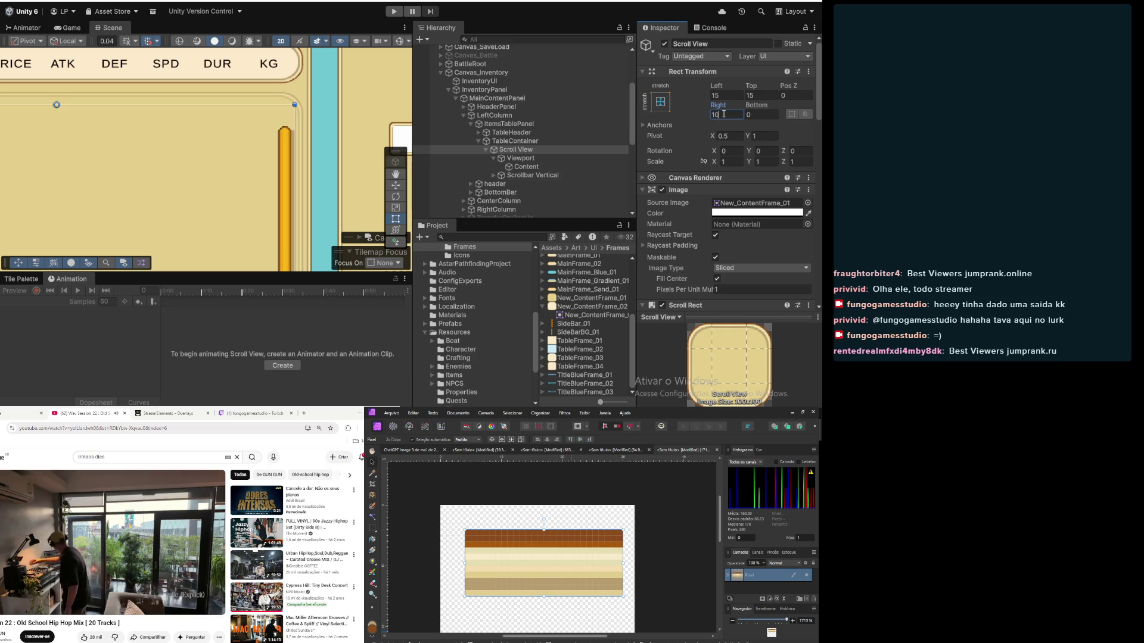
left_click(545, 141)
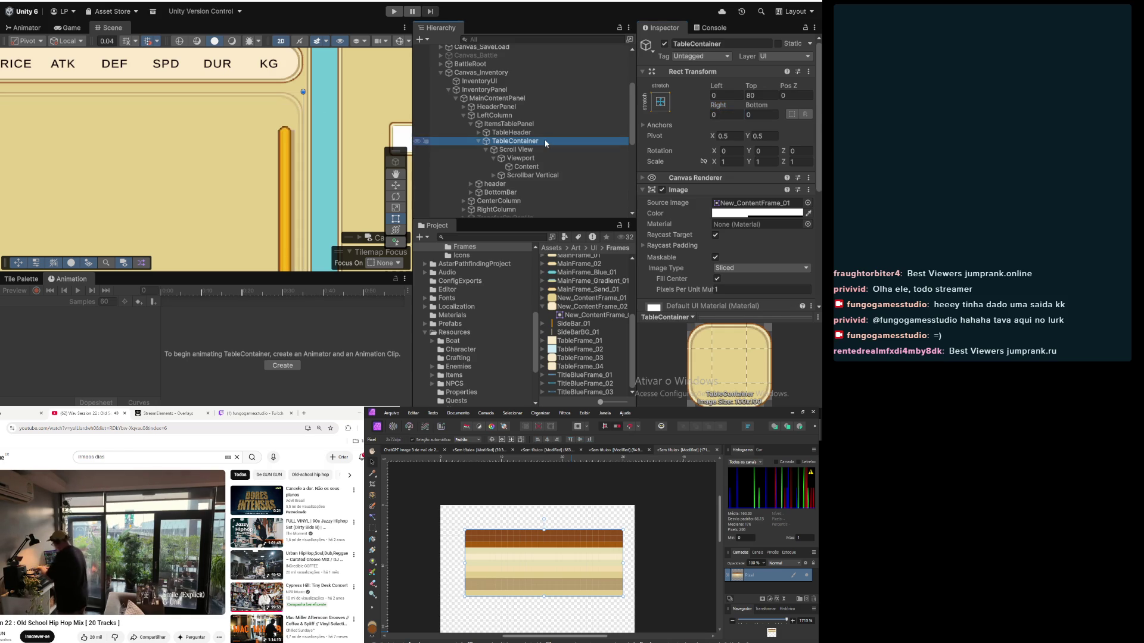
scroll(331, 129, "up", 6)
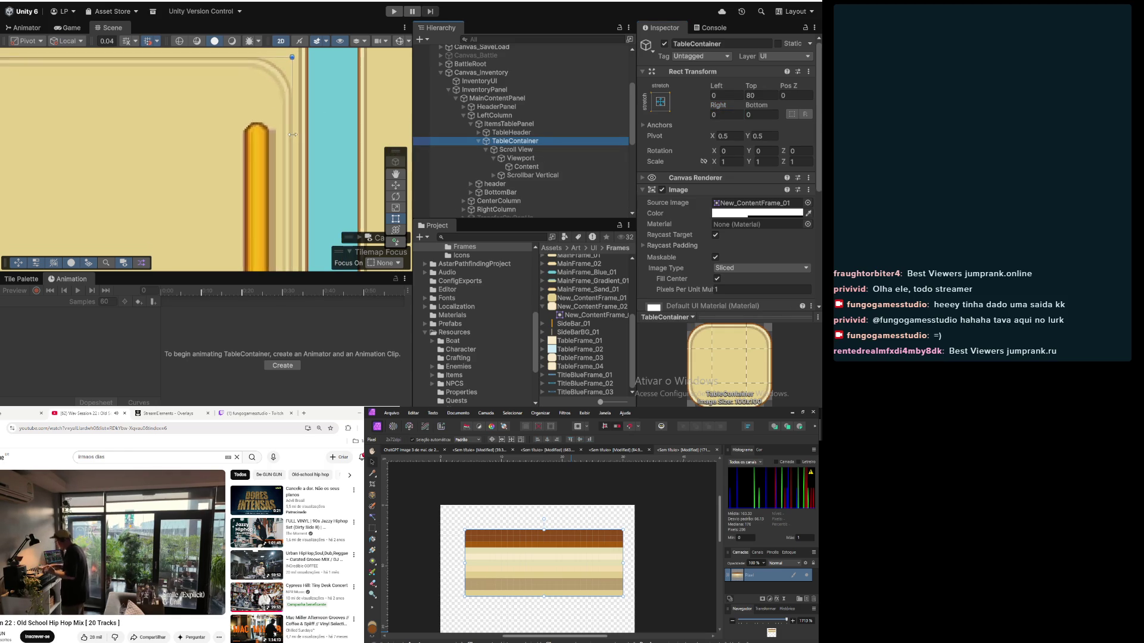
scroll(292, 135, "down", 6)
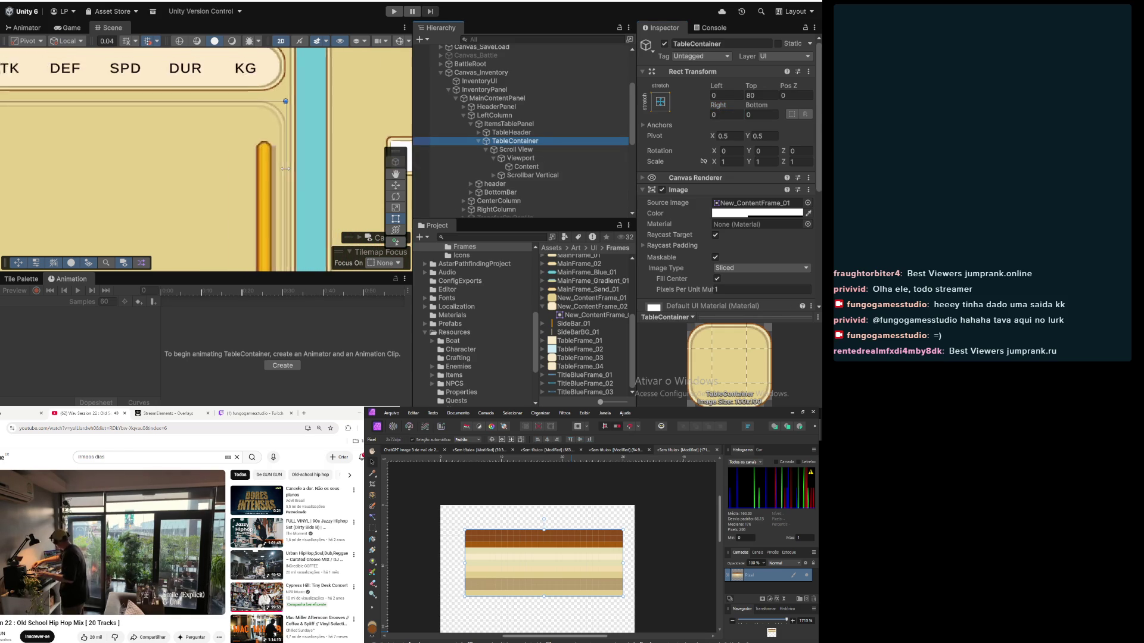
left_click(528, 134)
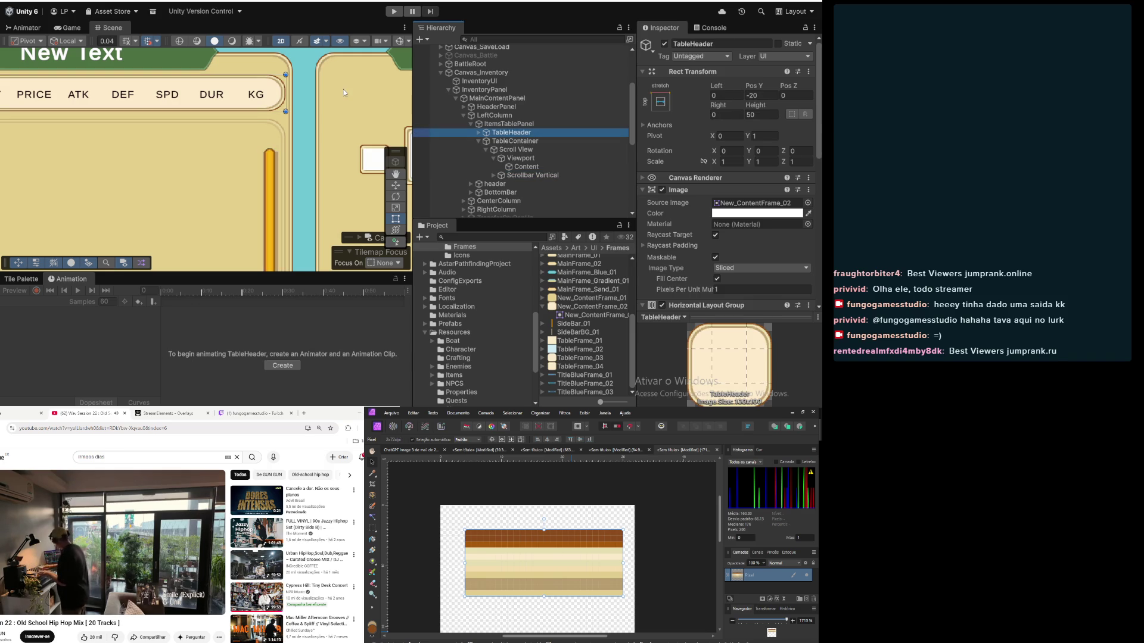
scroll(296, 143, "up", 3)
scroll(296, 146, "up", 2)
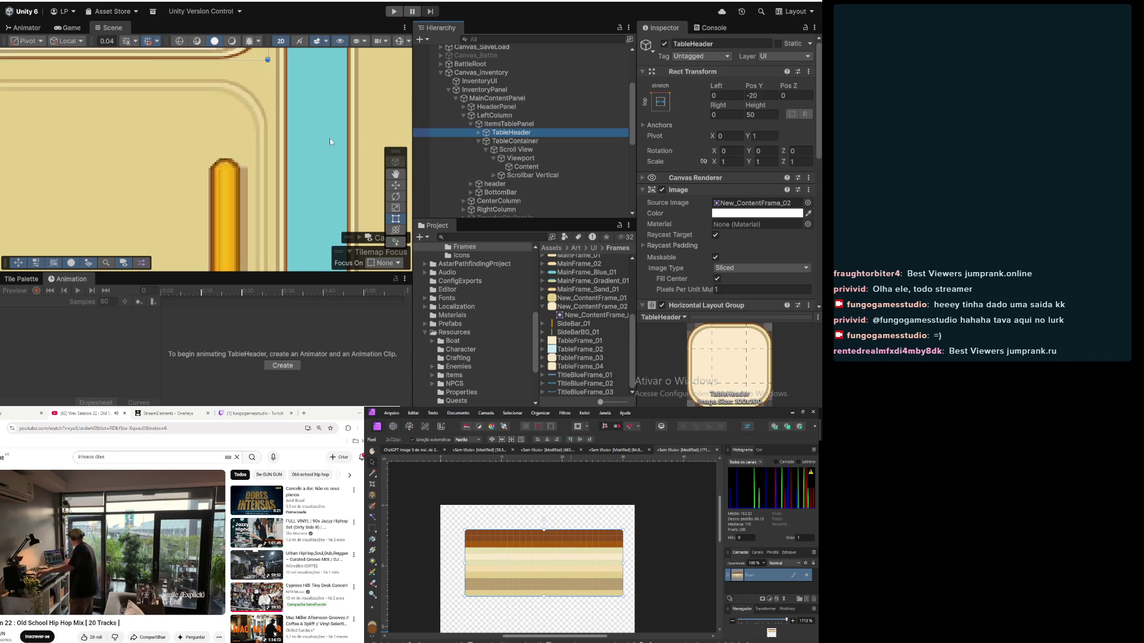
left_click(521, 158)
left_click(536, 175)
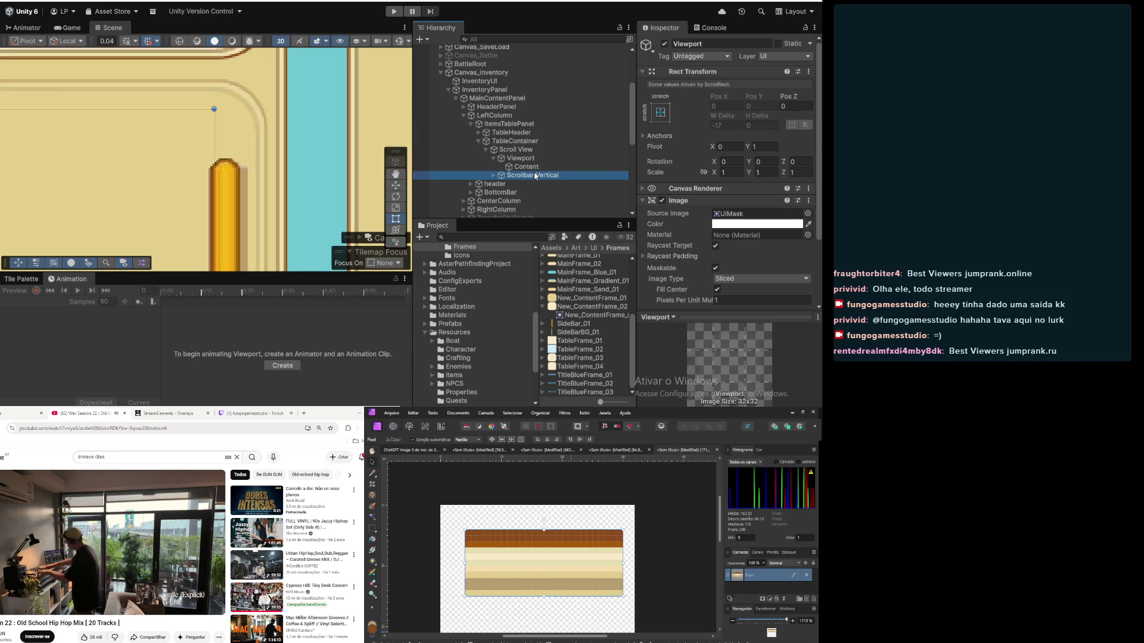
left_click(521, 151)
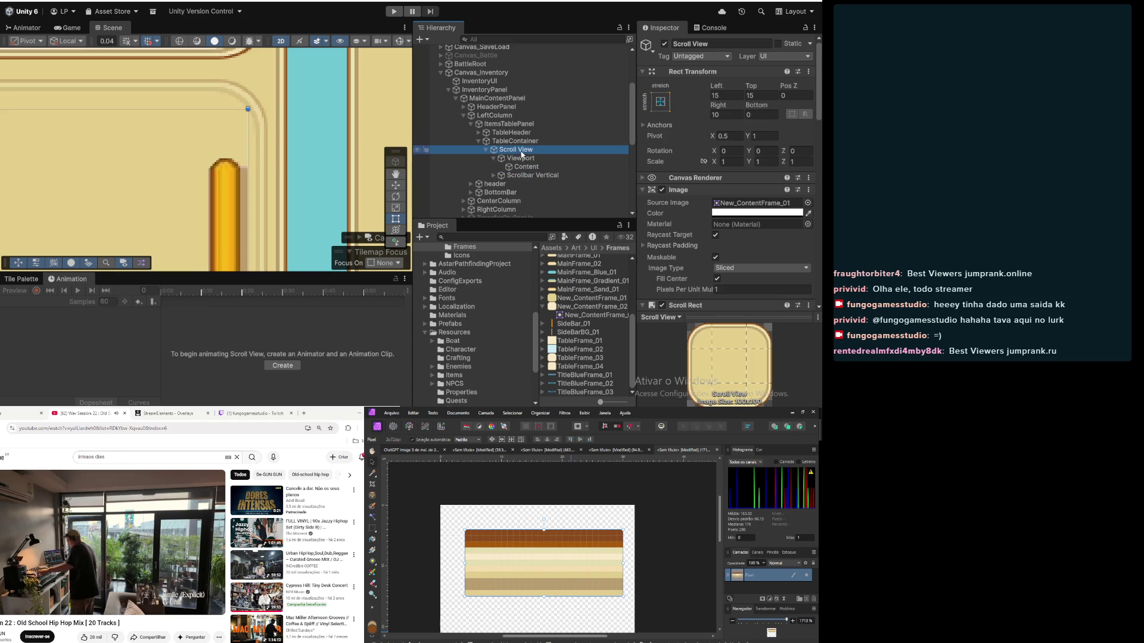
left_click(505, 142)
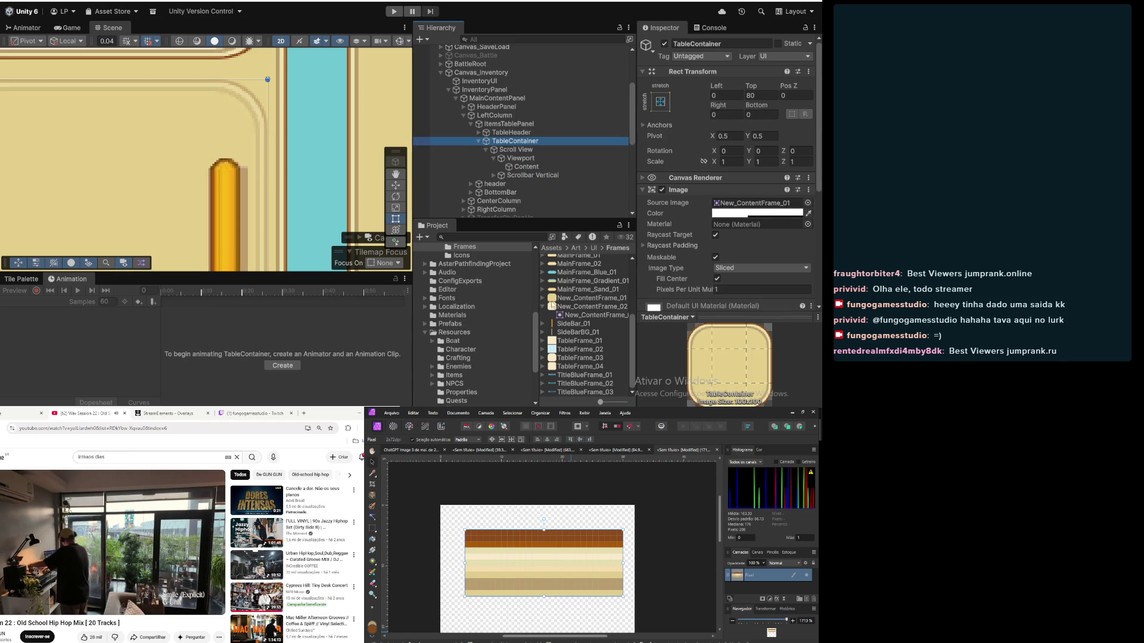
Step: Raise TableContainer's Image colour alpha to 1 so the frame is fully opaque
mouse_move(591, 301)
left_mouse_down()
mouse_move(739, 205)
mouse_move(770, 215)
left_mouse_up()
left_click(770, 213)
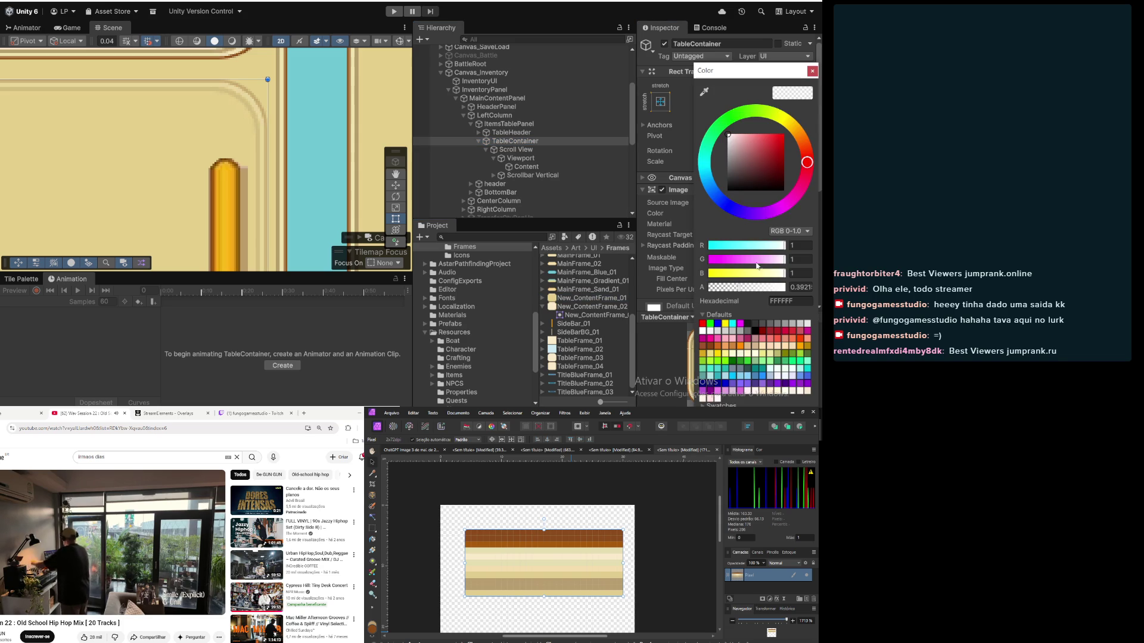
left_click_drag(761, 290, 819, 297)
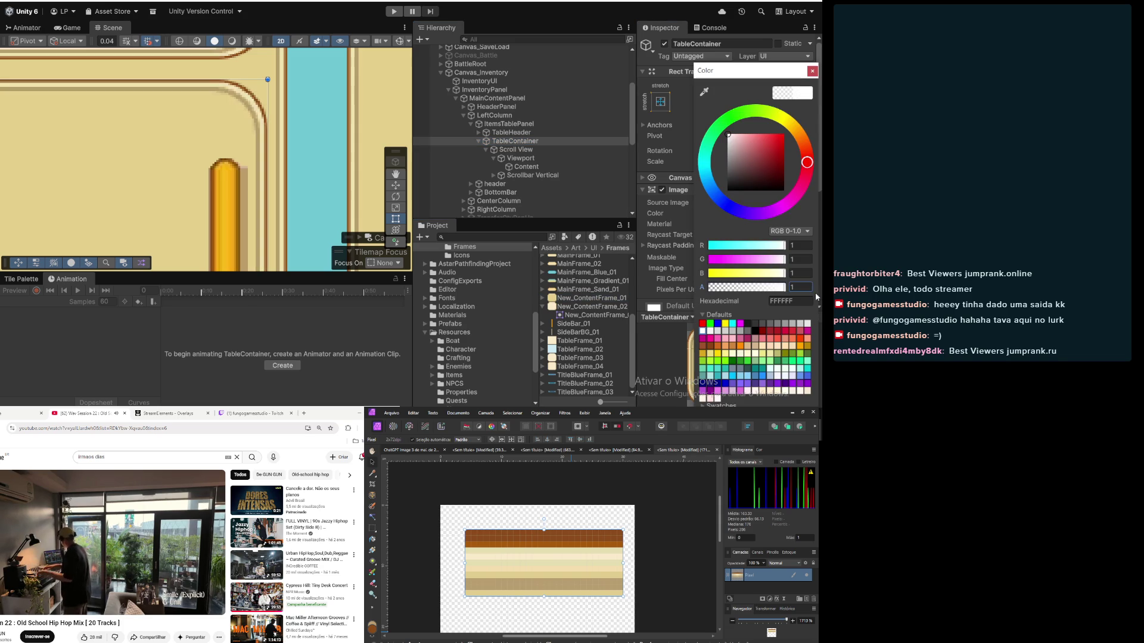
left_click(812, 71)
Step: Deselect and pan the Scene view across the inventory panel to review it
scroll(187, 176, "down", 5)
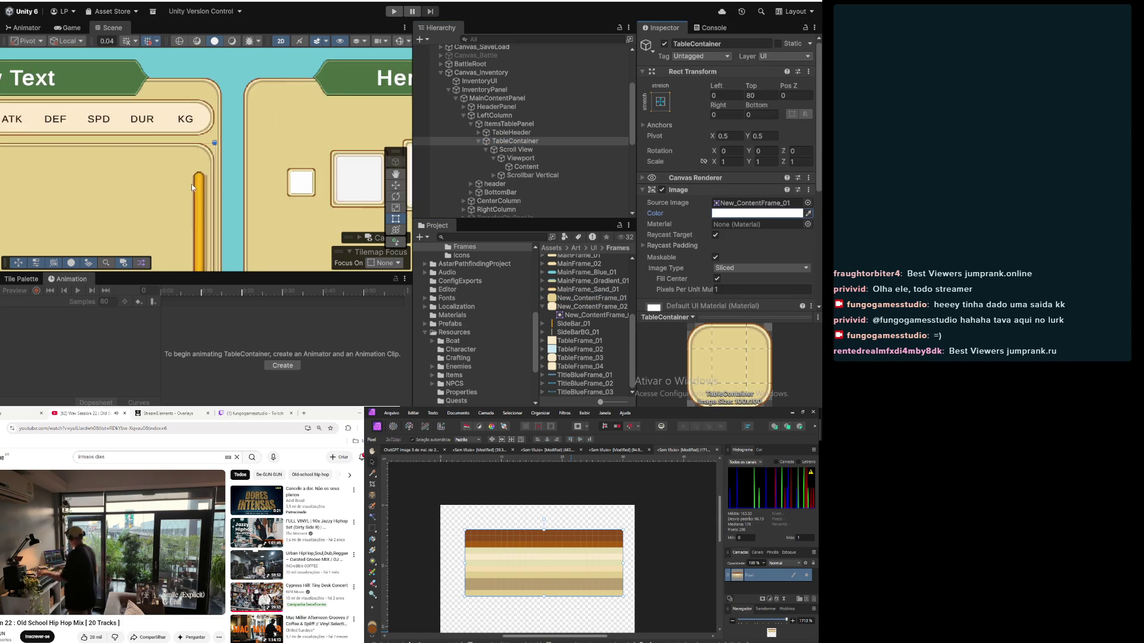
scroll(192, 188, "down", 5)
left_click(224, 87)
scroll(194, 212, "up", 4)
mouse_move(195, 212)
left_mouse_down()
mouse_move(292, 147)
mouse_move(343, 148)
left_mouse_up()
mouse_move(152, 131)
left_mouse_down()
mouse_move(210, 183)
mouse_move(205, 134)
mouse_move(184, 115)
mouse_move(177, 156)
left_mouse_up()
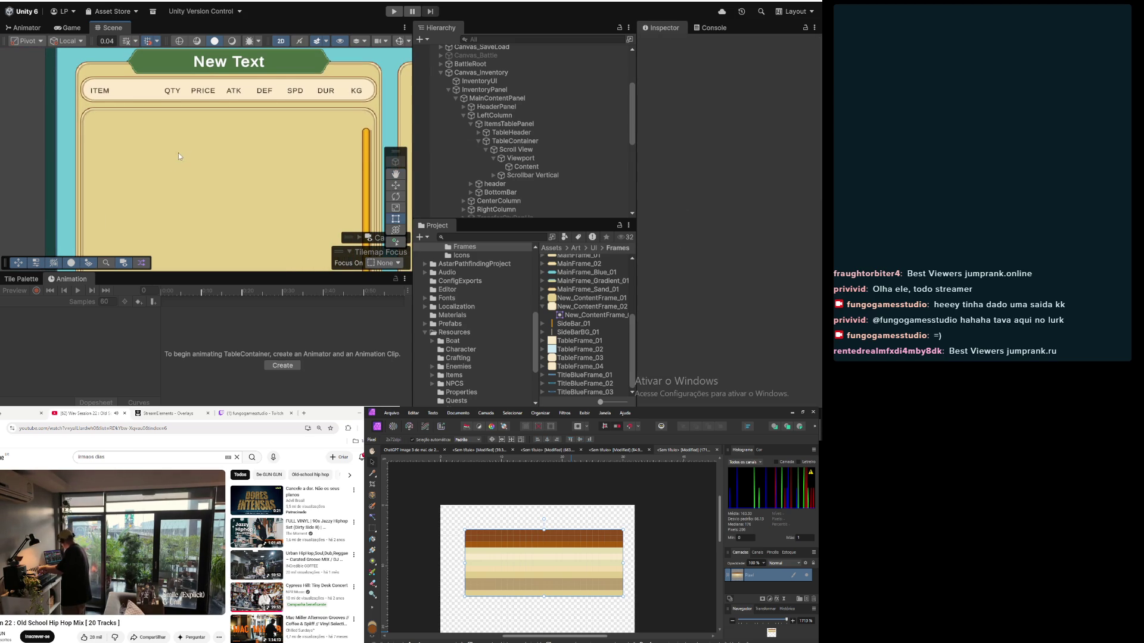
scroll(174, 162, "down", 4)
mouse_move(245, 207)
left_mouse_down()
mouse_move(254, 128)
mouse_move(270, 212)
left_mouse_up()
scroll(280, 143, "up", 4)
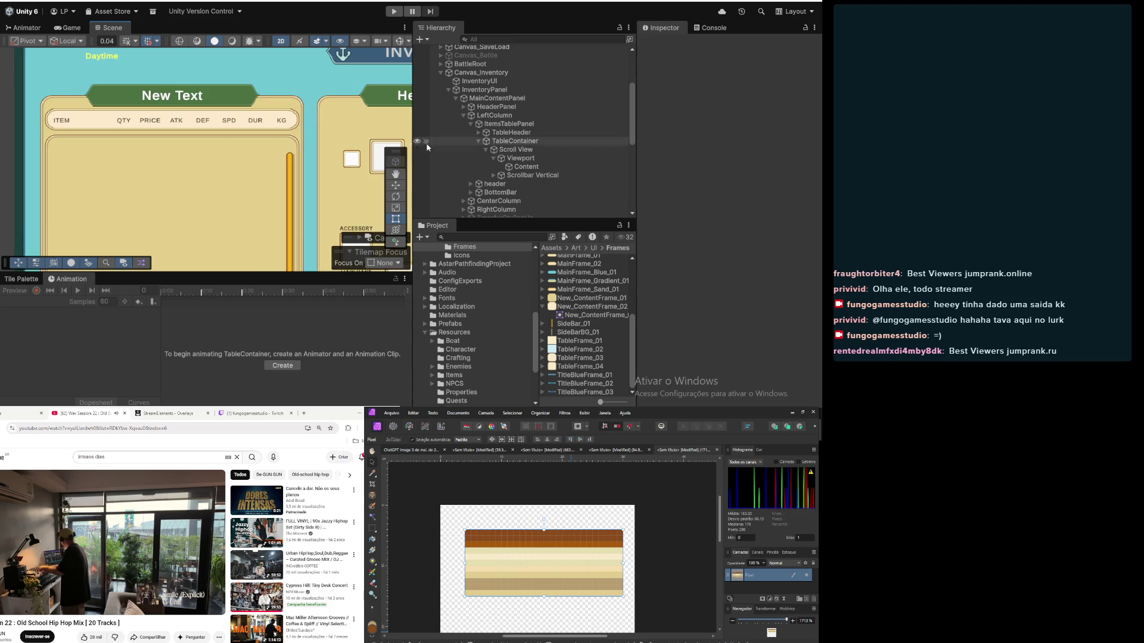
left_click(526, 167)
Step: Set Scrollbar Vertical's Rect Transform Top from 25 to 10, then clear the selection
left_click(529, 158)
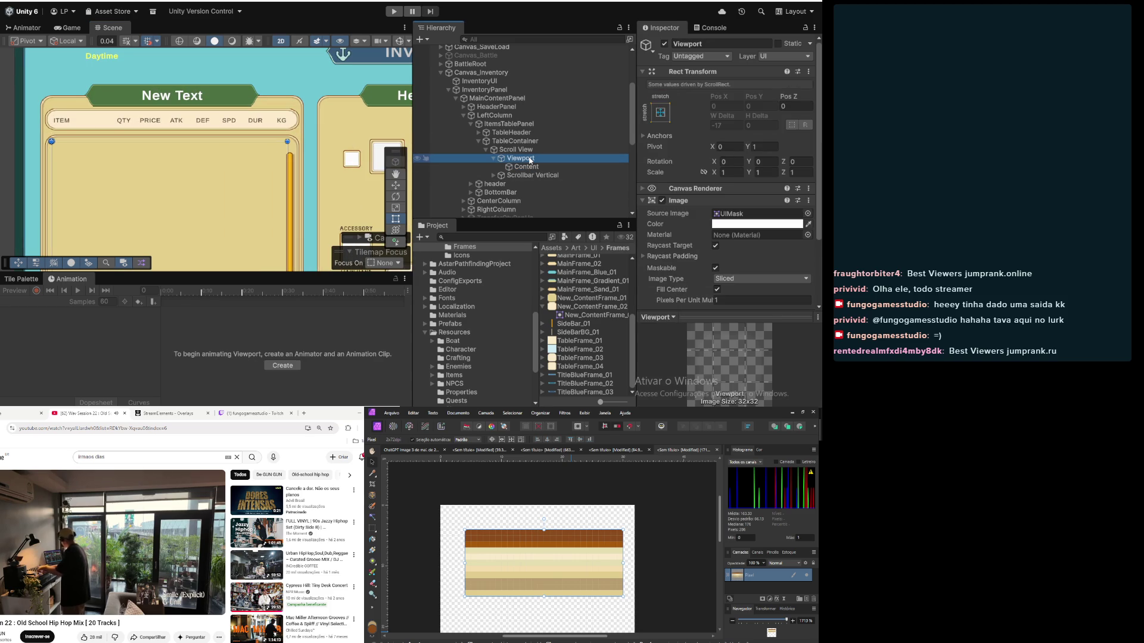
left_click(530, 175)
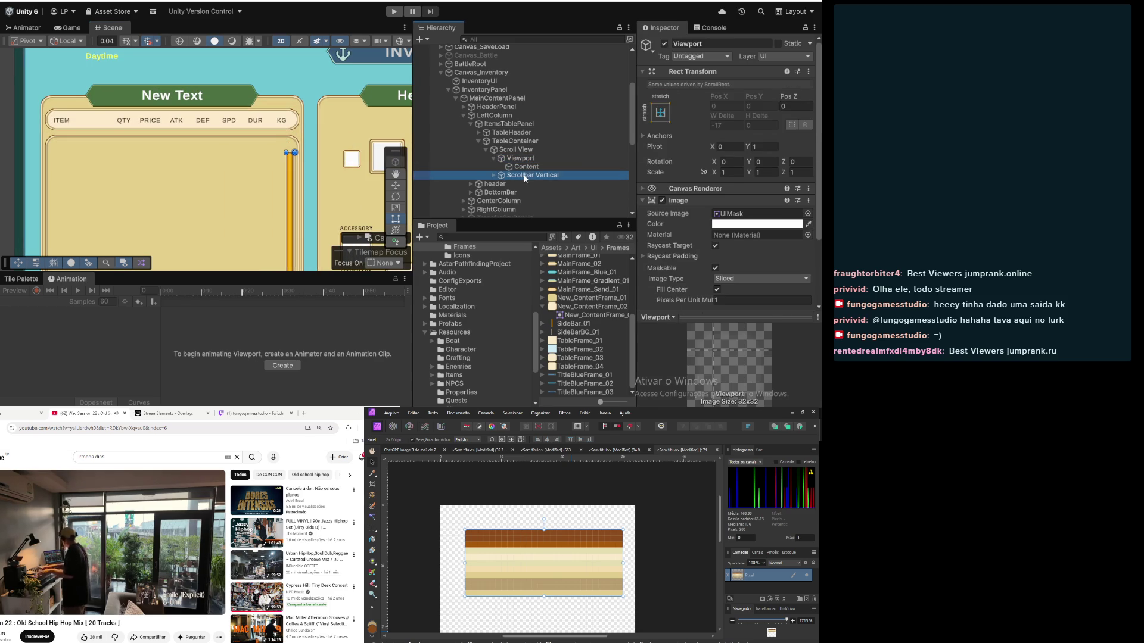
left_click(763, 95)
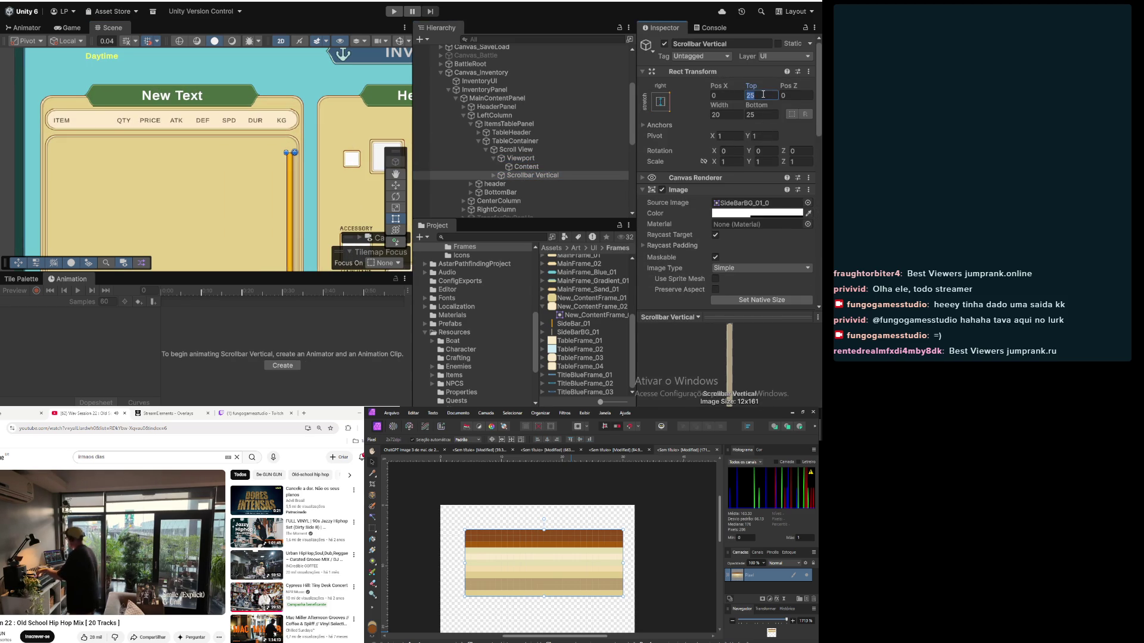
type("5")
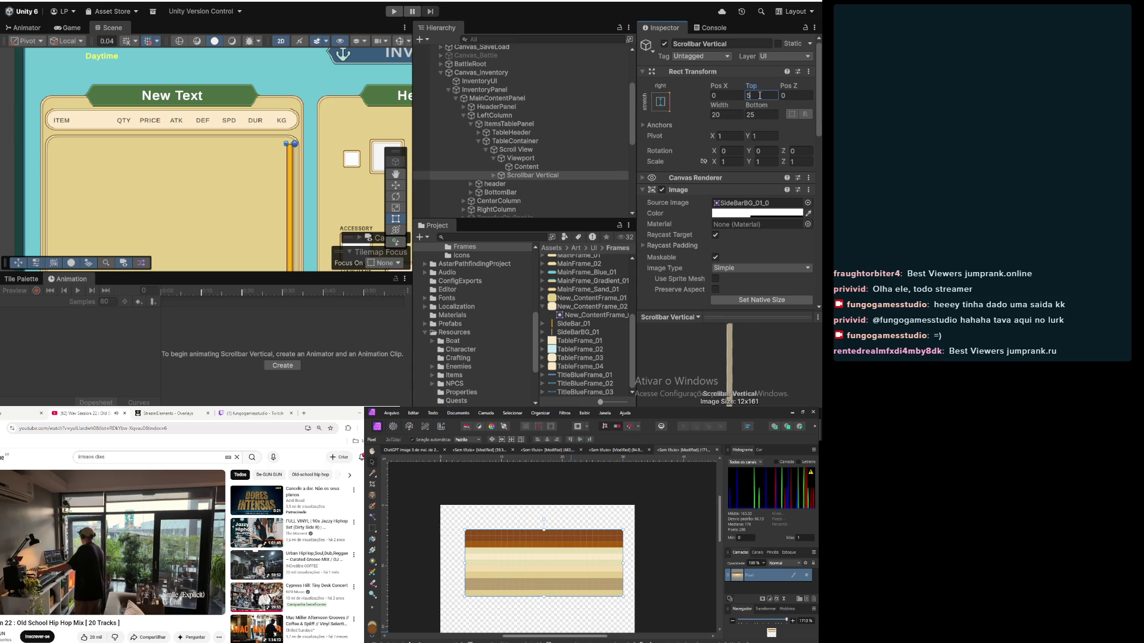
key("BackSpace")
type("10")
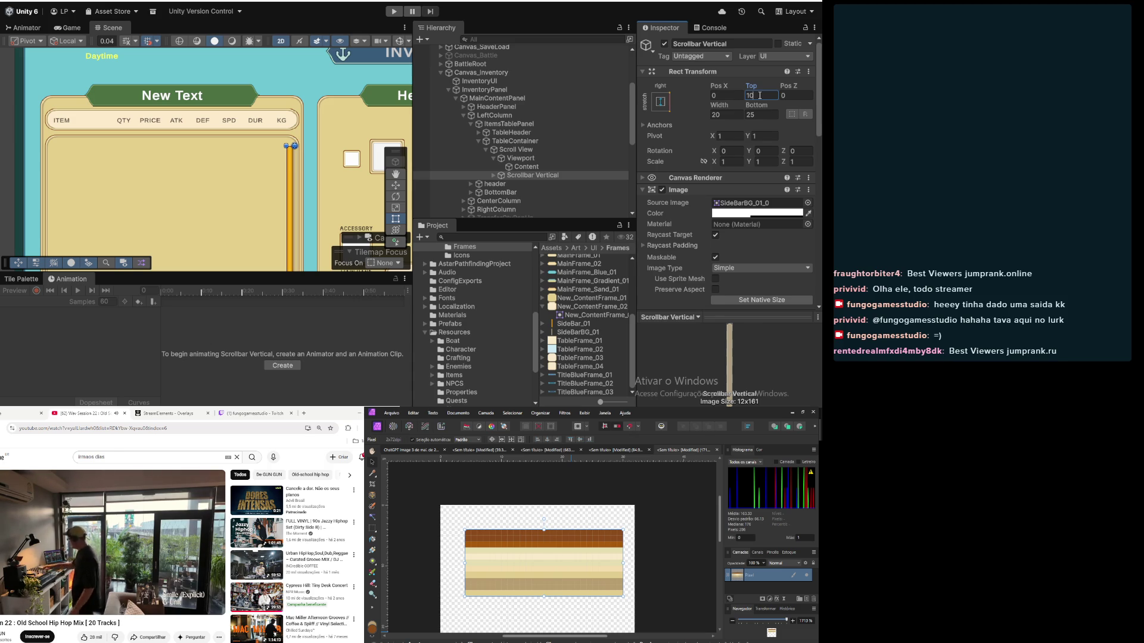
left_click(520, 158)
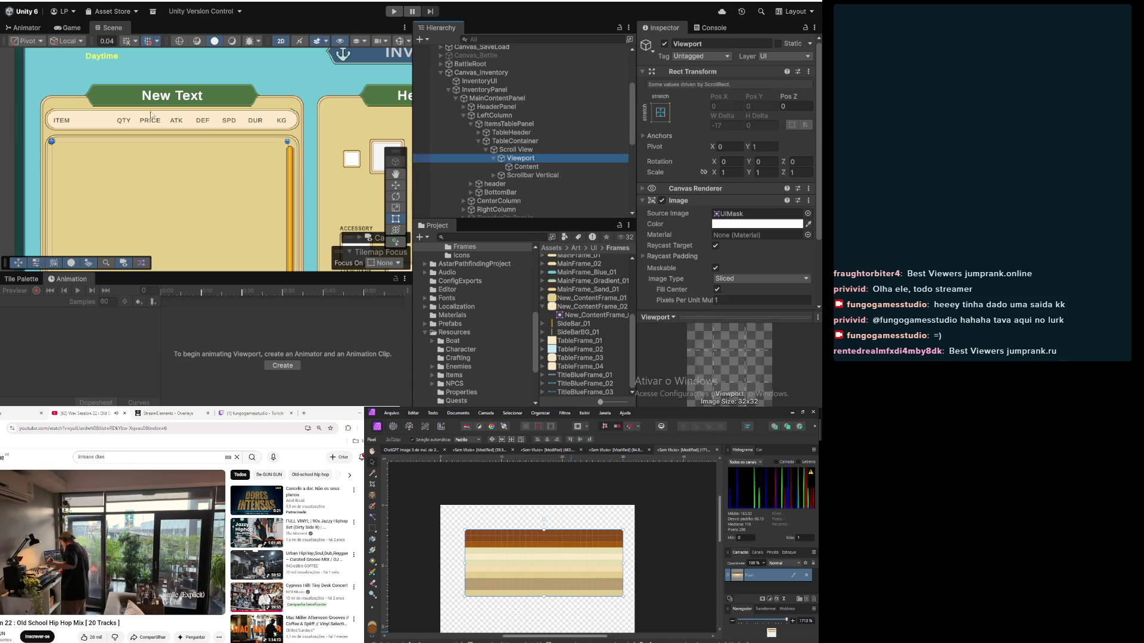
scroll(151, 115, "down", 3)
left_click(30, 105)
scroll(78, 163, "up", 4)
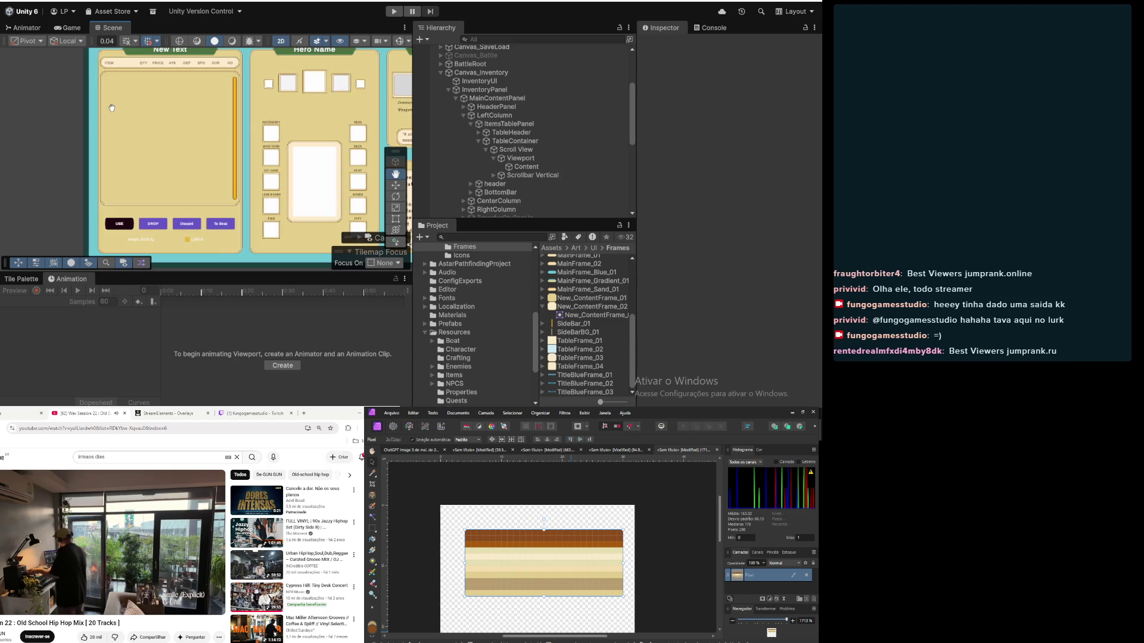
scroll(107, 113, "down", 3)
scroll(101, 117, "up", 4)
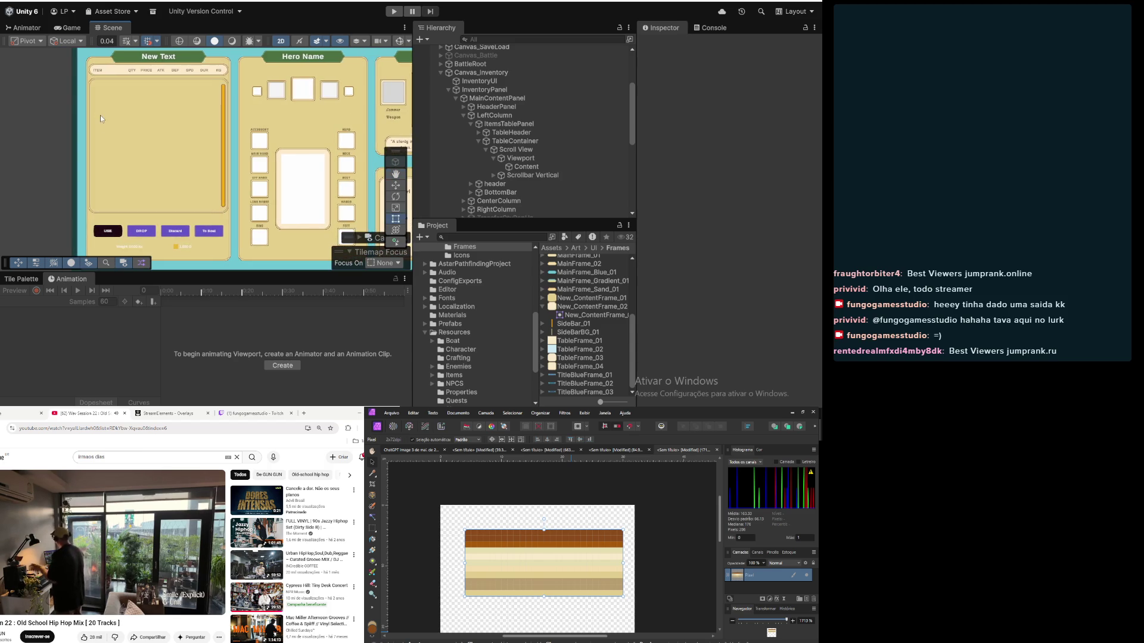
left_click_drag(142, 174, 189, 187)
scroll(182, 181, "down", 2)
scroll(186, 183, "up", 2)
left_click_drag(190, 189, 93, 177)
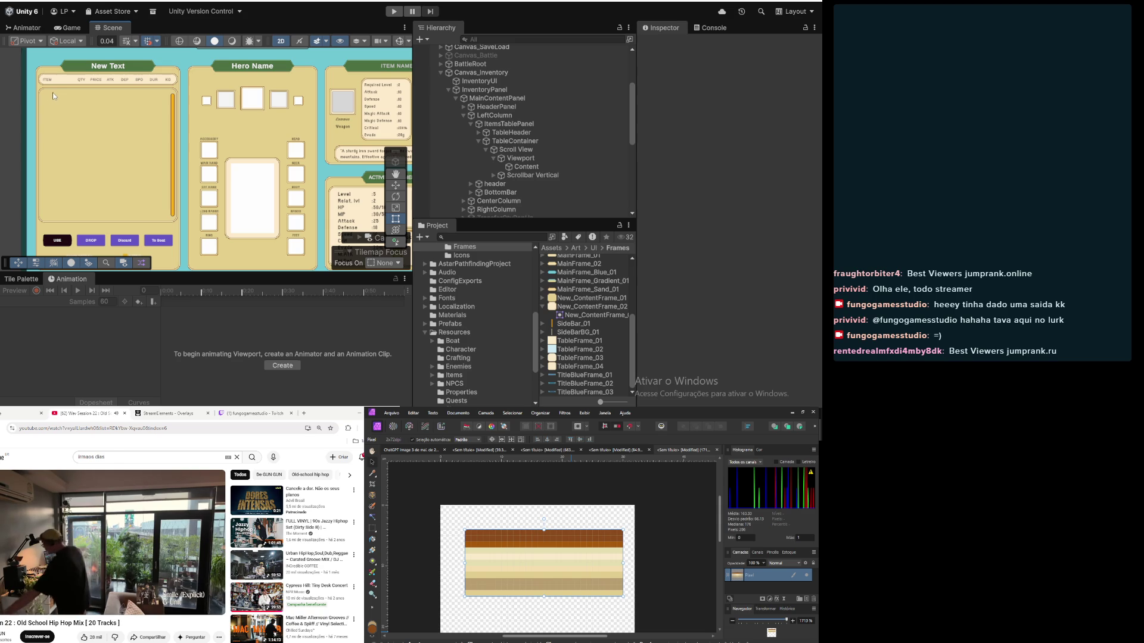
mouse_move(91, 113)
left_mouse_down()
mouse_move(127, 126)
mouse_move(115, 167)
left_mouse_up()
left_click(489, 158)
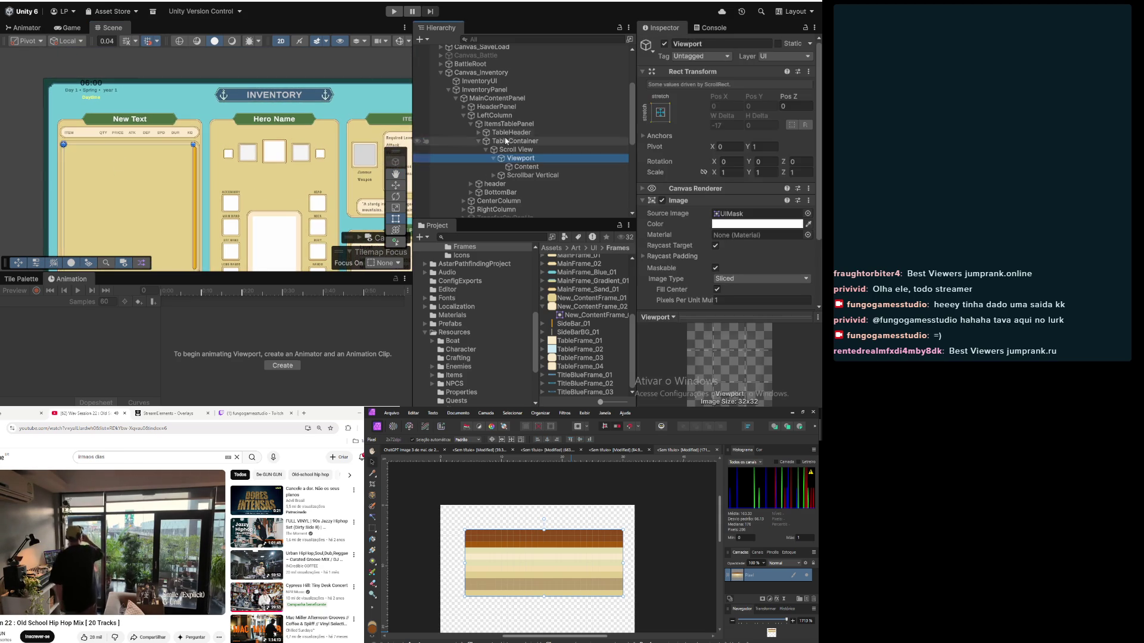
Step: Browse HeaderPanel, TitleContainer, CloseButton and TableHeader's ItemNameTxt in the Hierarchy
left_click(498, 133)
left_click(494, 115)
left_click(496, 107)
left_click(465, 107)
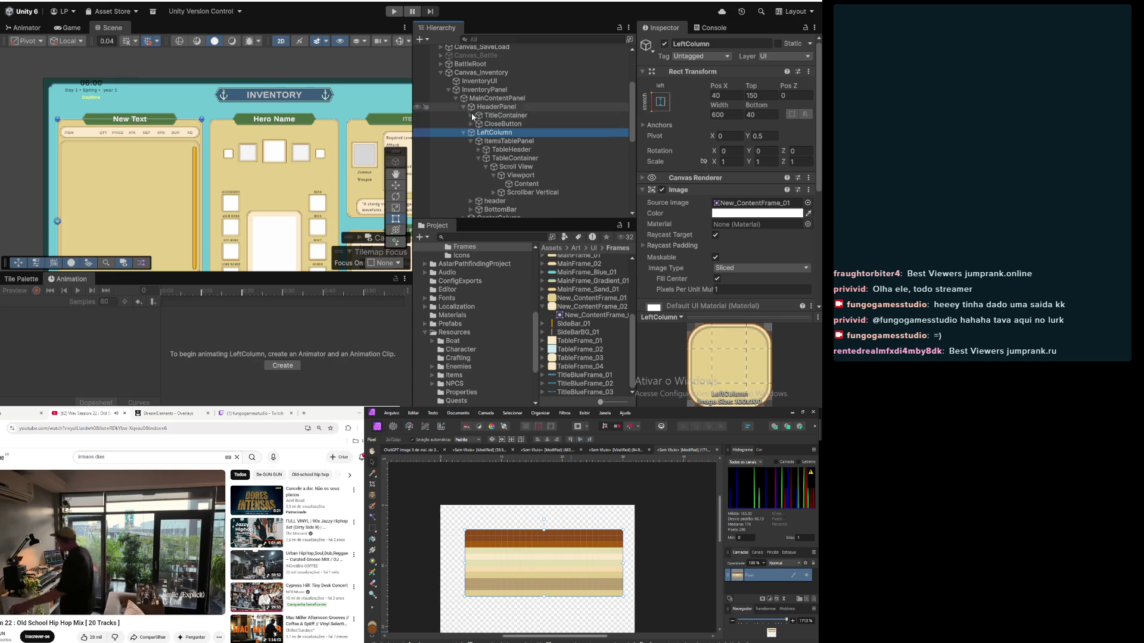
left_click(493, 115)
left_click(476, 123)
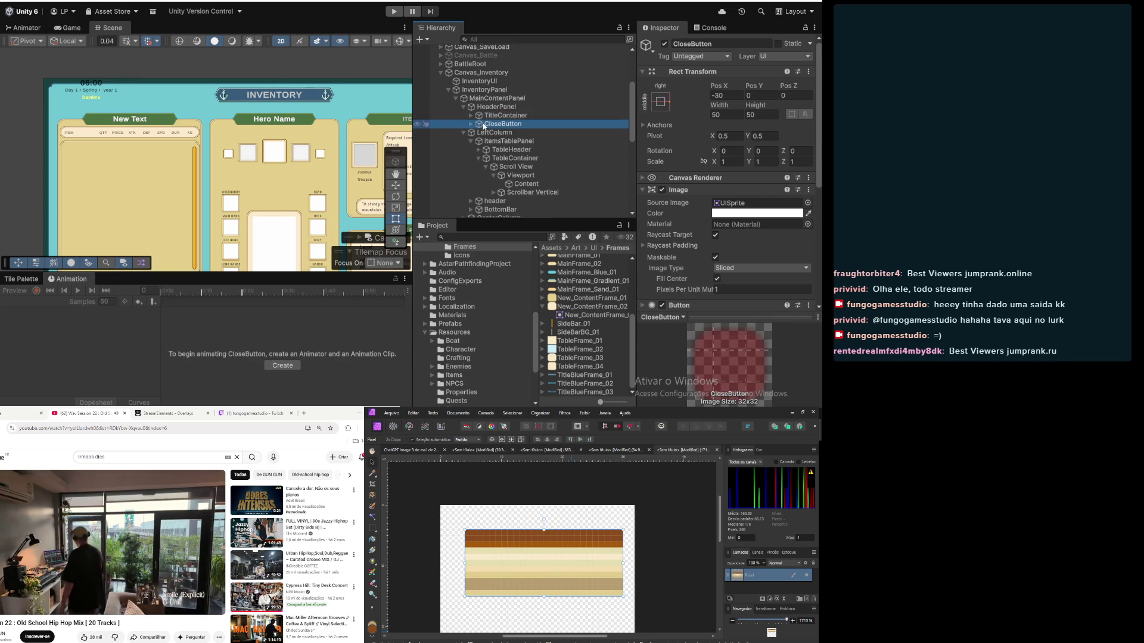
left_click(484, 107)
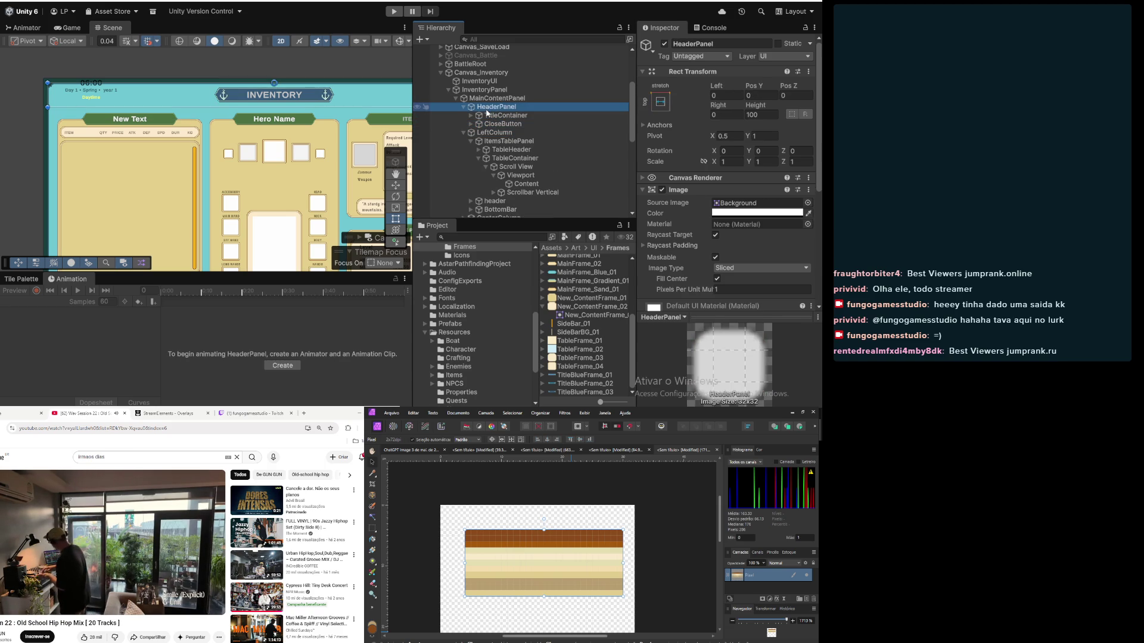
left_click(505, 142)
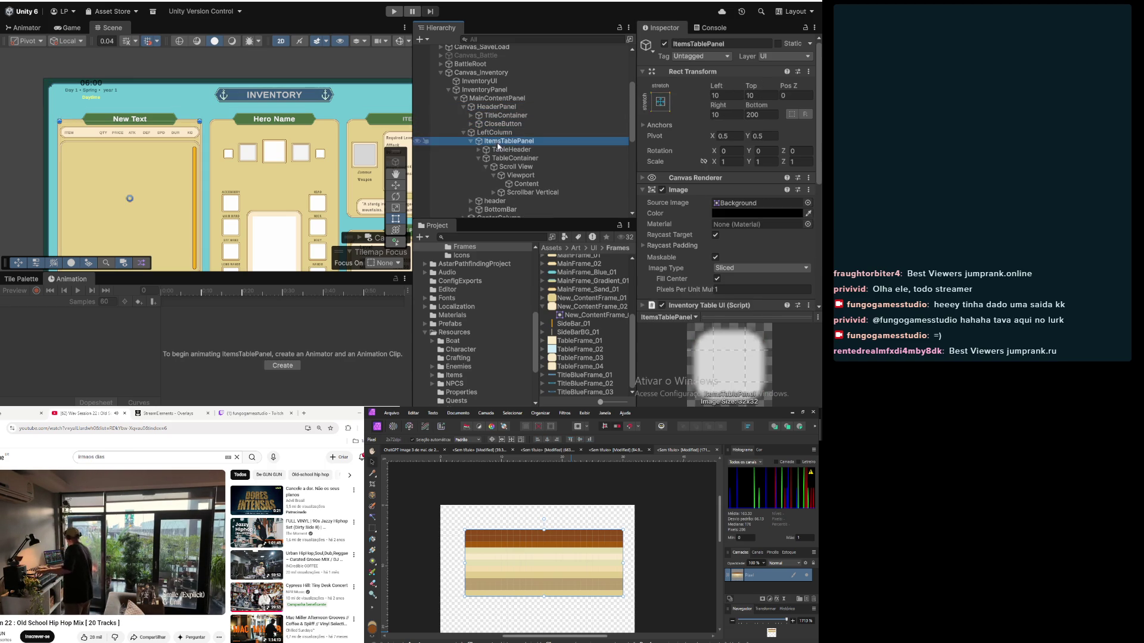
left_click(495, 149)
left_click(479, 150)
left_click(485, 157)
left_click(518, 170)
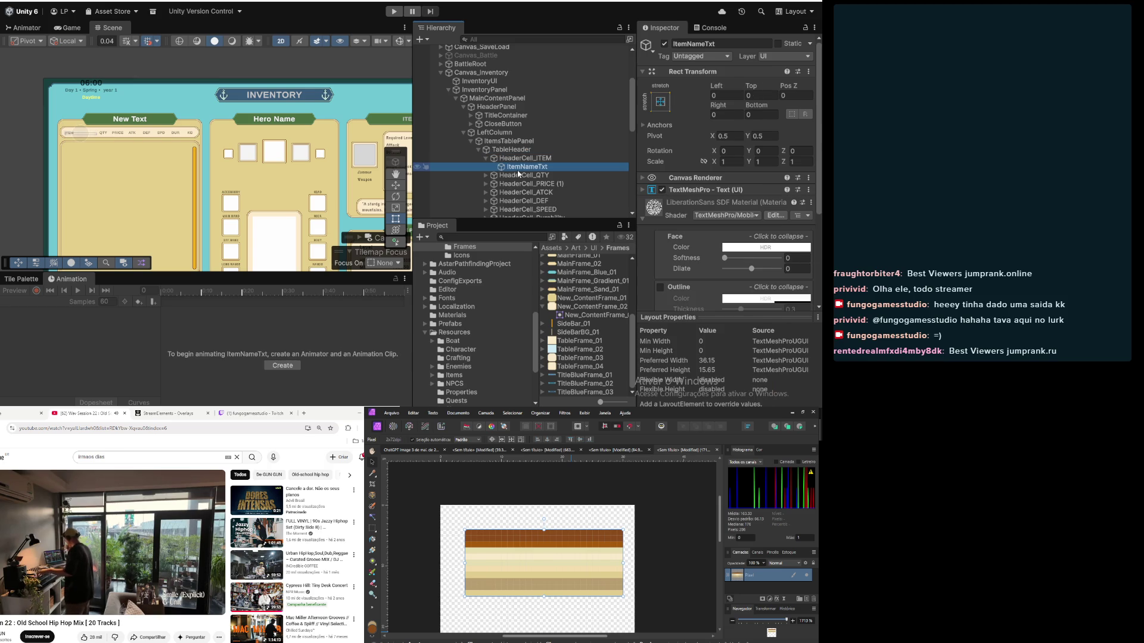
Step: Collapse the table objects and select the green header's HeaderTxt text settings
left_click(479, 150)
left_click(490, 150)
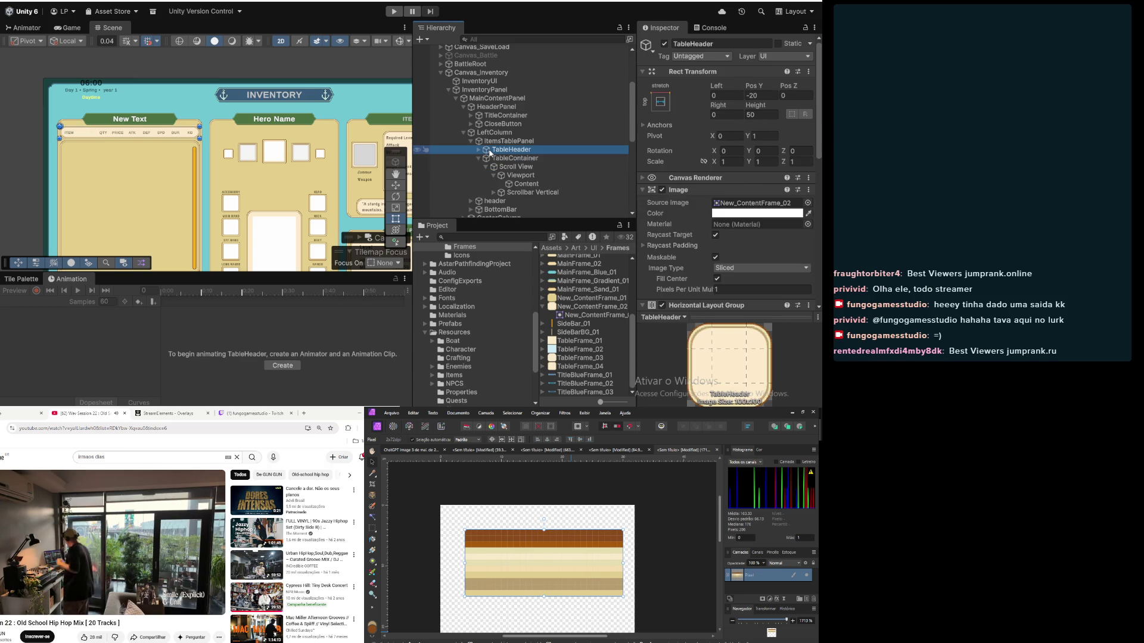
left_click(480, 158)
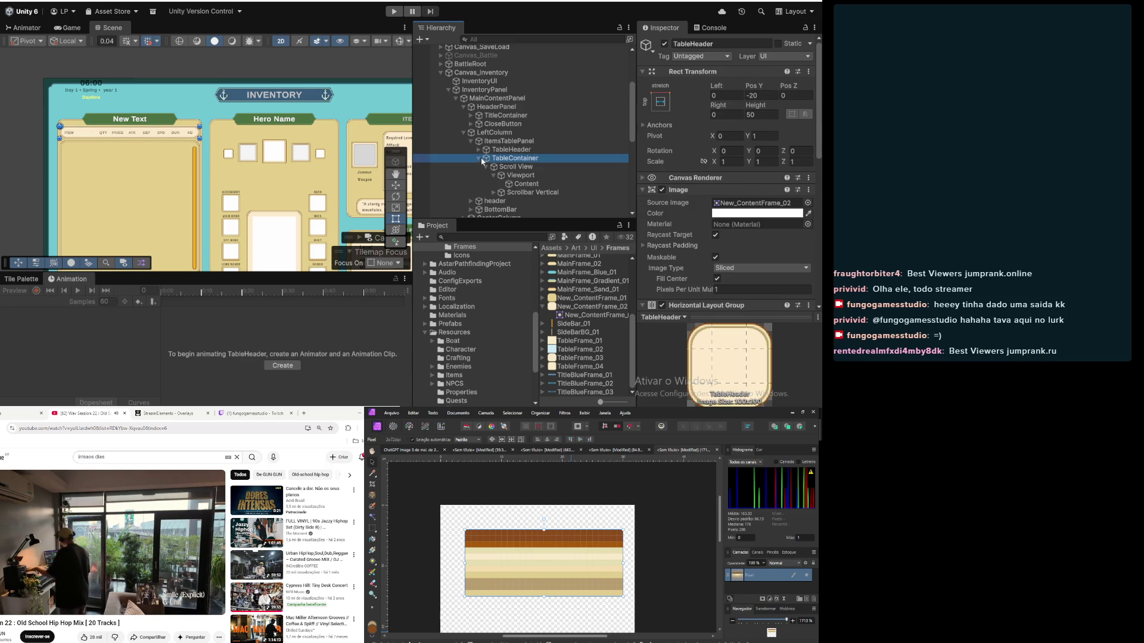
left_click(479, 158)
left_click(487, 168)
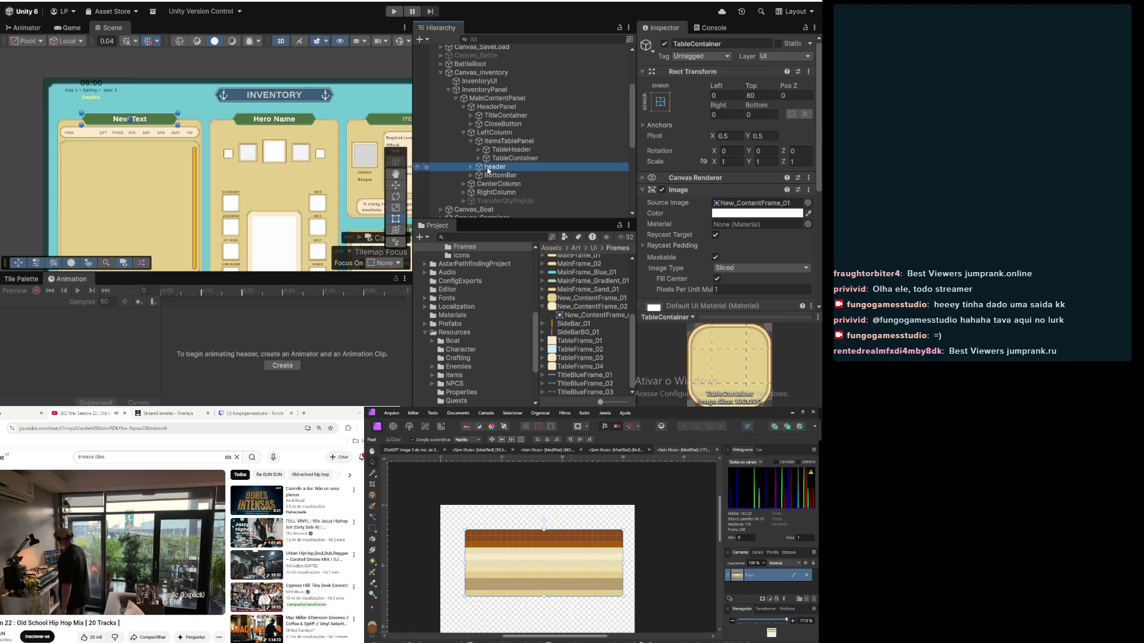
left_click(470, 167)
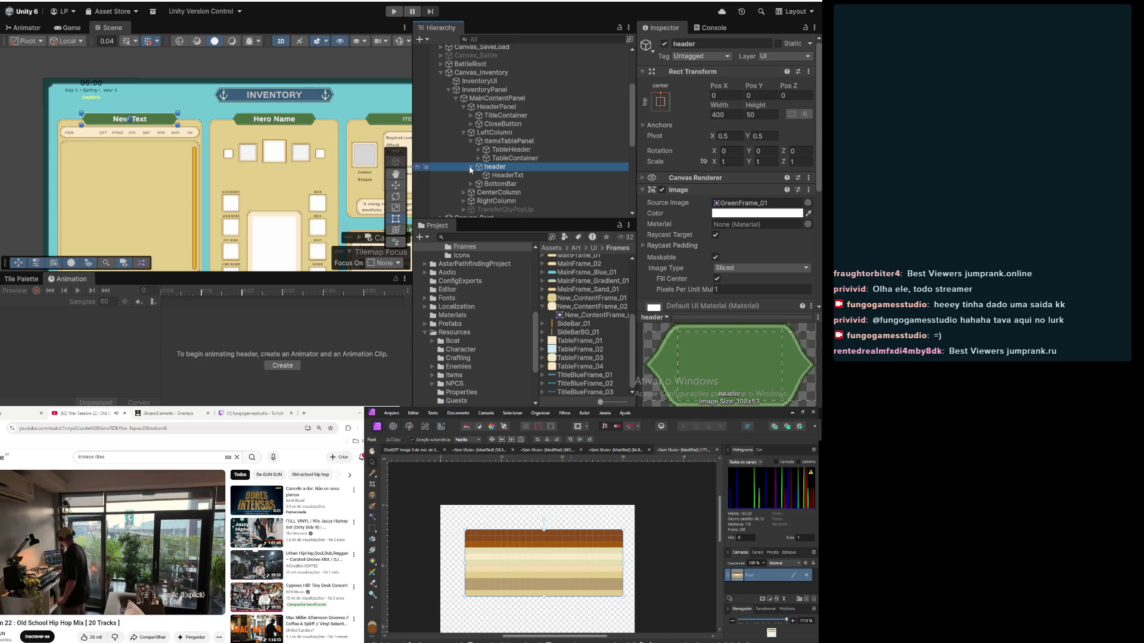
left_click(500, 176)
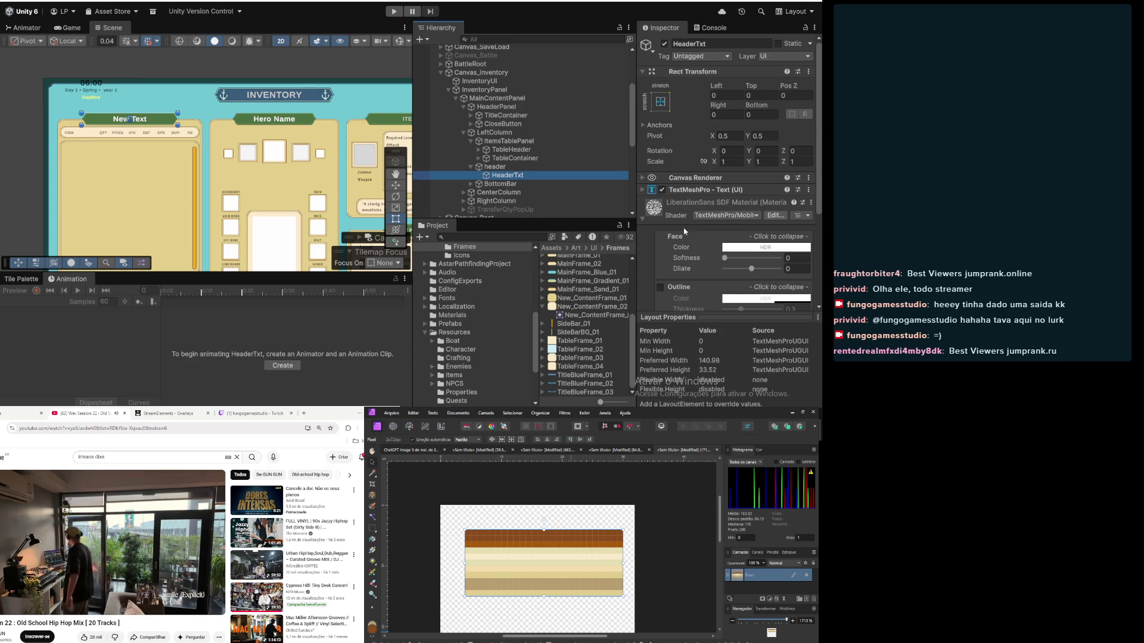
left_click(641, 191)
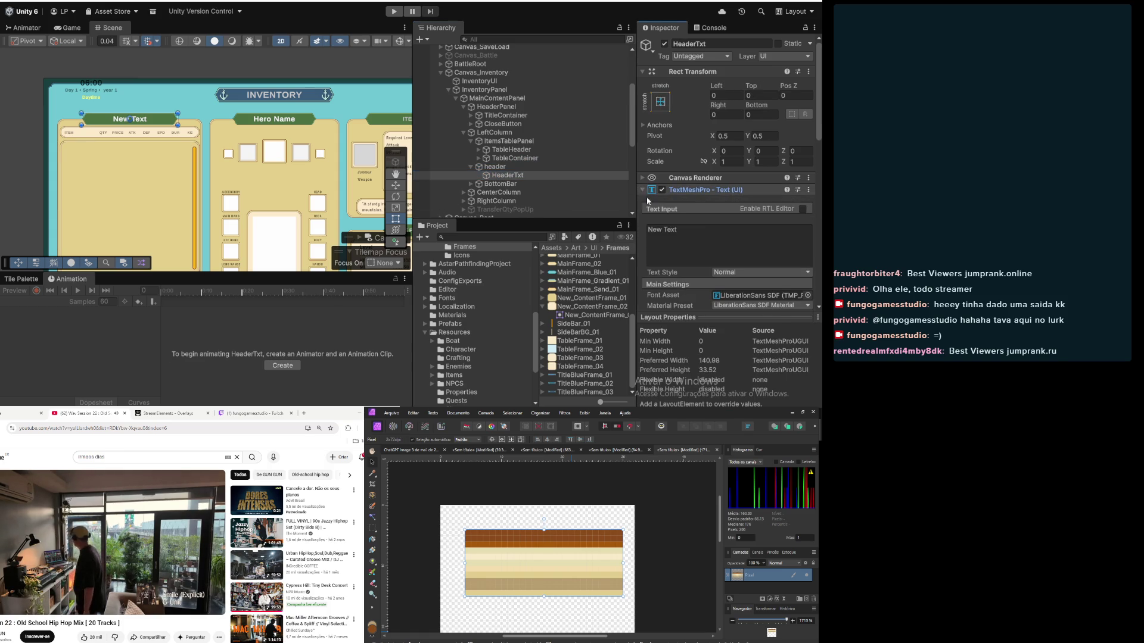
Step: Replace HeaderTxt's 'New Text' with 'Inventory'
left_click(709, 230)
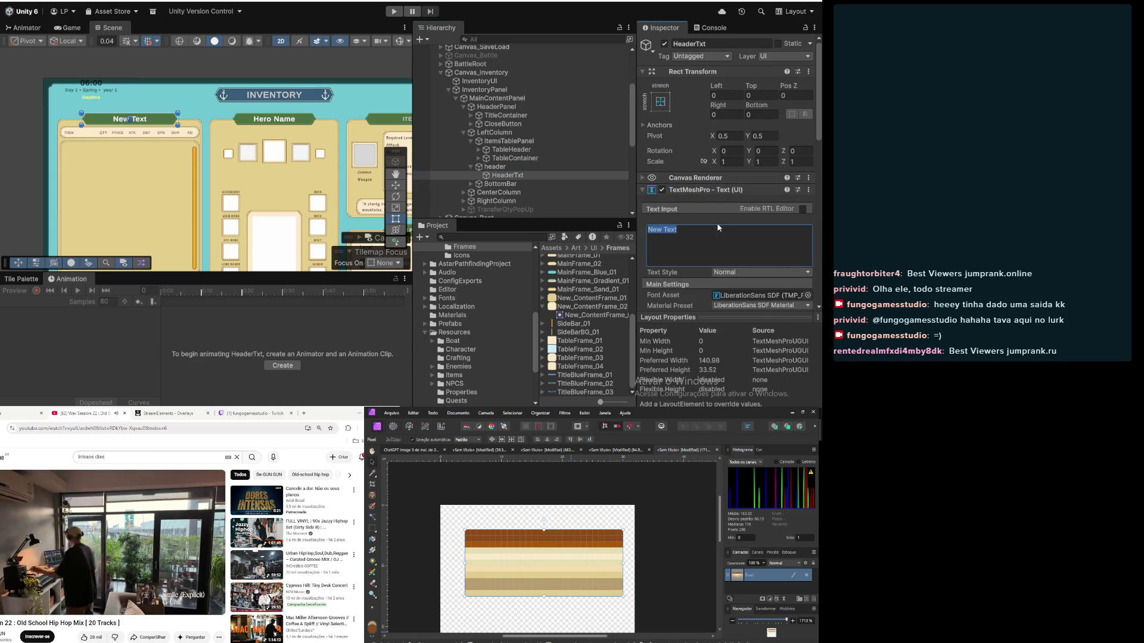
type("Invent")
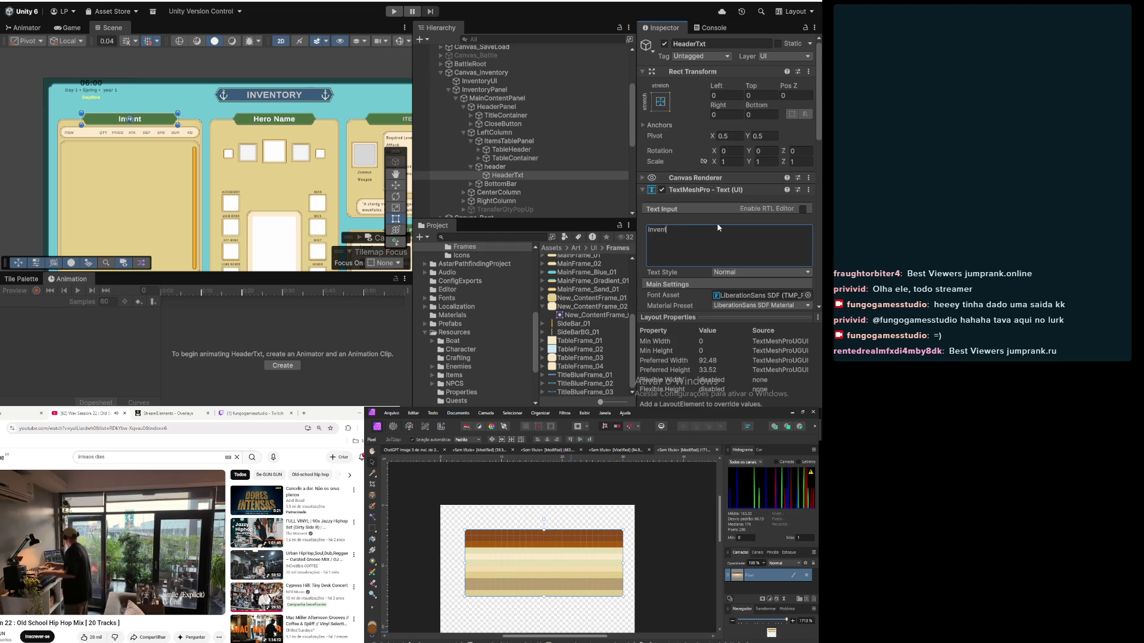
type("ory")
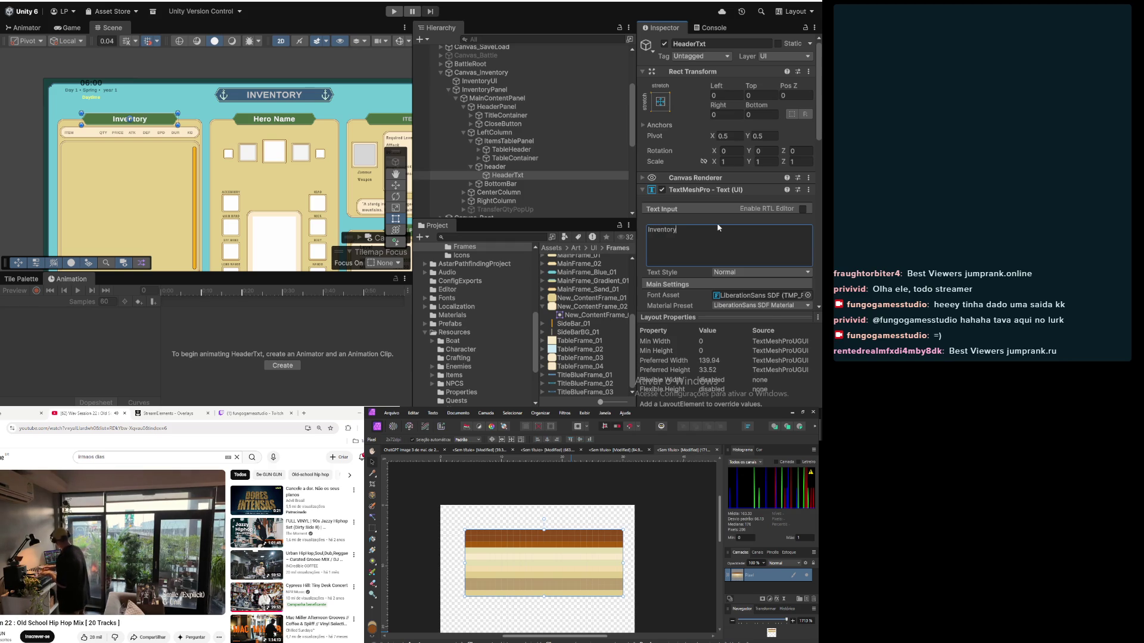
left_click(511, 150)
Step: Pan and zoom the Scene view to check the Inventory header
scroll(304, 175, "down", 2)
left_click_drag(242, 195, 208, 162)
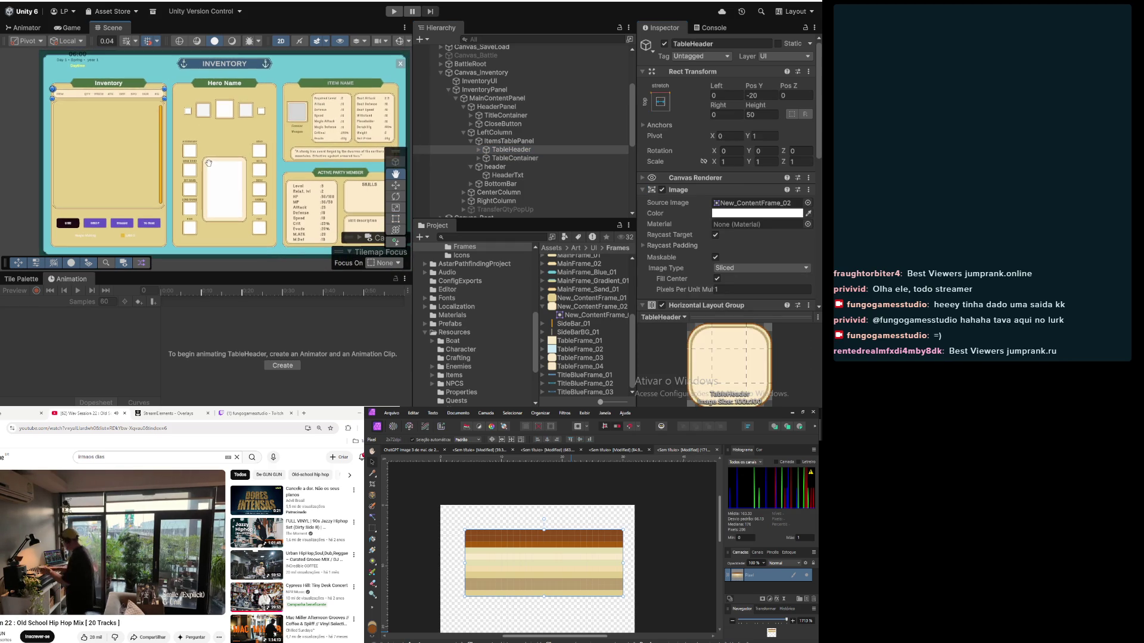
key("t")
scroll(204, 156, "up", 3)
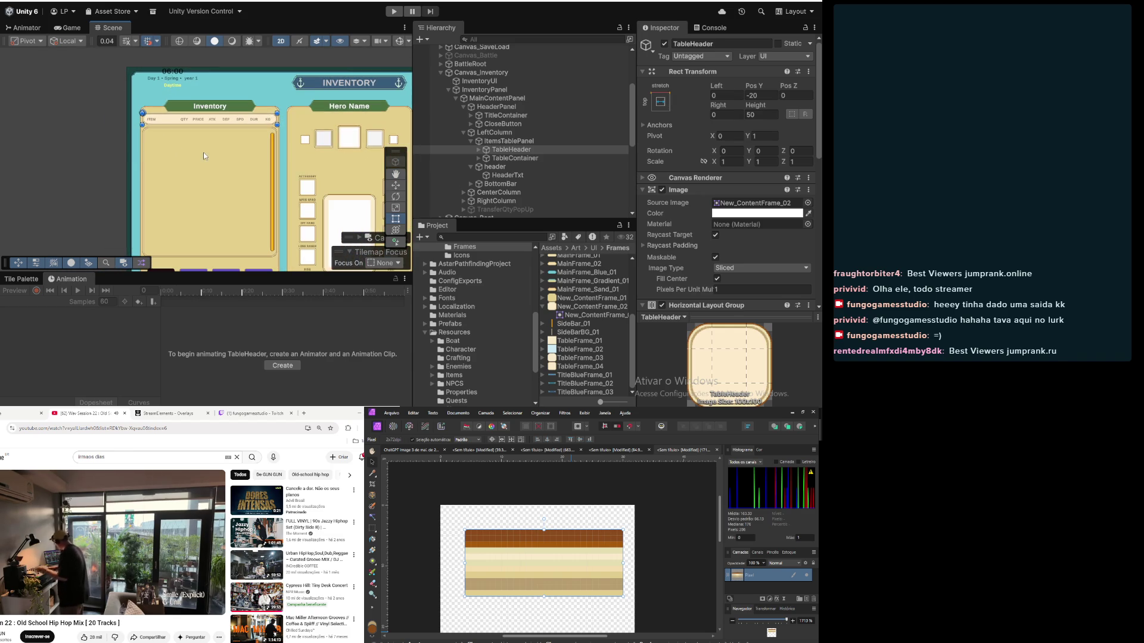
left_click(45, 142)
key("q")
mouse_move(226, 191)
left_mouse_down()
mouse_move(200, 191)
mouse_move(200, 136)
left_mouse_up()
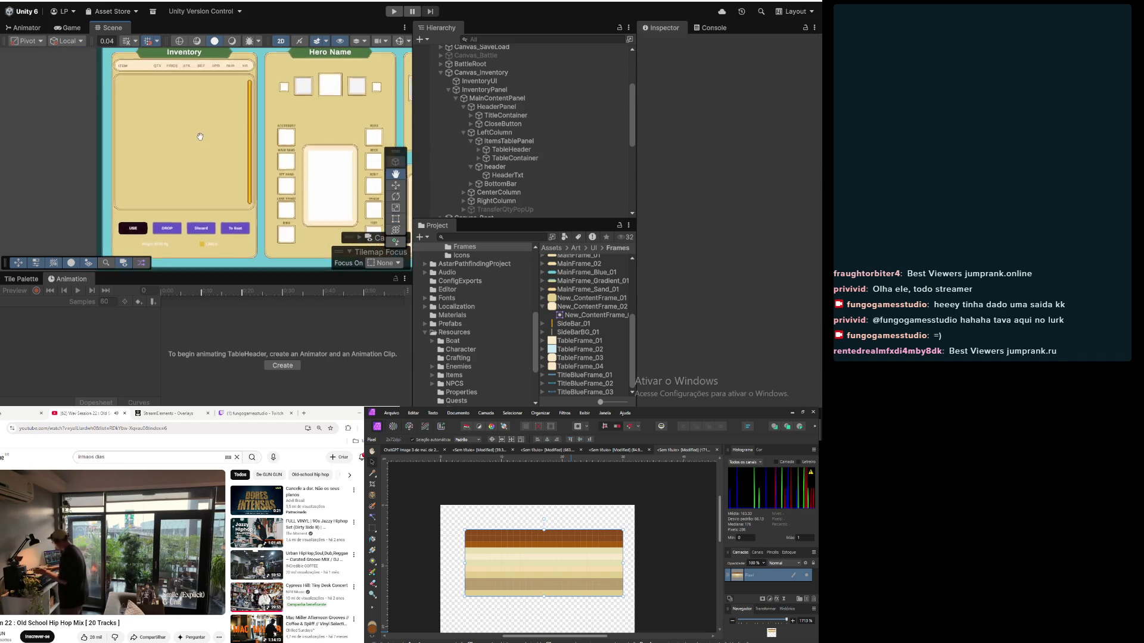
key("t")
scroll(219, 162, "up", 5)
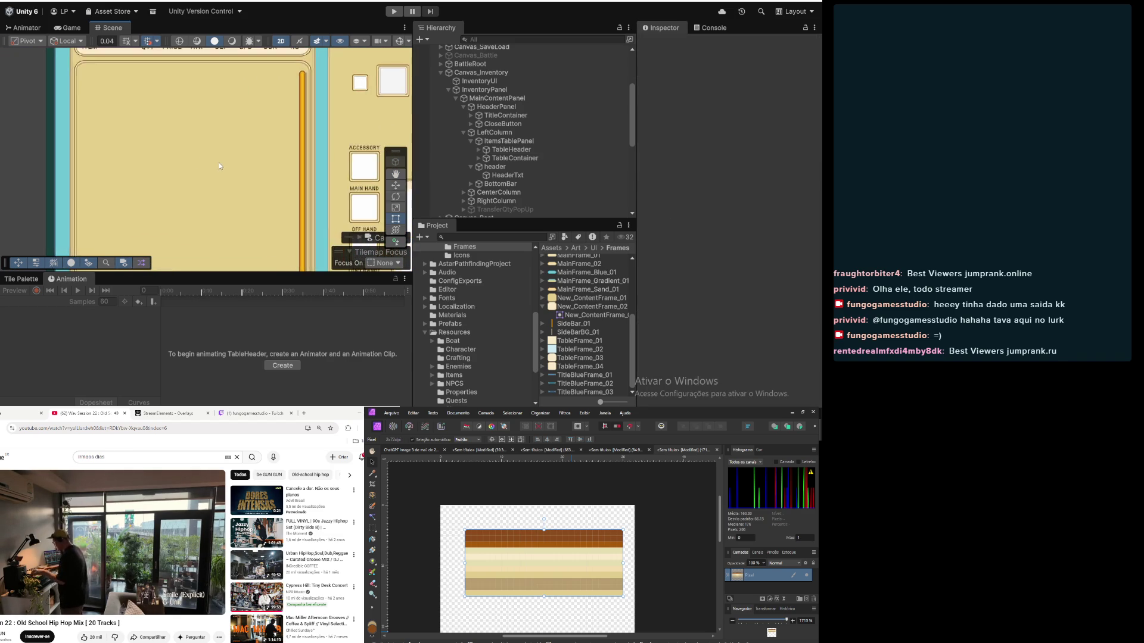
scroll(219, 166, "down", 5)
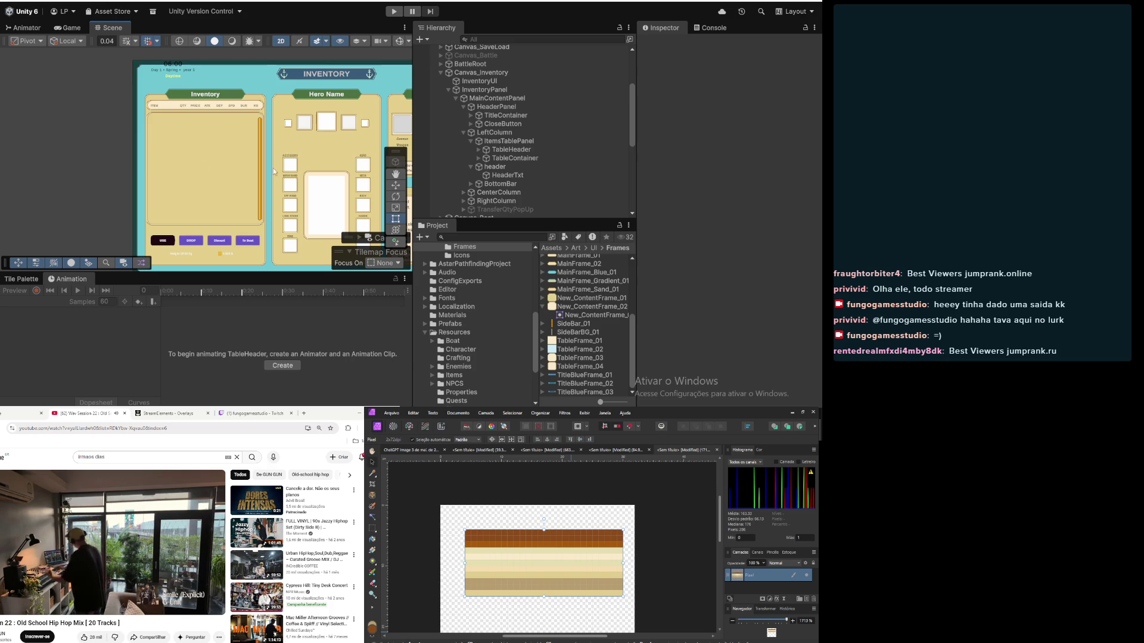
Step: Select ItemsTablePanel after checking TableHeader, TableContainer and LeftColumn
left_click(509, 142)
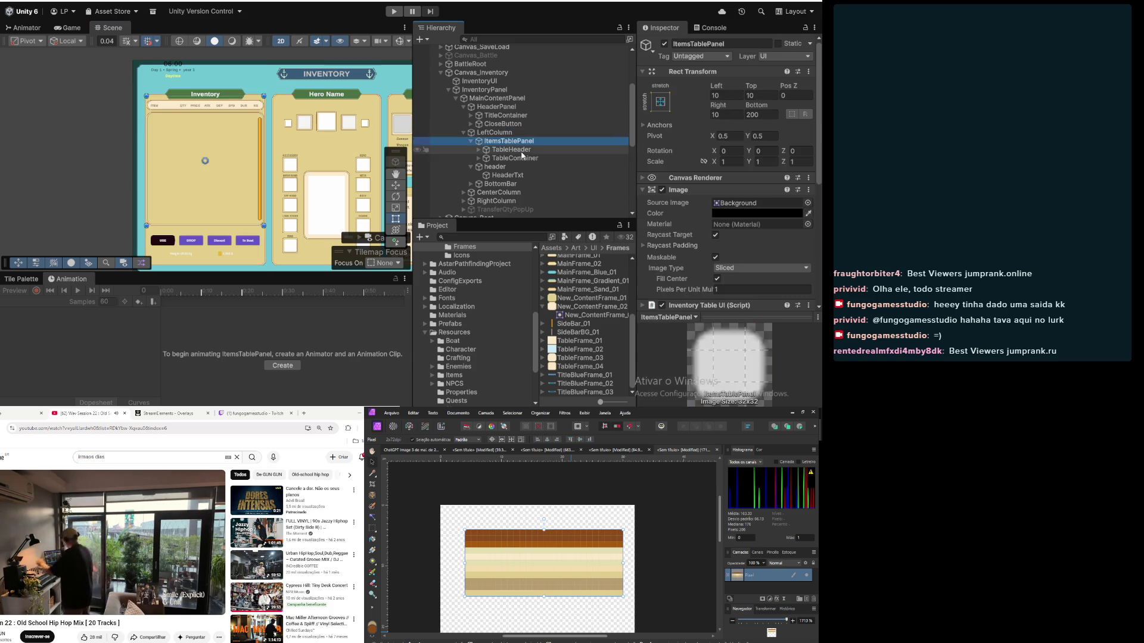
left_click(511, 150)
left_click(523, 157)
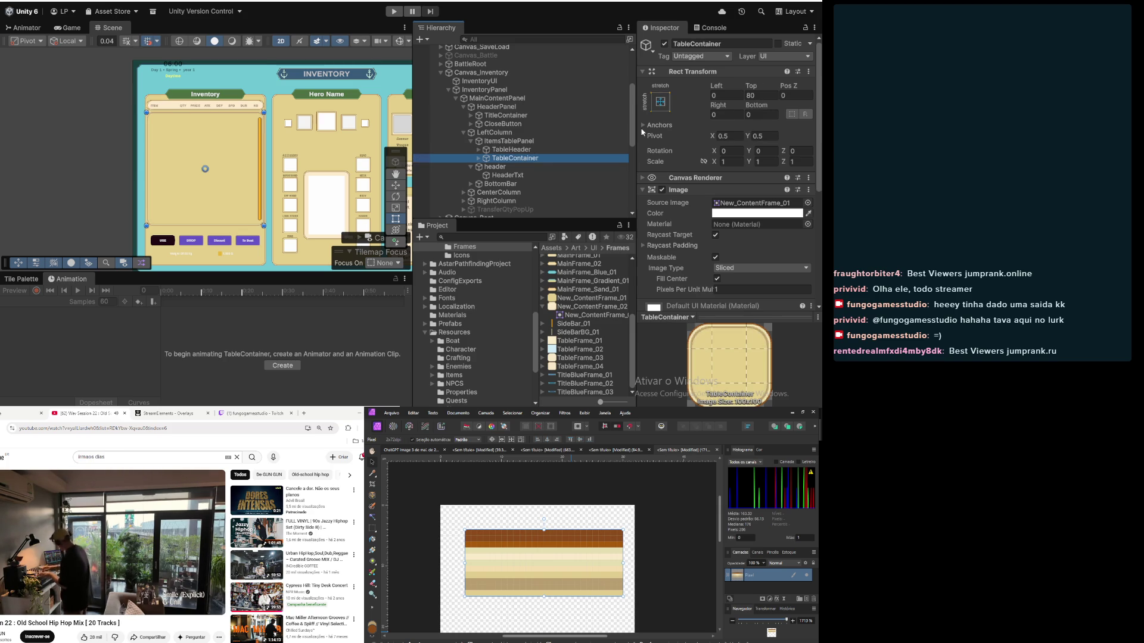
left_click(517, 142)
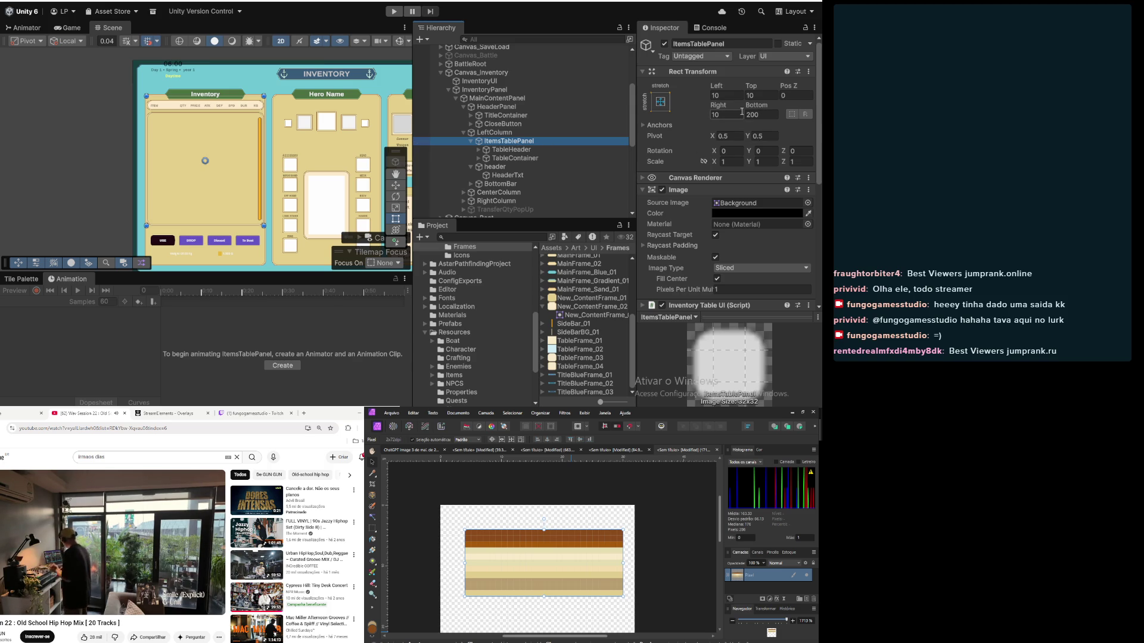
left_click(510, 133)
left_click(509, 141)
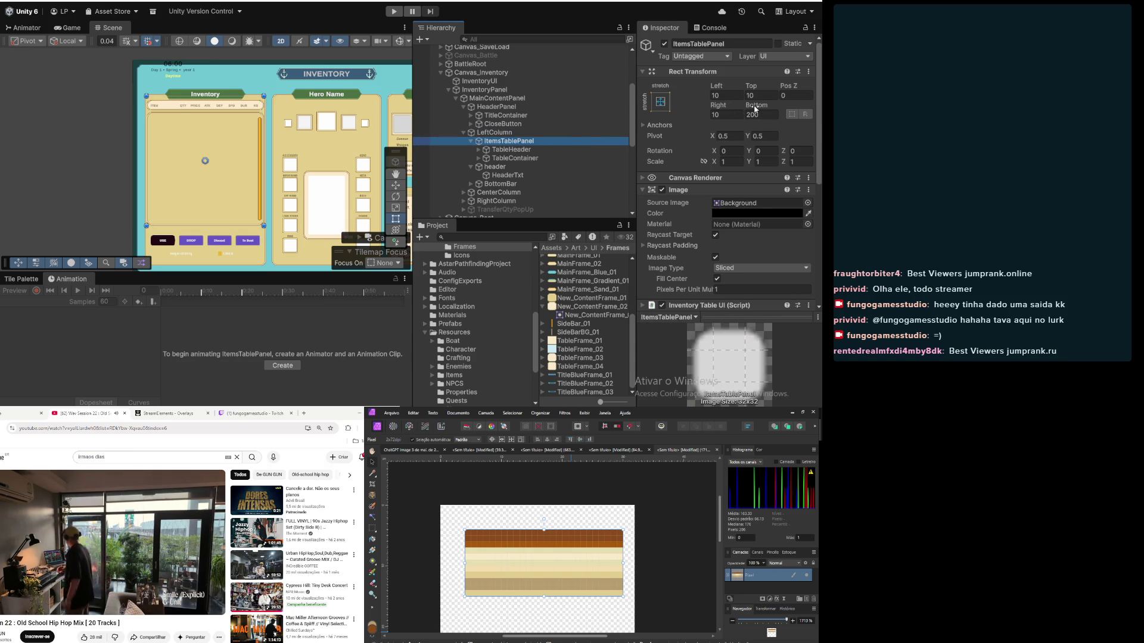
Step: Set ItemsTablePanel's Rect Transform Bottom to 200, then change it to 180
left_click_drag(755, 108, 640, 107)
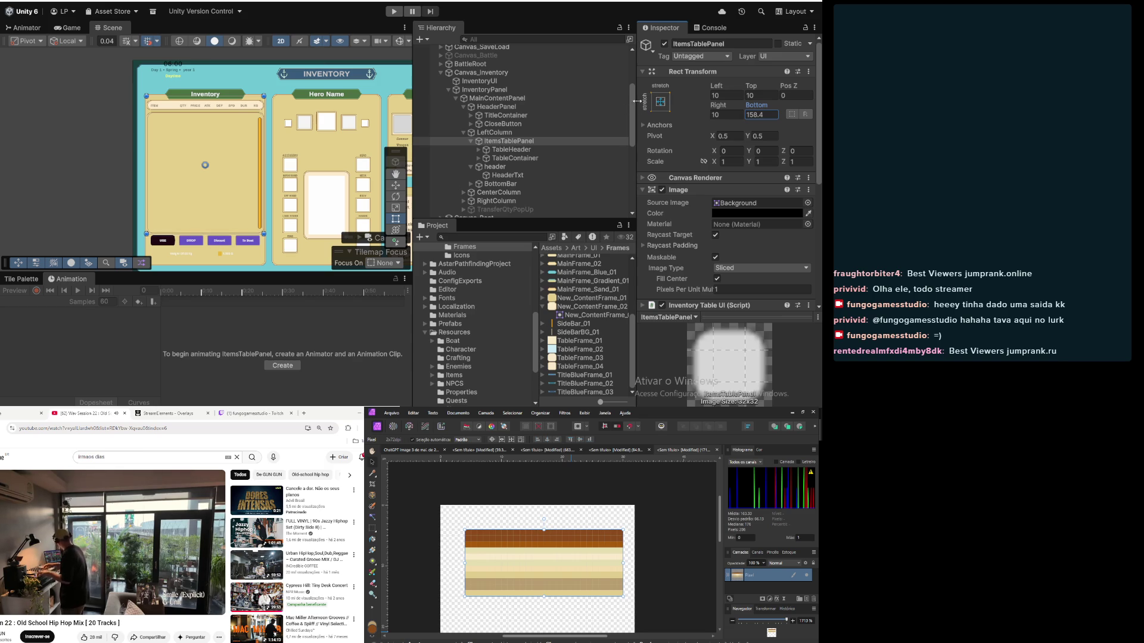
left_click(771, 112)
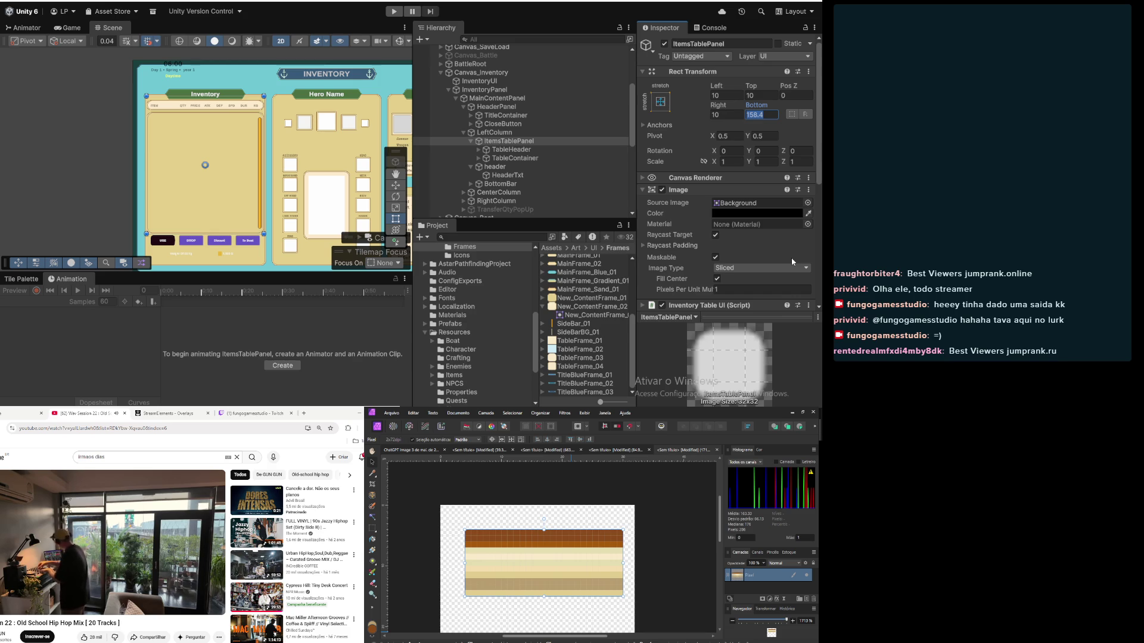
type("200")
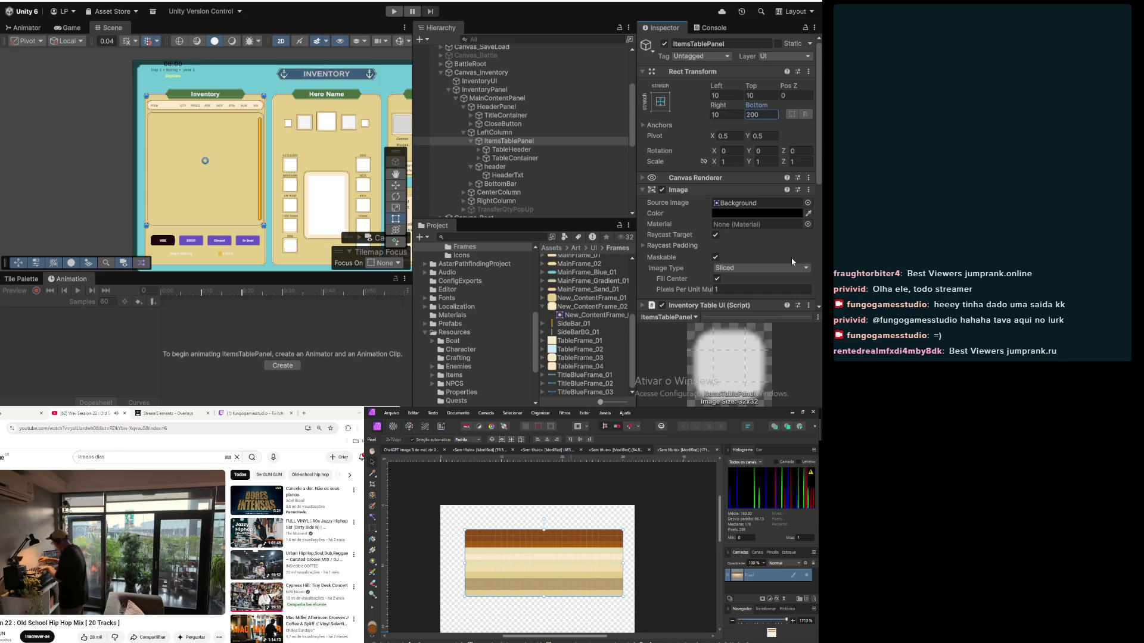
double_click(773, 112)
type("180")
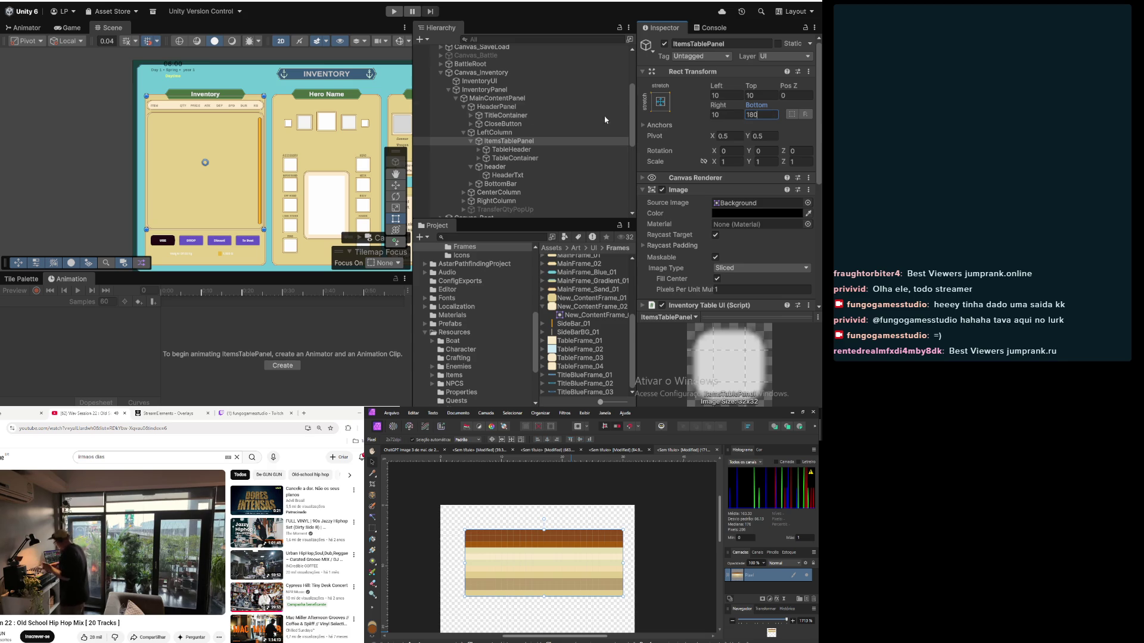
left_click(15, 198)
Step: Frame the Inventory header in the Scene view and select TableHeader under LeftColumn > ItemsTablePanel
scroll(12, 199, "down", 2)
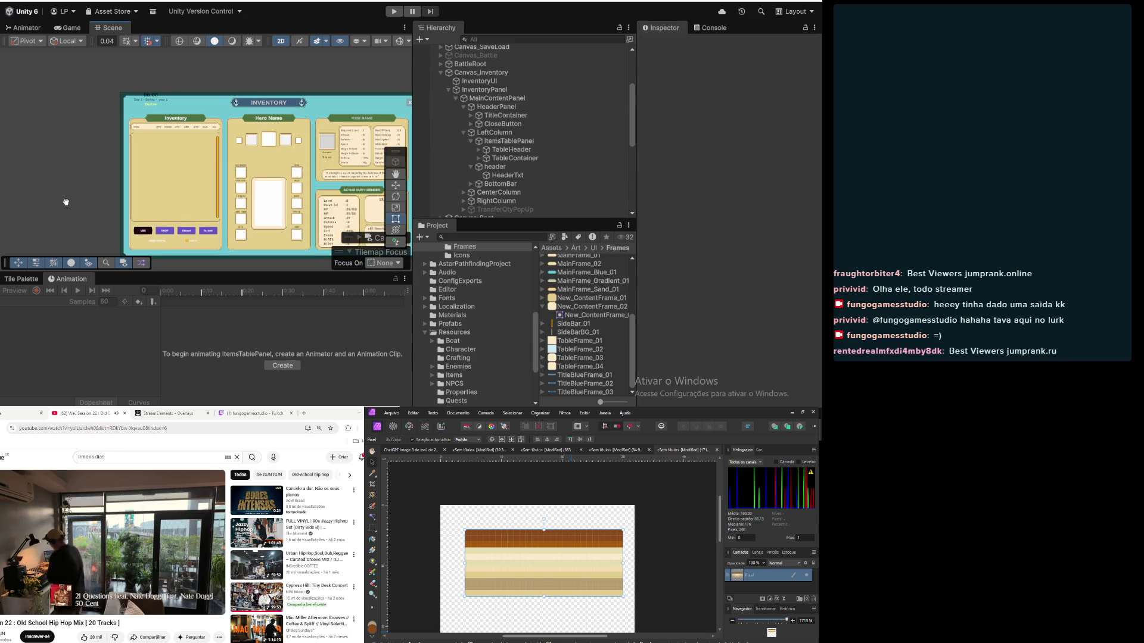
left_click_drag(4, 204, 12, 202)
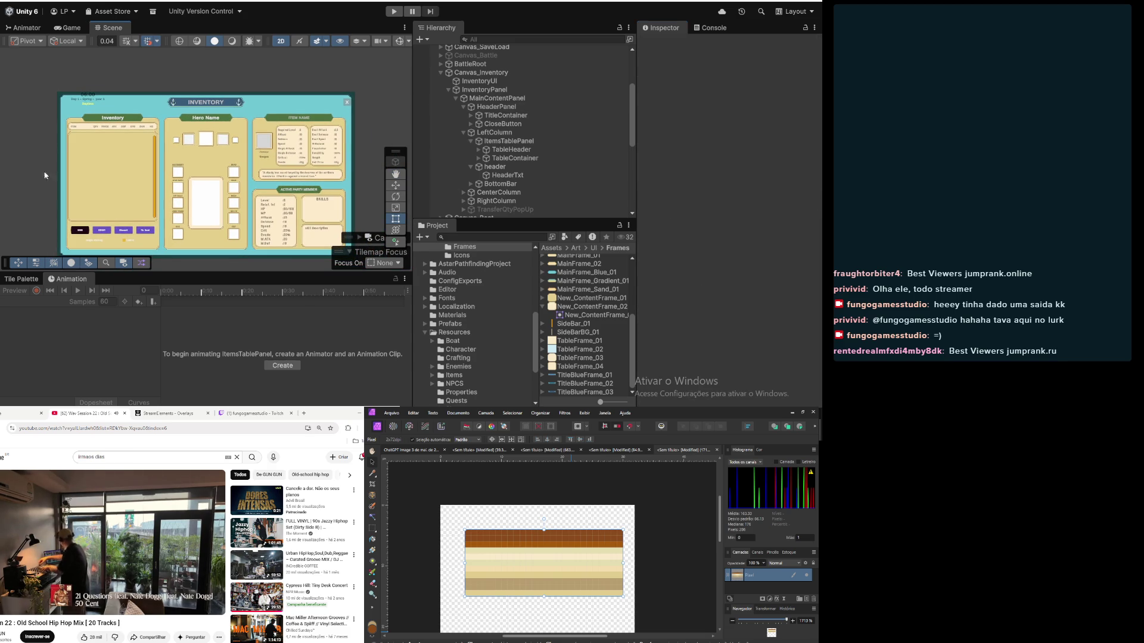
scroll(64, 130, "up", 5)
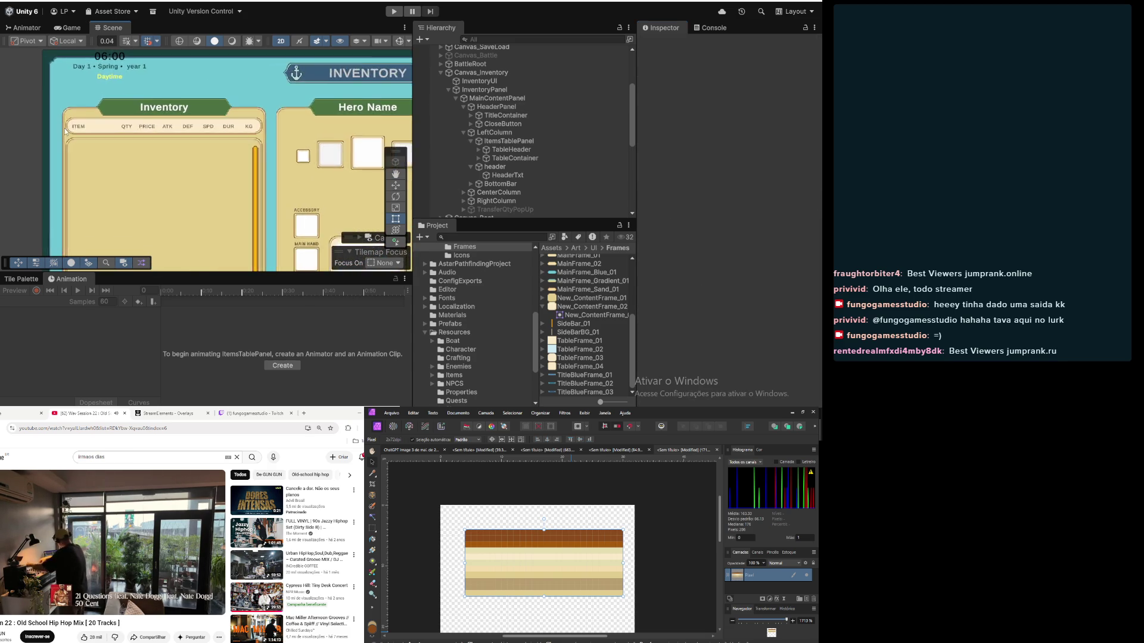
scroll(66, 131, "up", 3)
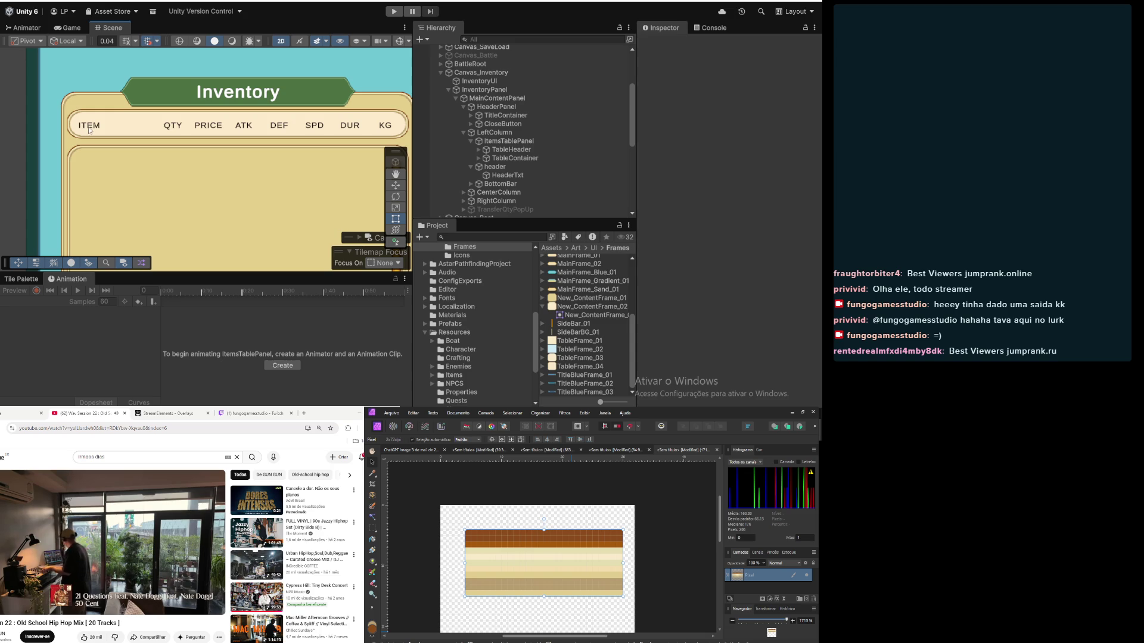
left_click(506, 132)
left_click(514, 143)
left_click(506, 150)
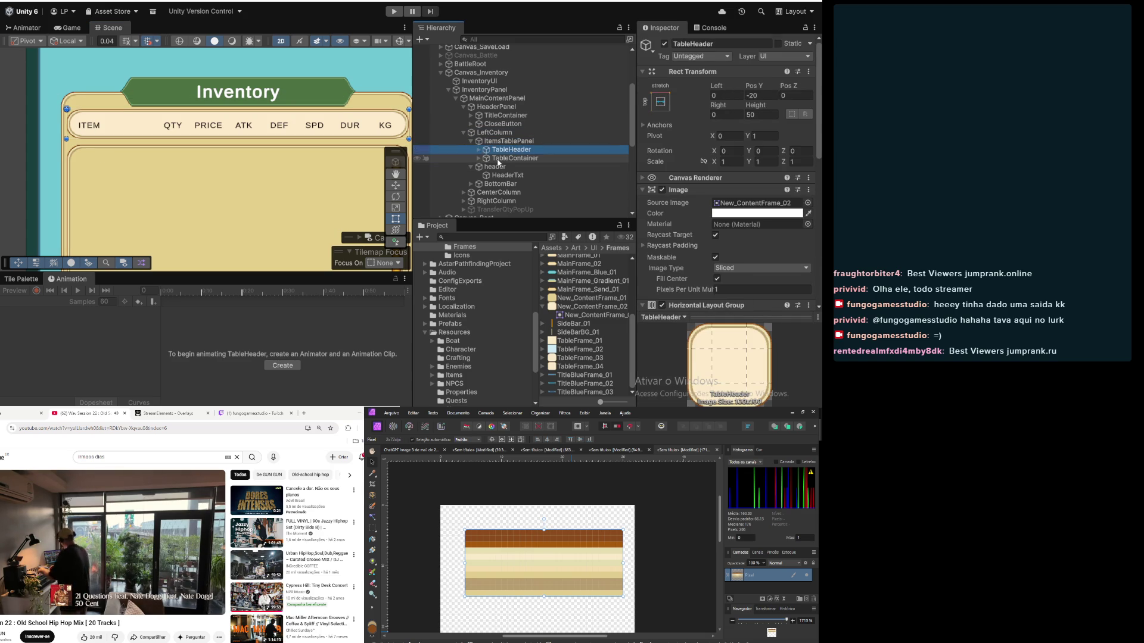
Step: Set TableHeader's Horizontal Layout Group Padding Left to 25
left_click(498, 159)
left_click(501, 150)
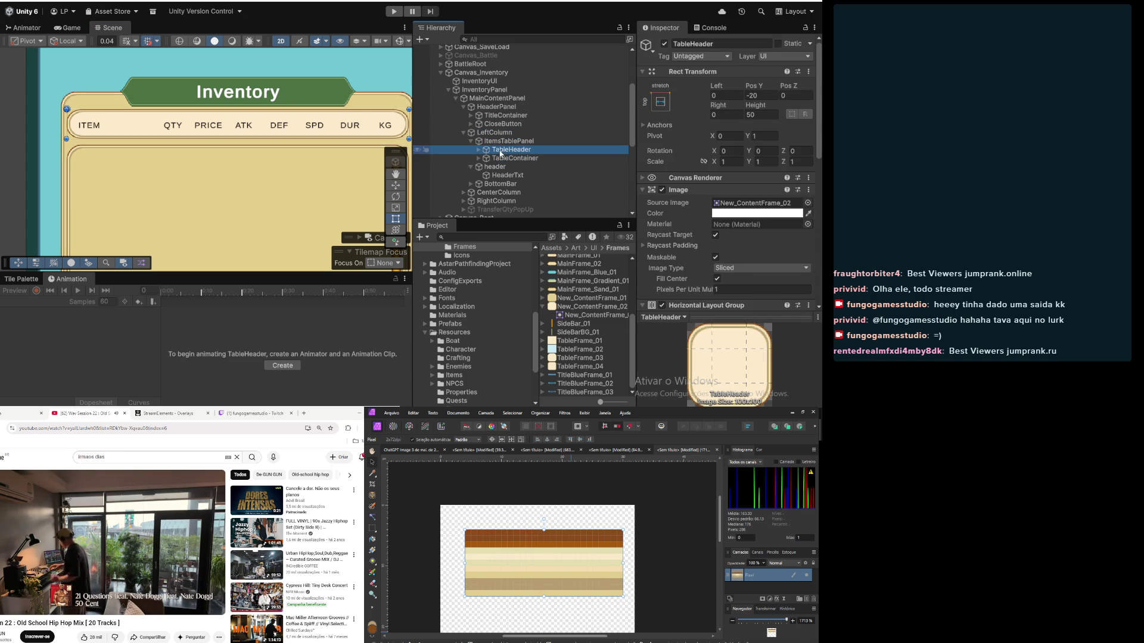
scroll(671, 215, "down", 5)
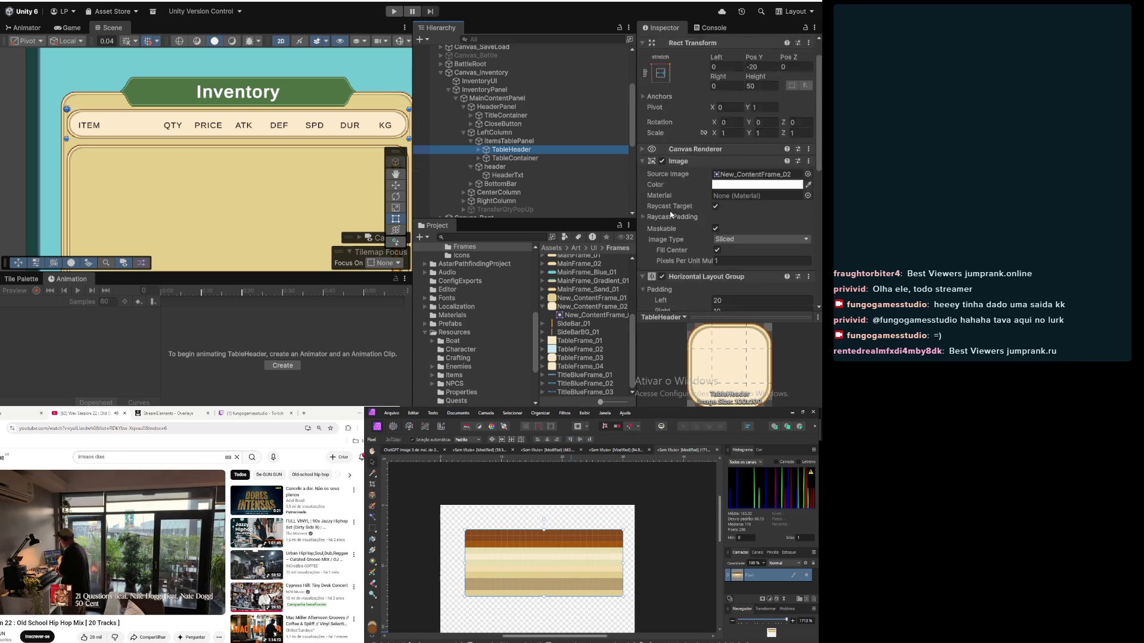
left_click(733, 187)
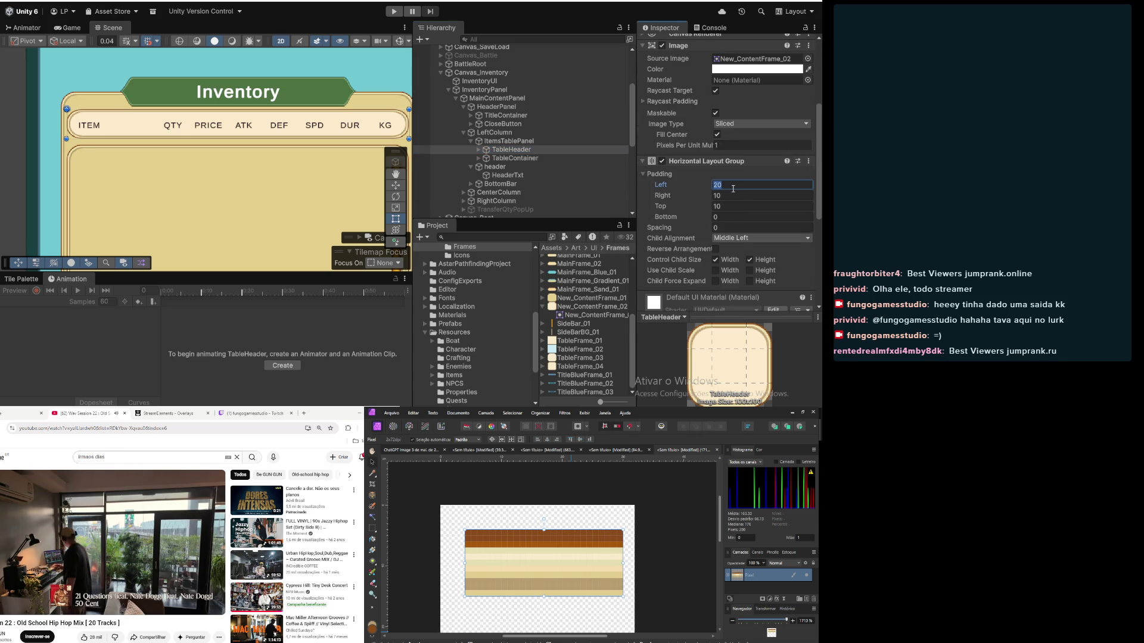
type("25")
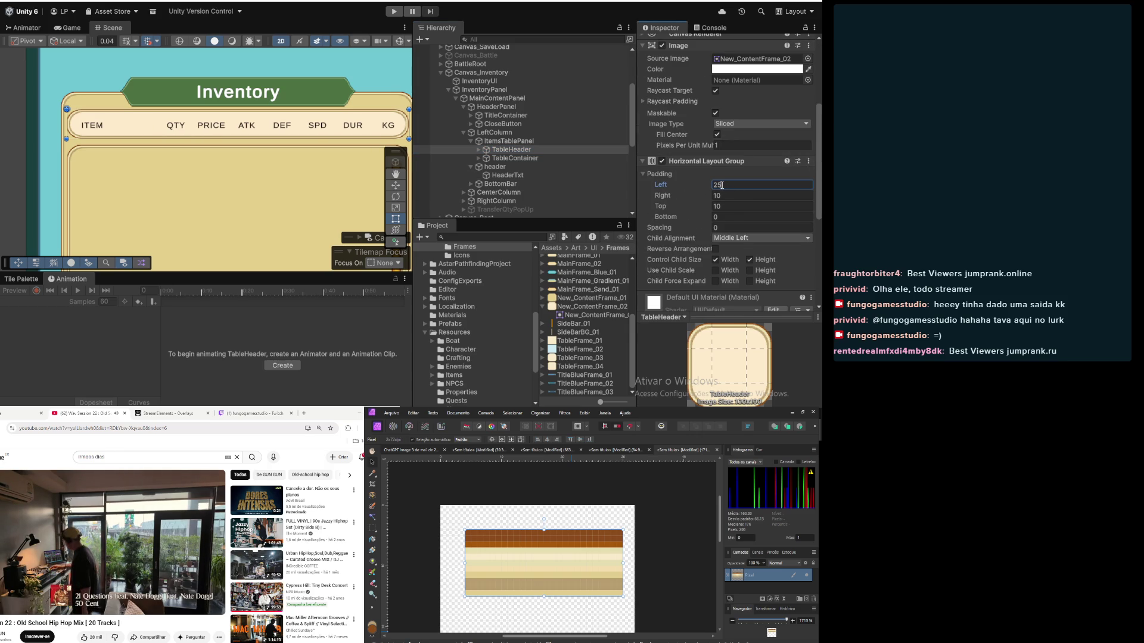
scroll(284, 155, "down", 4)
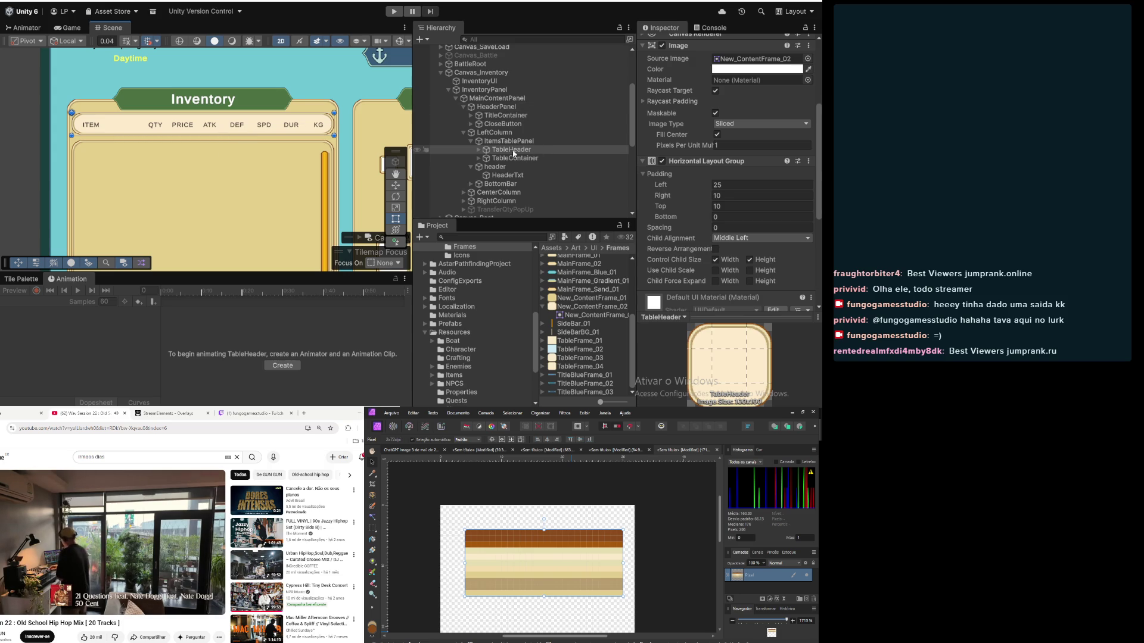
left_click(479, 152)
Step: Set HeaderCell_ITEM's Layout Element Min Width and Preferred Width to 120
left_click(479, 150)
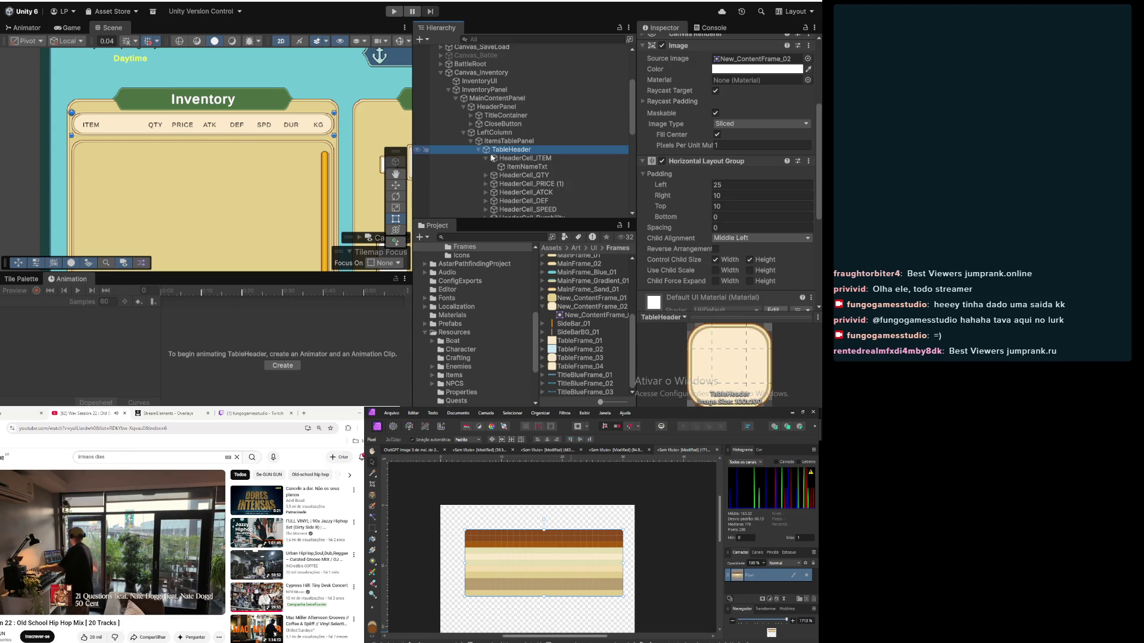
left_click(534, 168)
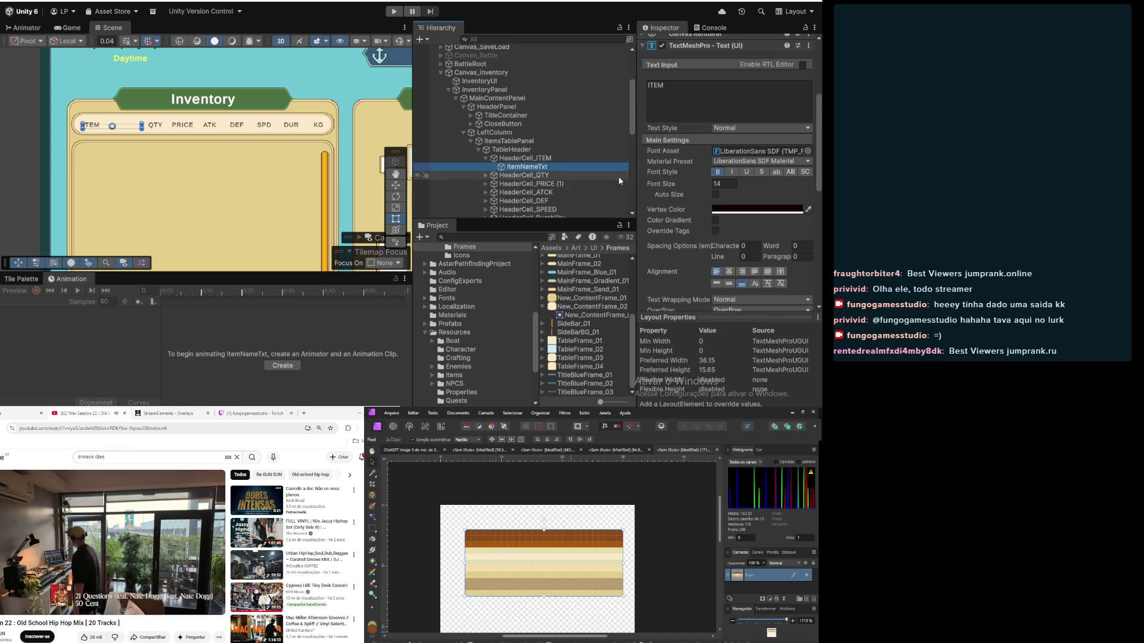
left_click(547, 158)
left_click(748, 200)
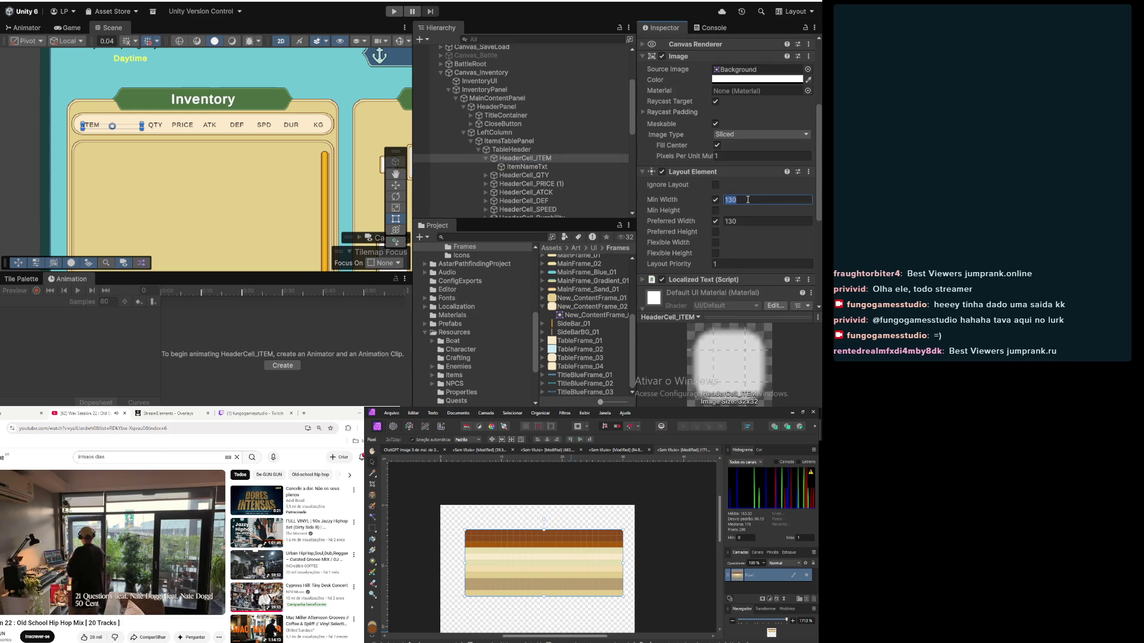
type("120")
left_click(748, 220)
type("120")
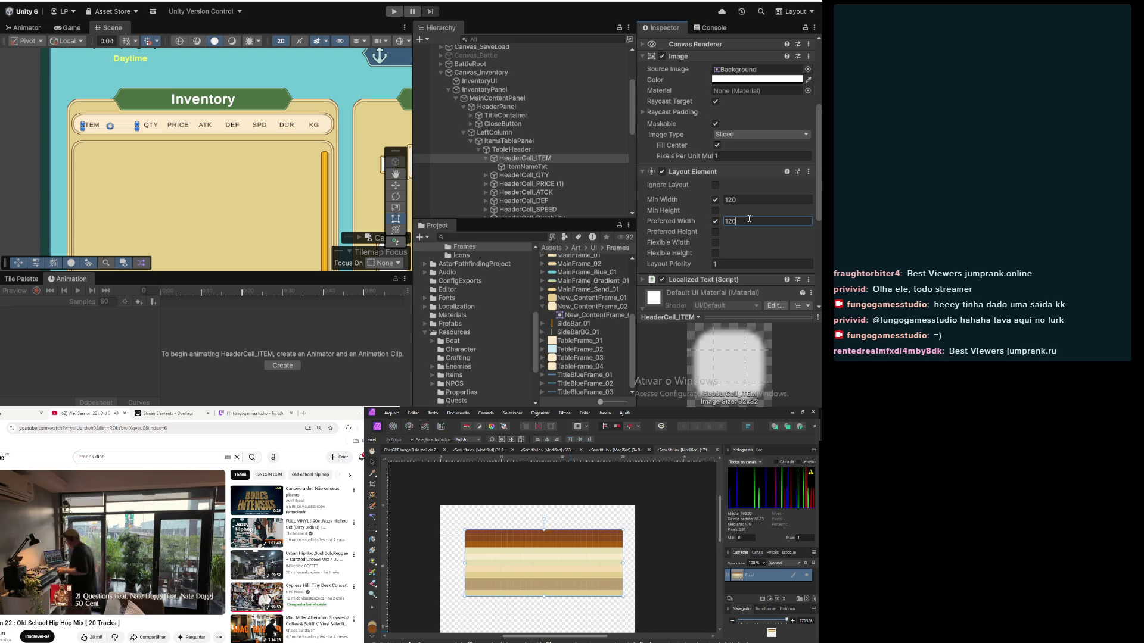
scroll(327, 165, "up", 5)
scroll(312, 167, "down", 6)
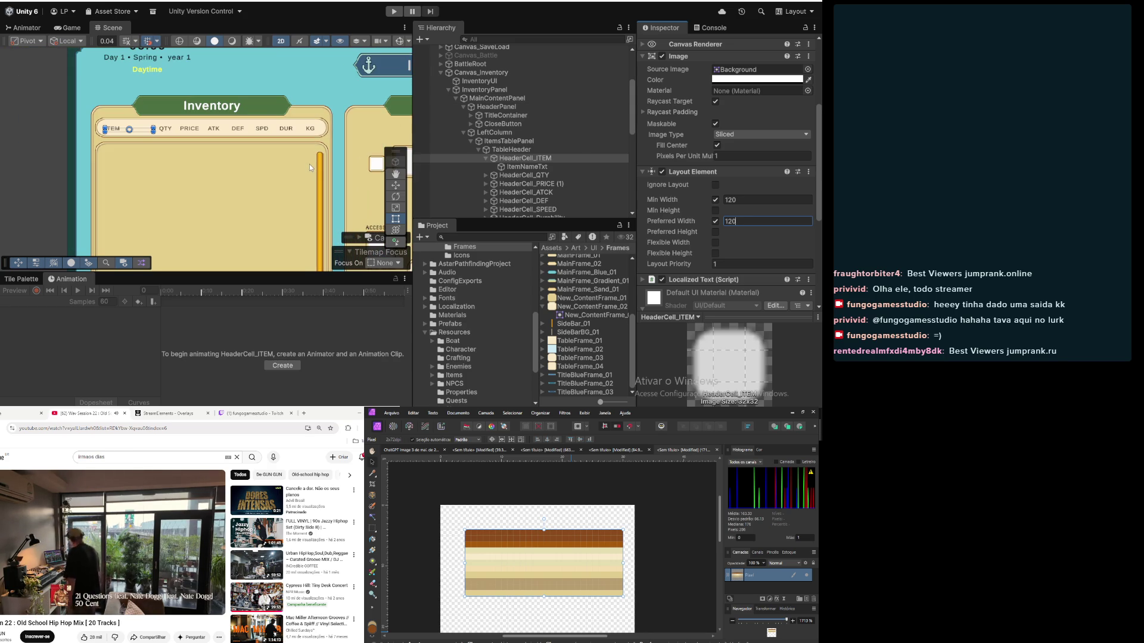
Step: Set the ATK and DEF header cells' min and preferred widths to 50
left_click(486, 161)
left_click(533, 184)
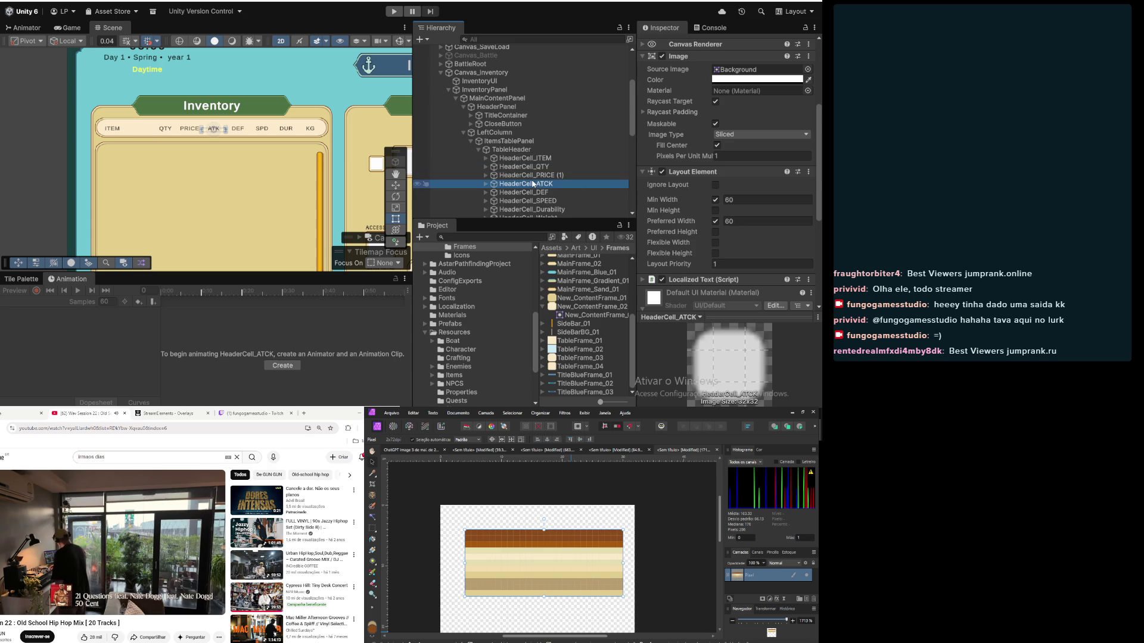
left_click(761, 202)
type("50")
left_click(785, 221)
type("50")
left_click(578, 192)
left_click(761, 199)
type("50")
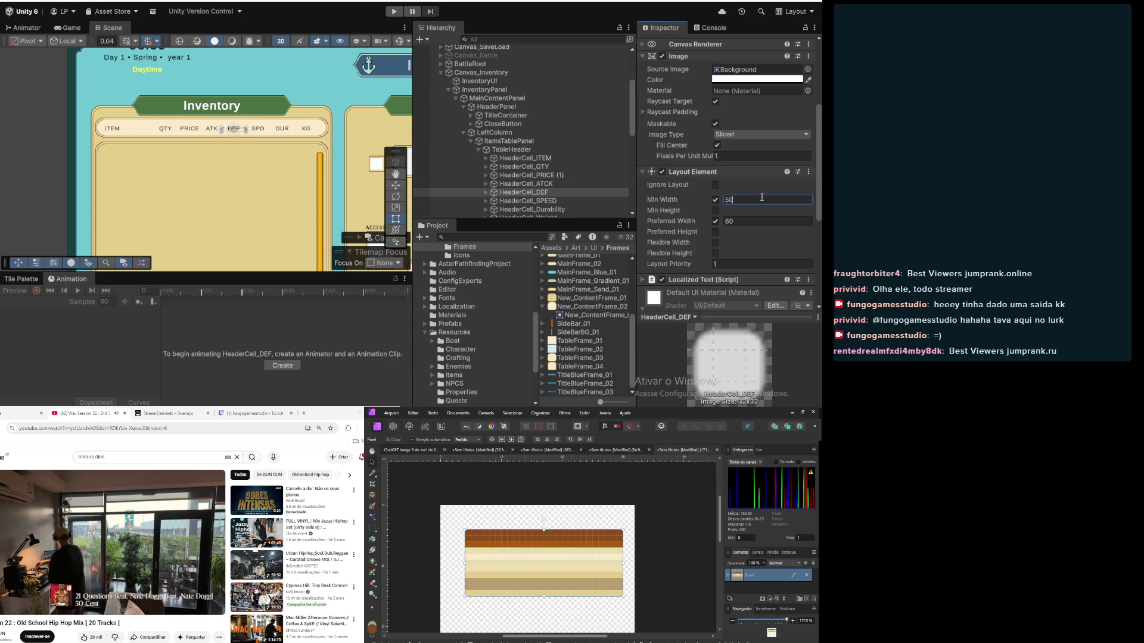
left_click(748, 221)
type("50")
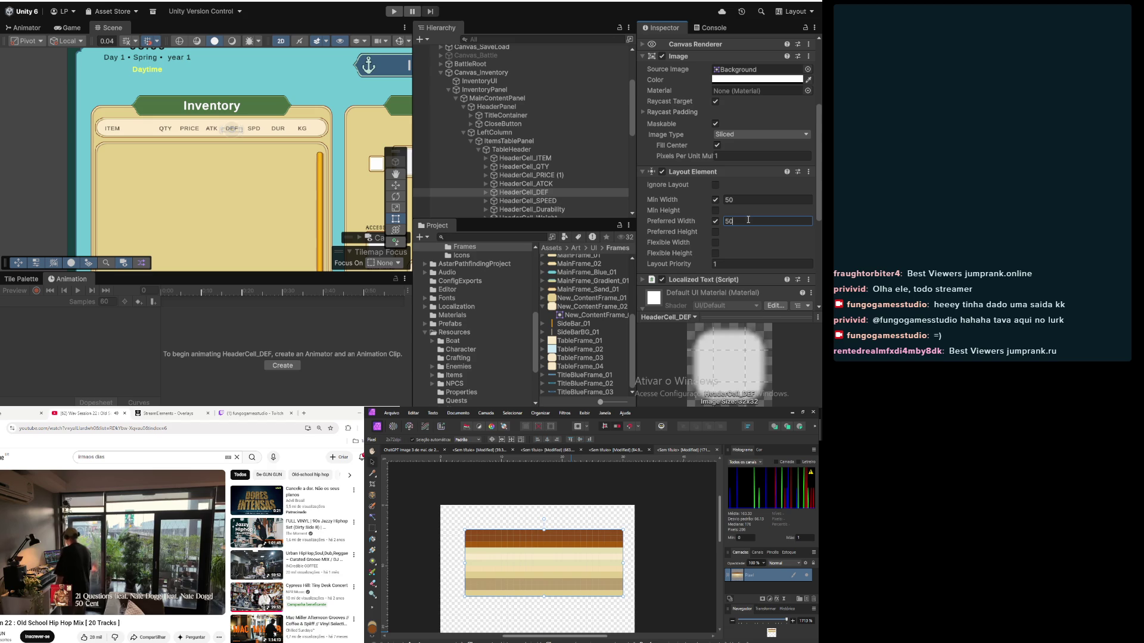
Step: Set the SPD header cell's min and preferred widths to 50
left_click(527, 200)
left_click(761, 199)
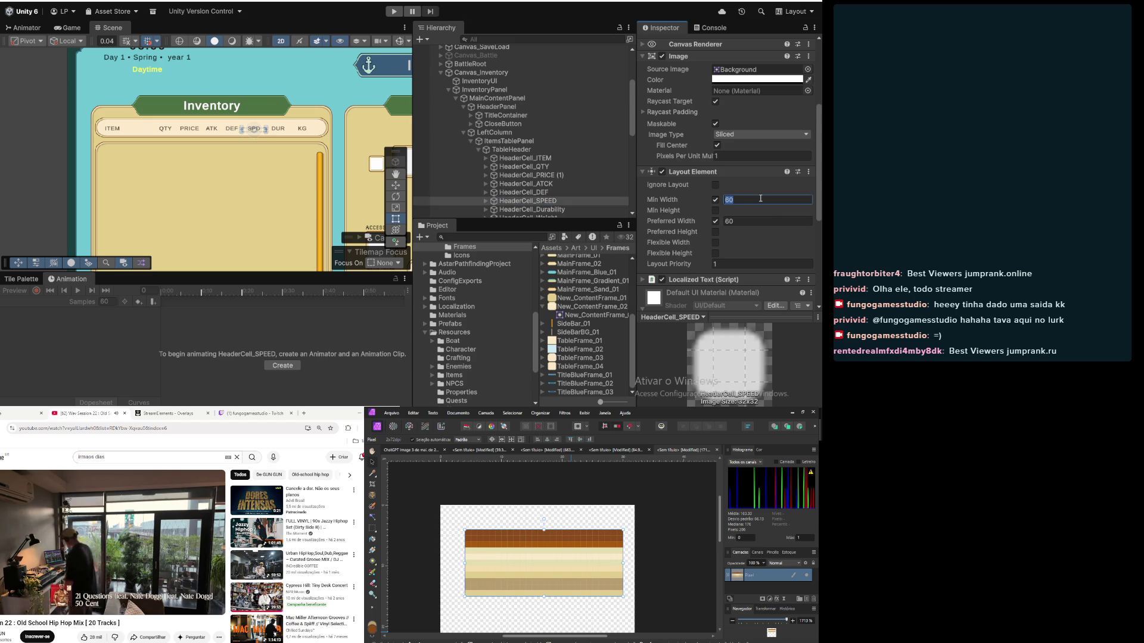
type("50")
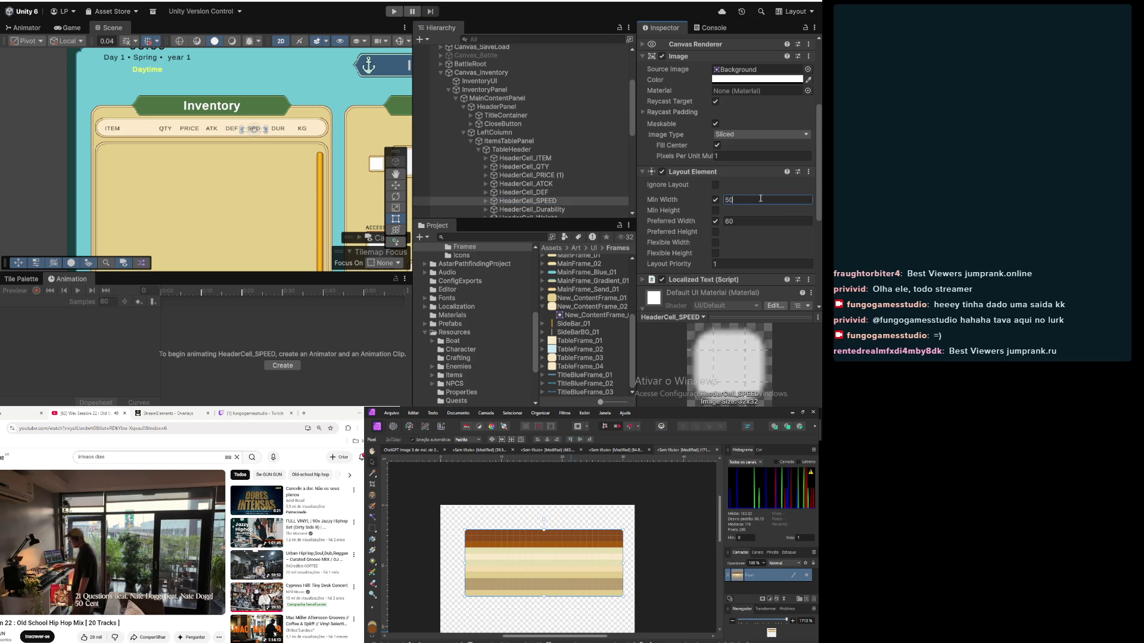
left_click(752, 221)
type("50")
Step: Review the QTY, PRICE, DEF and SPD header cells' width settings
left_click(516, 167)
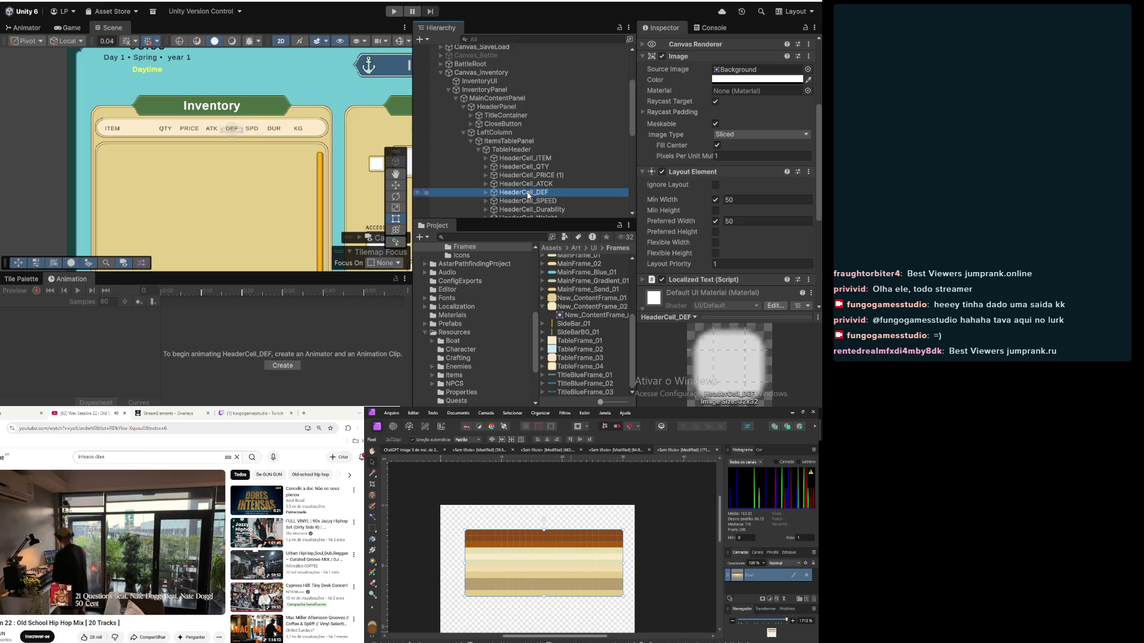
left_click(513, 141)
left_click(533, 167)
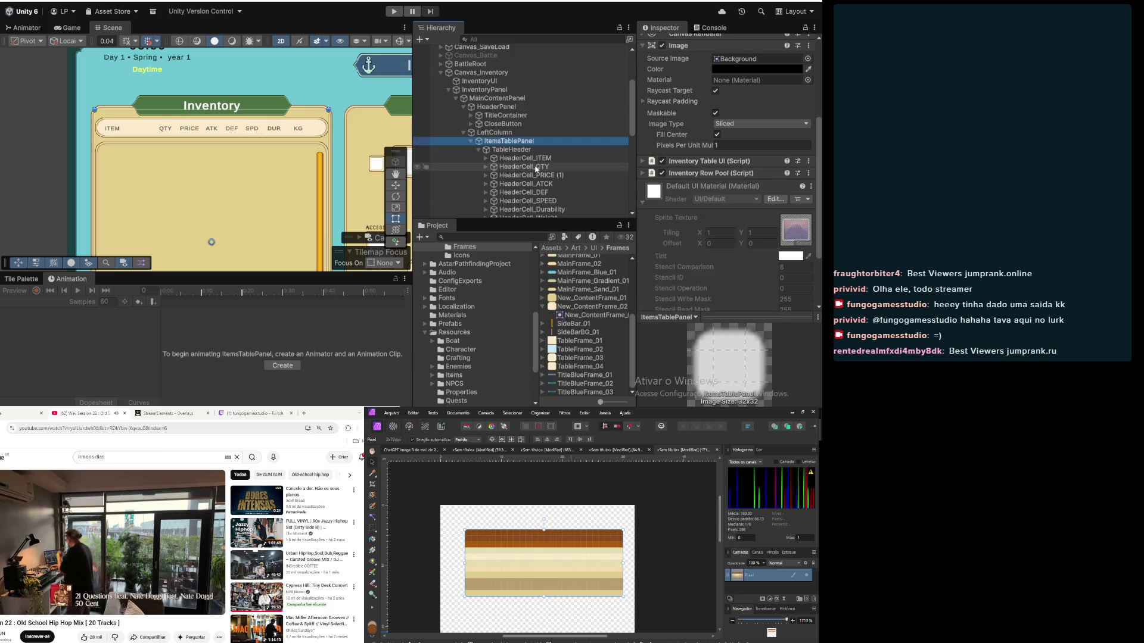
left_click(540, 175)
left_click(538, 184)
left_click(540, 192)
left_click(542, 202)
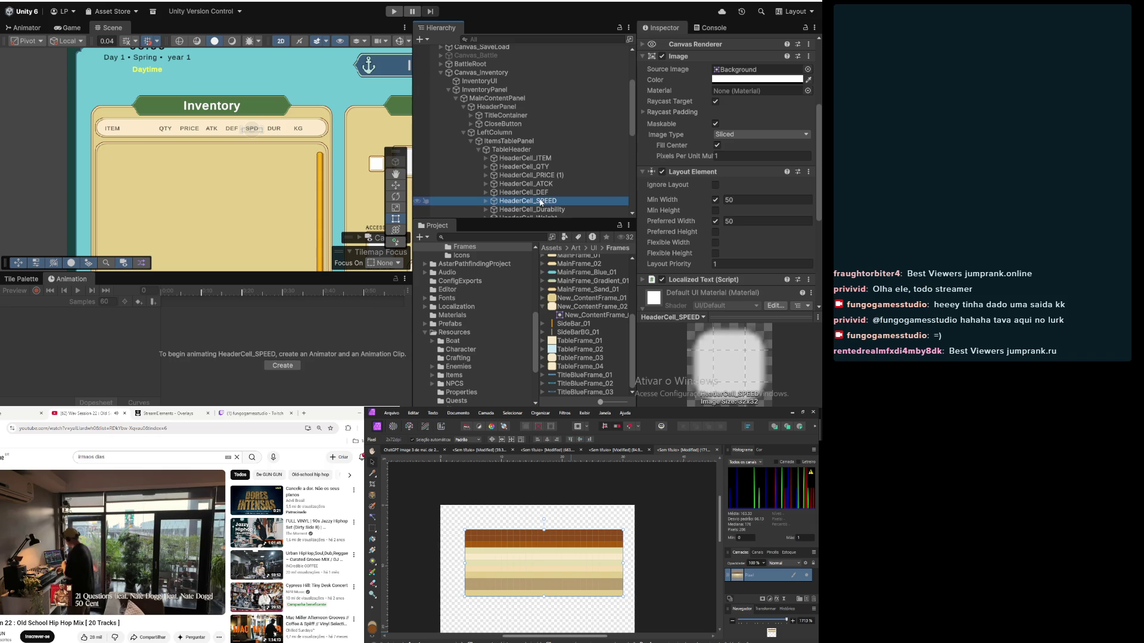
left_click(478, 149)
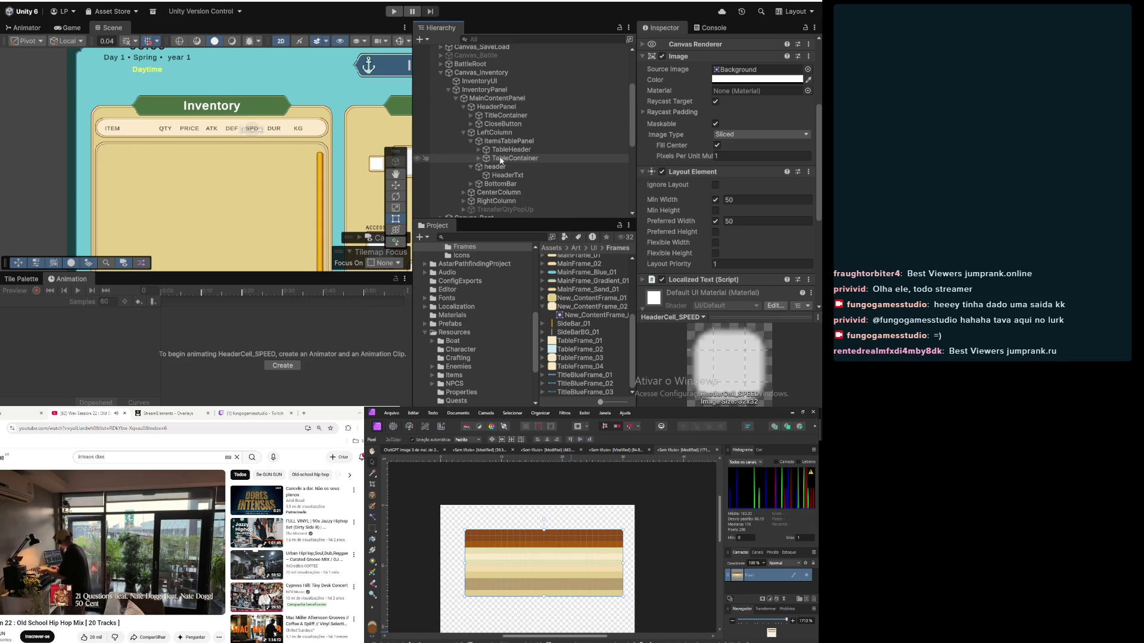
scroll(241, 177, "down", 2)
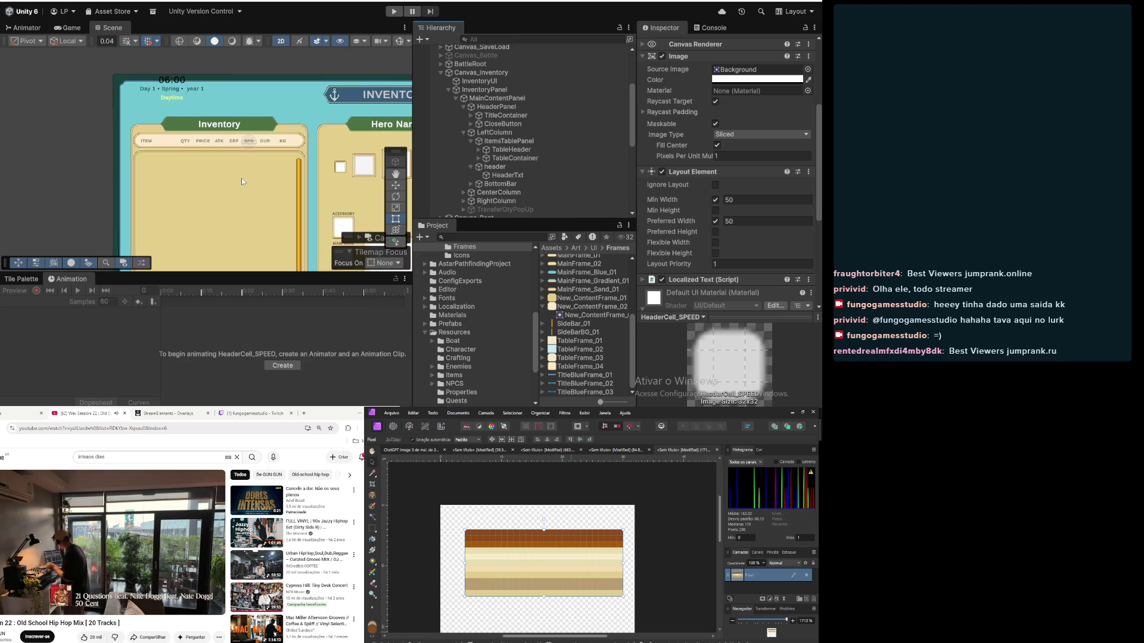
left_click(478, 150)
Step: Set the ITEM header cell's min and preferred widths to 140
left_click(512, 159)
key("Right")
left_click(772, 200)
type("140")
key("Tab")
key("Tab")
key("Tab")
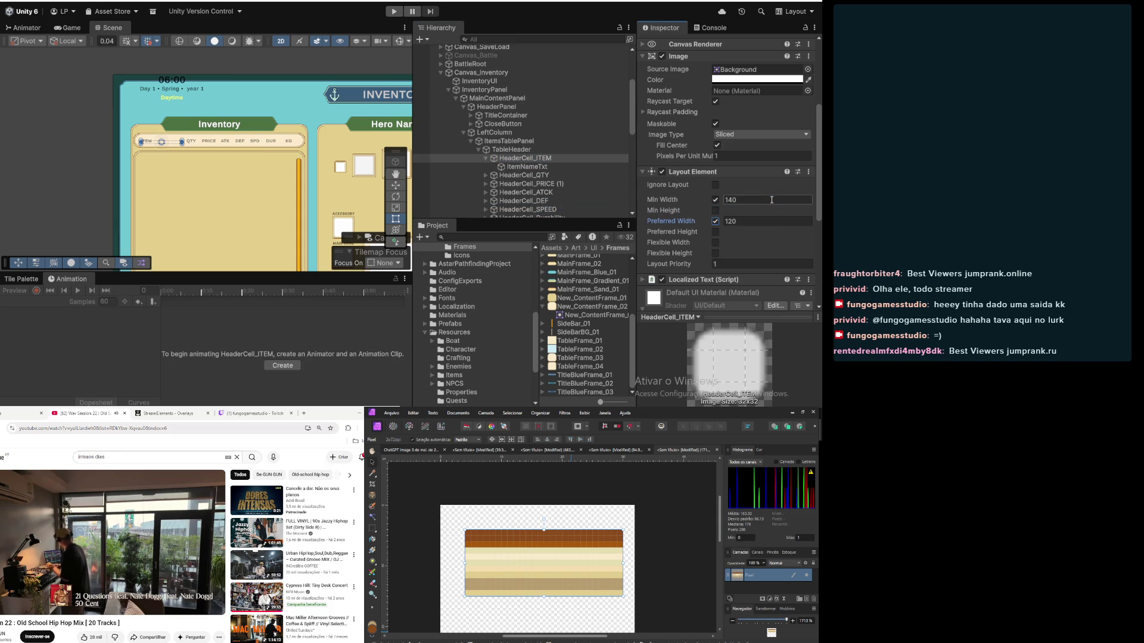
type("140")
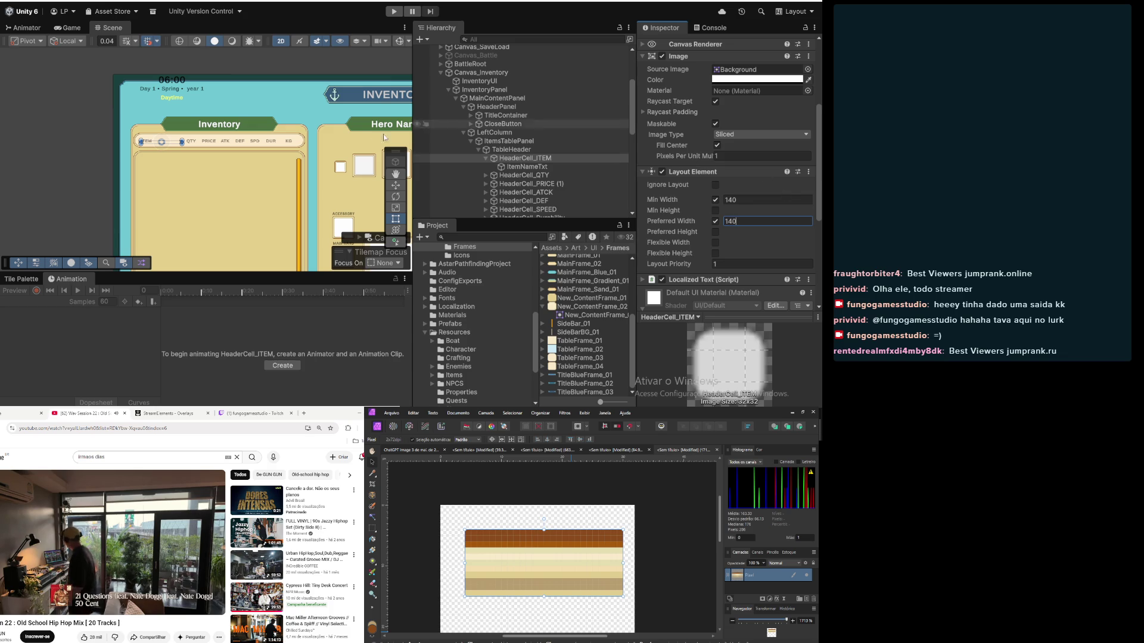
scroll(278, 161, "up", 4)
scroll(280, 159, "down", 6)
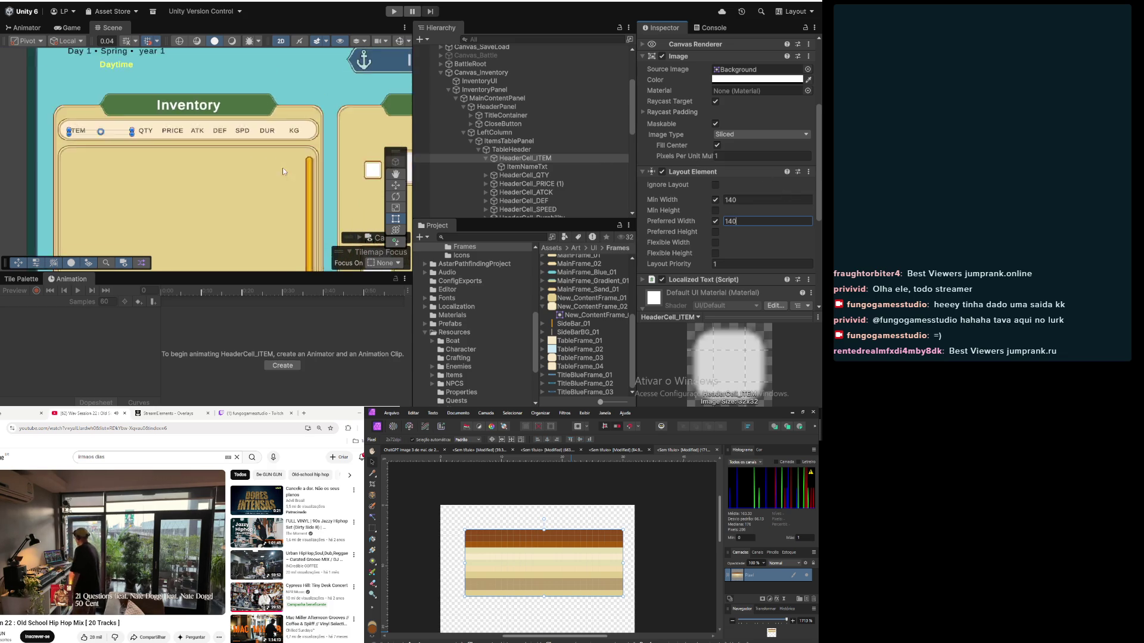
Step: Deselect, raise the inventory canvas in the Scene view, and collapse LeftColumn
left_click(111, 142)
mouse_move(217, 250)
left_mouse_down()
mouse_move(193, 174)
mouse_move(212, 204)
mouse_move(195, 136)
left_mouse_up()
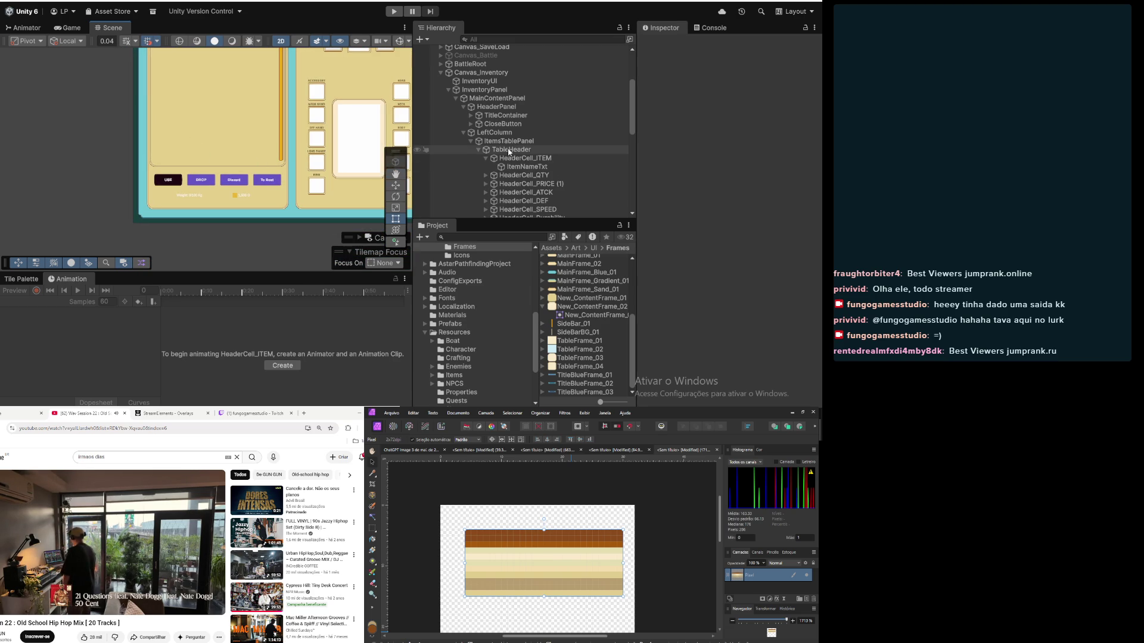
left_click(463, 132)
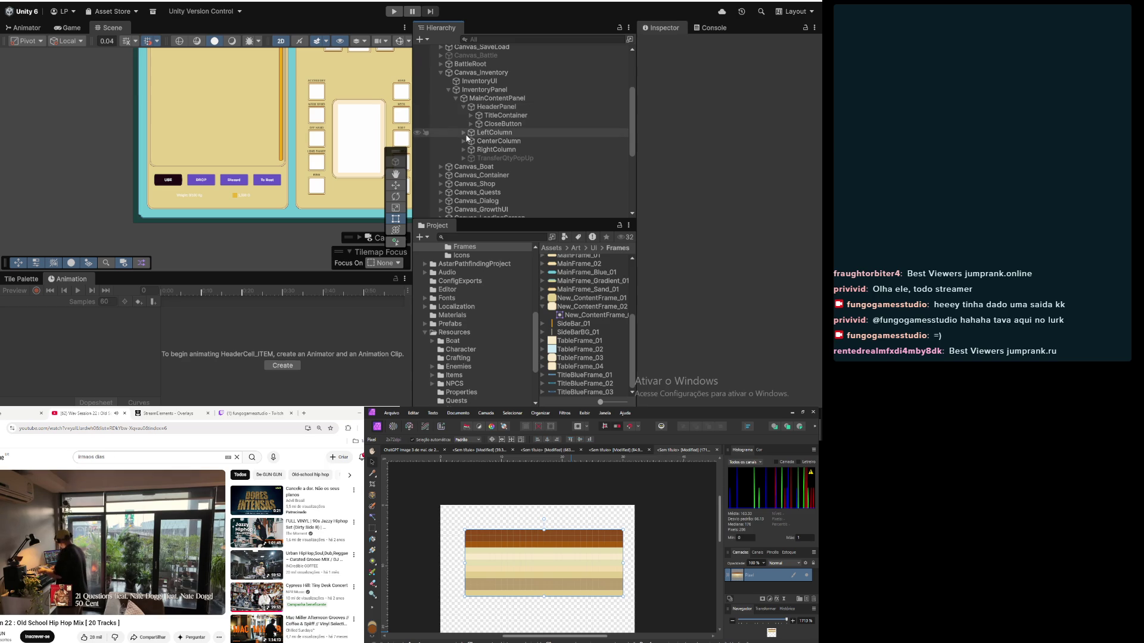
Step: Collapse the table hierarchy after checking ItemsTablePanel and TableContainer, then select BottomBar
left_click(463, 106)
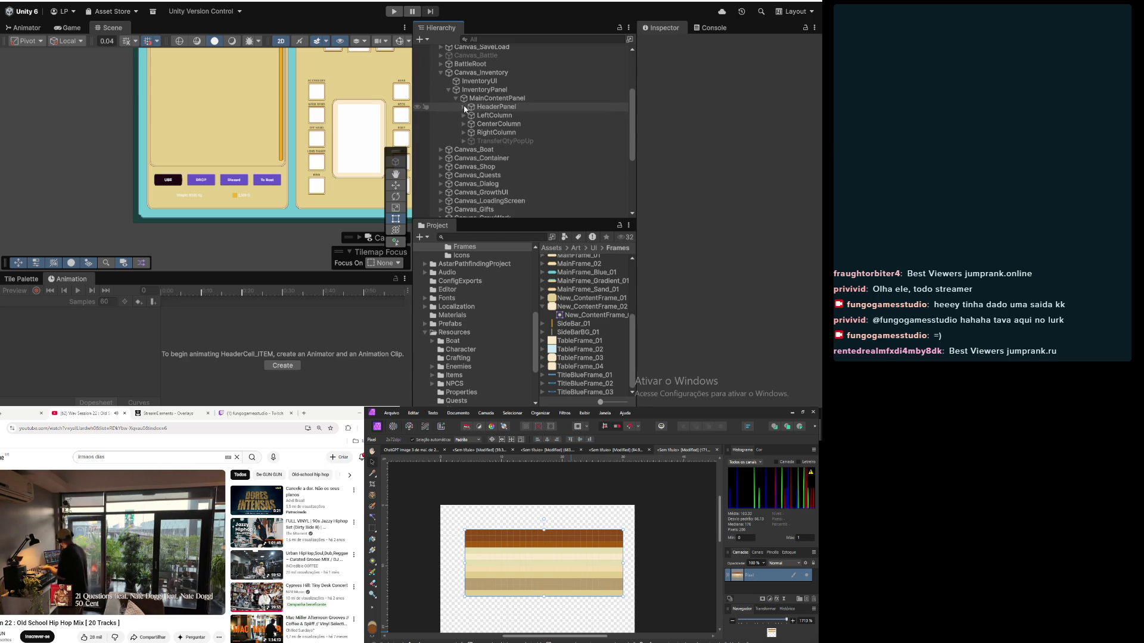
left_click(462, 115)
left_click(494, 124)
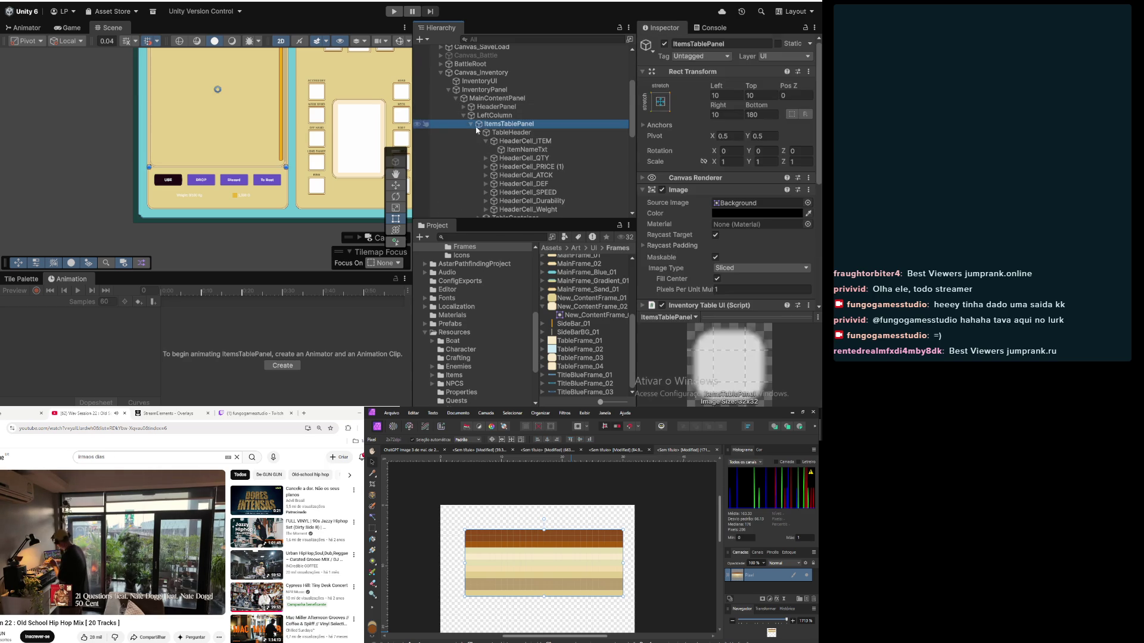
left_click(479, 132)
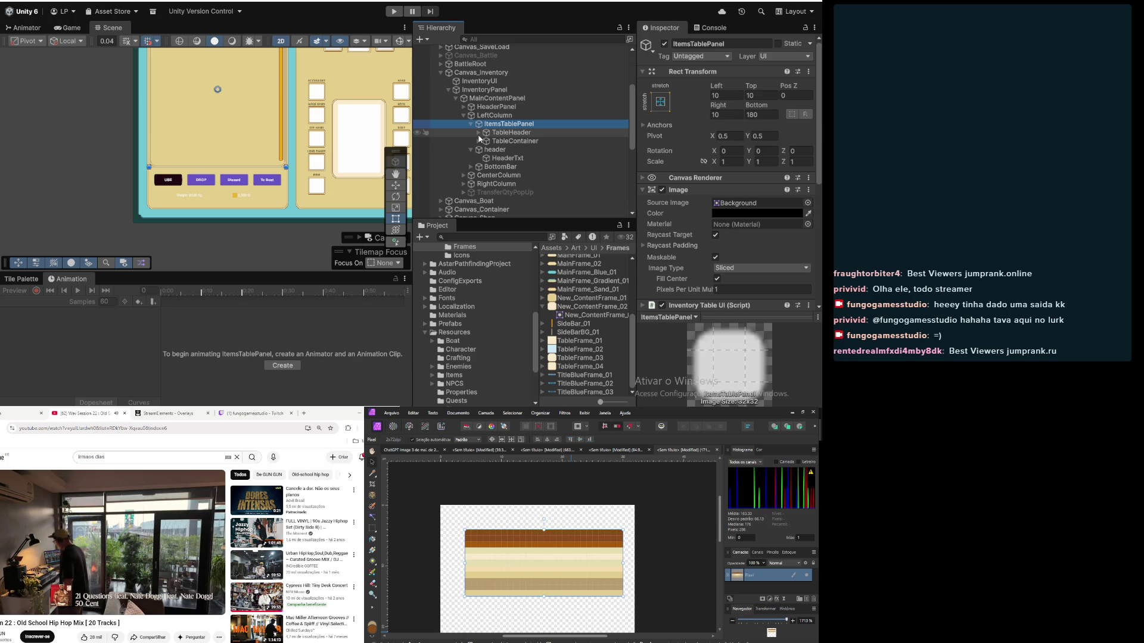
left_click(487, 142)
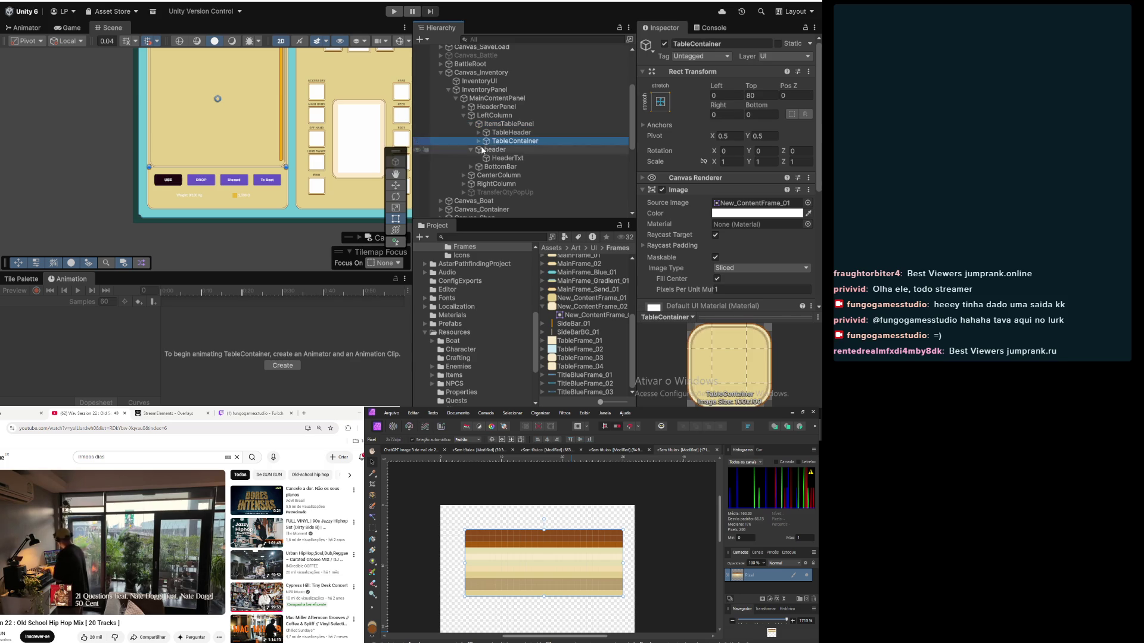
left_click(471, 124)
left_click(471, 132)
left_click(483, 141)
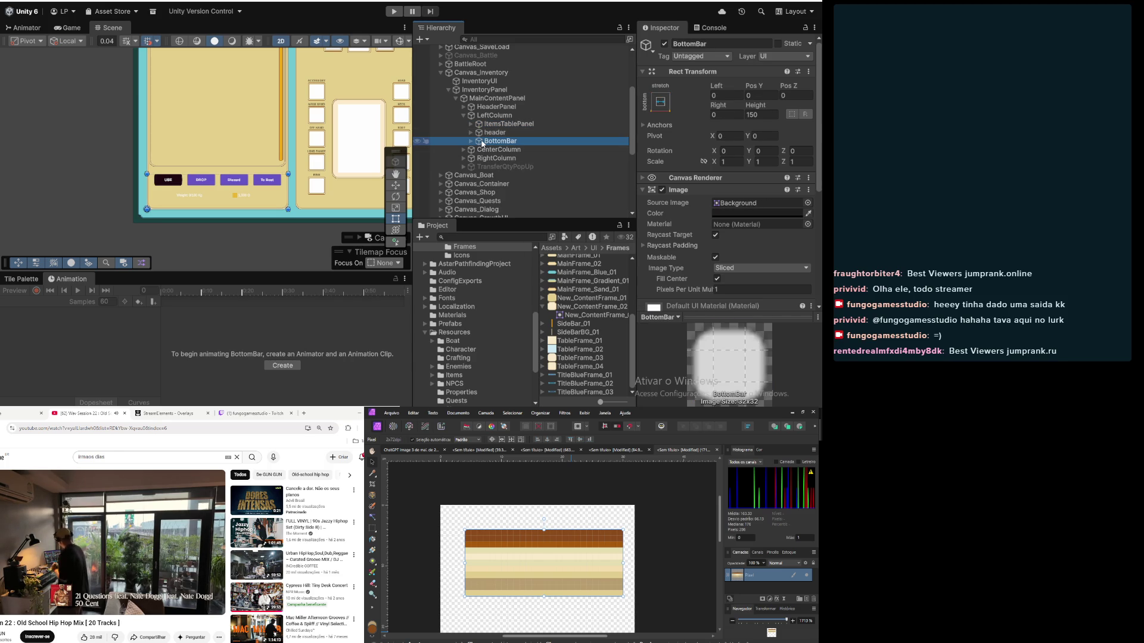
scroll(226, 191, "up", 3)
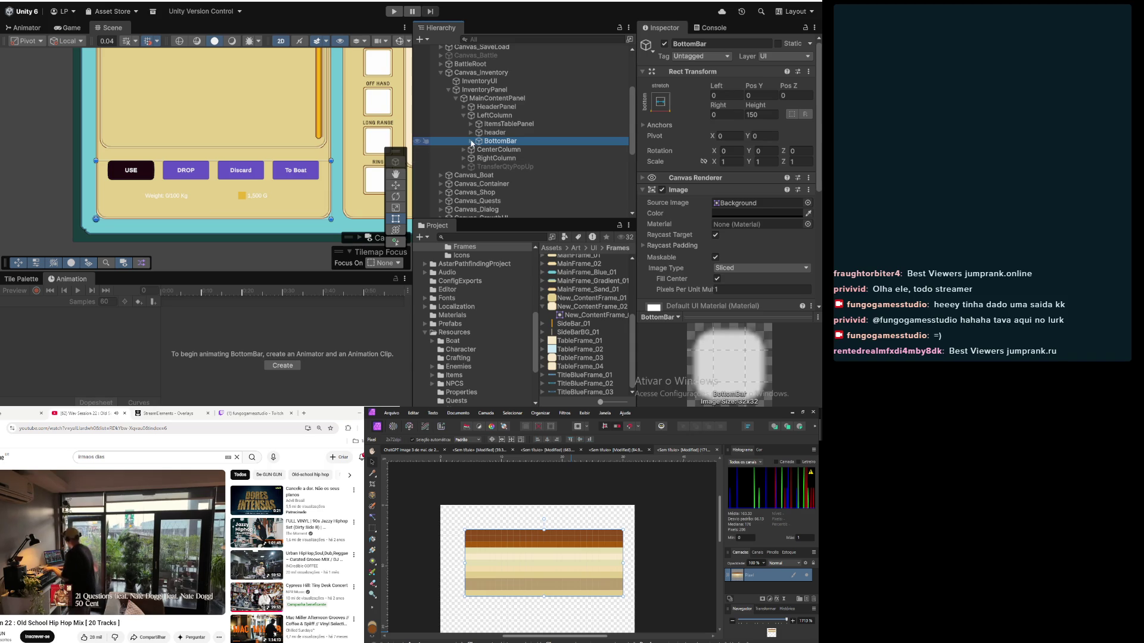
Step: Expand BottomBar and TopButtonsContainer, review the USE, DROP, Discard and To Boat buttons, and reselect the container
left_click(471, 142)
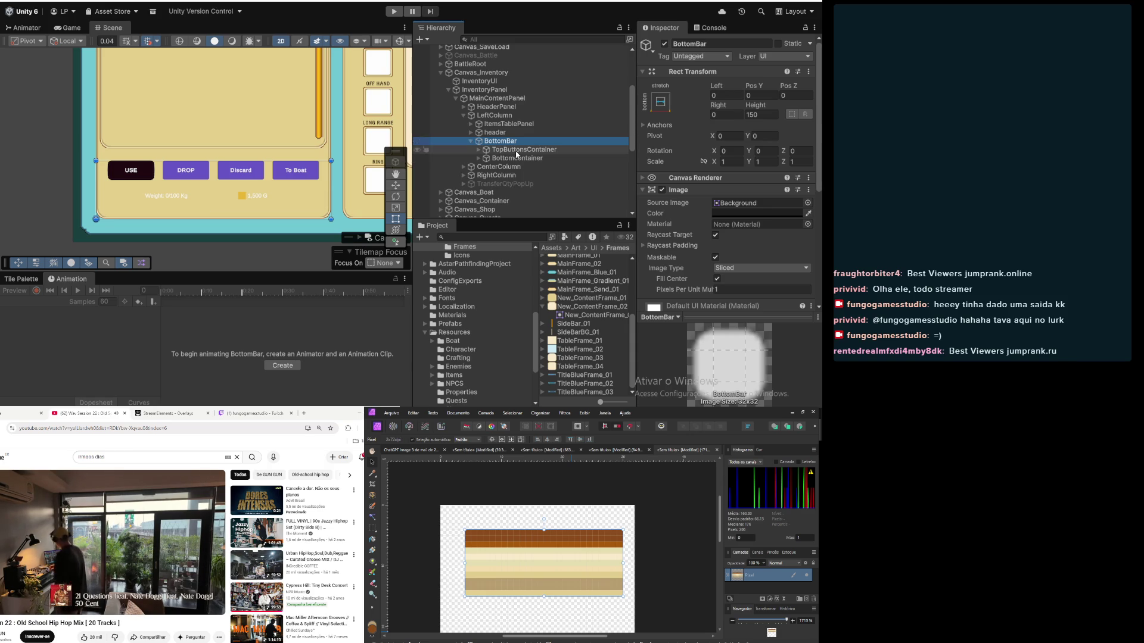
left_click(516, 153)
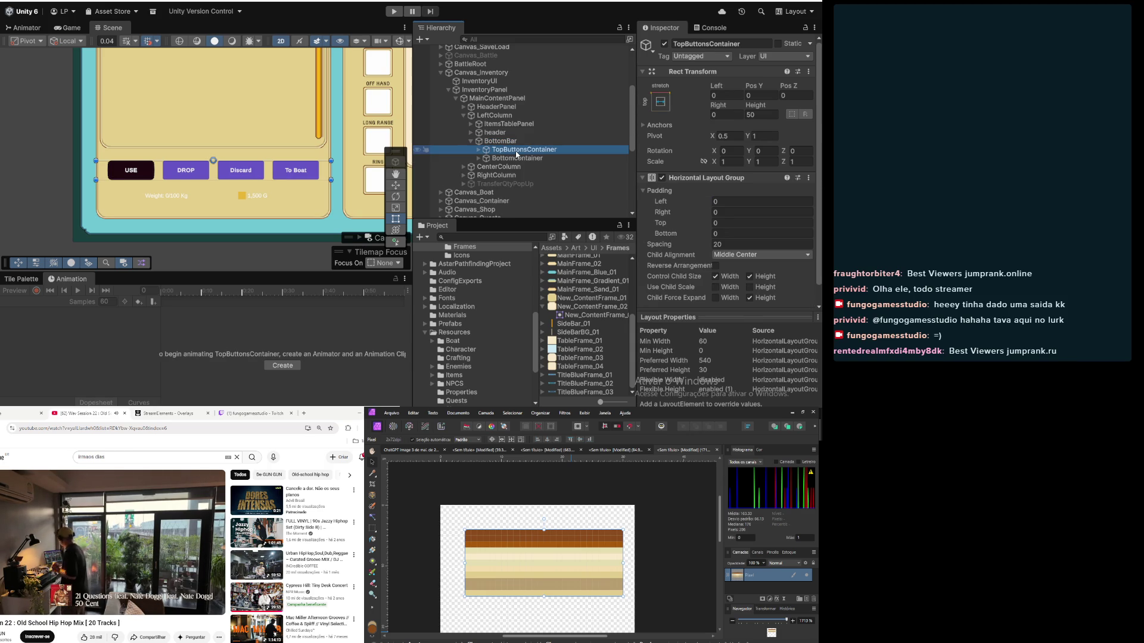
left_click(478, 152)
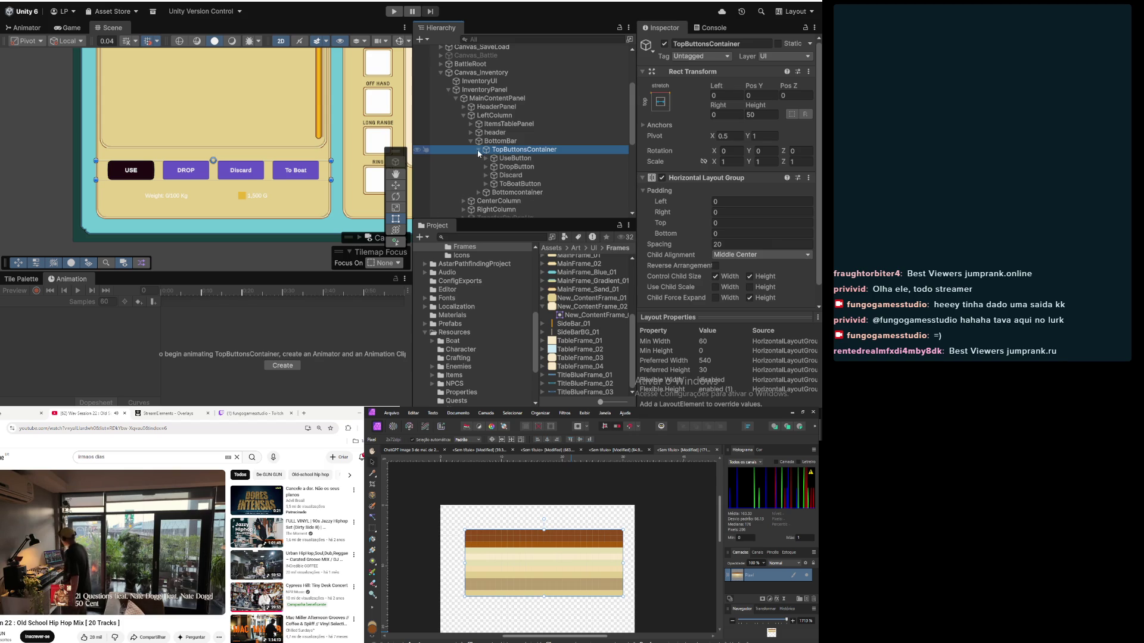
left_click(504, 159)
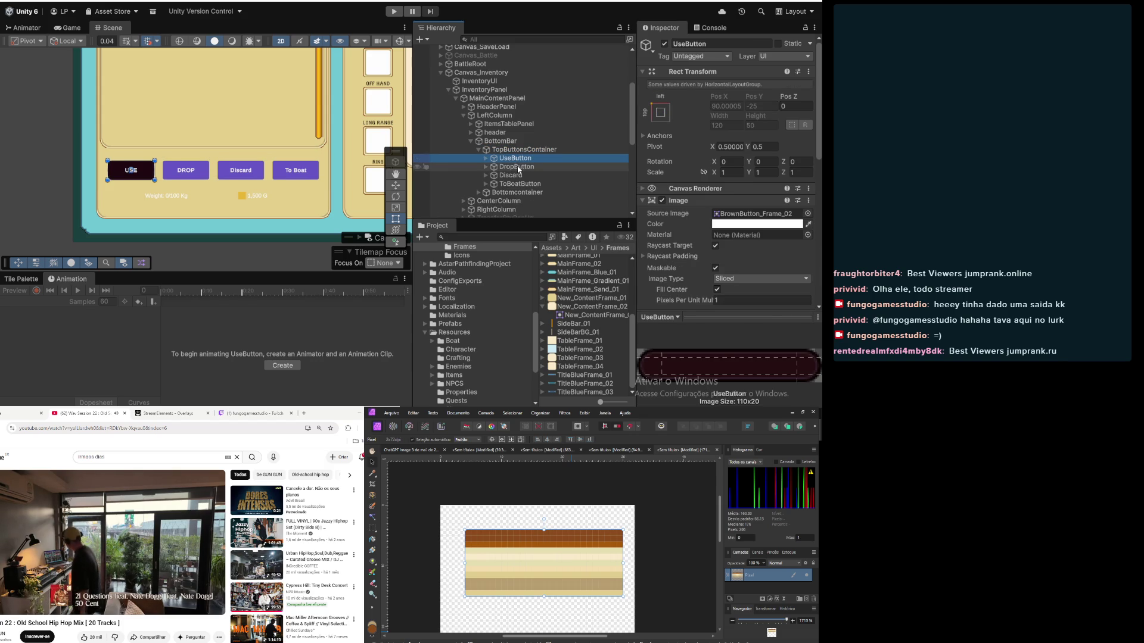
left_click(519, 168)
left_click(511, 176)
left_click(516, 185)
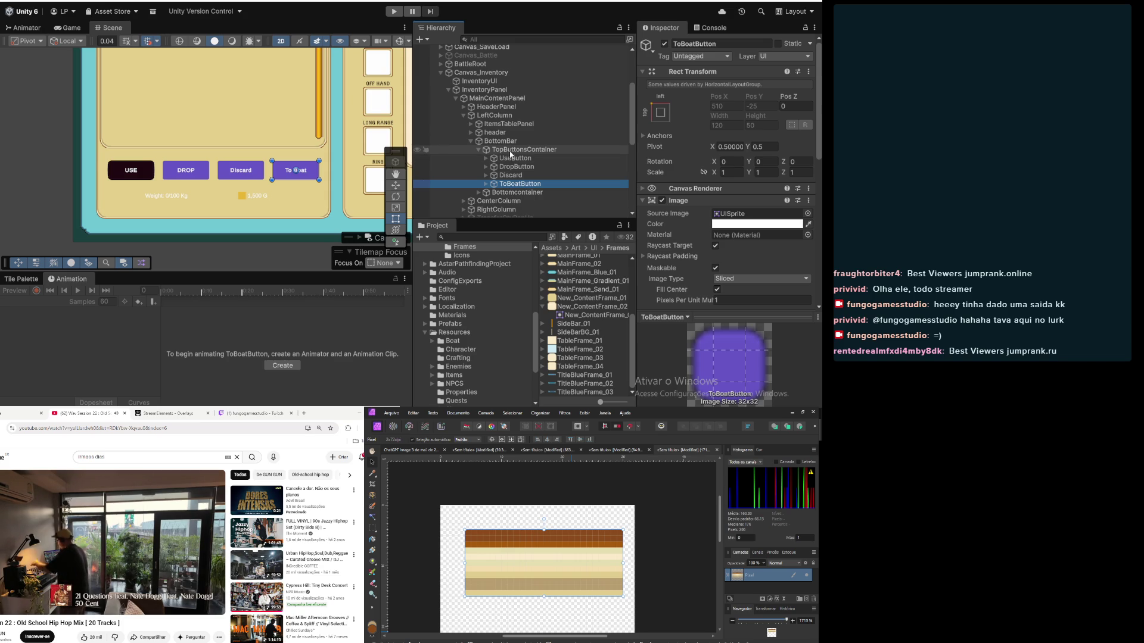
left_click(515, 150)
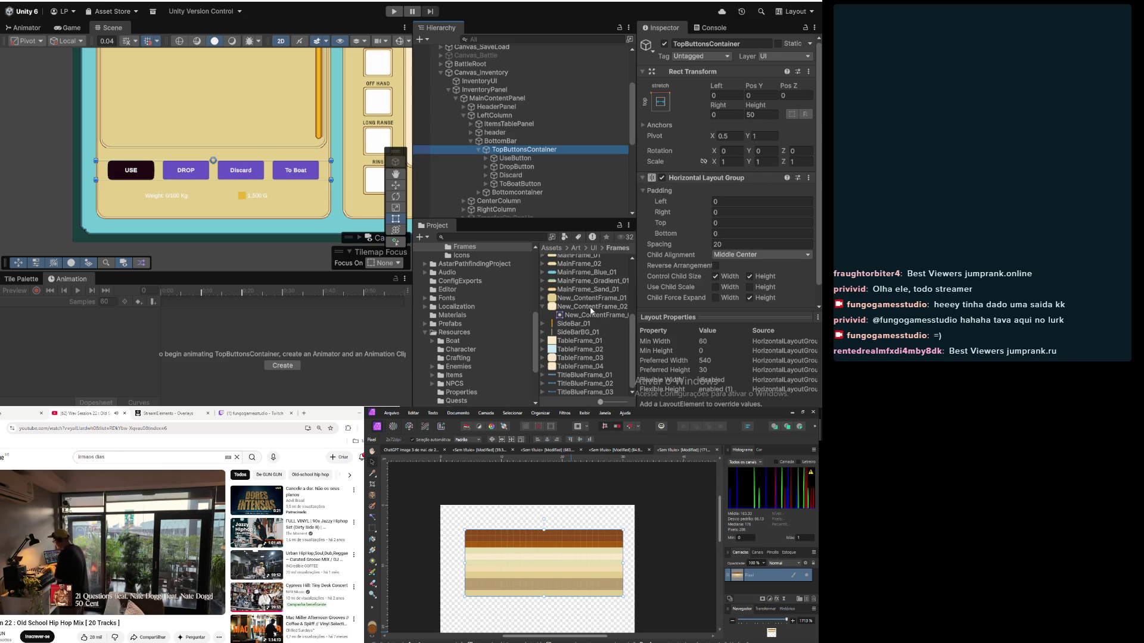
Step: Fold TopButtonsContainer's Rect Transform and Padding sections and check UseButton's preferred size
mouse_move(592, 308)
left_mouse_down()
mouse_move(607, 292)
mouse_move(596, 298)
mouse_move(548, 209)
mouse_move(533, 150)
left_mouse_up()
left_click(525, 159)
left_click(535, 152)
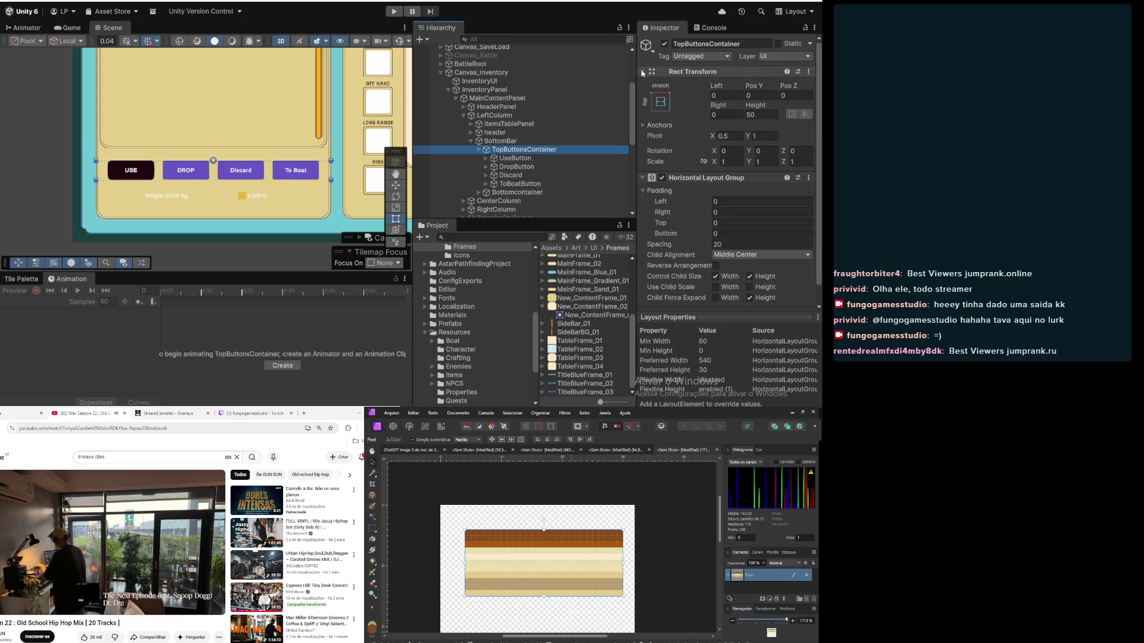
left_click(651, 72)
left_click(644, 96)
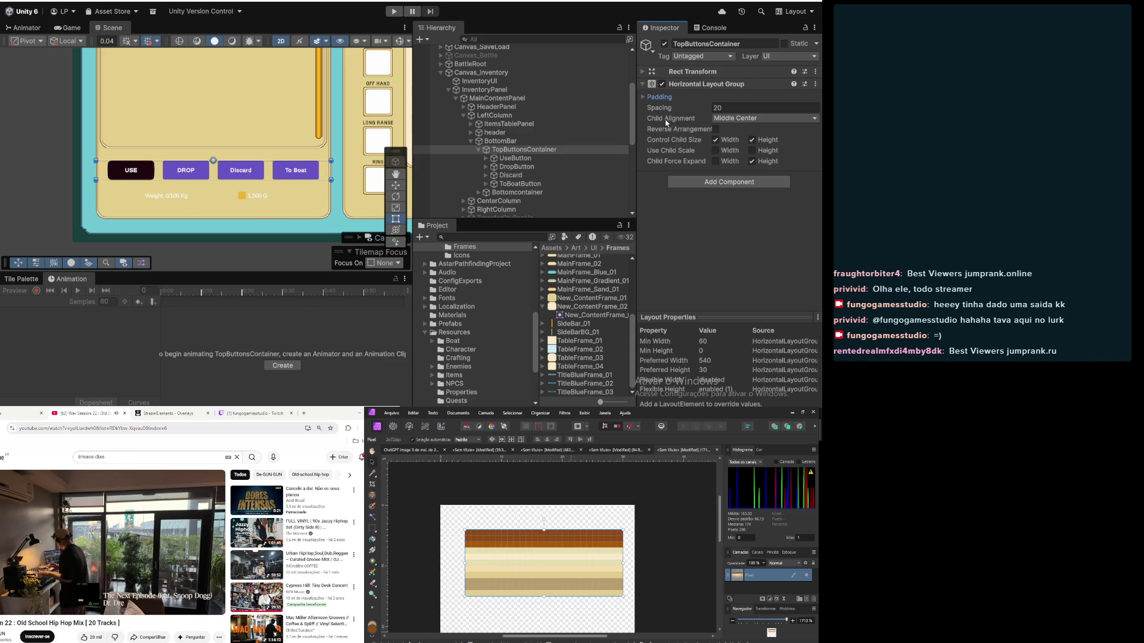
left_click(531, 160)
left_click(531, 151)
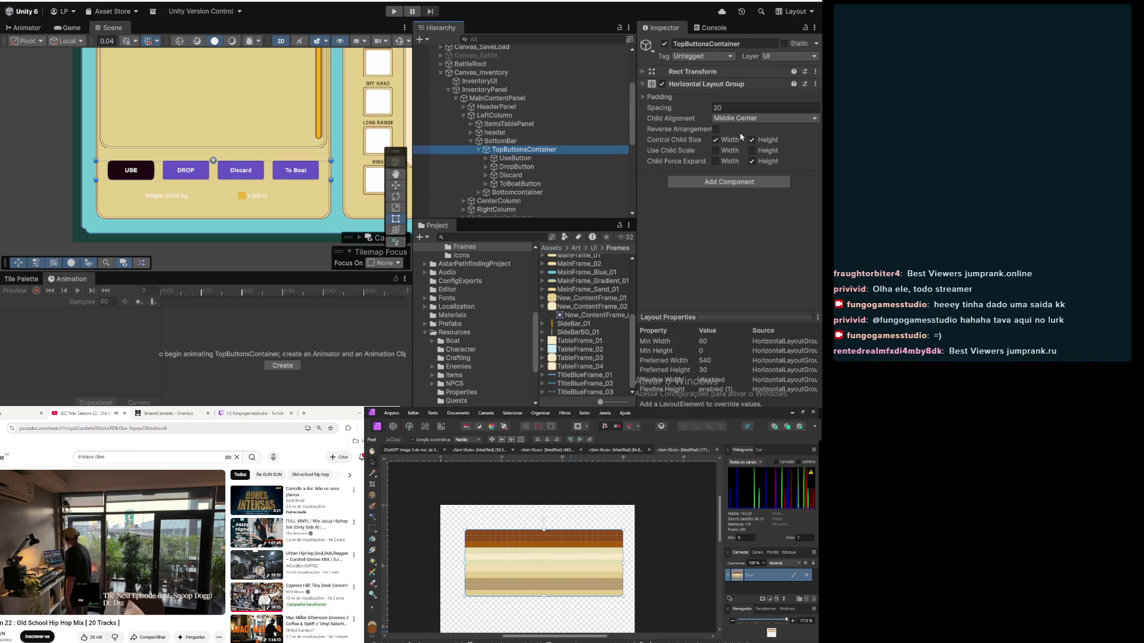
Step: Add an Image to TopButtonsContainer using New_ContentFrame_02 as its Source Image
left_click(698, 185)
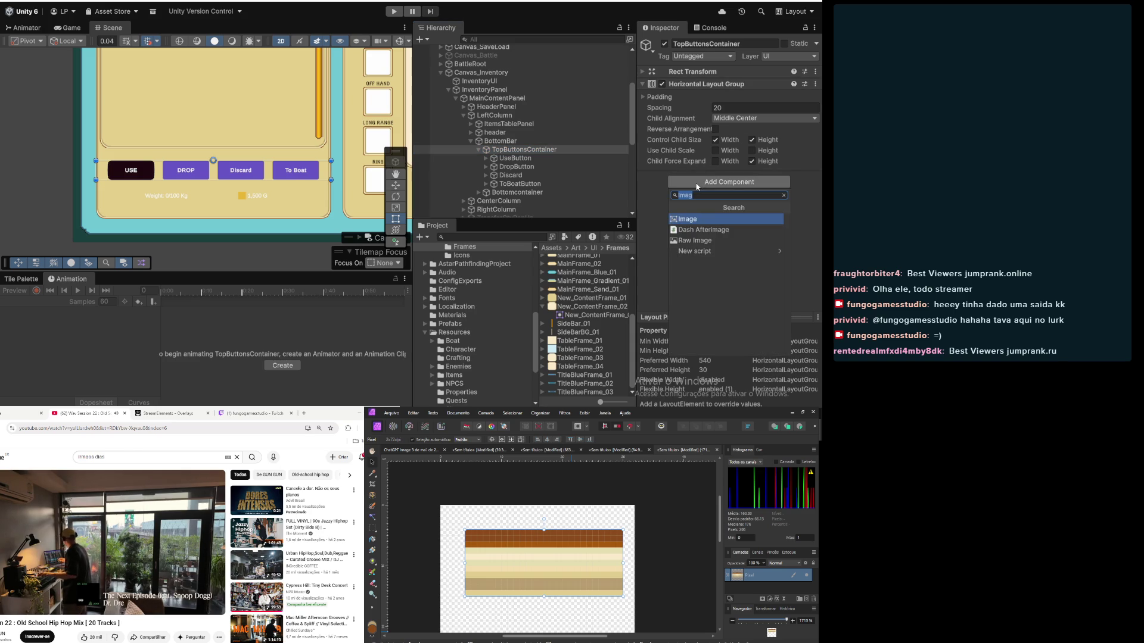
key("Escape")
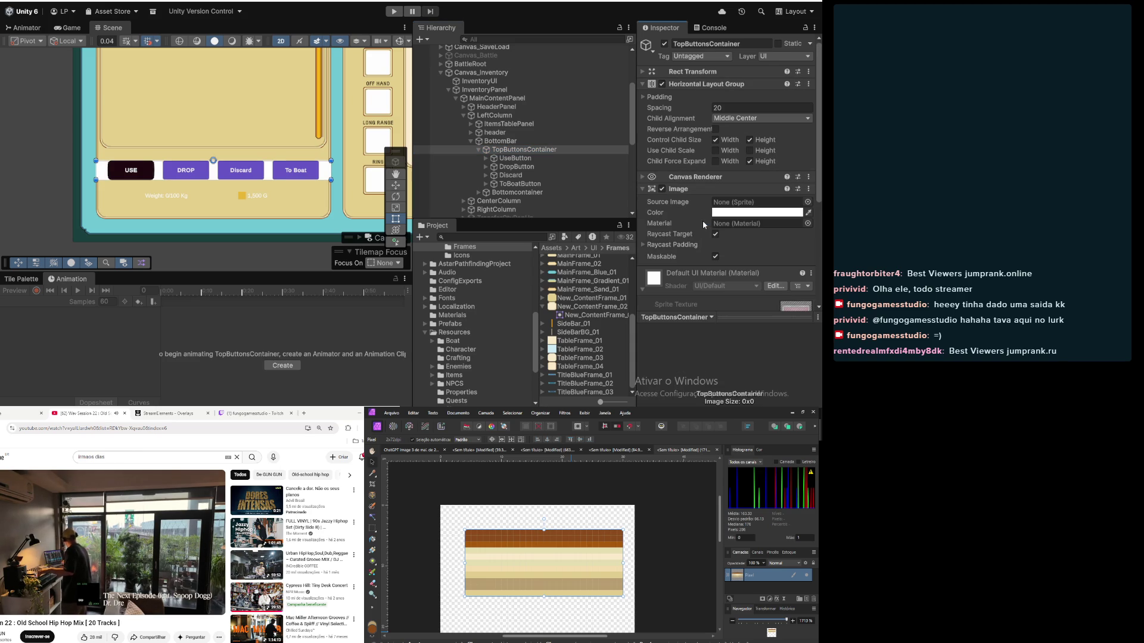
left_click_drag(596, 313, 744, 204)
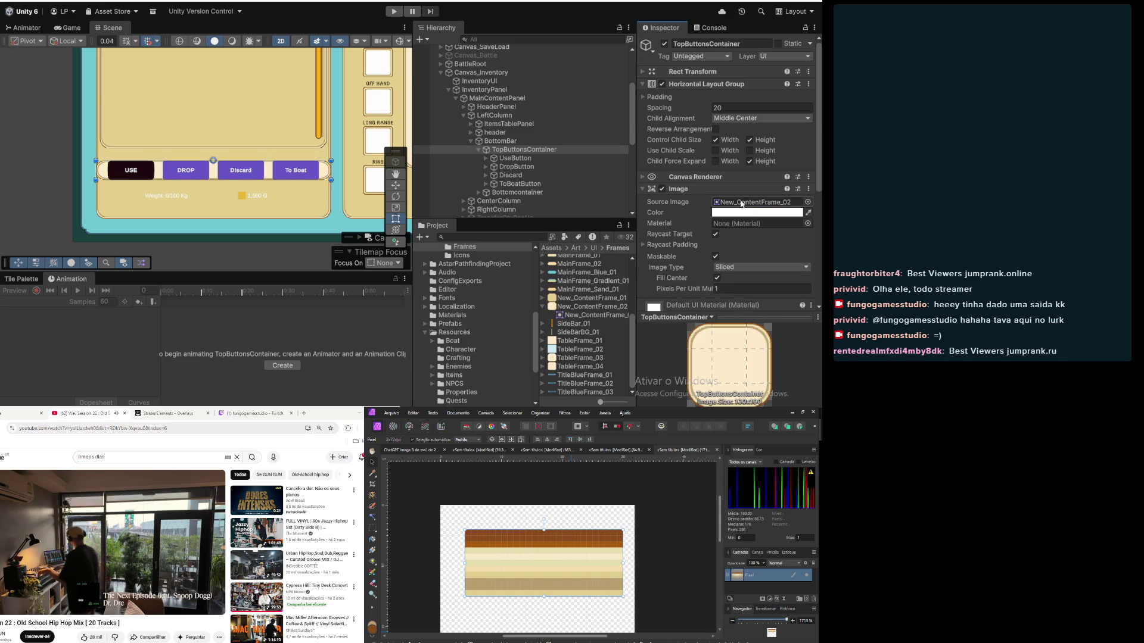
left_click(662, 71)
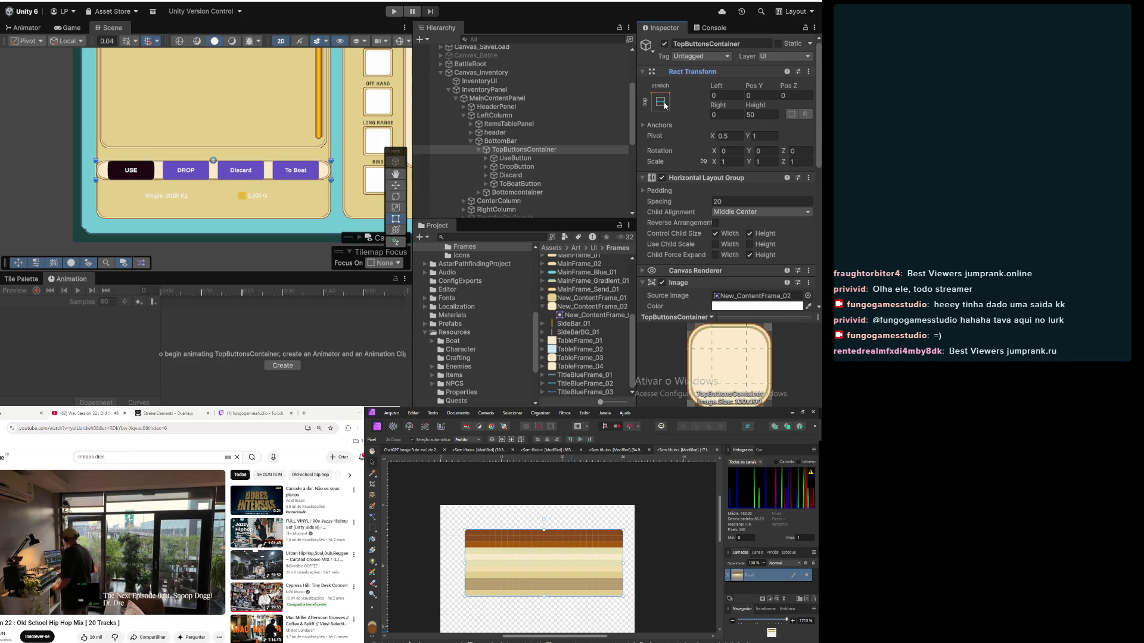
Step: Set TopButtonsContainer's height to 60 and its left and right insets to 10
left_click(663, 103)
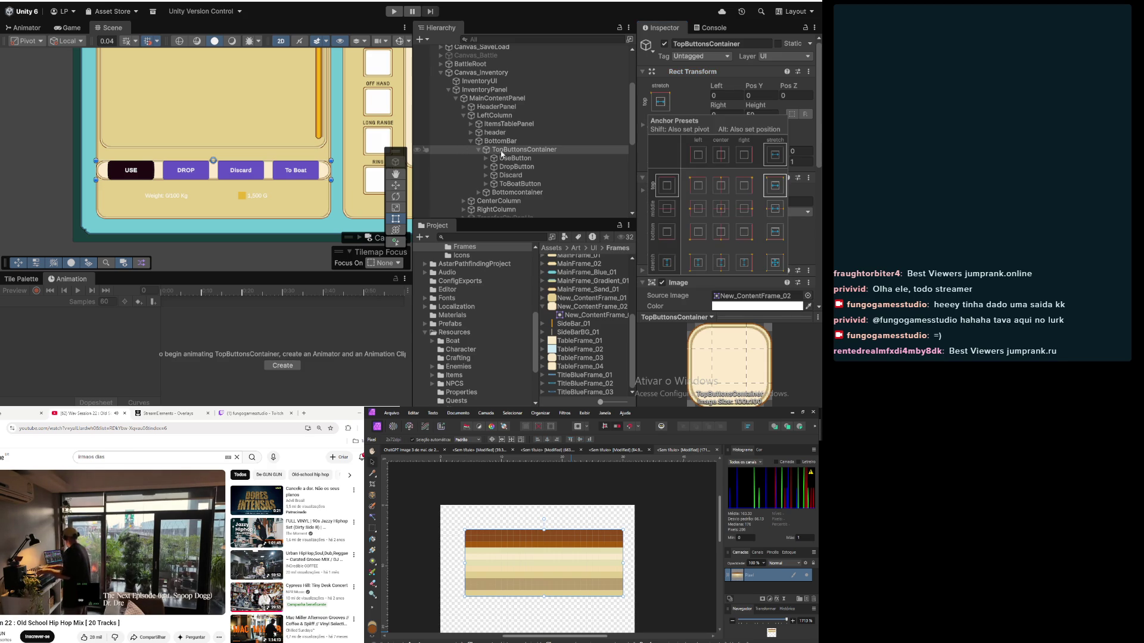
left_click(510, 151)
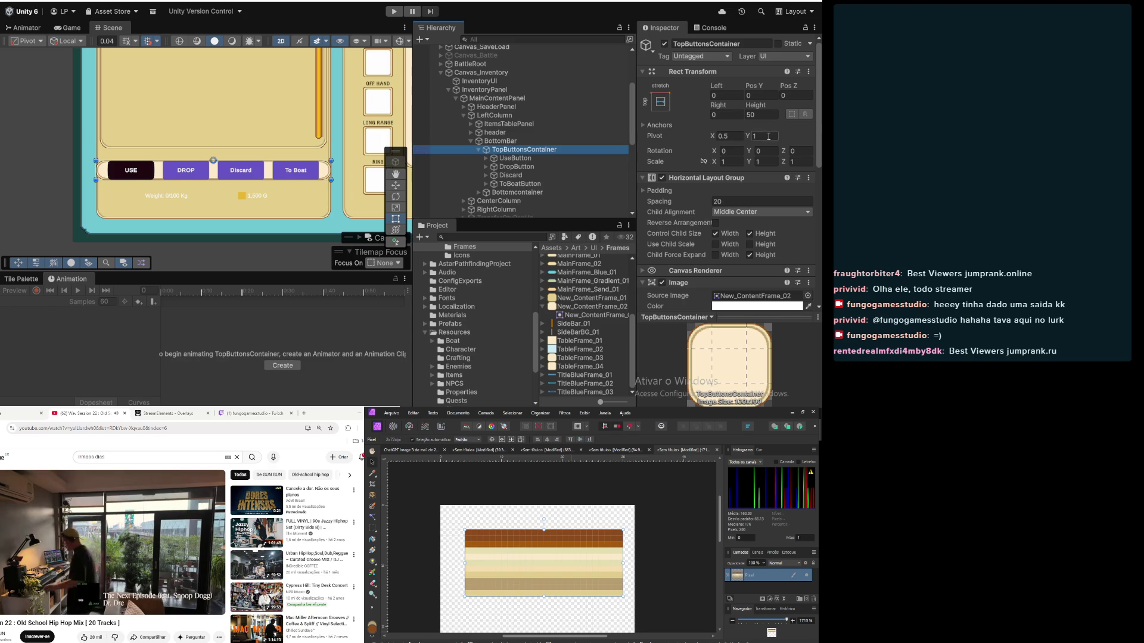
left_click(761, 114)
type("60")
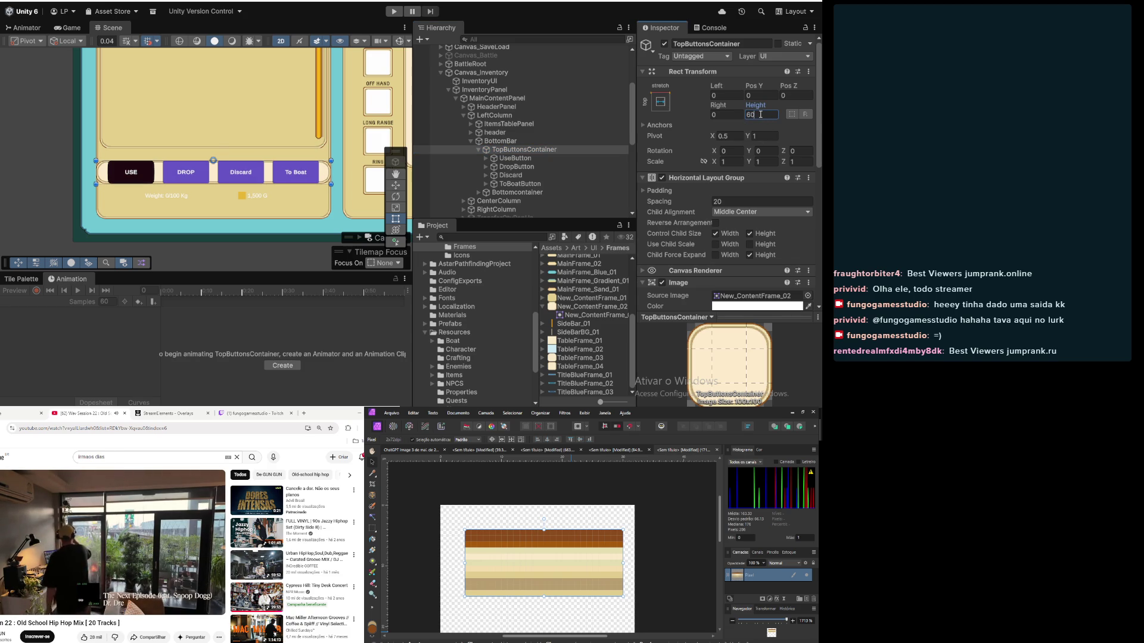
left_click(725, 97)
type("10")
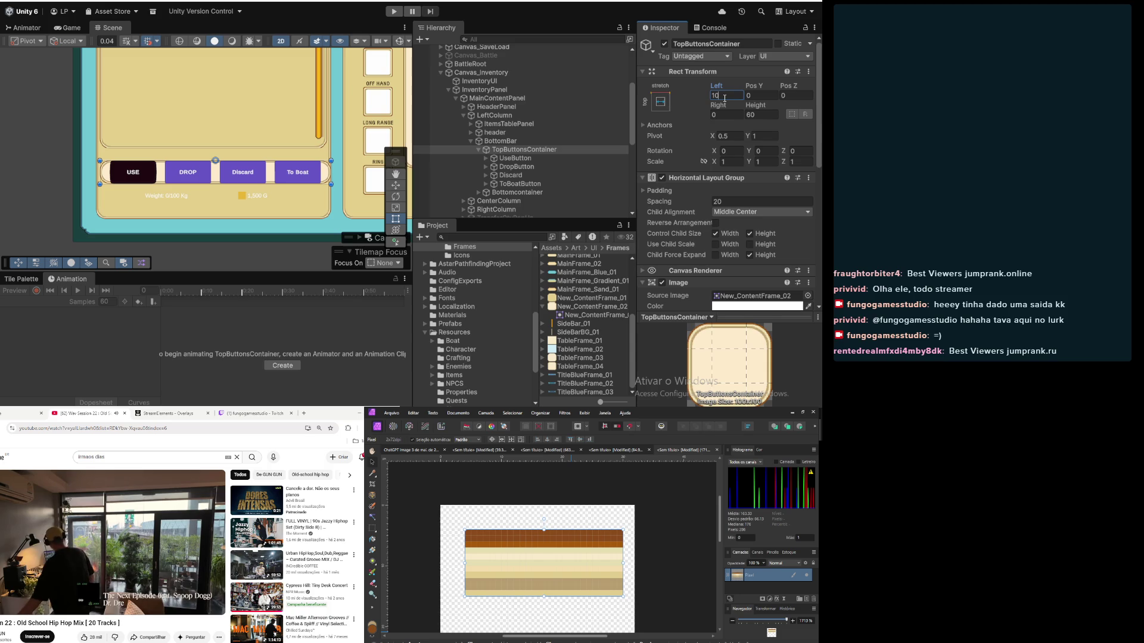
left_click(730, 113)
type("10")
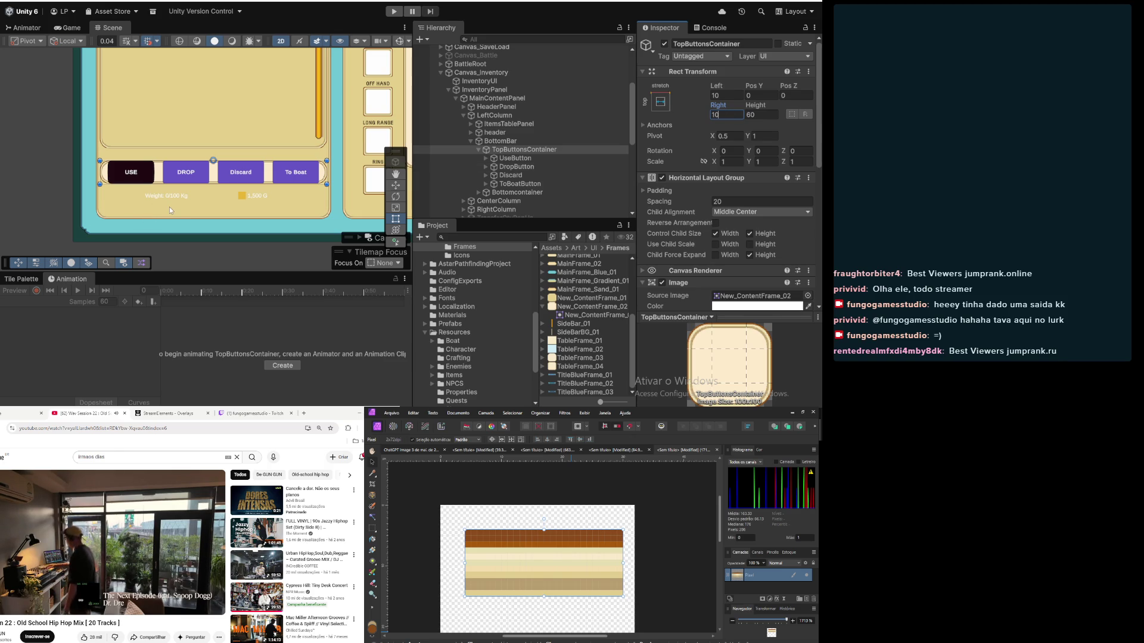
scroll(169, 206, "down", 5)
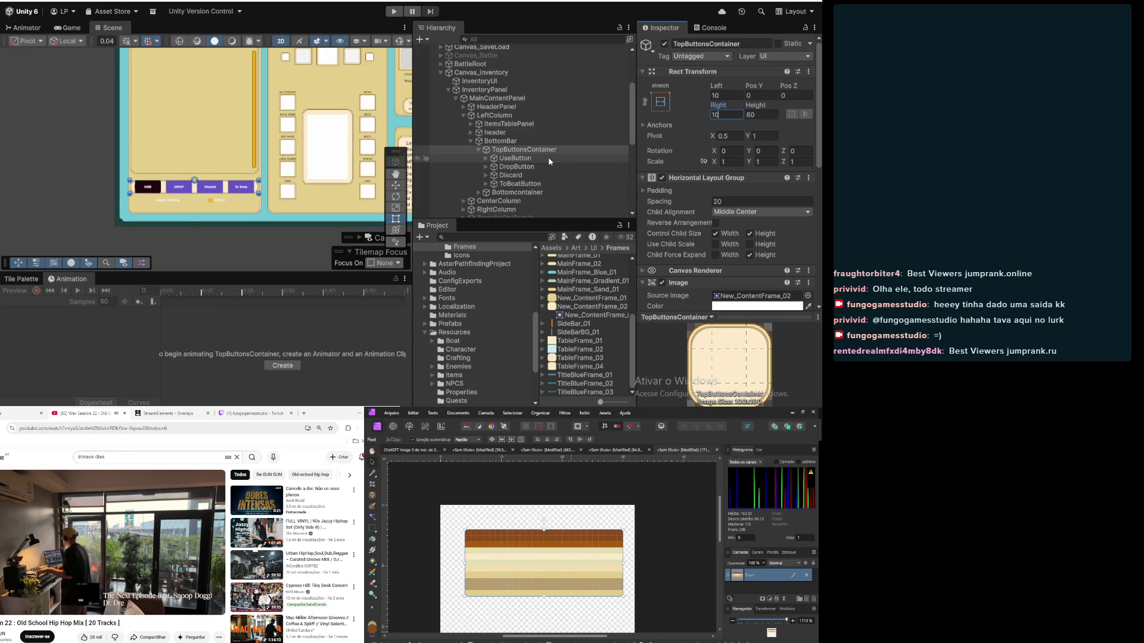
Step: Confirm the right inset of 10 and set the layout group's top and bottom padding to 10
left_click(529, 153)
scroll(678, 169, "down", 10)
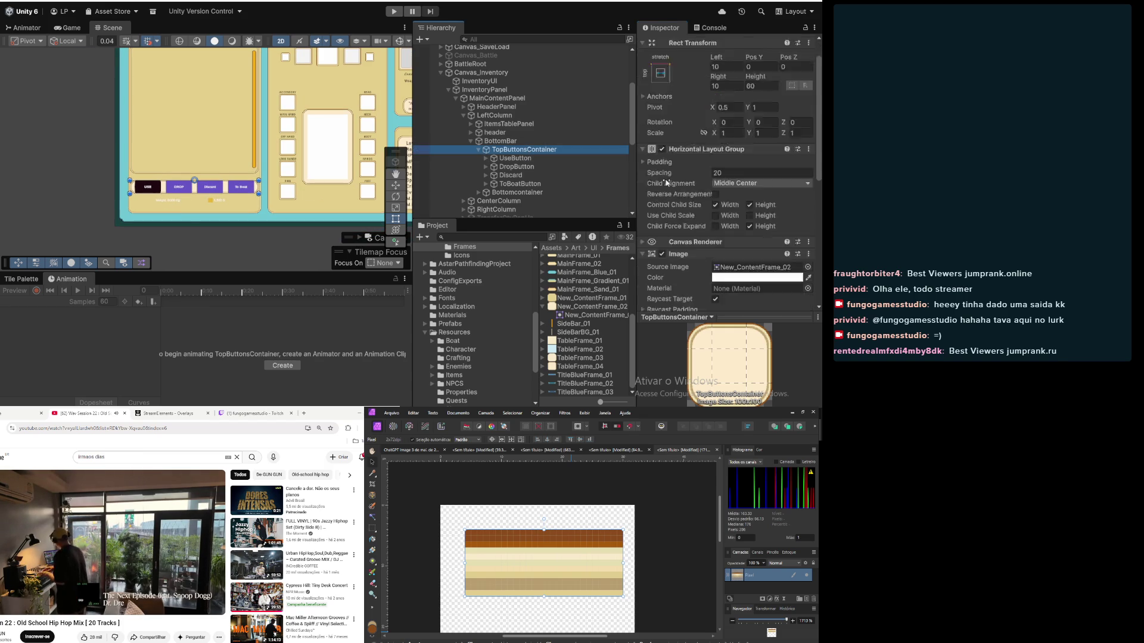
scroll(685, 188, "up", 5)
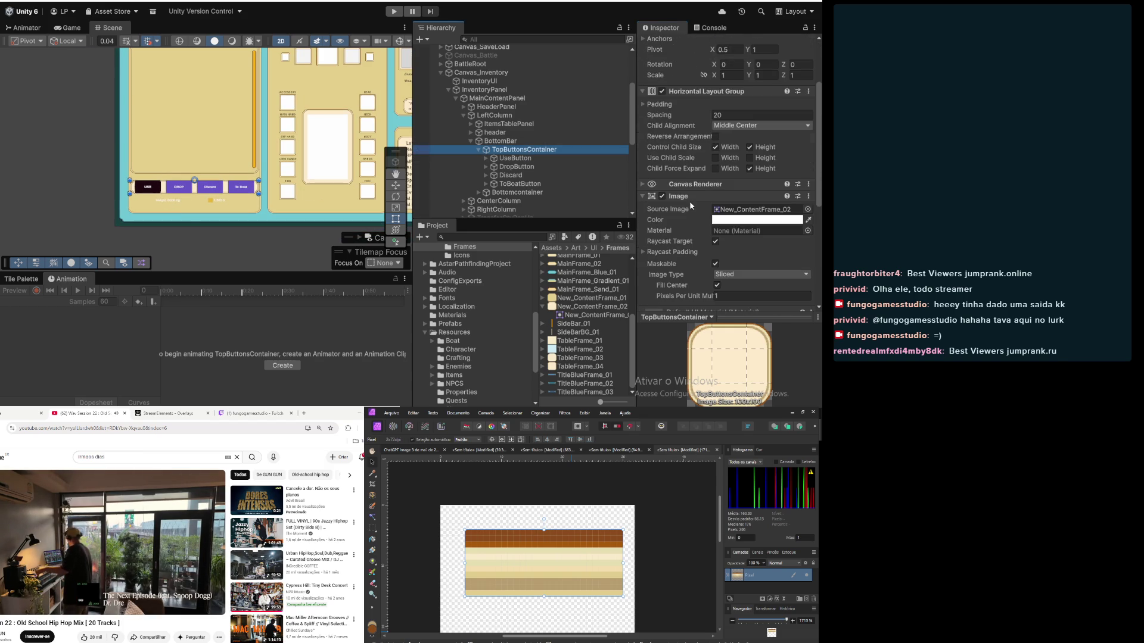
left_click(650, 105)
left_click(738, 115)
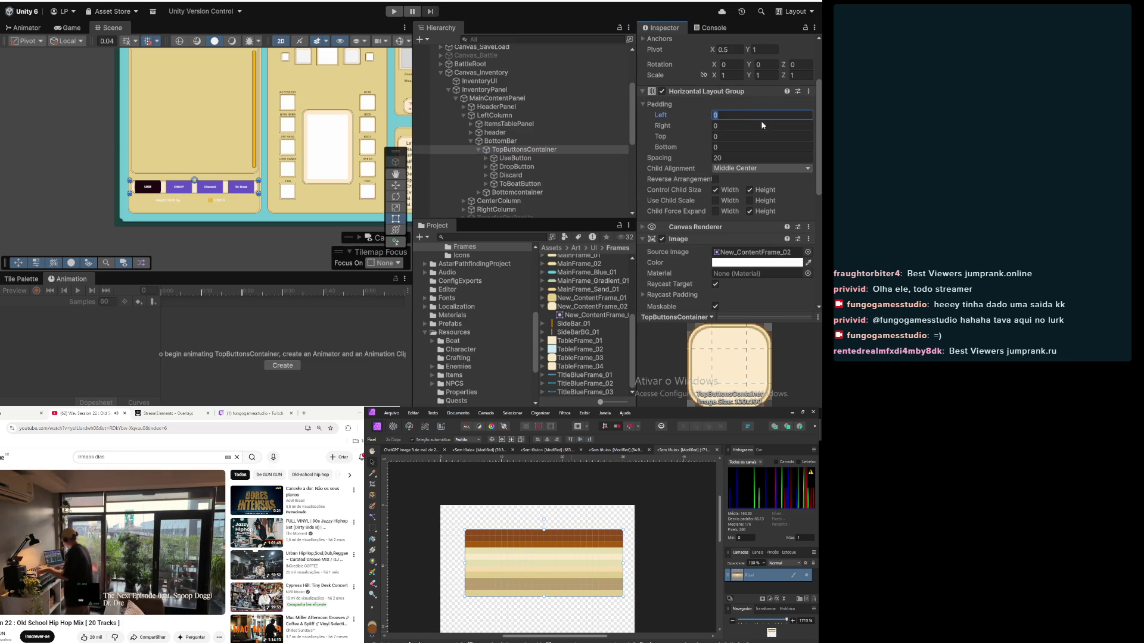
left_click(746, 136)
type("10")
key("Tab")
type("10")
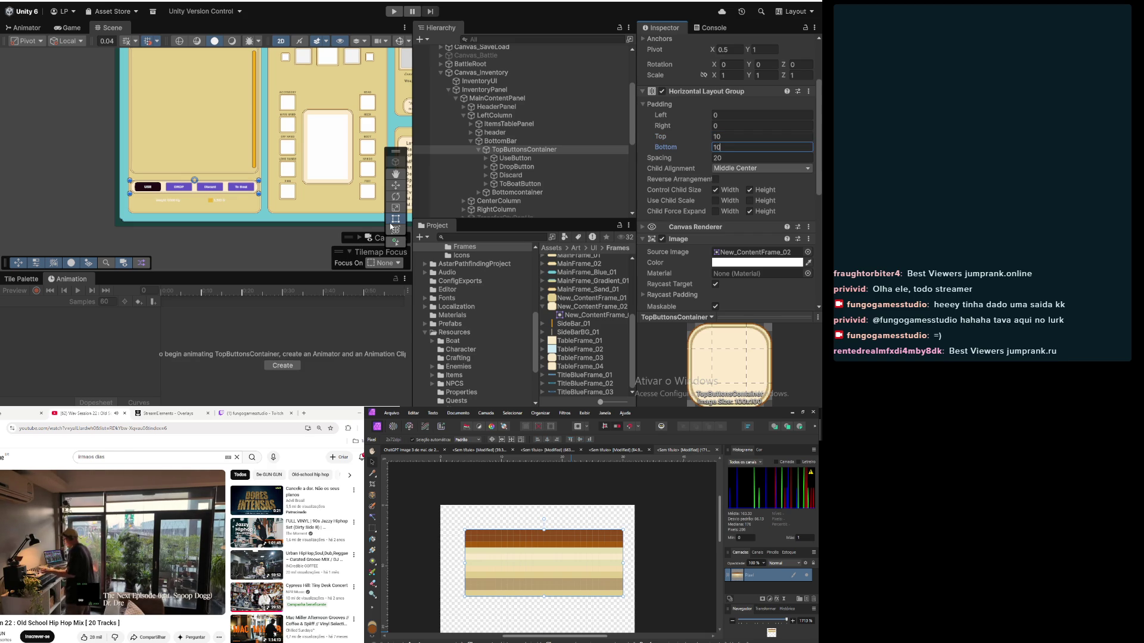
Step: Raise the button bar's height to 80 with top and bottom padding of 20
scroll(206, 207, "down", 2)
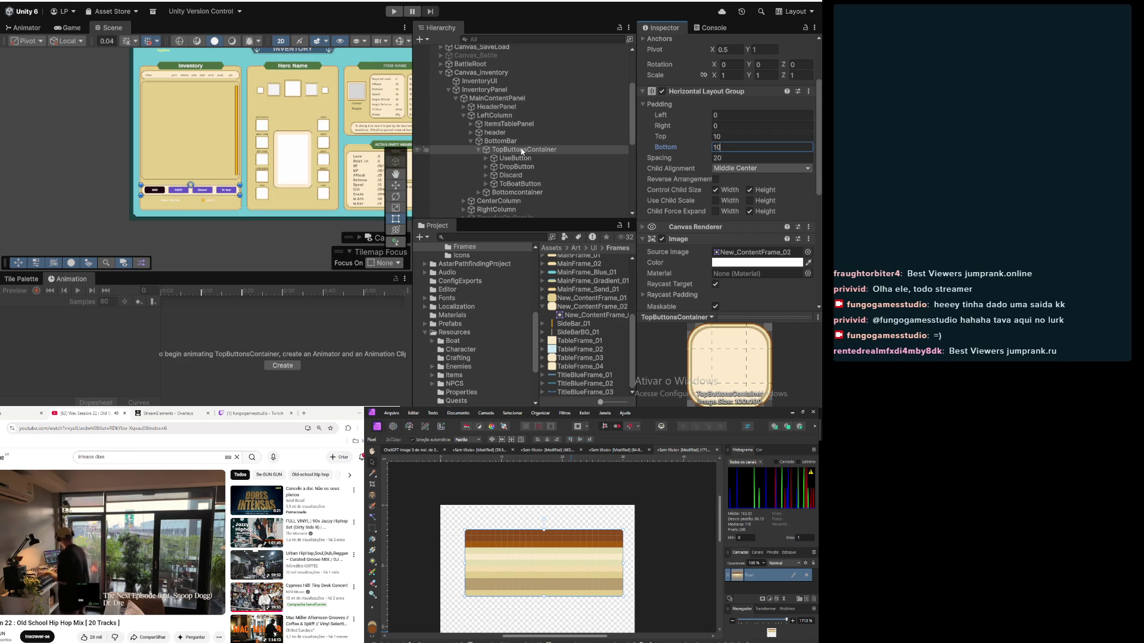
scroll(730, 136, "up", 3)
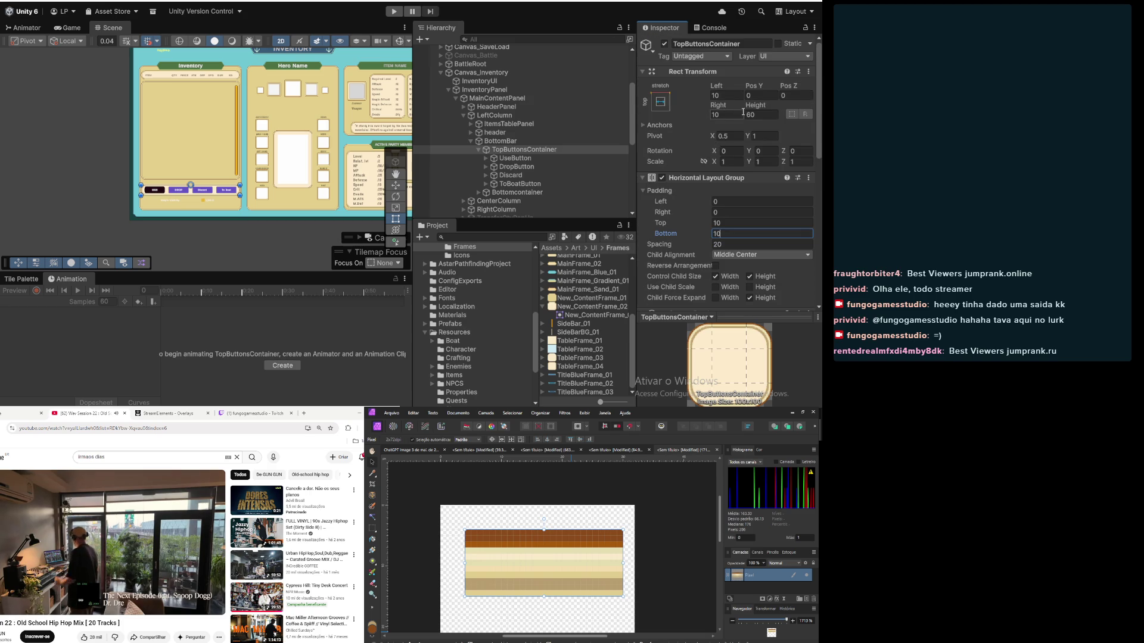
left_click(767, 113)
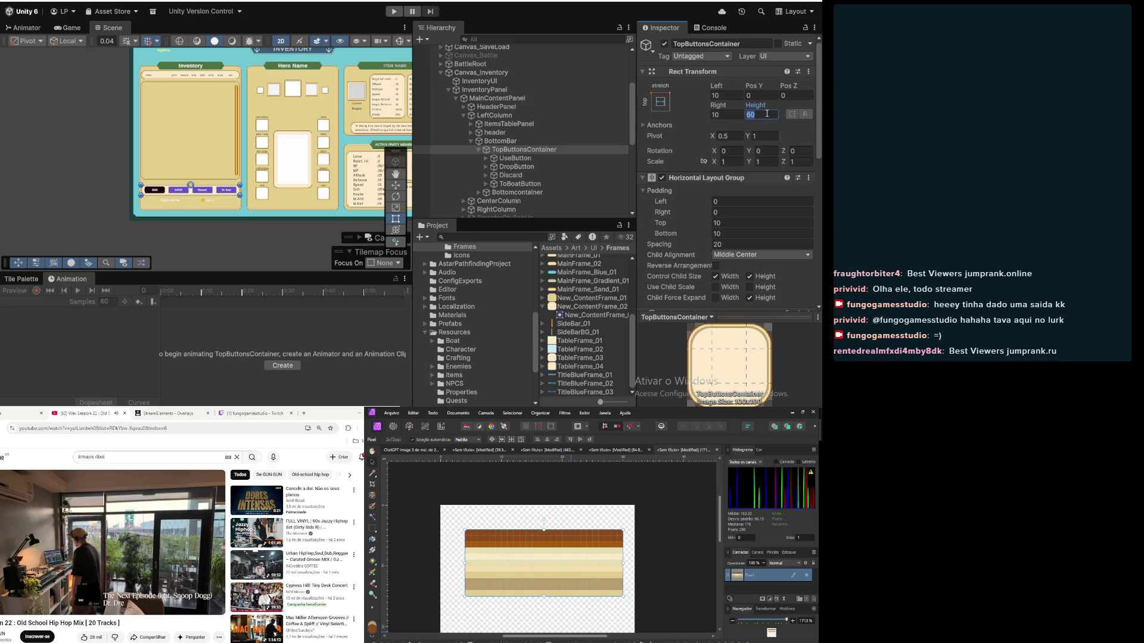
type("80")
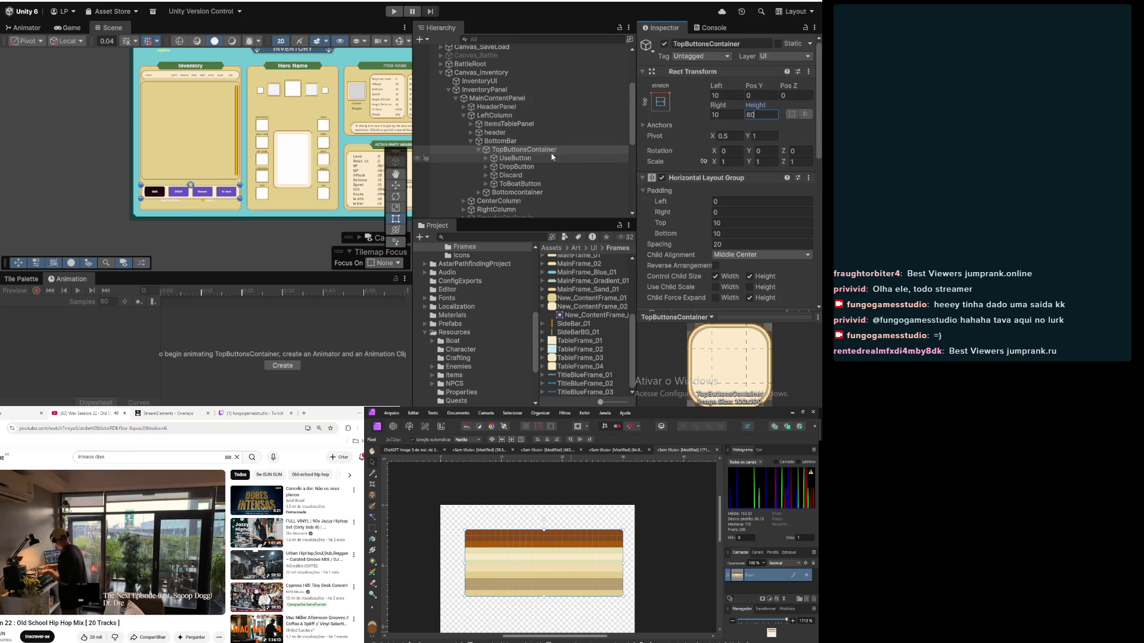
left_click(745, 224)
type("20")
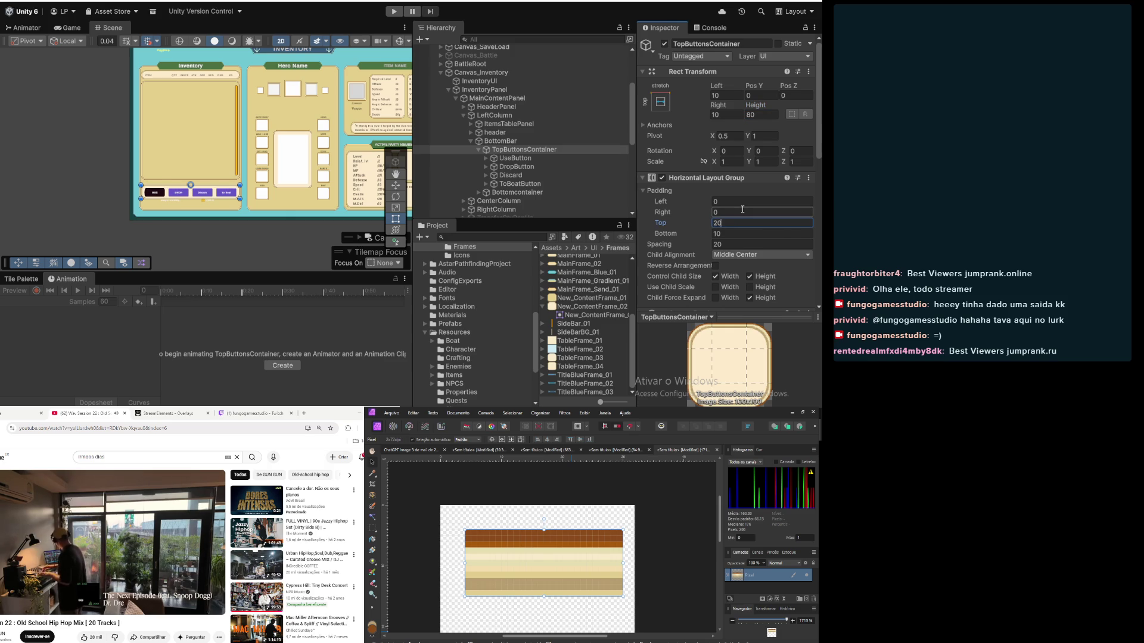
key("Tab")
type("20")
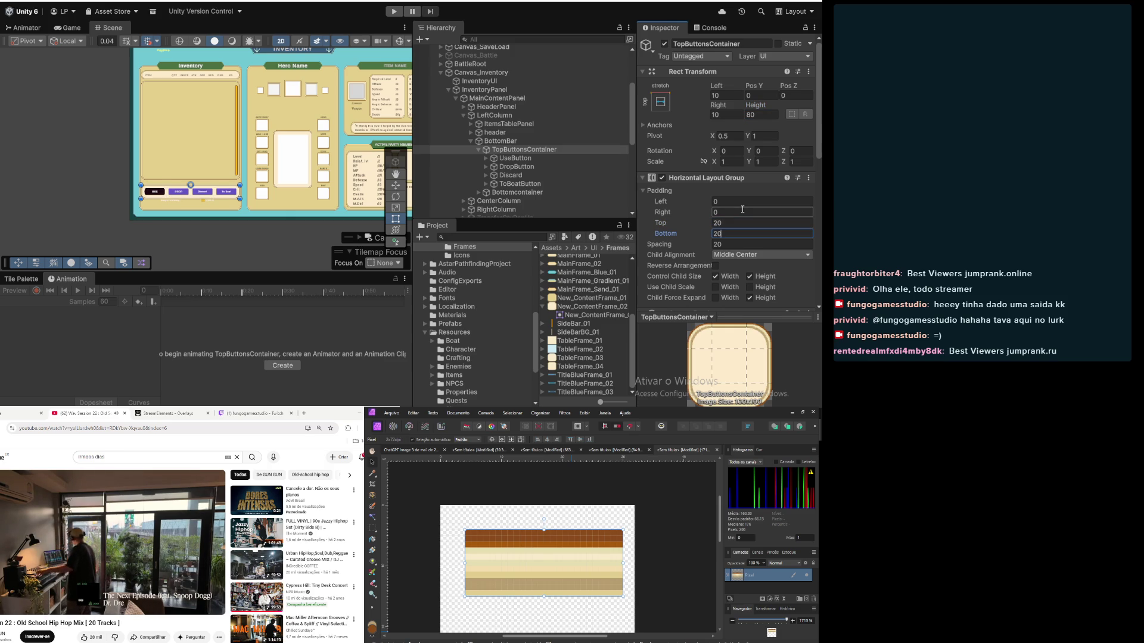
Step: Deselect and pan the Scene view to the taller button row
left_click(126, 183)
scroll(159, 192, "up", 3)
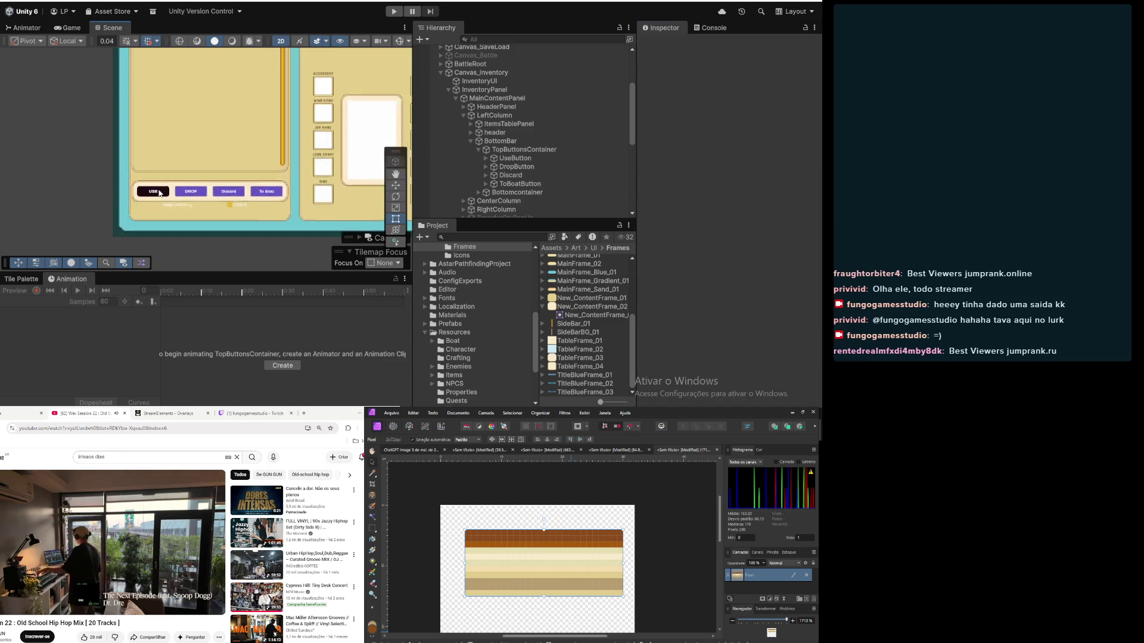
scroll(160, 193, "up", 3)
left_click_drag(159, 193, 110, 166)
Step: Try the purple New_ContentFrame_01 frame on the USE button, then undo it
left_click(527, 159)
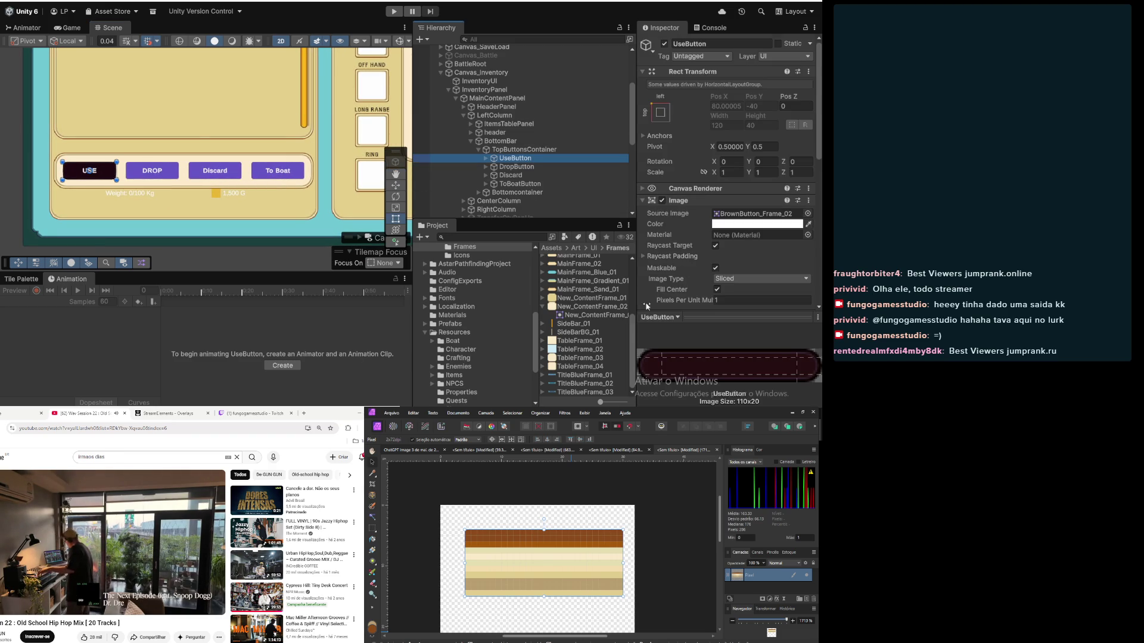
left_click(597, 307)
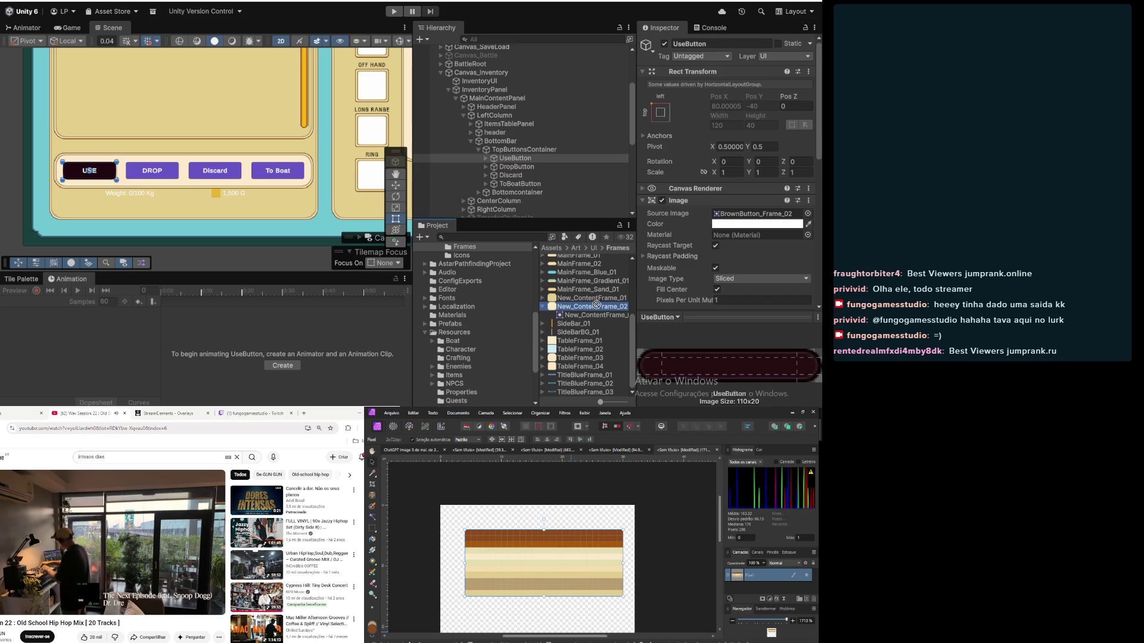
left_click(577, 306, "ctrl")
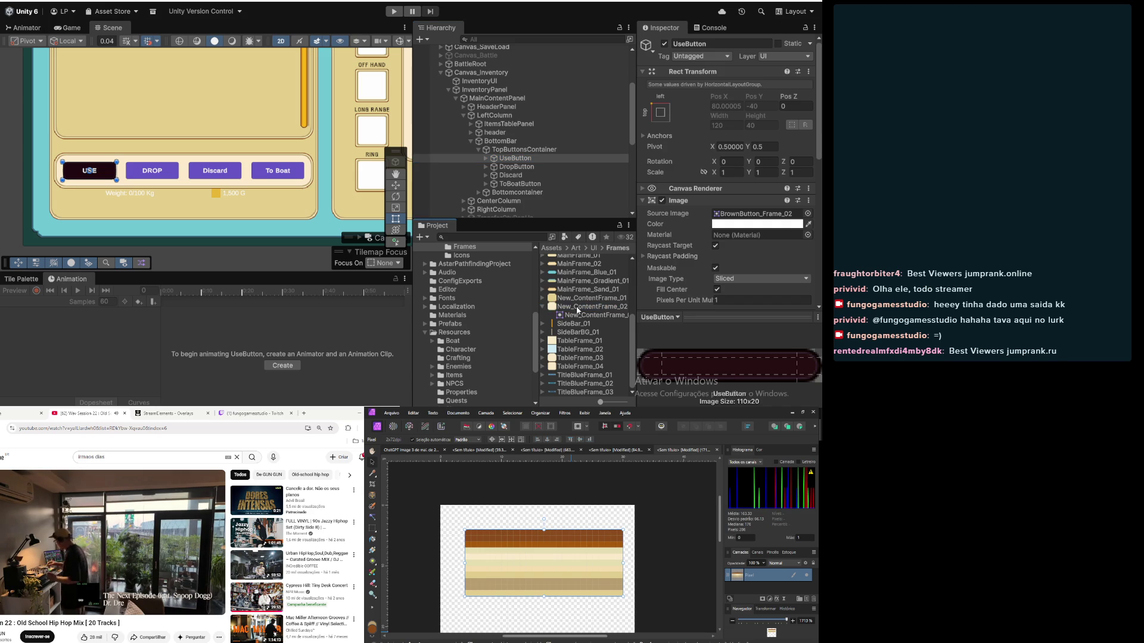
mouse_move(570, 301)
left_mouse_down()
mouse_move(715, 214)
mouse_move(745, 217)
left_mouse_up()
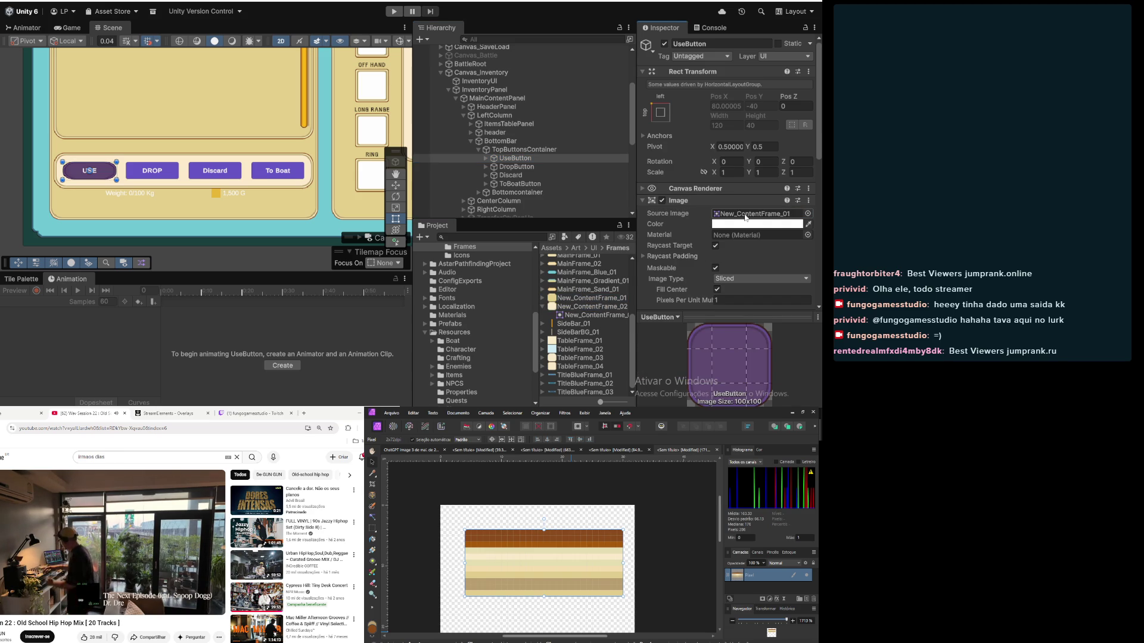
key("ctrl+z")
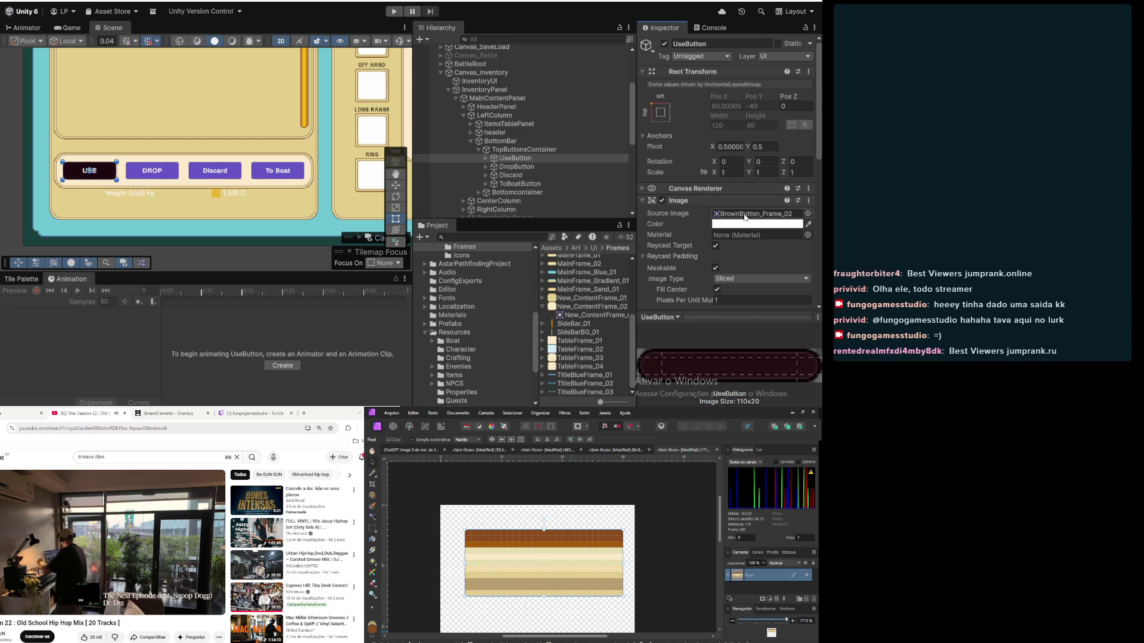
Step: Review TopButtonsContainer and the USE, DROP, Discard and To Boat buttons, then select Bottomcontainer
left_click(534, 151)
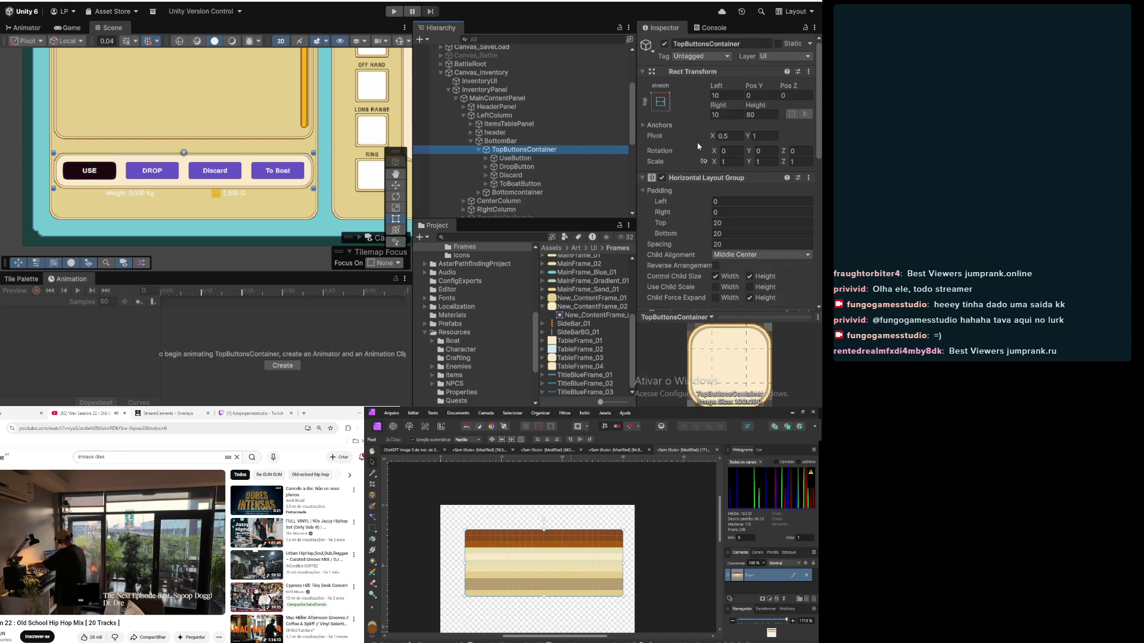
scroll(694, 155, "down", 6)
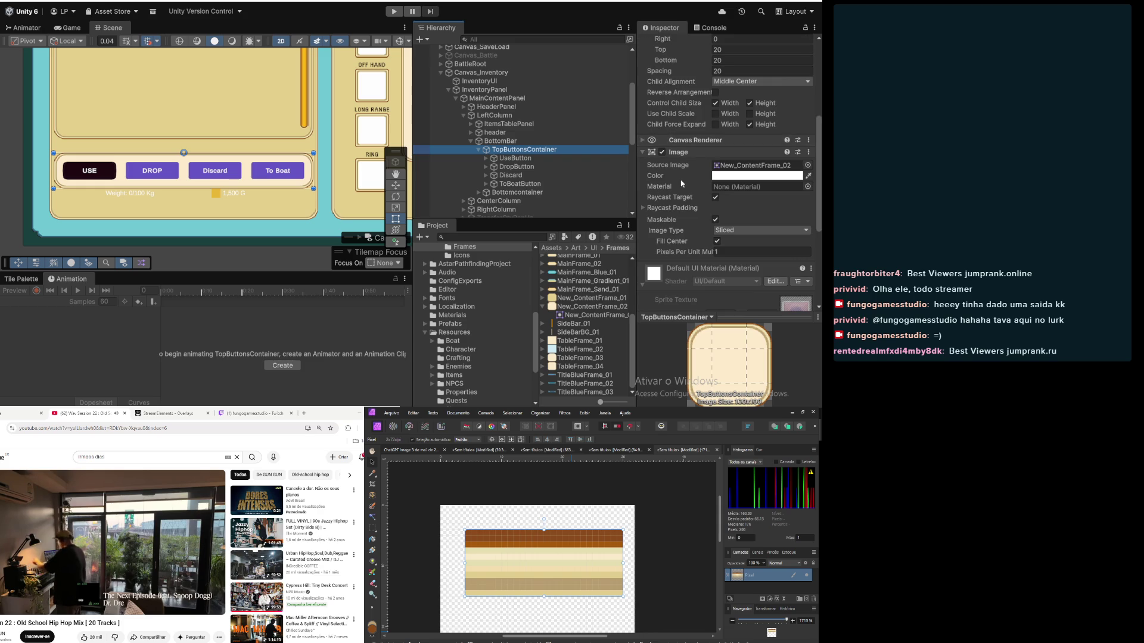
scroll(756, 168, "down", 6)
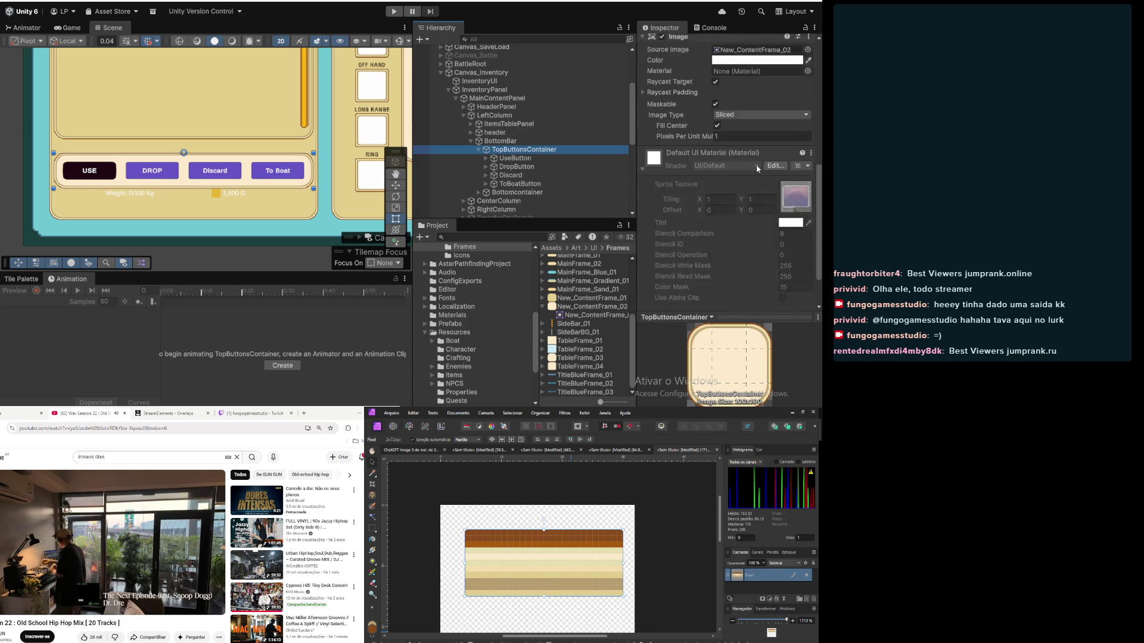
left_click(523, 158)
left_click(520, 167)
left_click(519, 175)
left_click(516, 184)
left_click(513, 193)
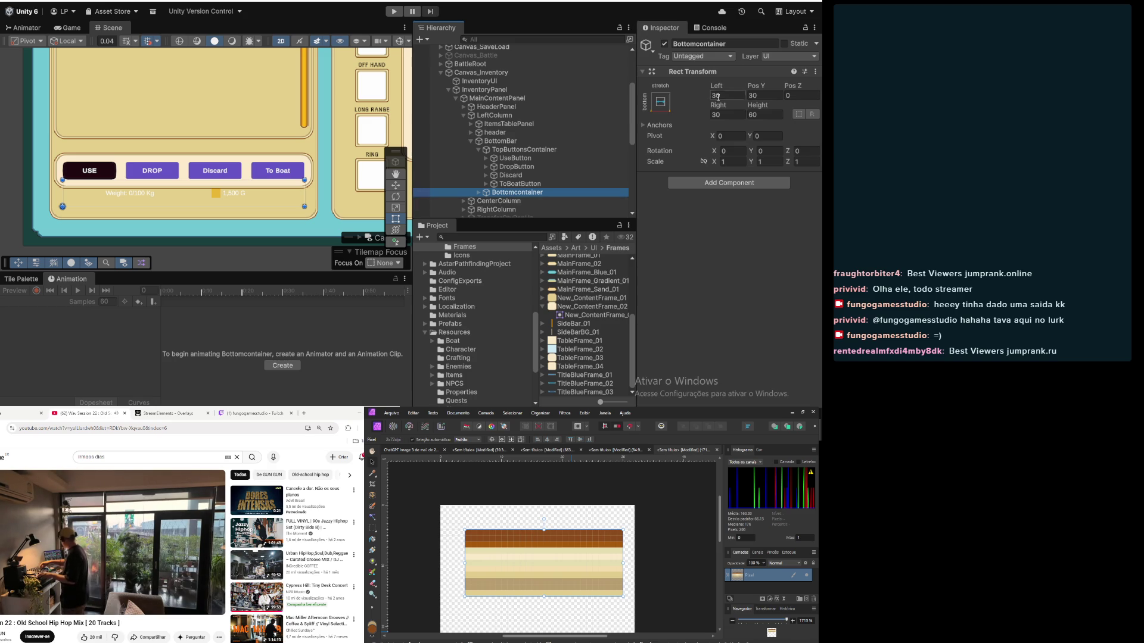
Step: Give Bottomcontainer height 30 and Pos Y 30, then expand its children in the Hierarchy
left_click(774, 96)
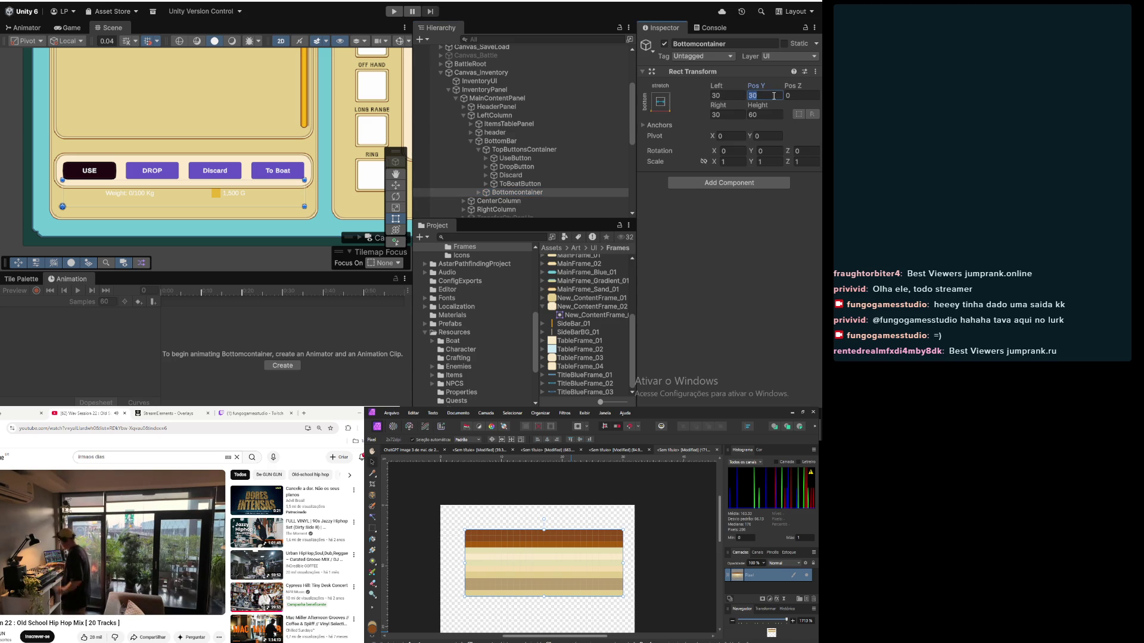
type("0")
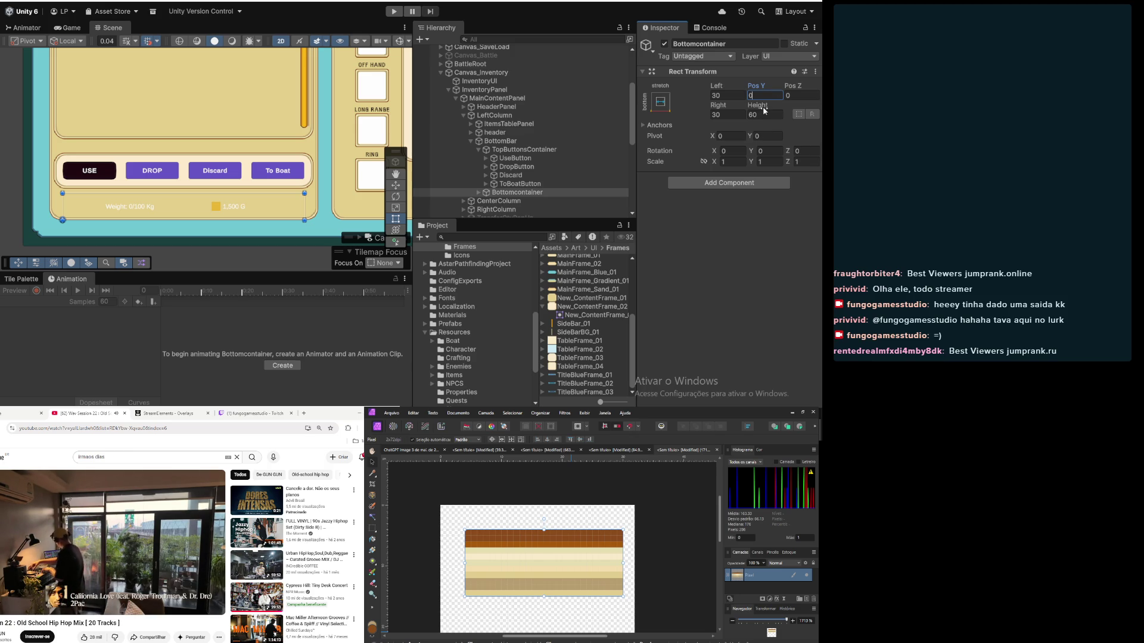
key("BackSpace")
type("10")
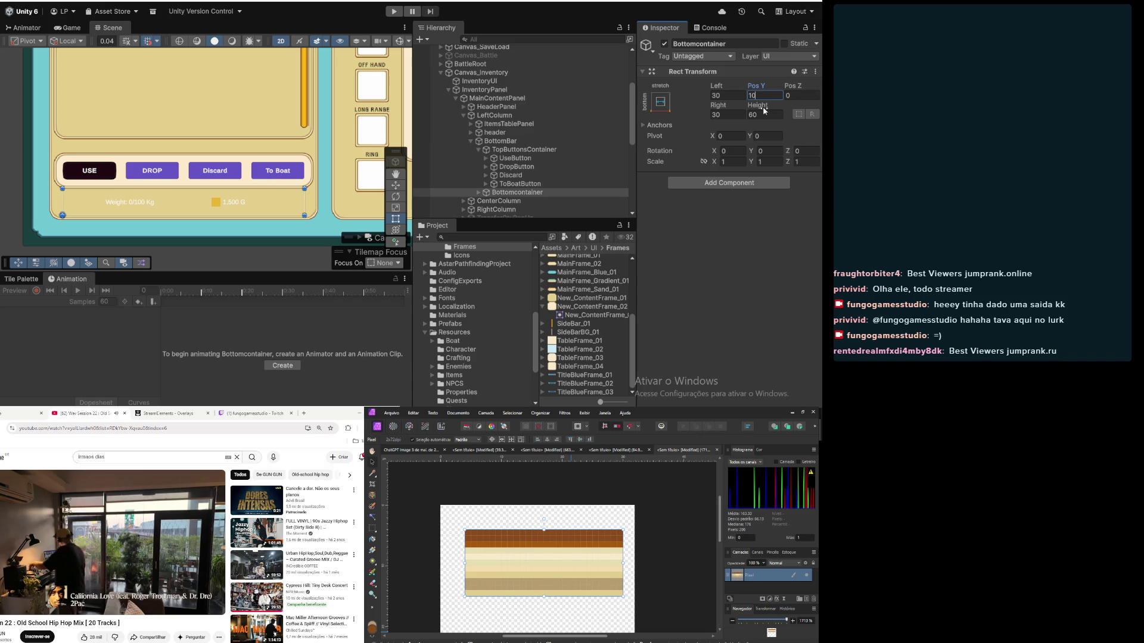
left_click(762, 115)
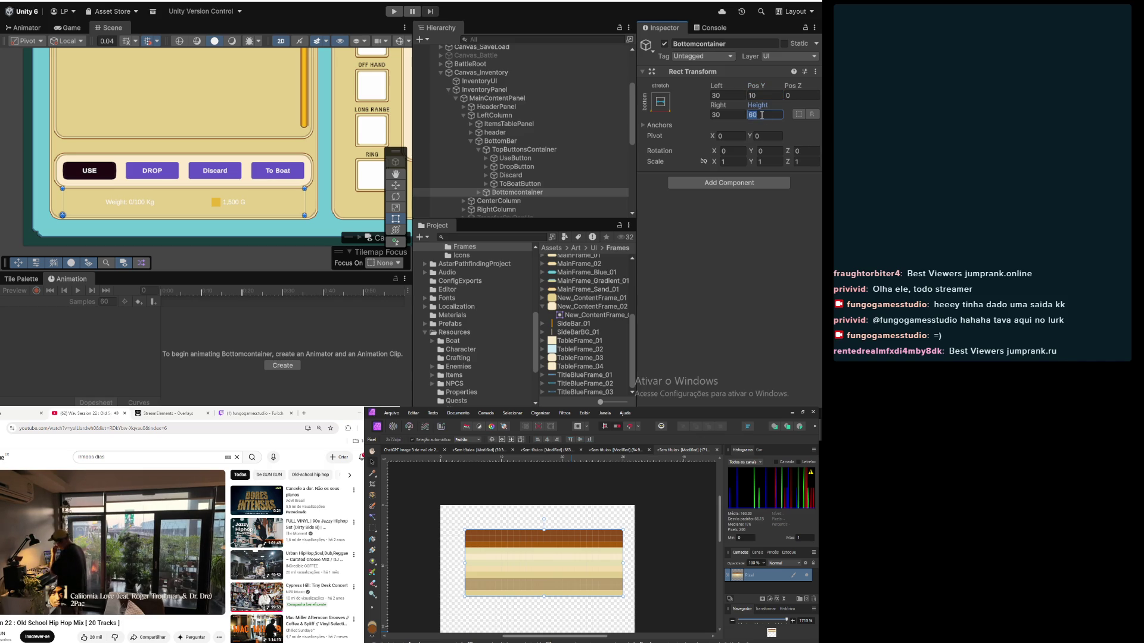
type("30")
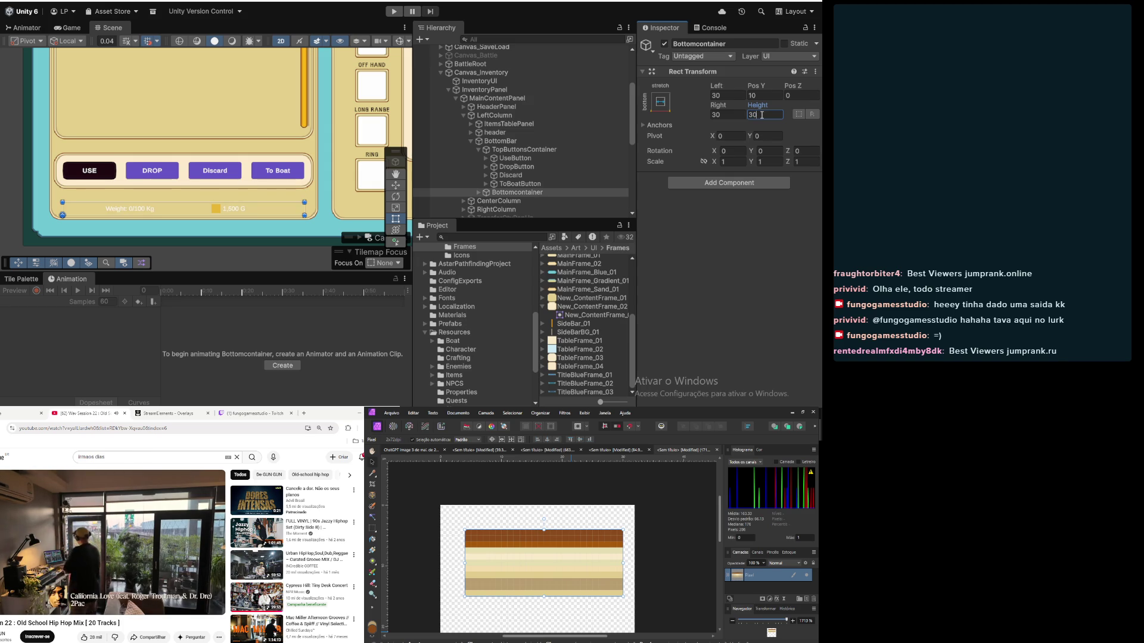
left_click(760, 95)
type("30")
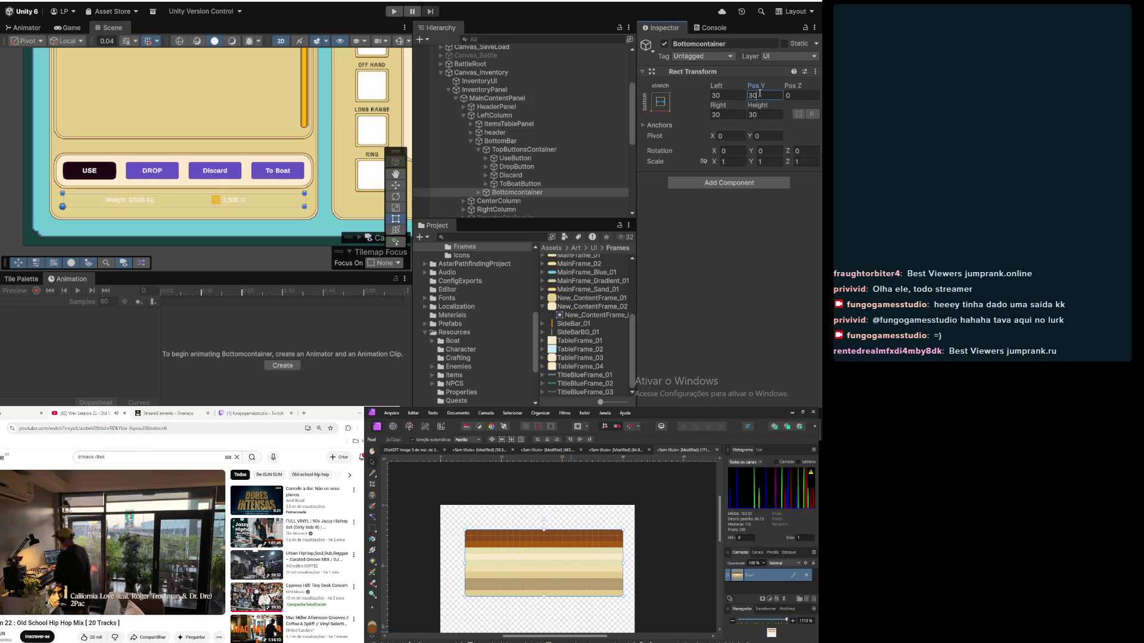
scroll(181, 194, "down", 3)
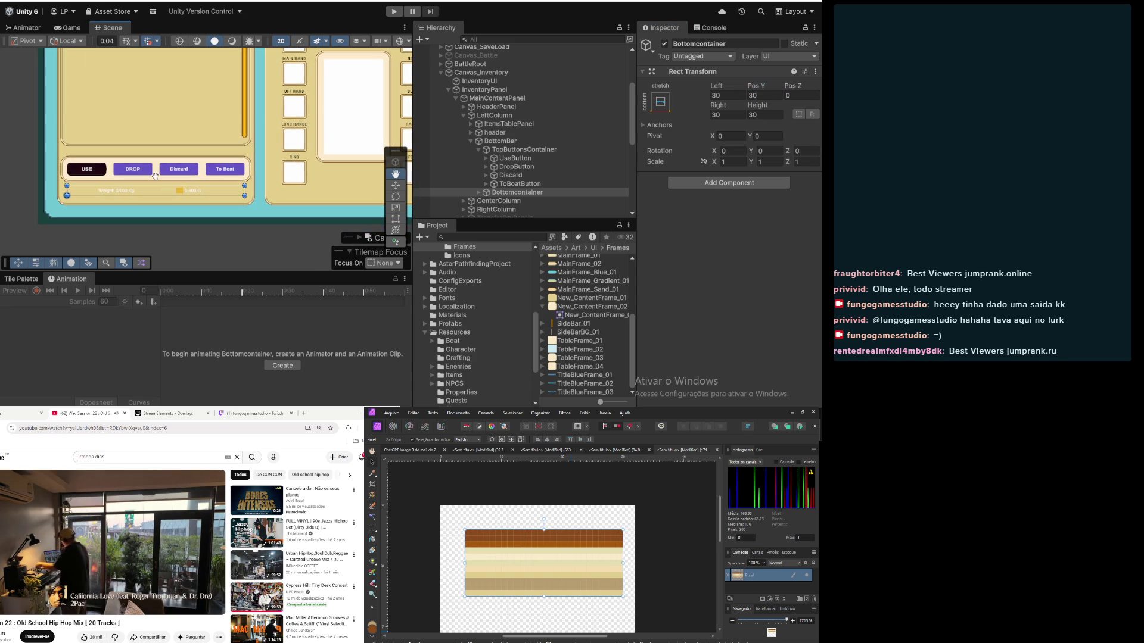
left_click(478, 192)
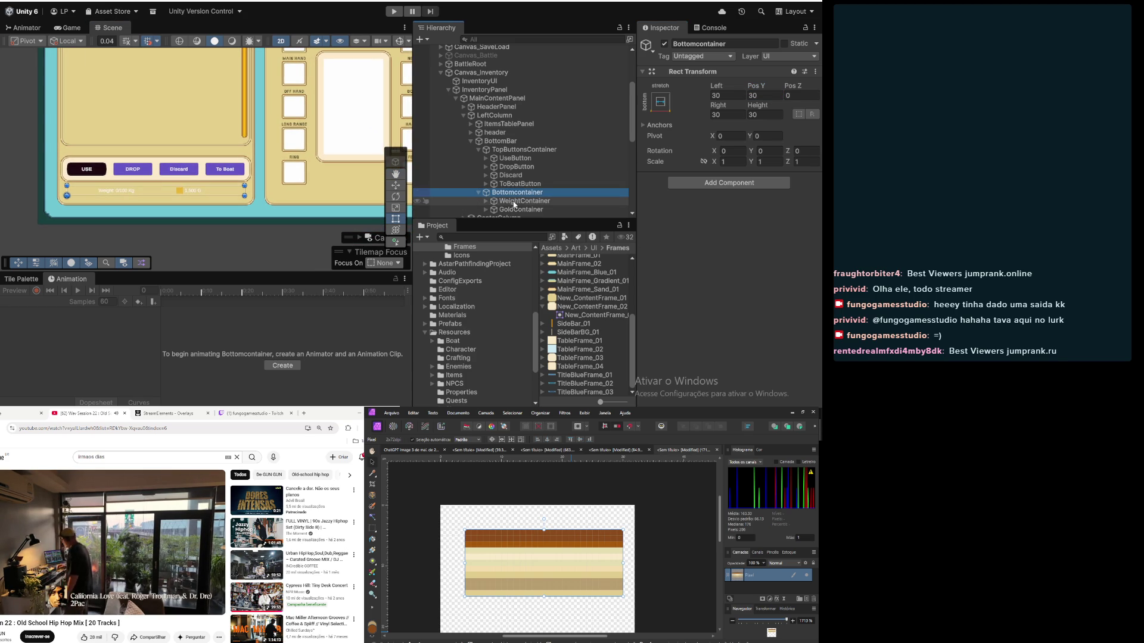
left_click(514, 203)
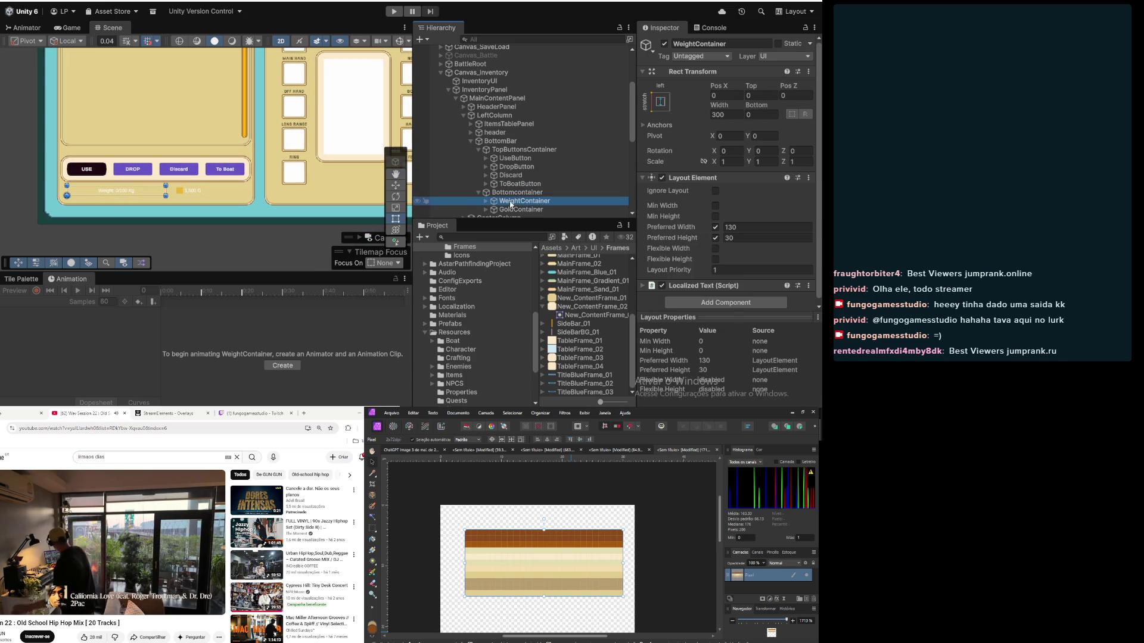
left_click(485, 201)
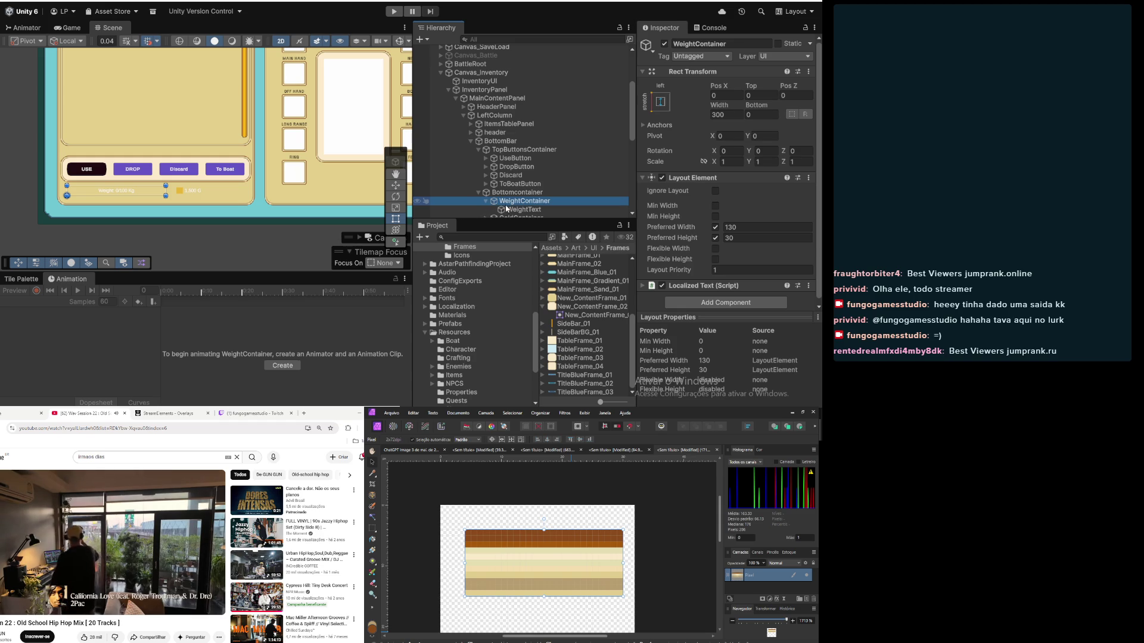
right_click(510, 207)
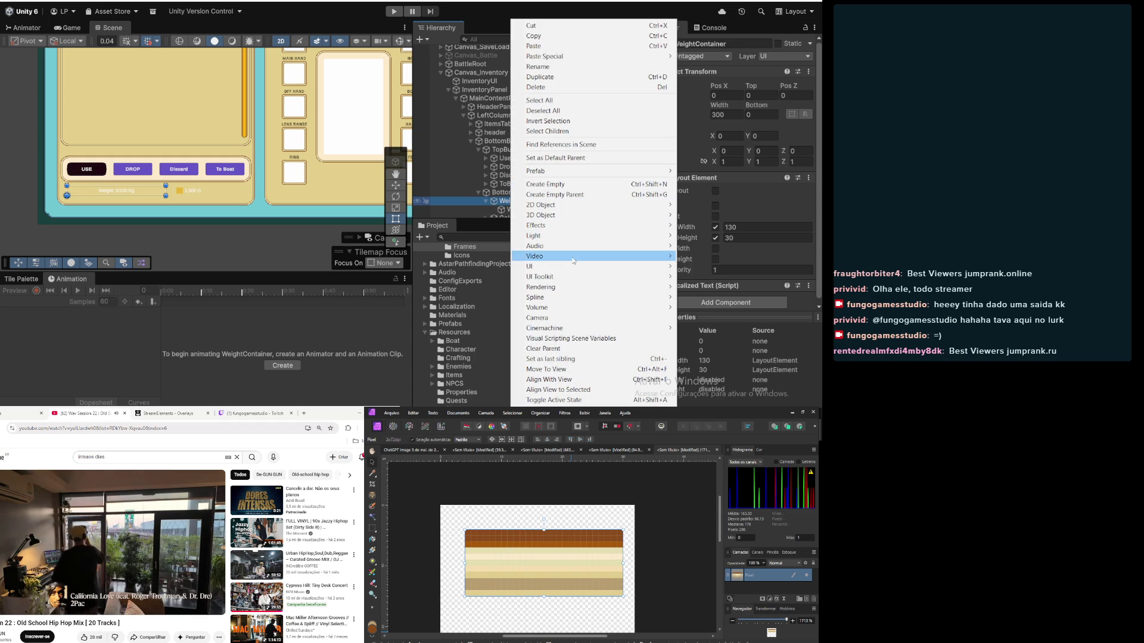
mouse_move(574, 266)
left_click(700, 269)
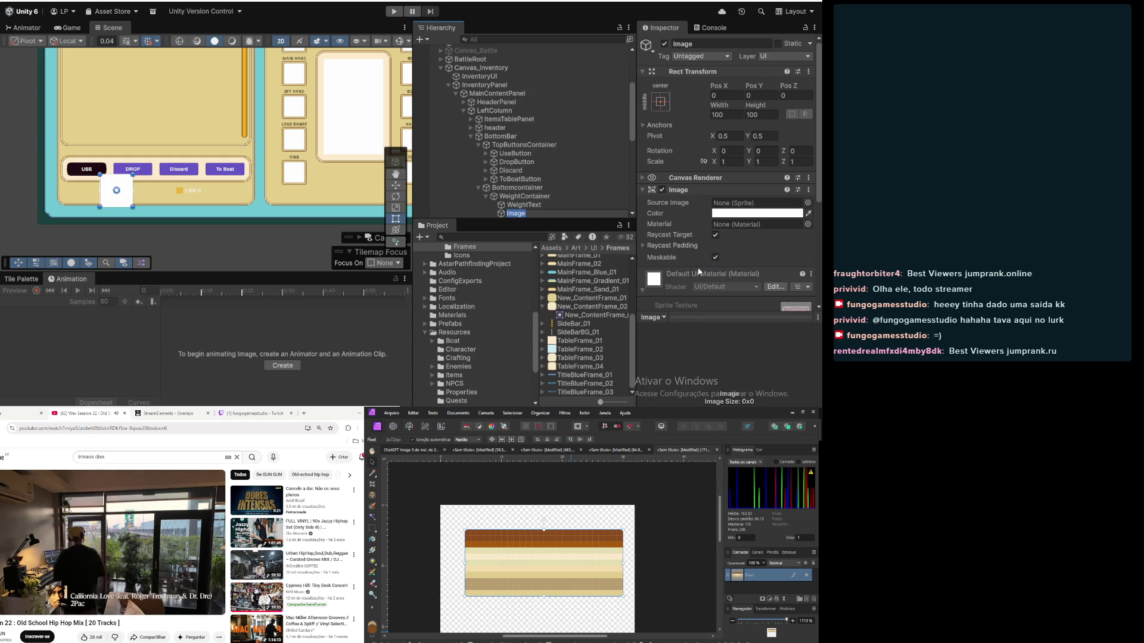
type("Icon")
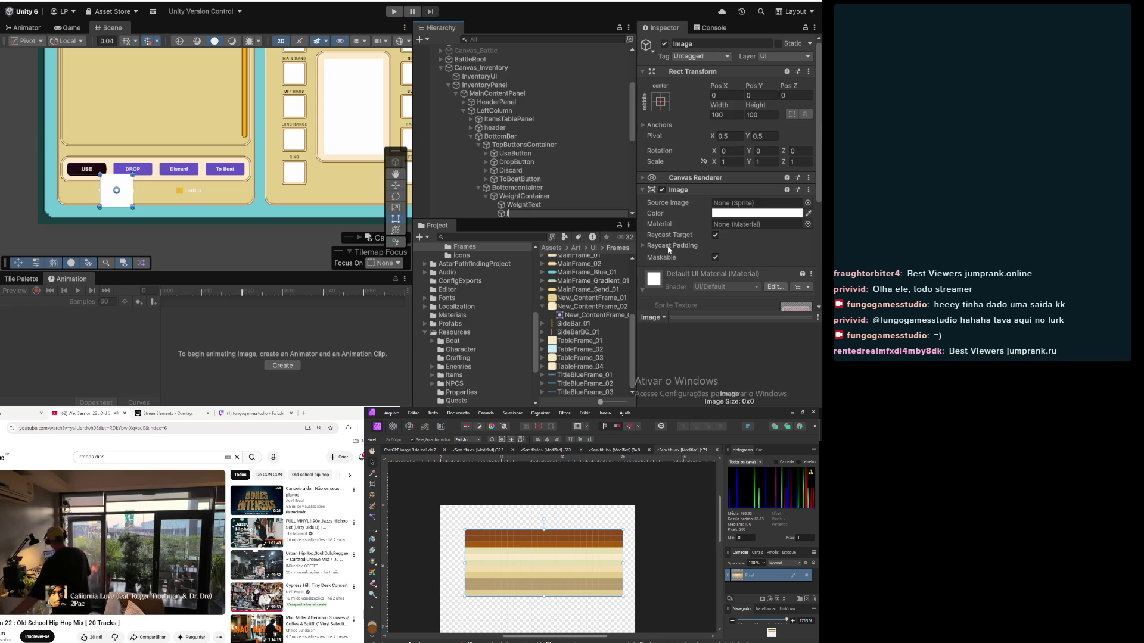
key("Return")
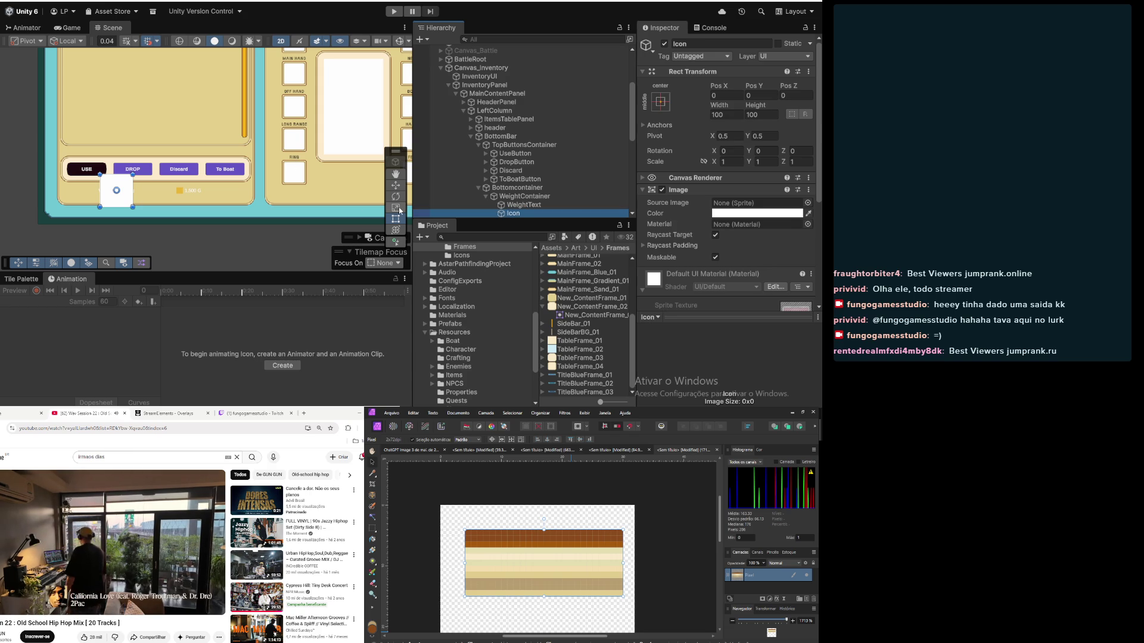
left_click_drag(522, 215, 523, 202)
left_click(660, 102)
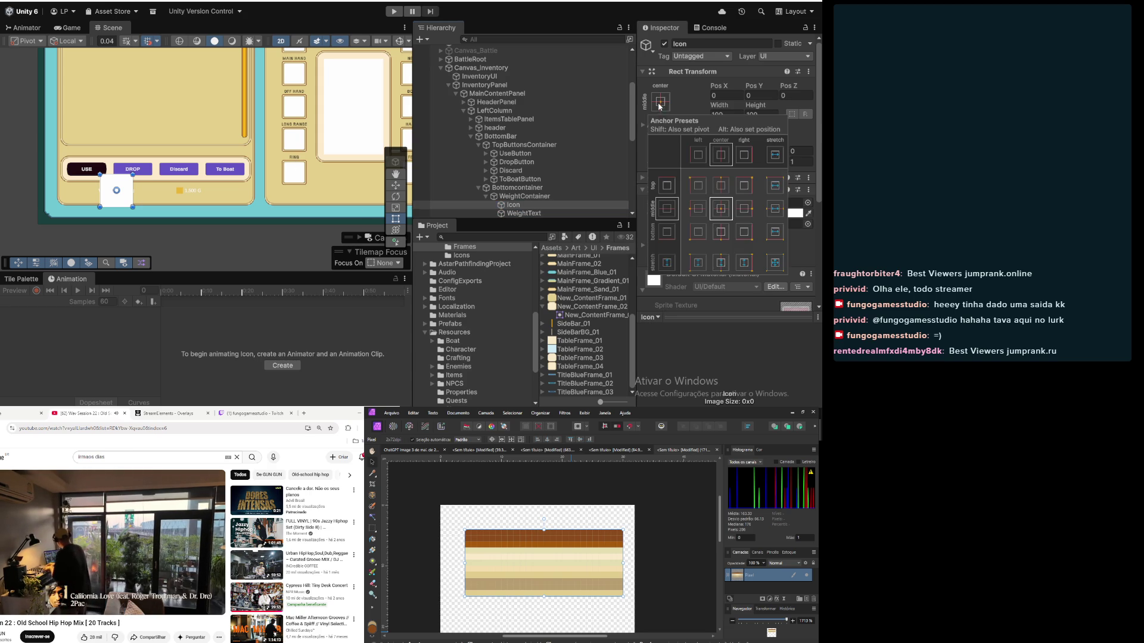
left_click(779, 262)
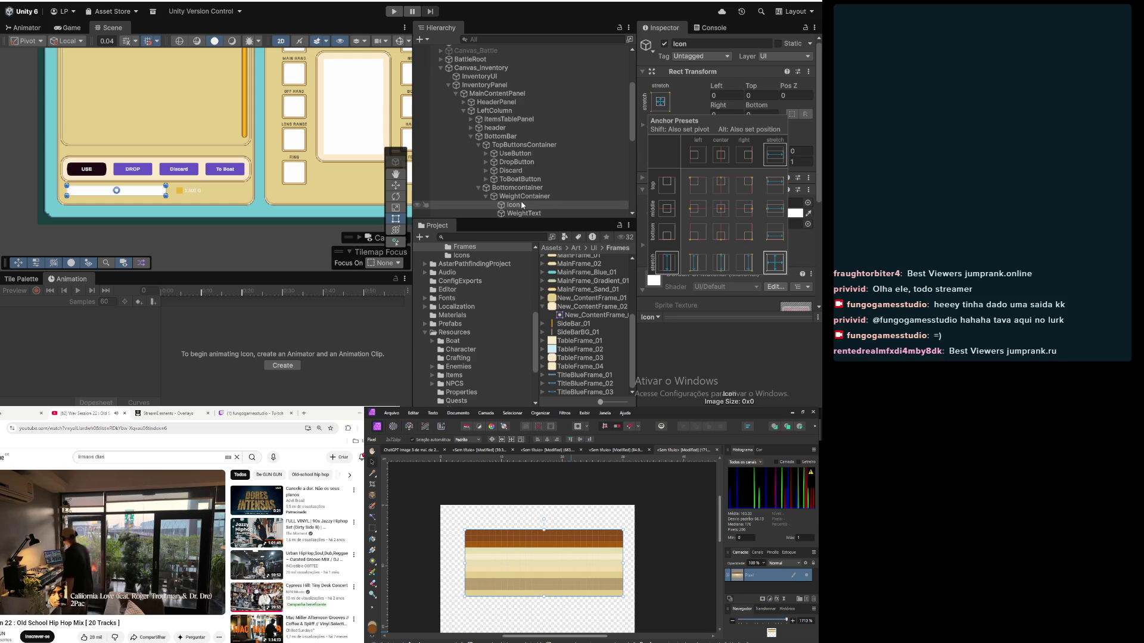
left_click(727, 212)
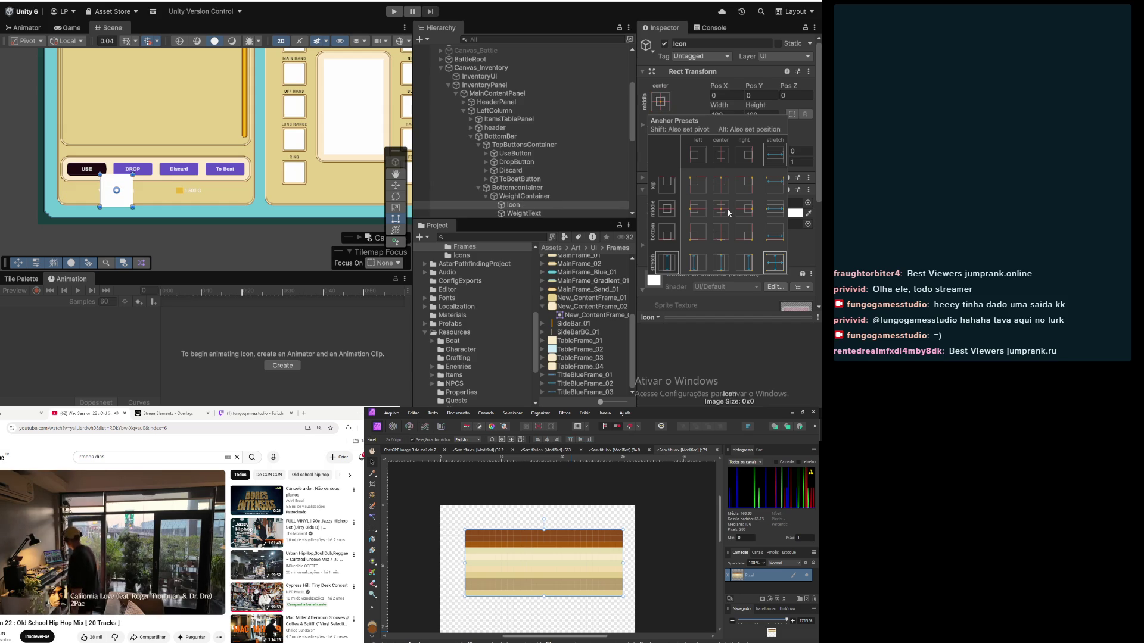
left_click(698, 106)
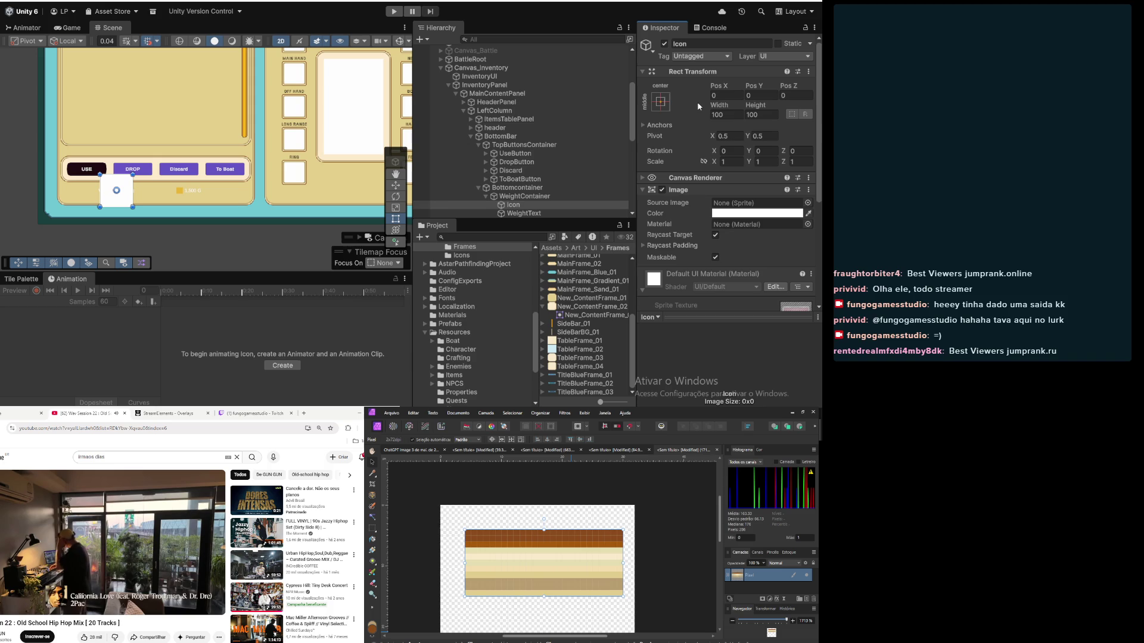
scroll(61, 181, "up", 3)
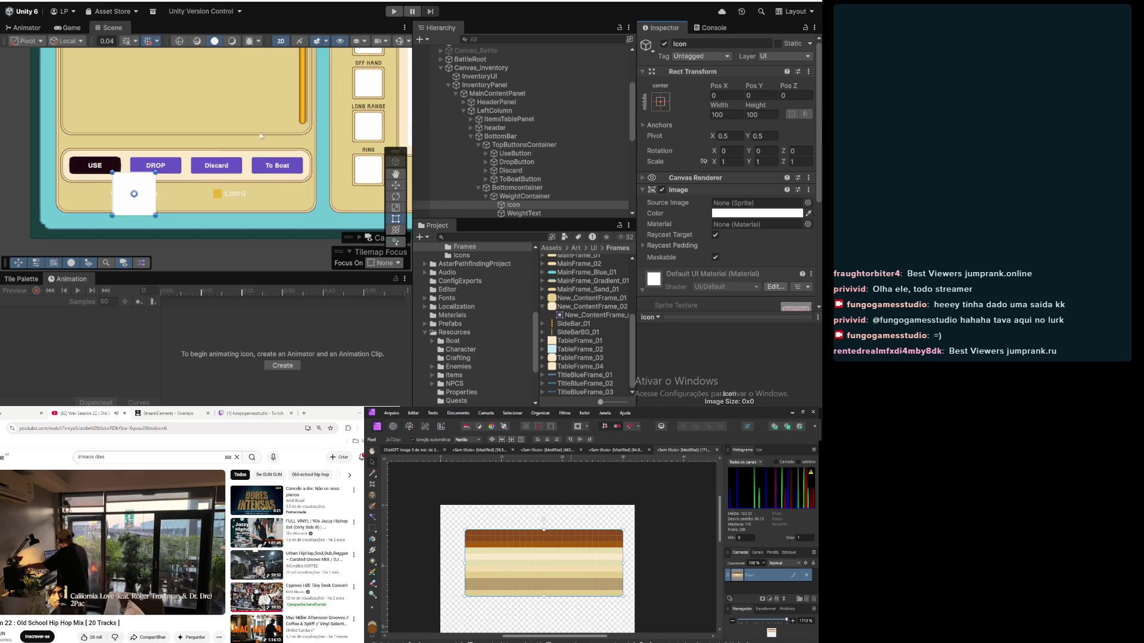
left_click(506, 198)
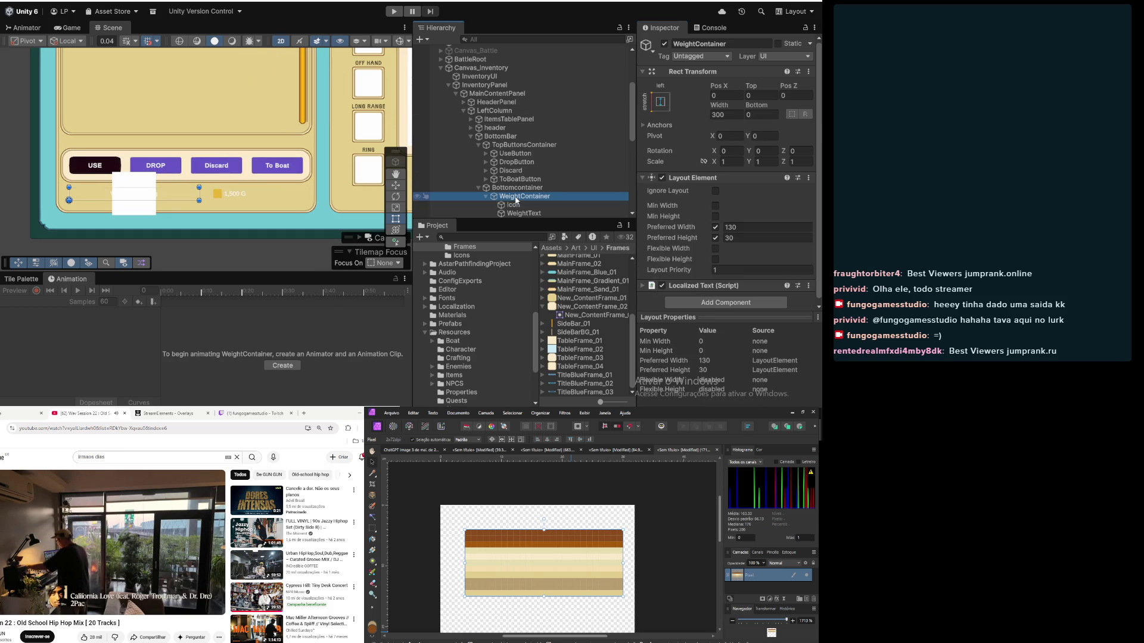
scroll(713, 170, "down", 1)
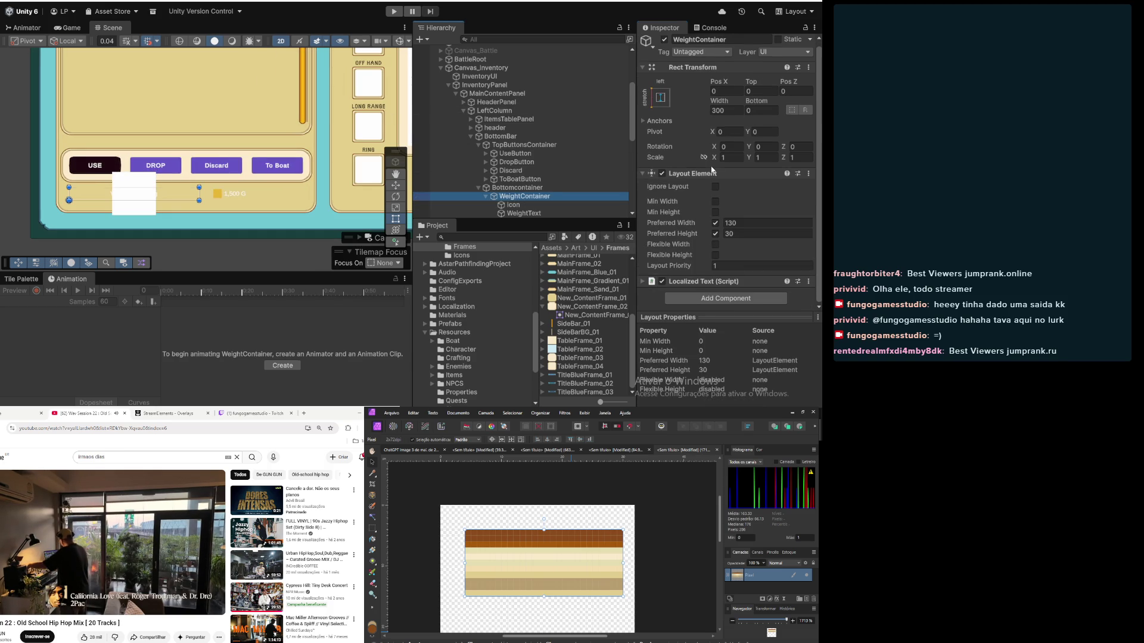
left_click(541, 205)
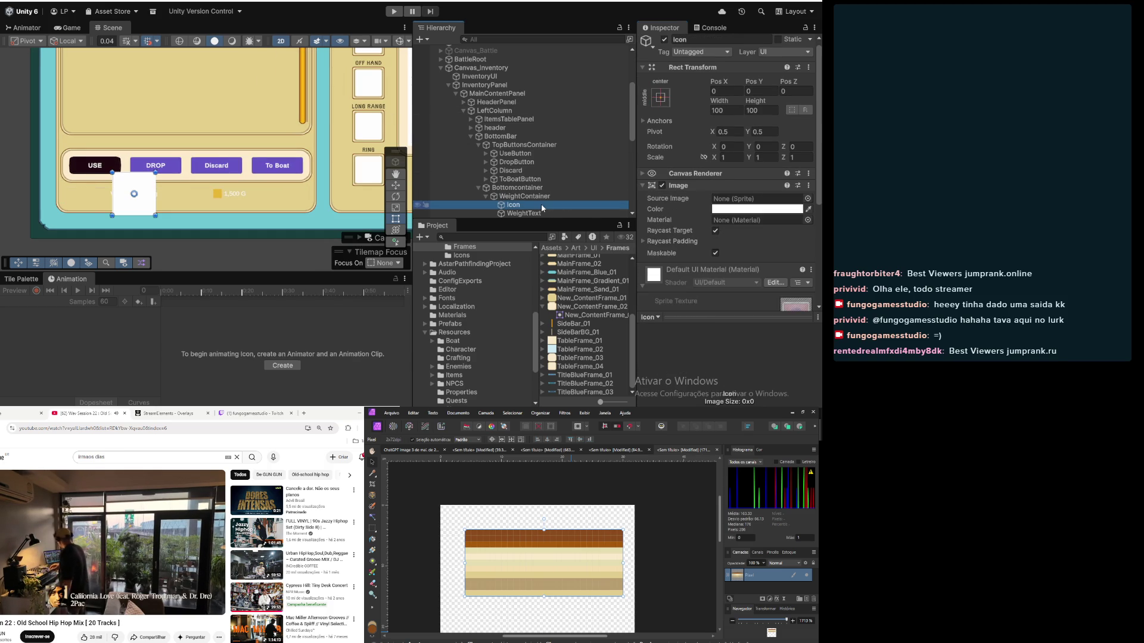
left_click(549, 196)
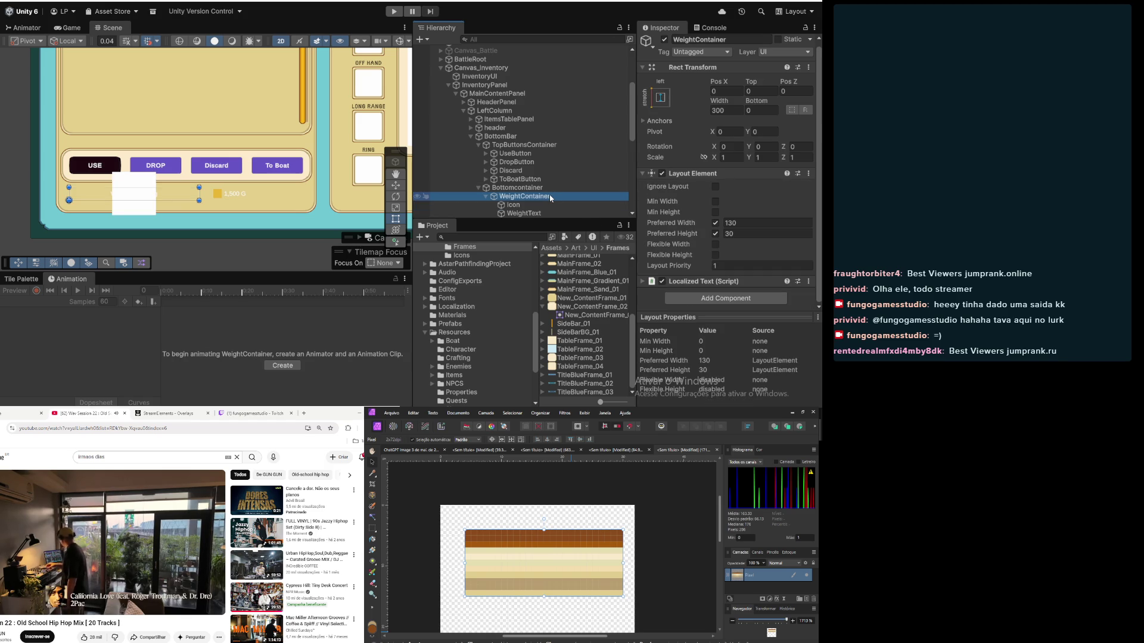
left_click(530, 188)
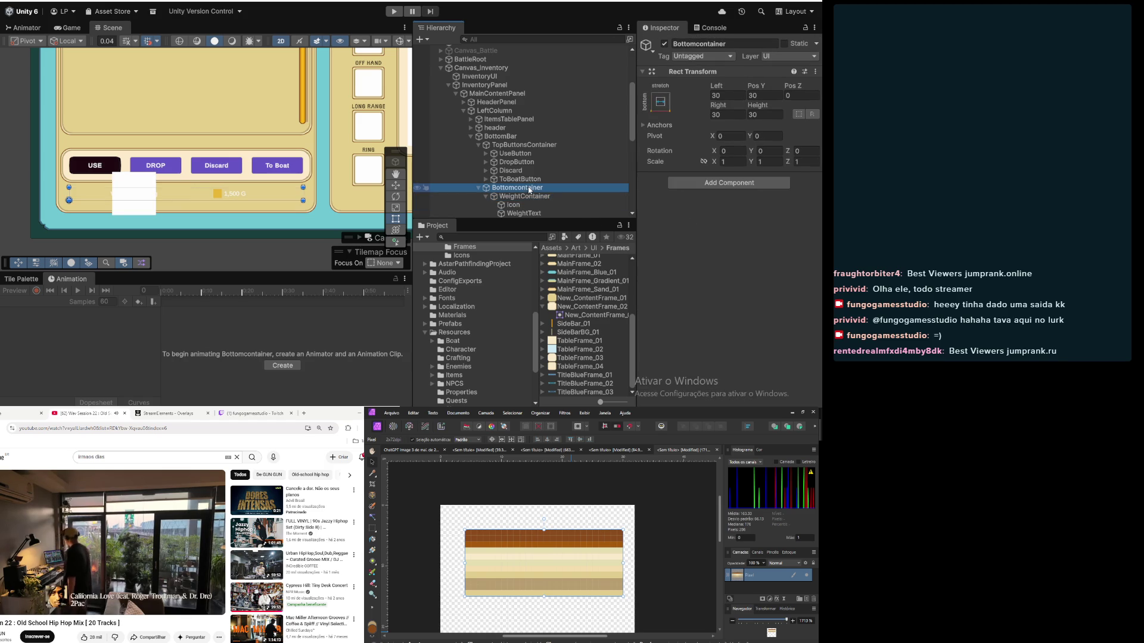
left_click(528, 196)
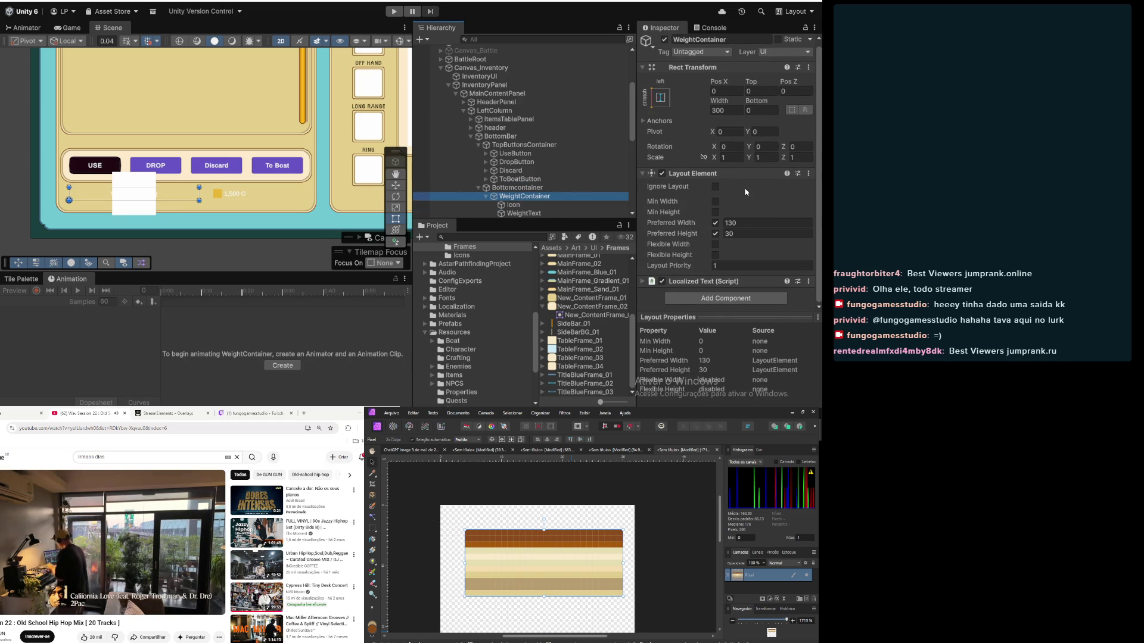
Step: Remove the Layout Element component from WeightContainer
left_click(808, 174)
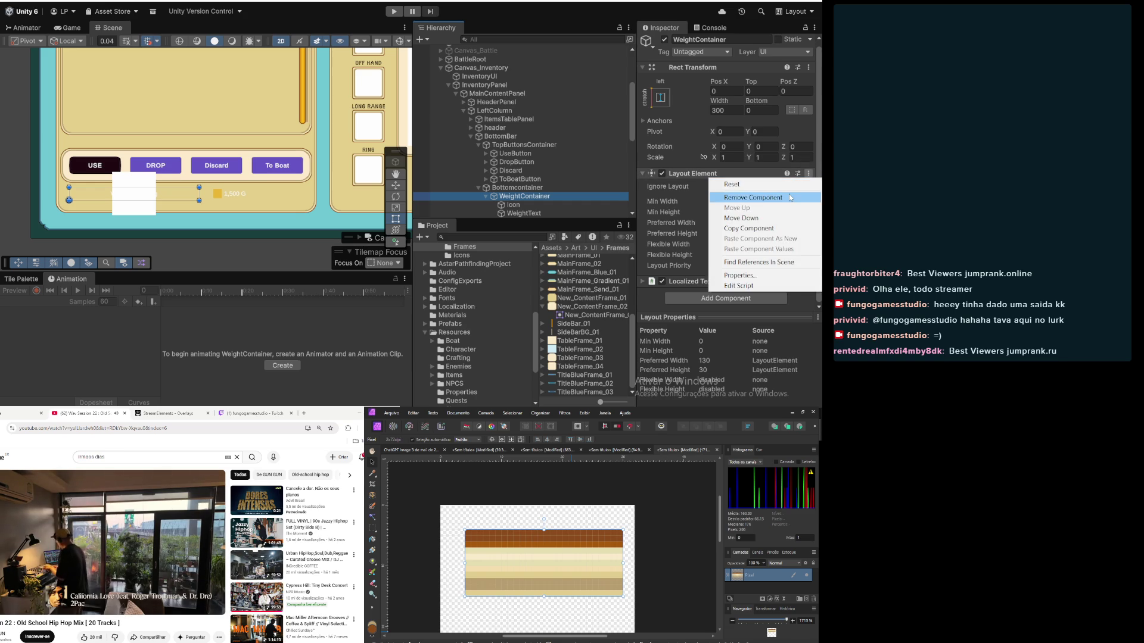
left_click(787, 199)
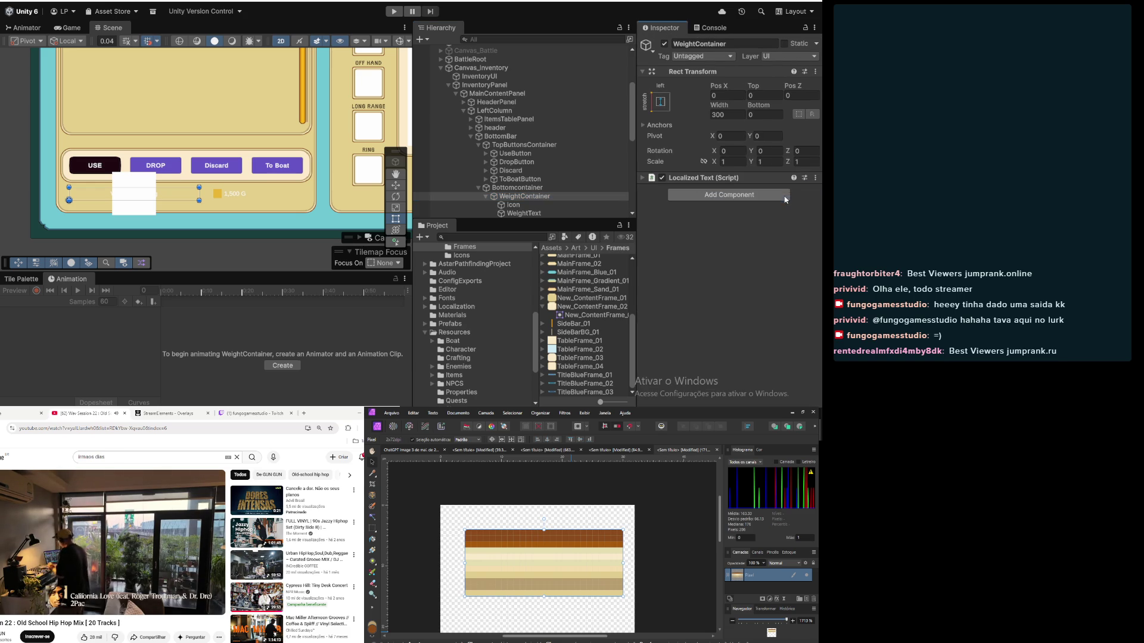
left_click(513, 198)
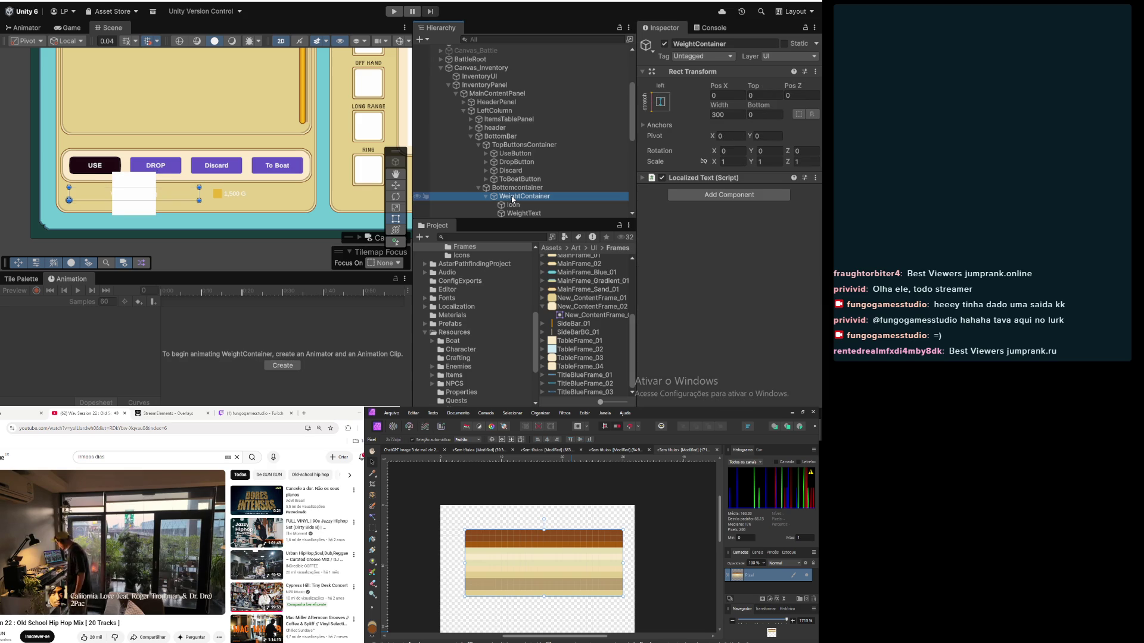
scroll(510, 198, "down", 3)
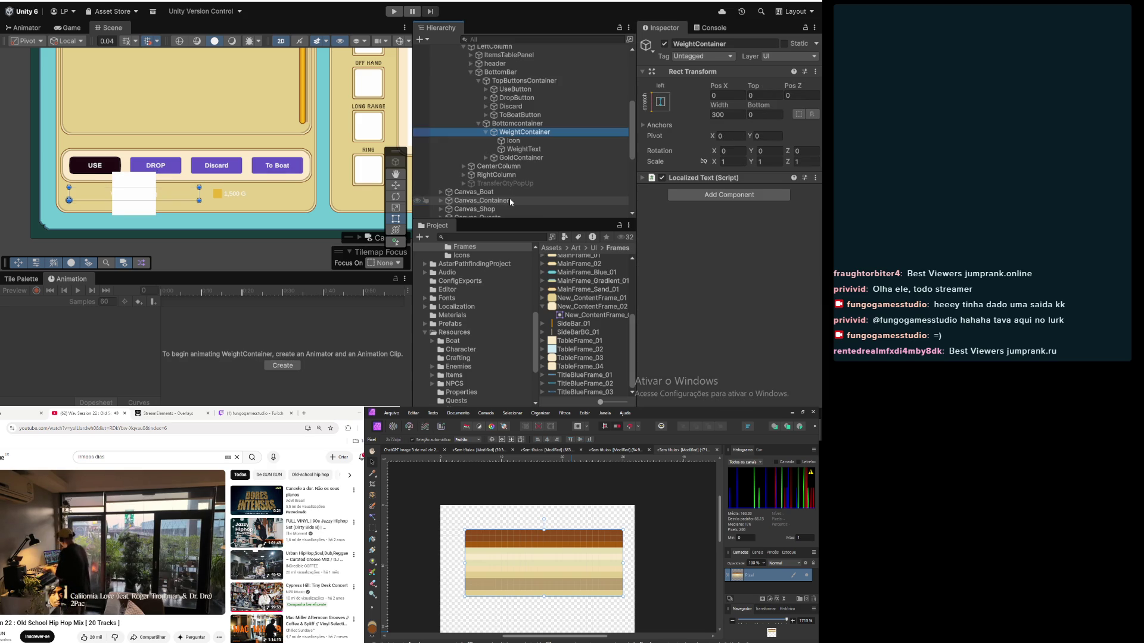
Step: Reselect WeightContainer and begin adding a new component to it
left_click(525, 149)
left_click(503, 134)
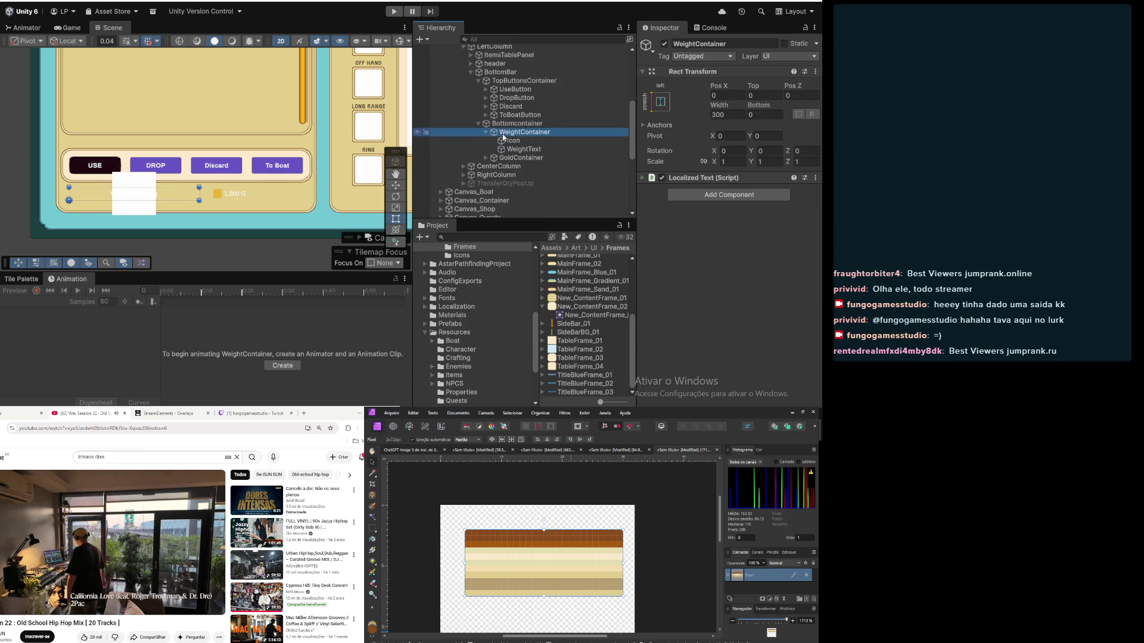
right_click(506, 133)
left_click(504, 136)
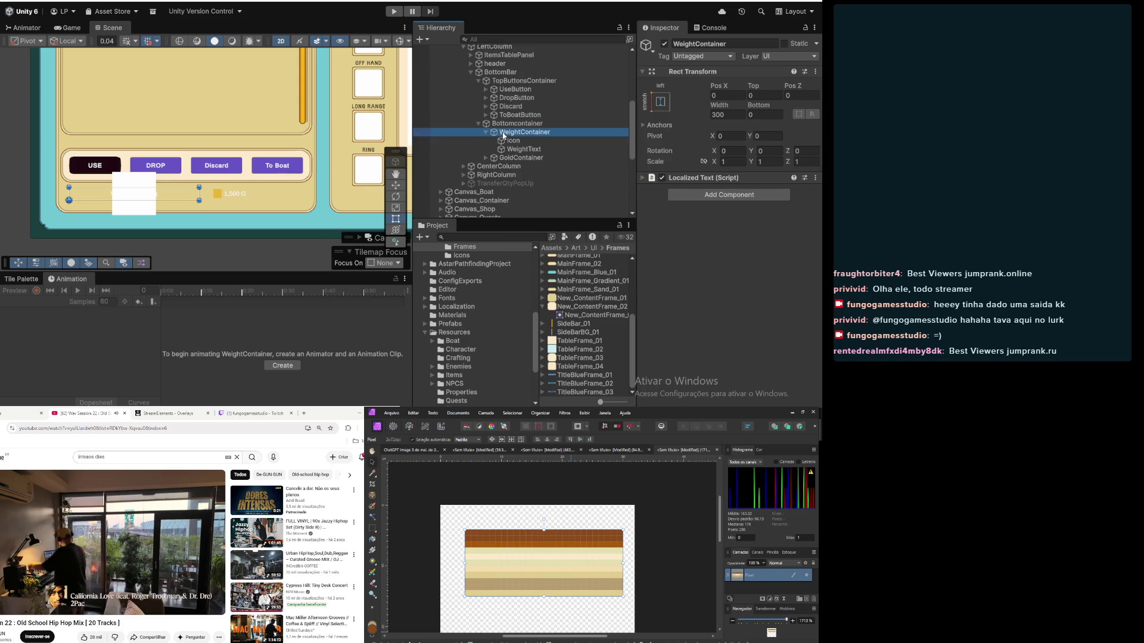
left_click(741, 199)
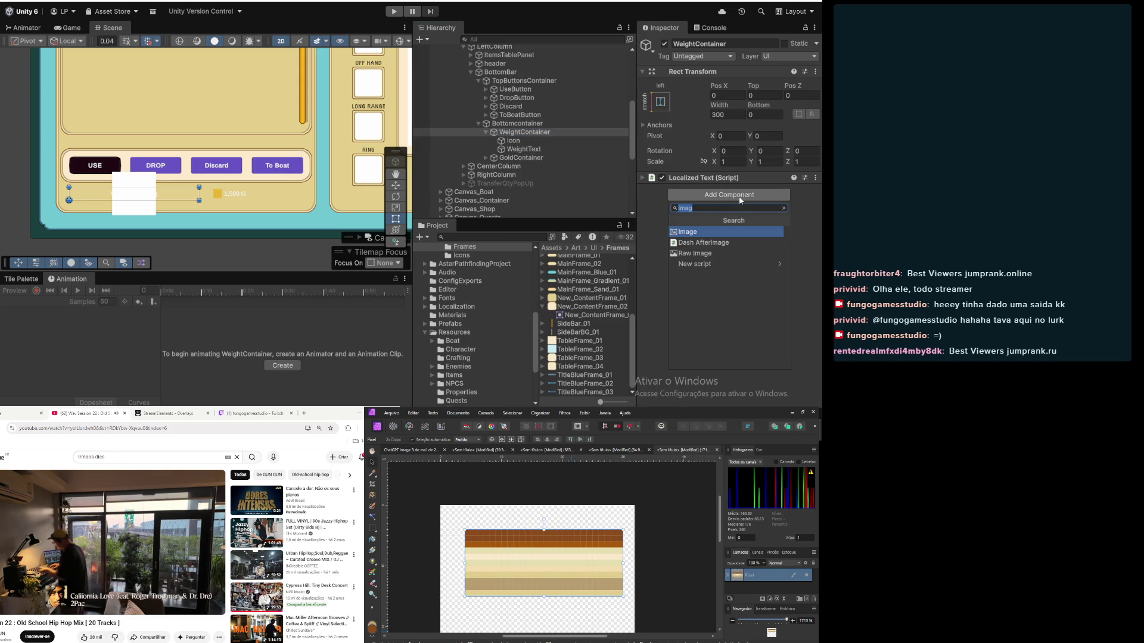
Step: Add a Horizontal Layout Group to WeightContainer controlling child width and height, force-expand off
type("horizo")
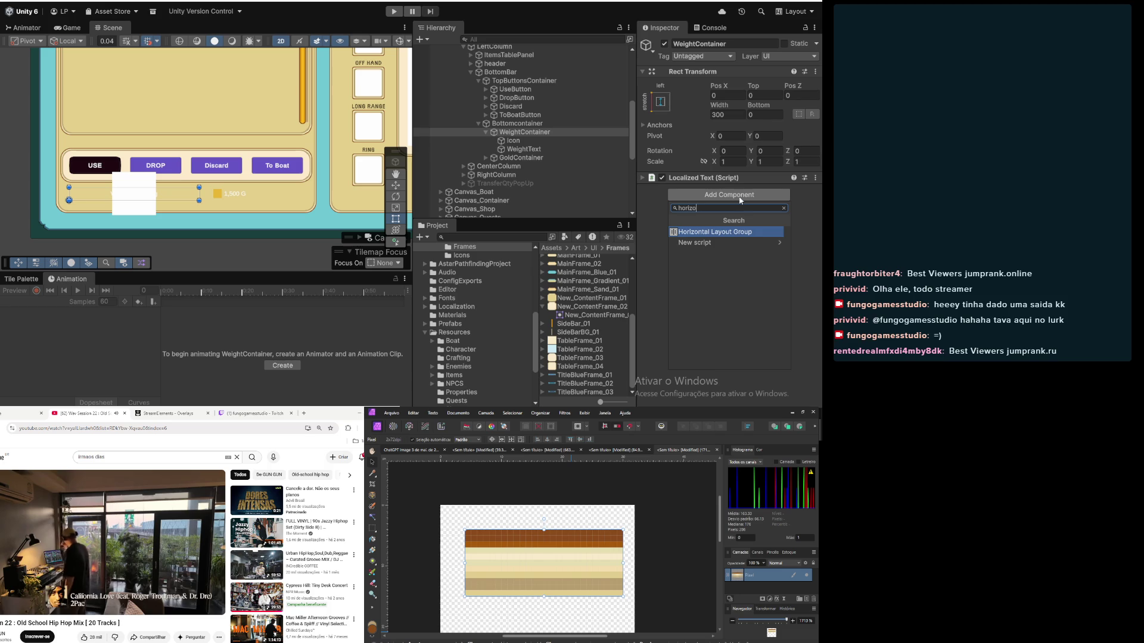
left_click(728, 233)
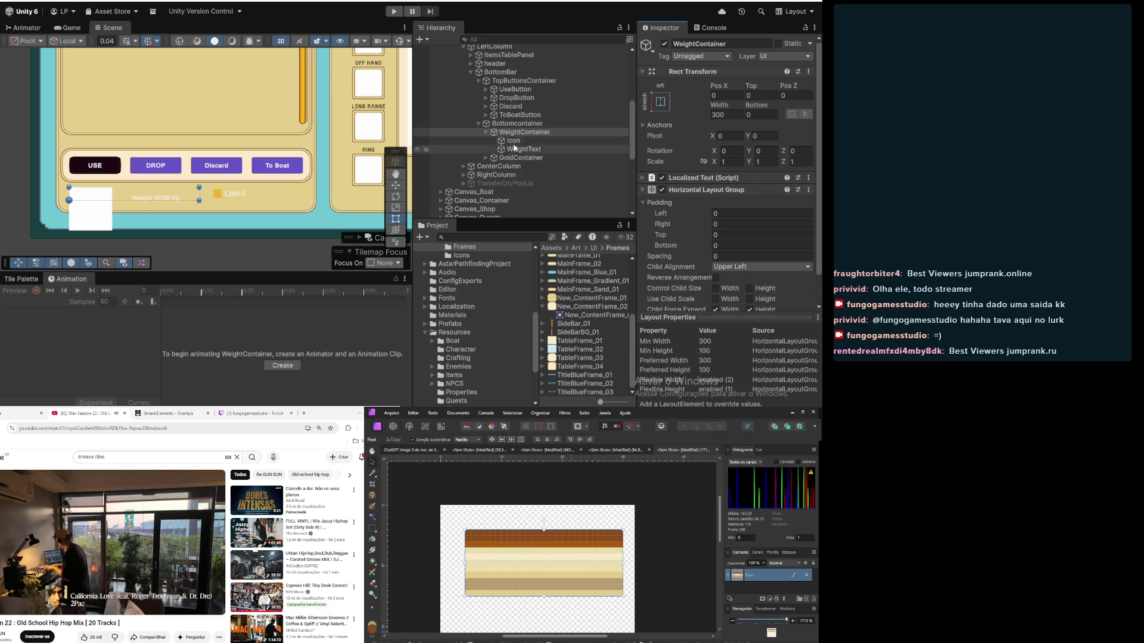
scroll(727, 250, "down", 2)
left_click(748, 257)
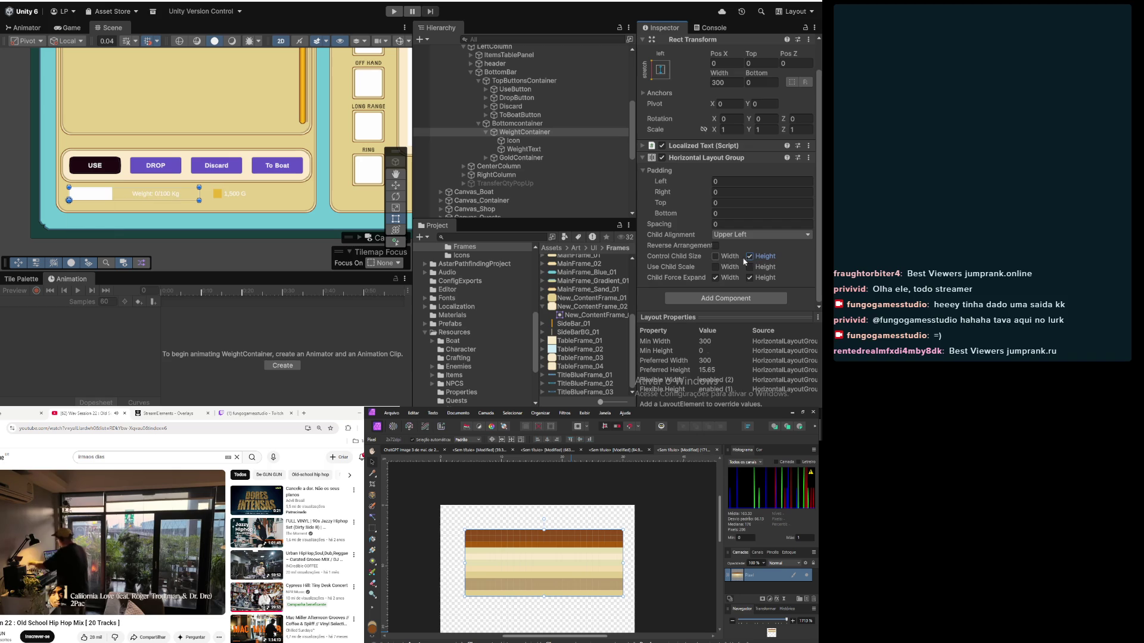
left_click(715, 256)
left_click(716, 277)
left_click(752, 278)
left_click(522, 142)
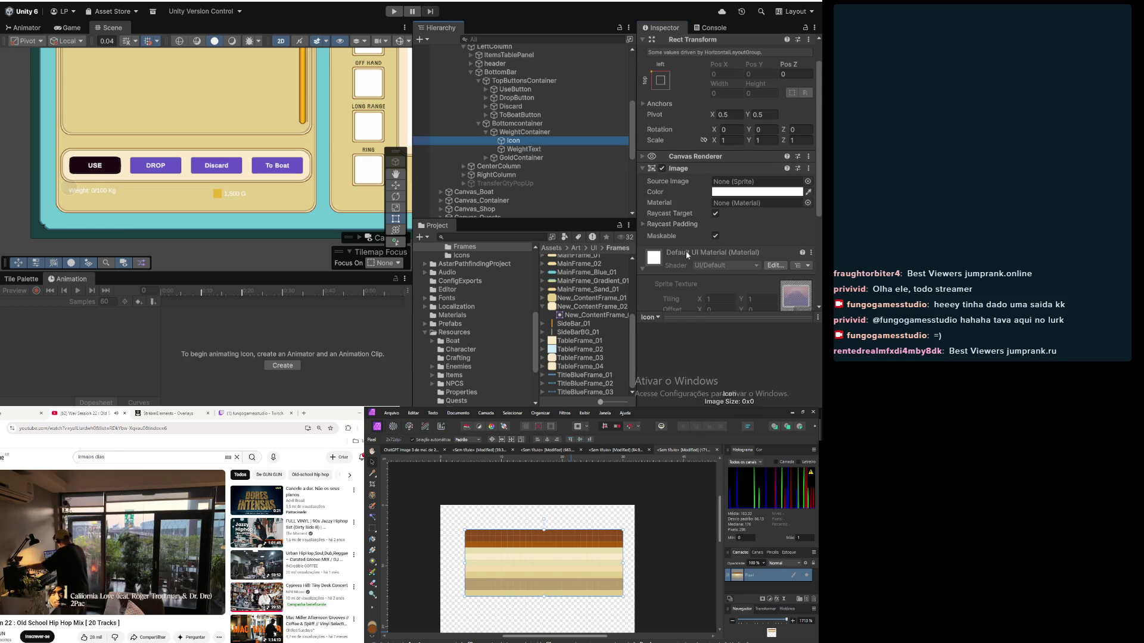
Step: Add a Layout Element to the Icon and enable min and preferred width and height overrides
scroll(694, 238, "down", 5)
left_click(721, 300)
type("horizo")
type("layout")
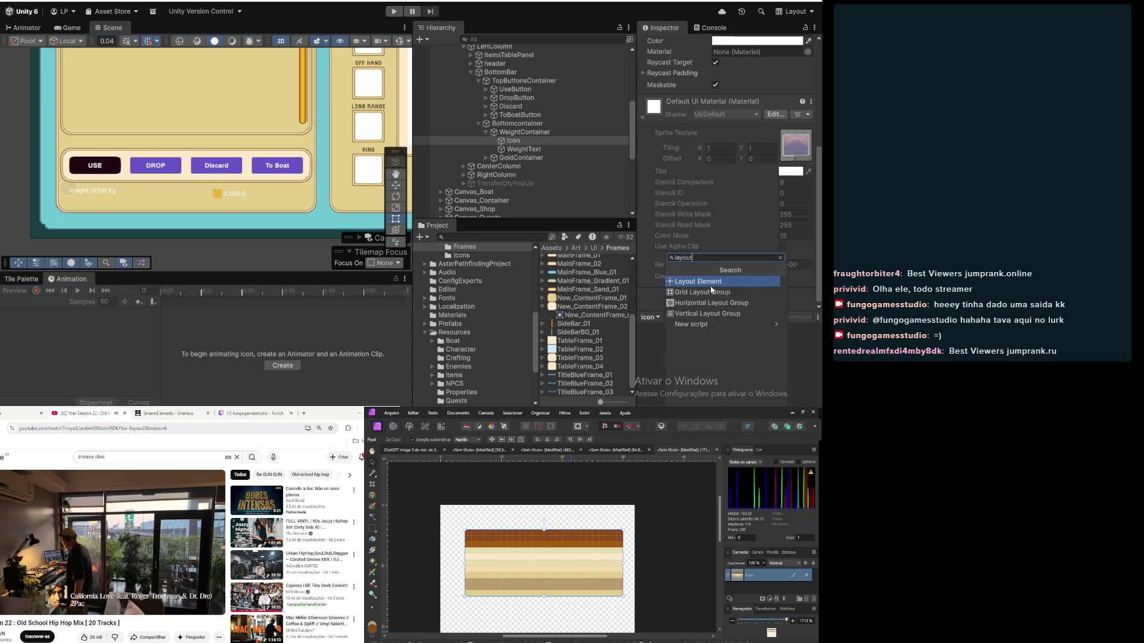
left_click(710, 282)
scroll(712, 250, "down", 4)
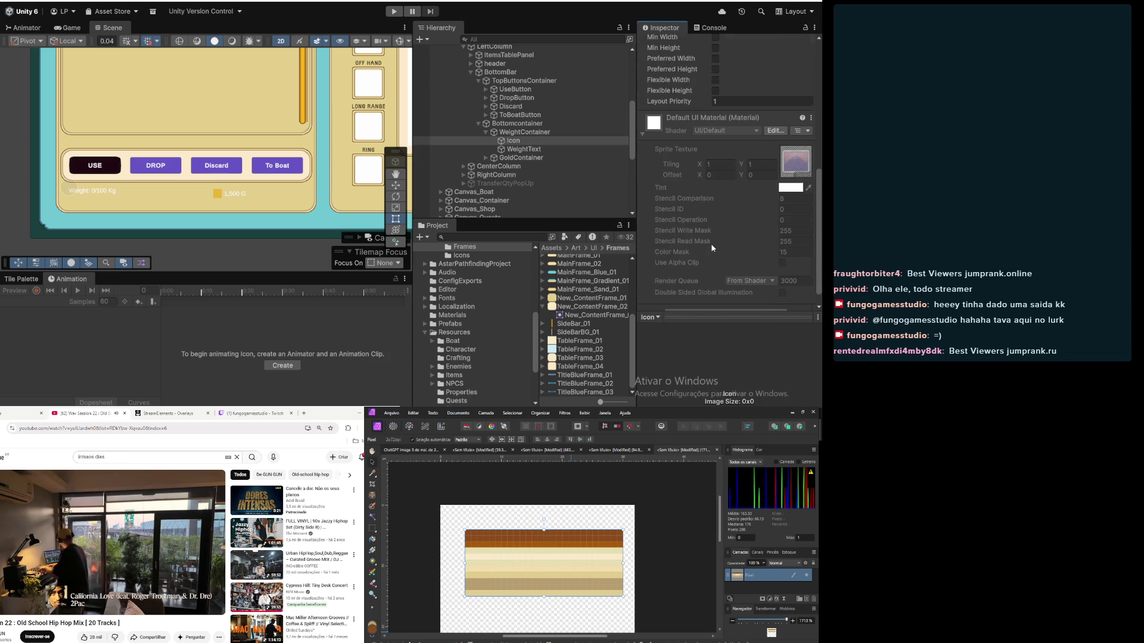
scroll(709, 249, "up", 4)
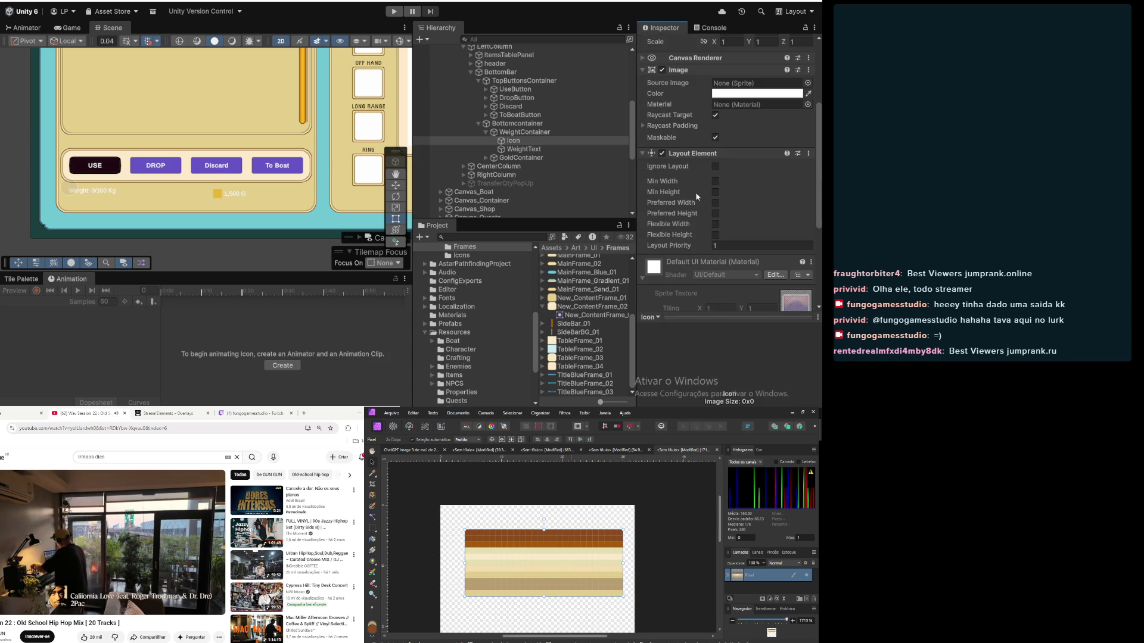
left_click(715, 181)
left_click(715, 192)
left_click(715, 203)
left_click(715, 213)
Step: Enter 30 for the Icon's minimum and preferred width and height
left_click(744, 182)
type("30")
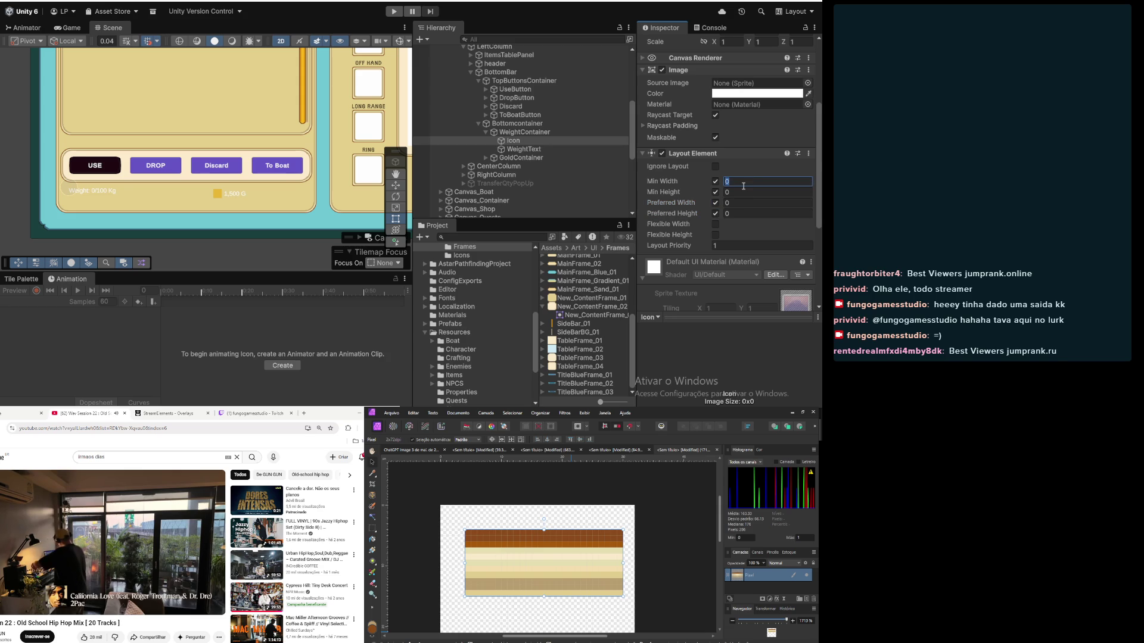
key("Tab")
key("Tab")
type("30")
key("Tab")
key("Tab")
type("30")
key("Tab")
key("Tab")
type("30")
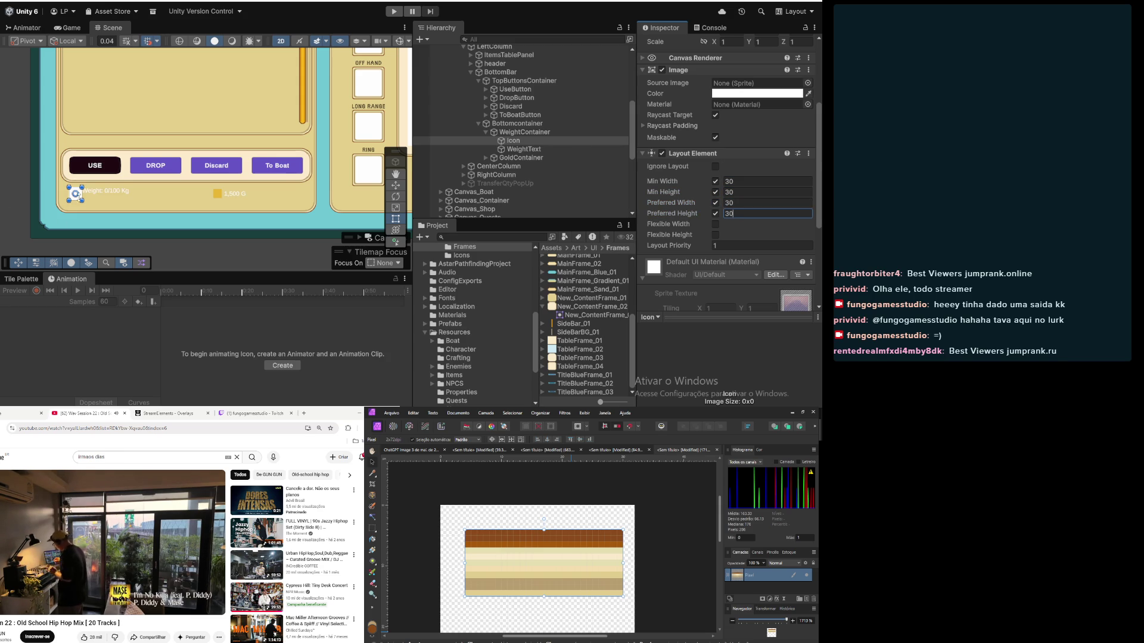
scroll(79, 196, "down", 2)
left_click(518, 152)
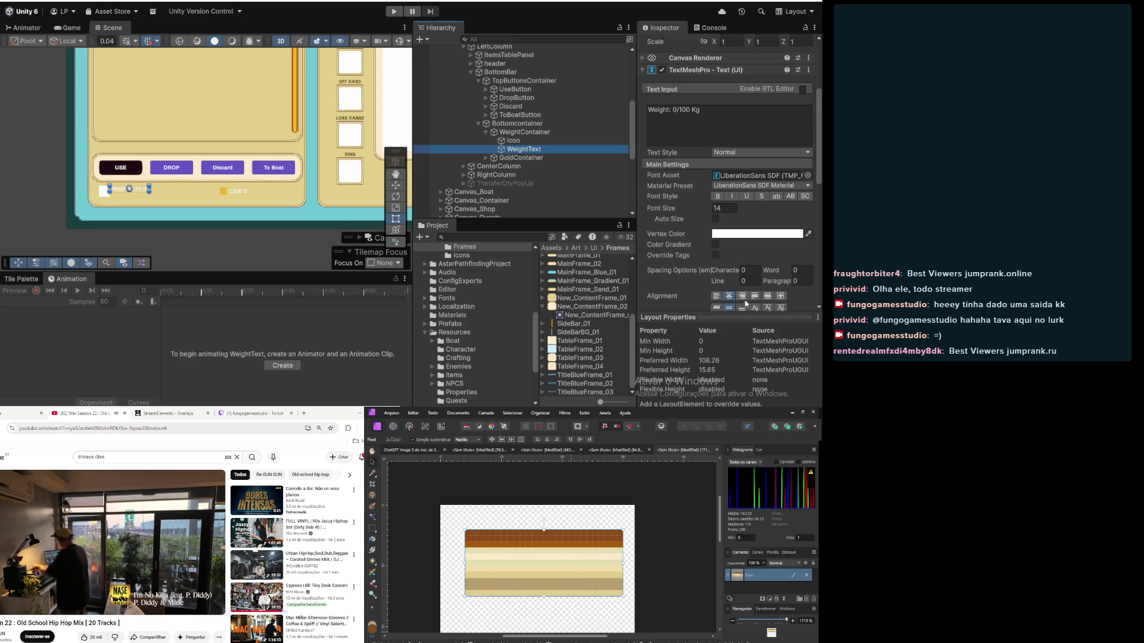
Step: Set WeightContainer's Horizontal Layout Group to Middle Left alignment with spacing 10
scroll(738, 268, "down", 2)
scroll(608, 202, "up", 3)
left_click(608, 196)
left_click(736, 234)
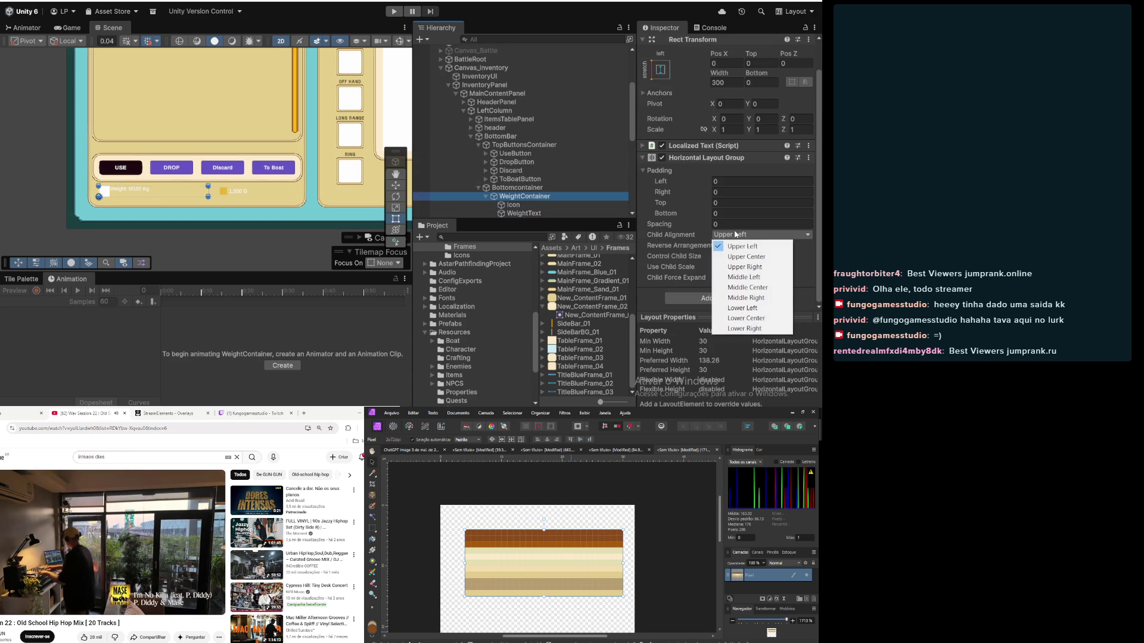
left_click(761, 277)
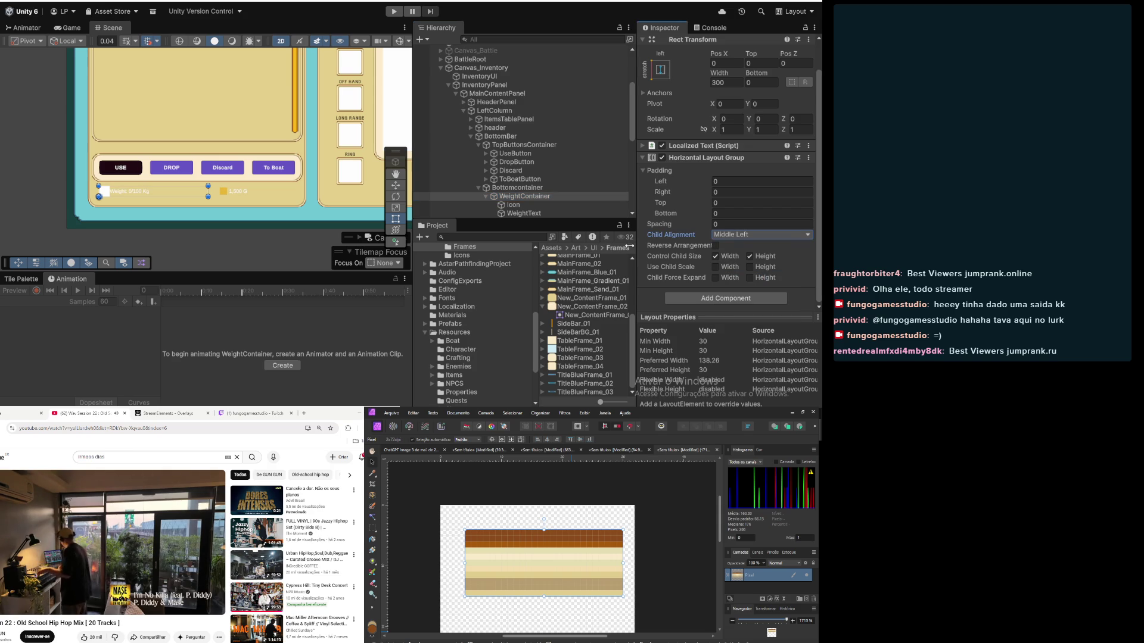
left_click(733, 223)
type("10")
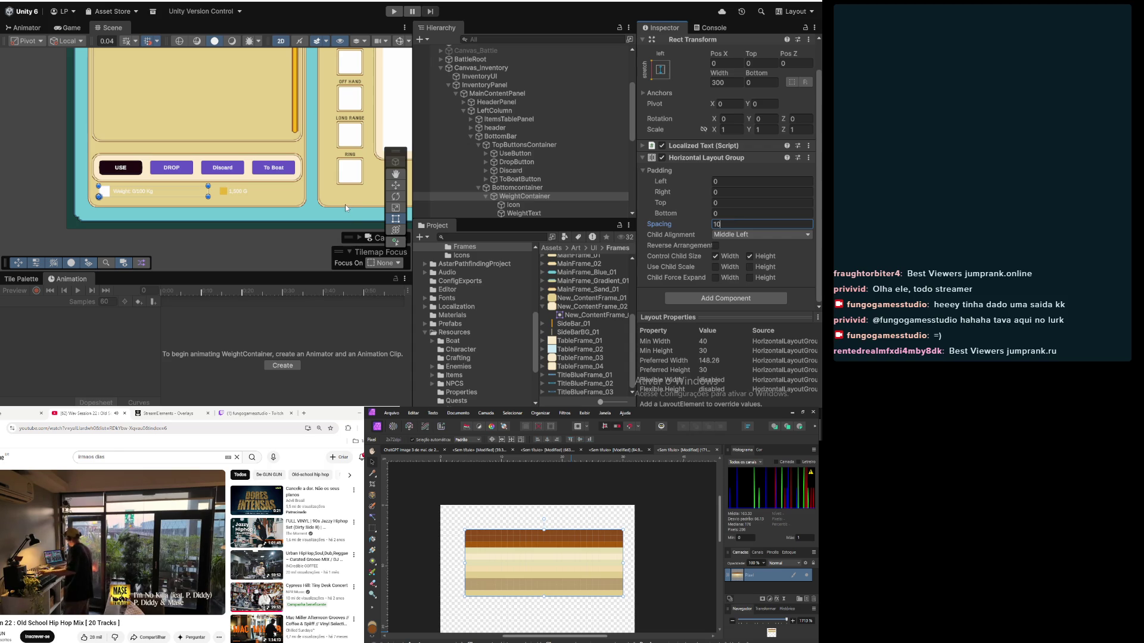
mouse_move(165, 194)
left_mouse_down()
mouse_move(241, 183)
mouse_move(216, 182)
left_mouse_up()
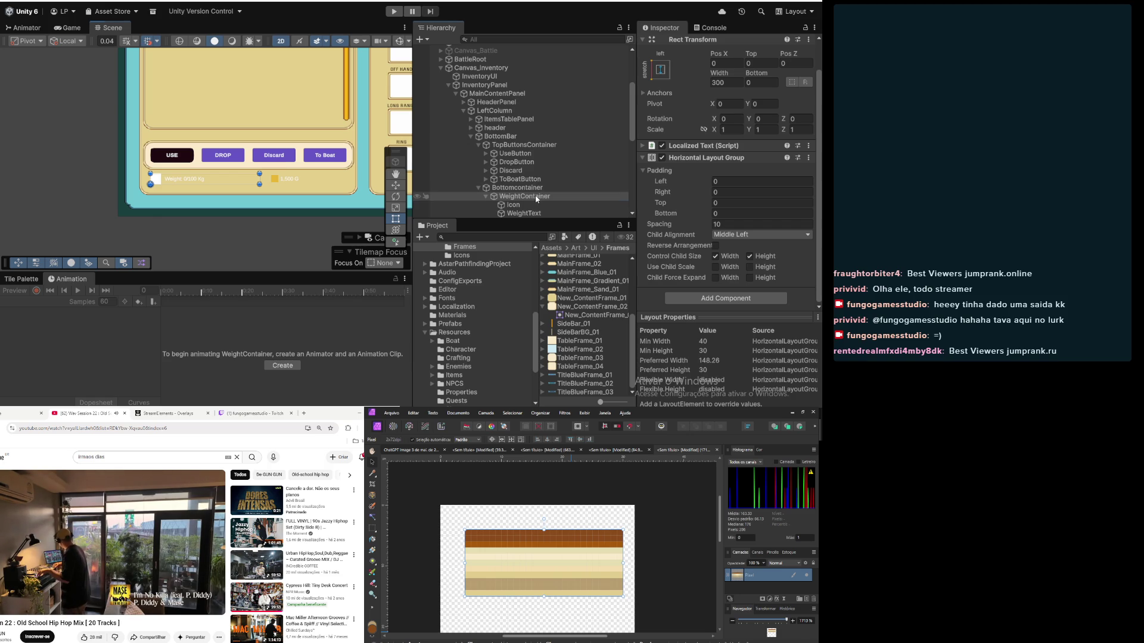
left_click(528, 198)
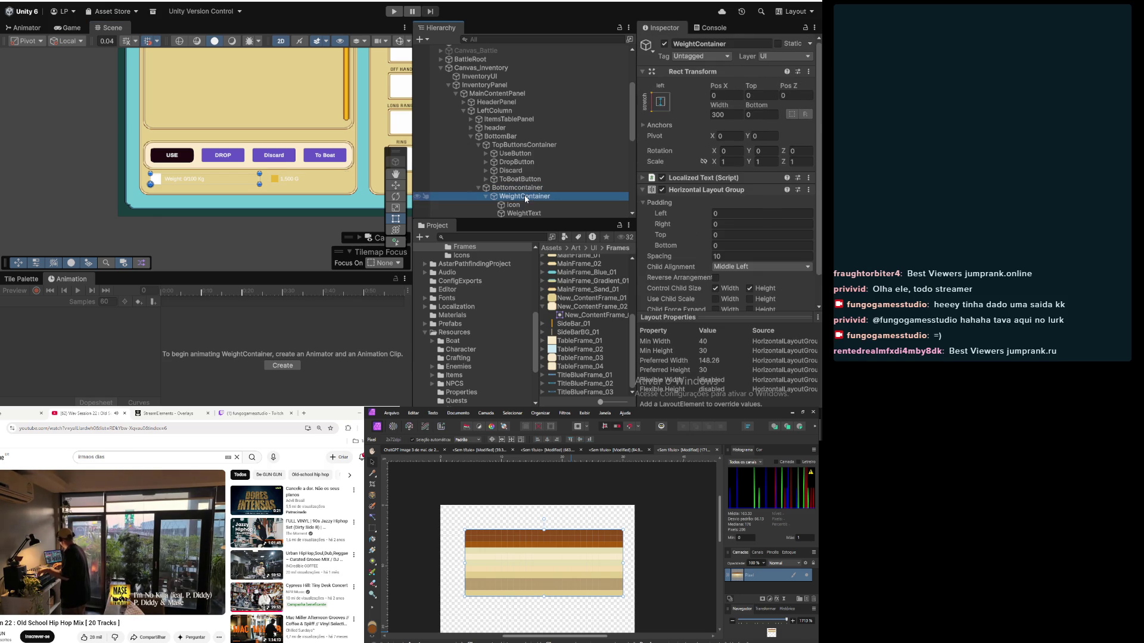
left_click(501, 188)
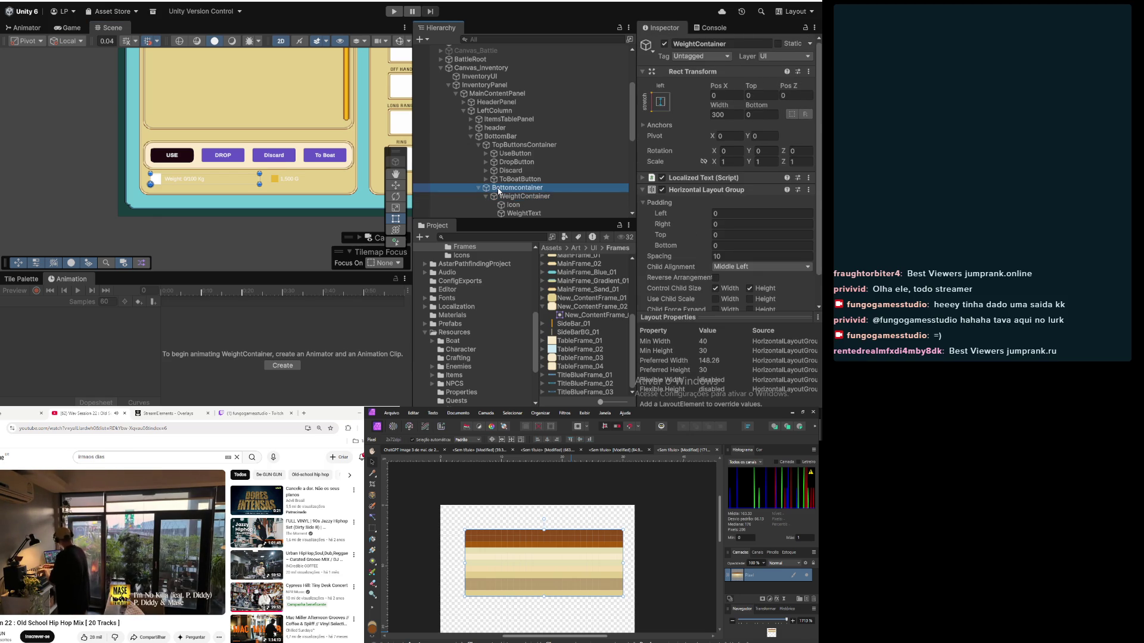
Step: Compare the layout settings of Bottomcontainer, WeightContainer and GoldContainer
left_click(498, 196)
left_click(486, 196)
left_click(512, 206)
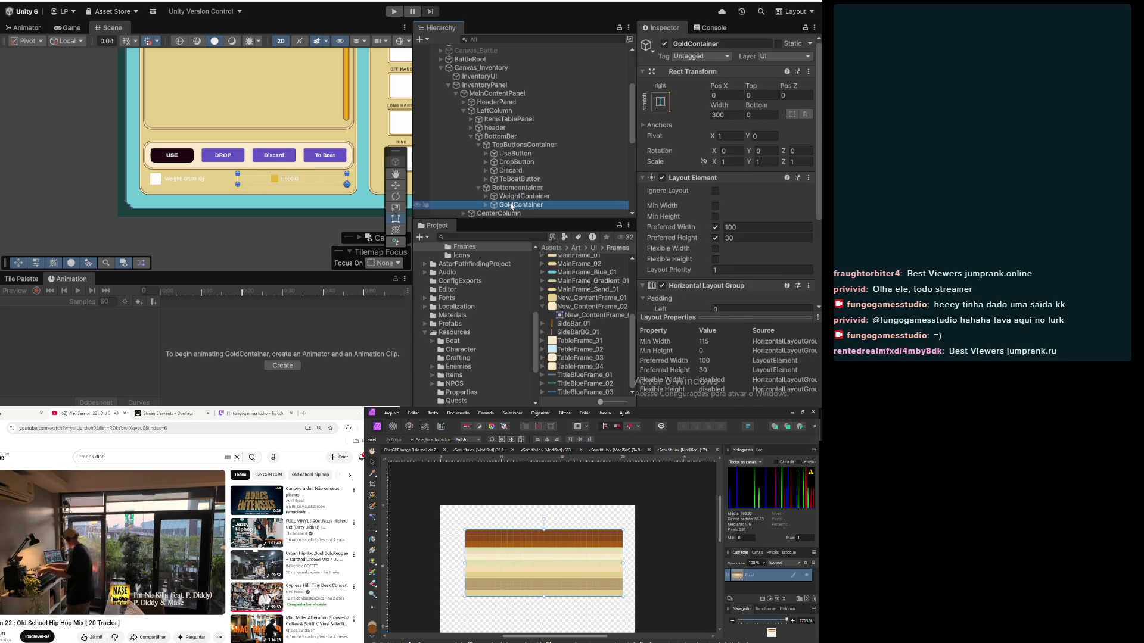
left_click(505, 189)
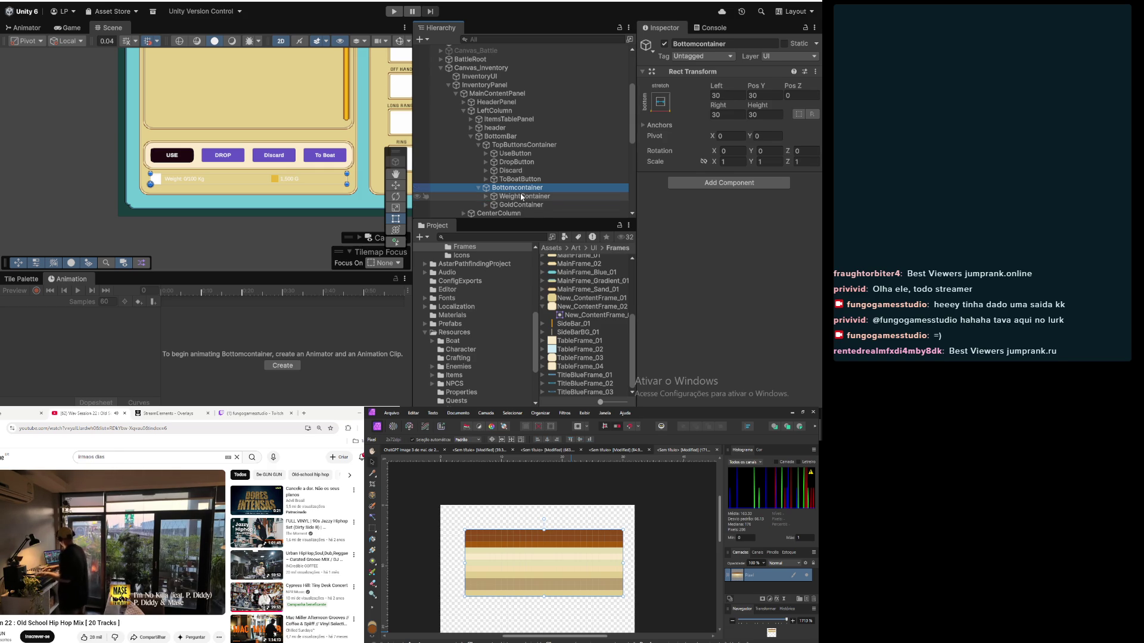
left_click(522, 197)
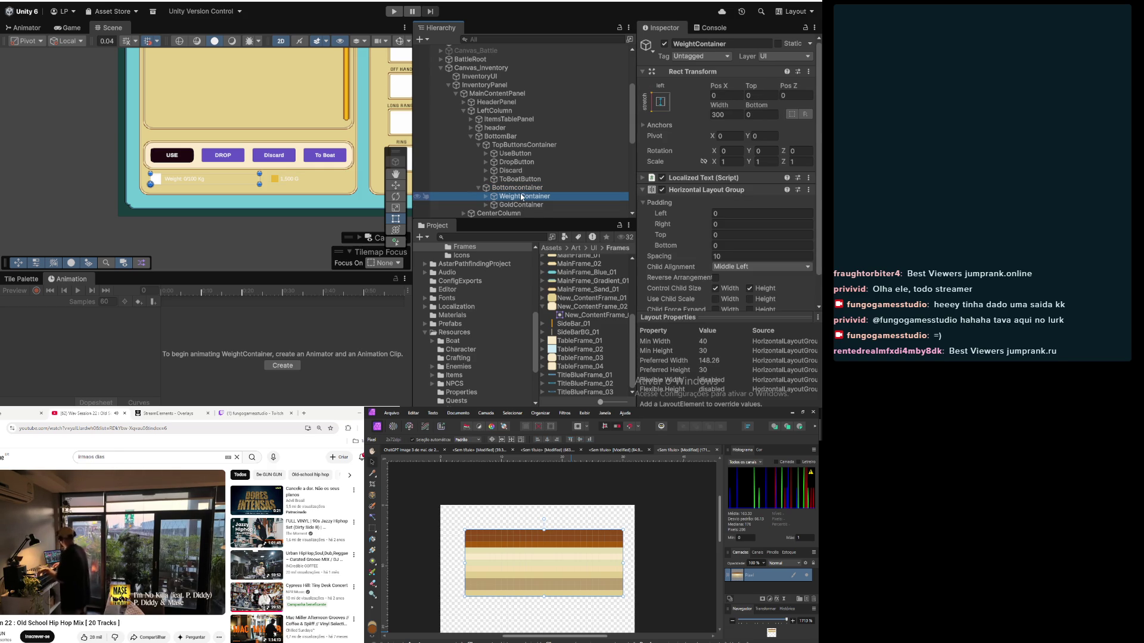
left_click(508, 206)
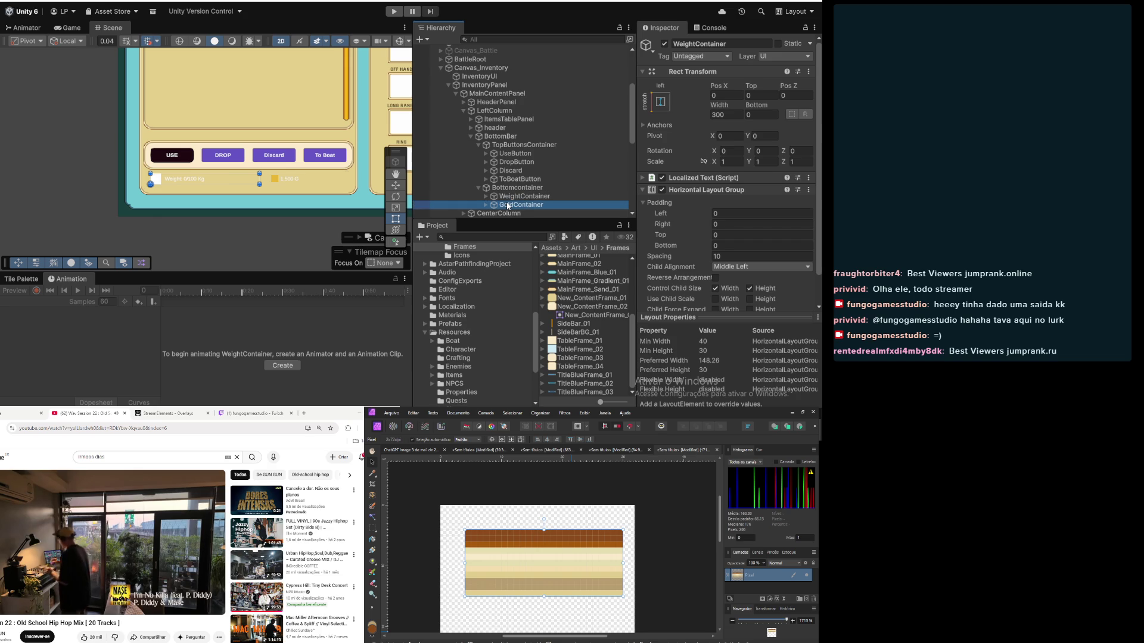
Step: Set GoldContainer's width to 200 and compare it with the 300-wide WeightContainer
left_click(726, 116)
type("200")
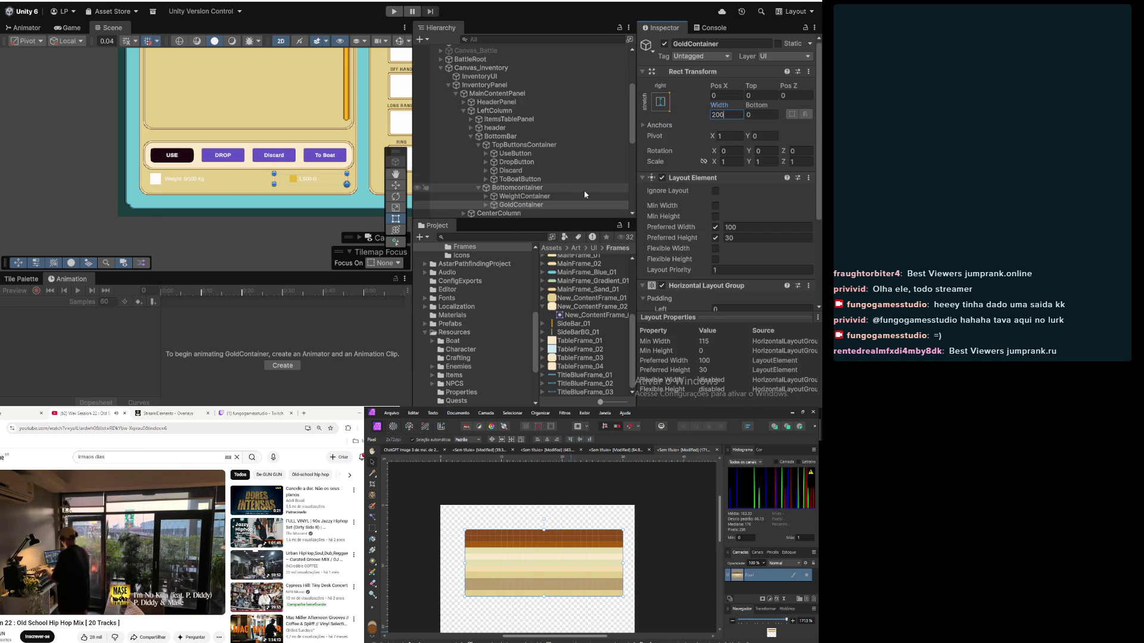
left_click(570, 198)
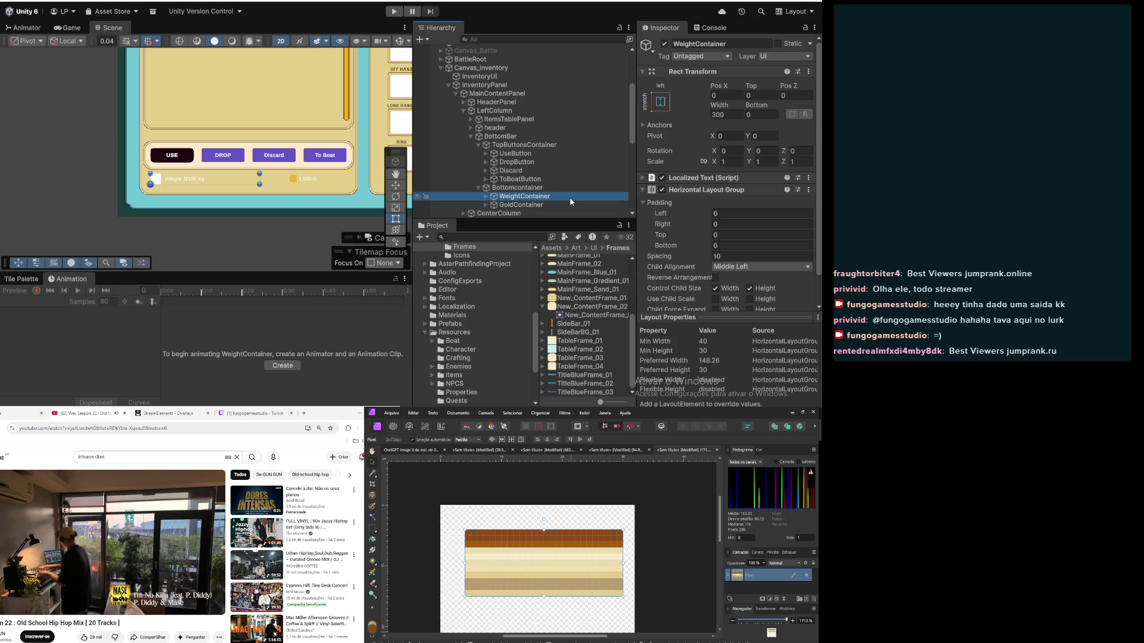
left_click(540, 207)
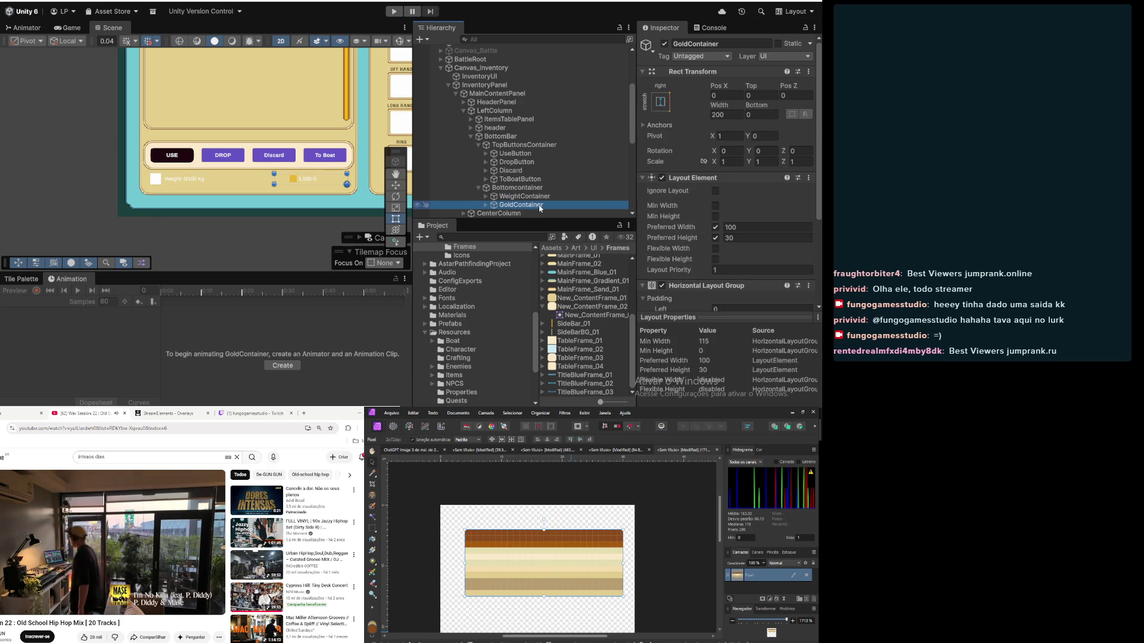
key("Up")
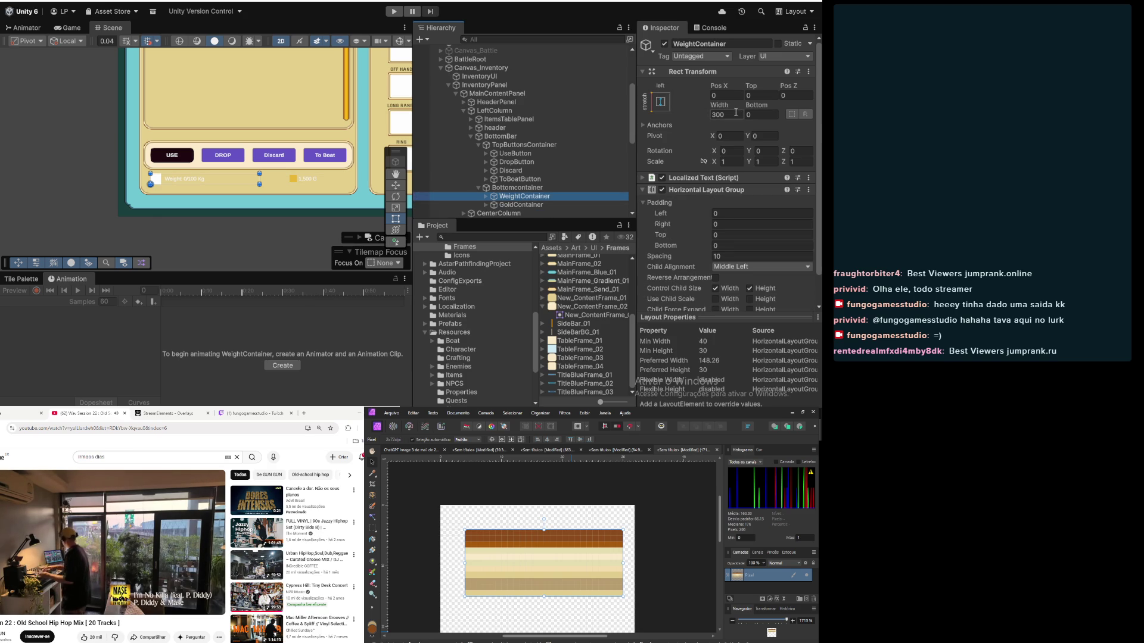
left_click(558, 205)
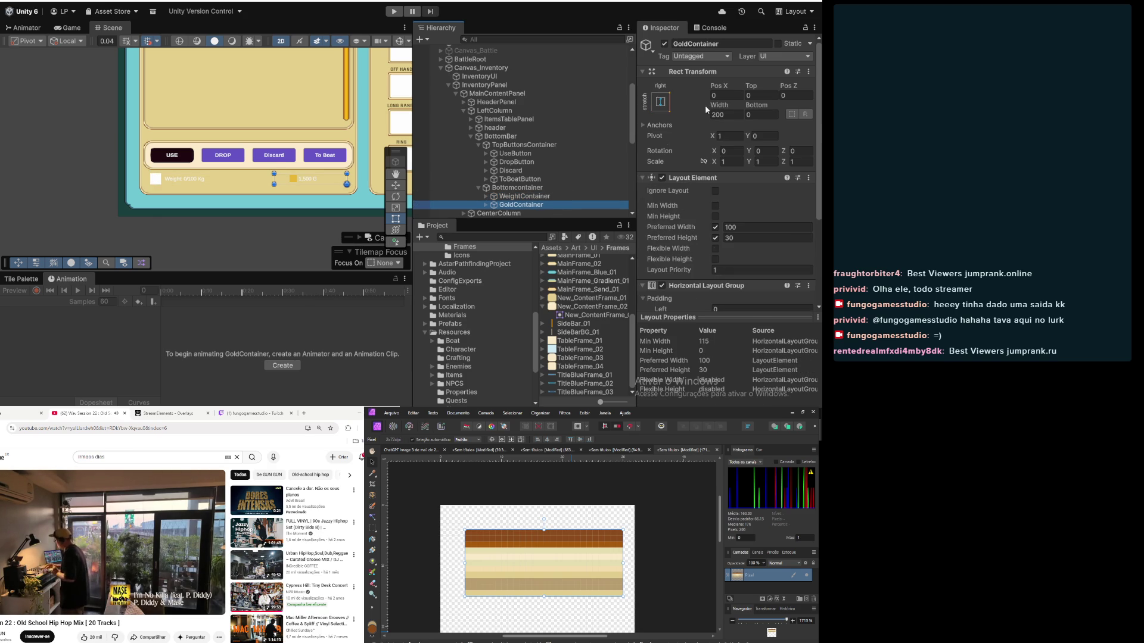
Step: Re-check GoldContainer's width and pivot against WeightContainer's placement
left_click(733, 115)
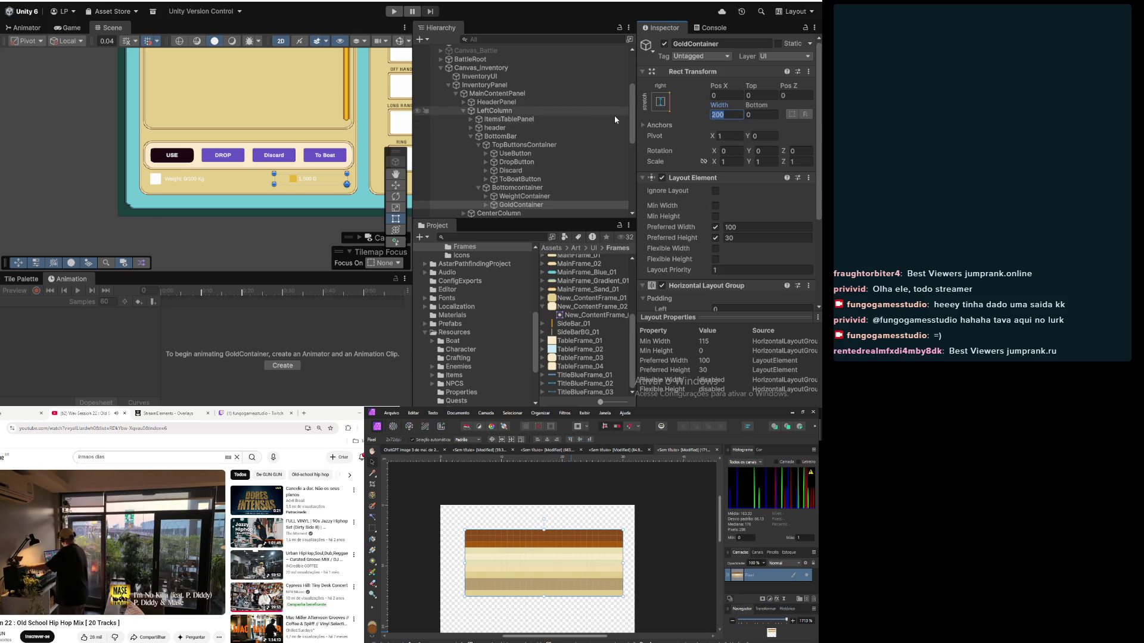
left_click(771, 135)
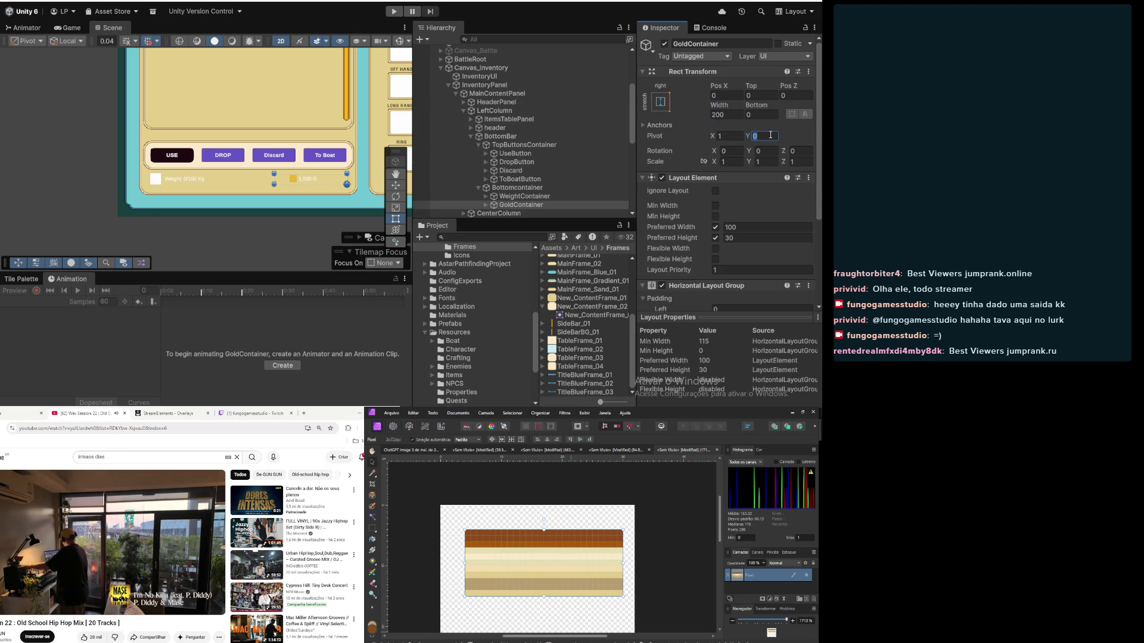
left_click(524, 196)
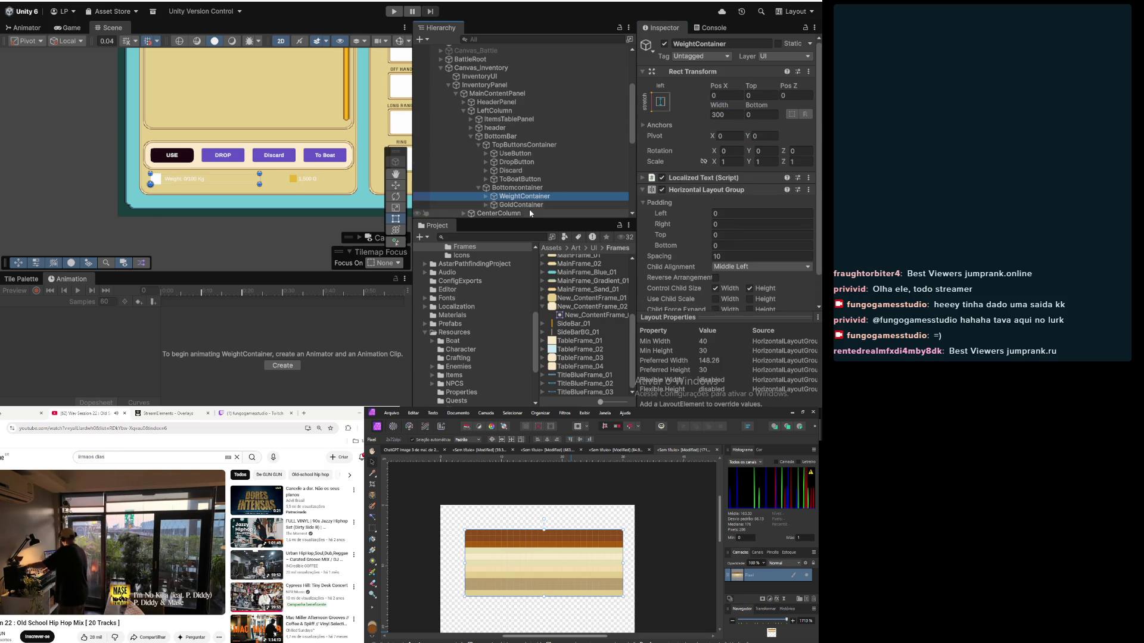
left_click(530, 205)
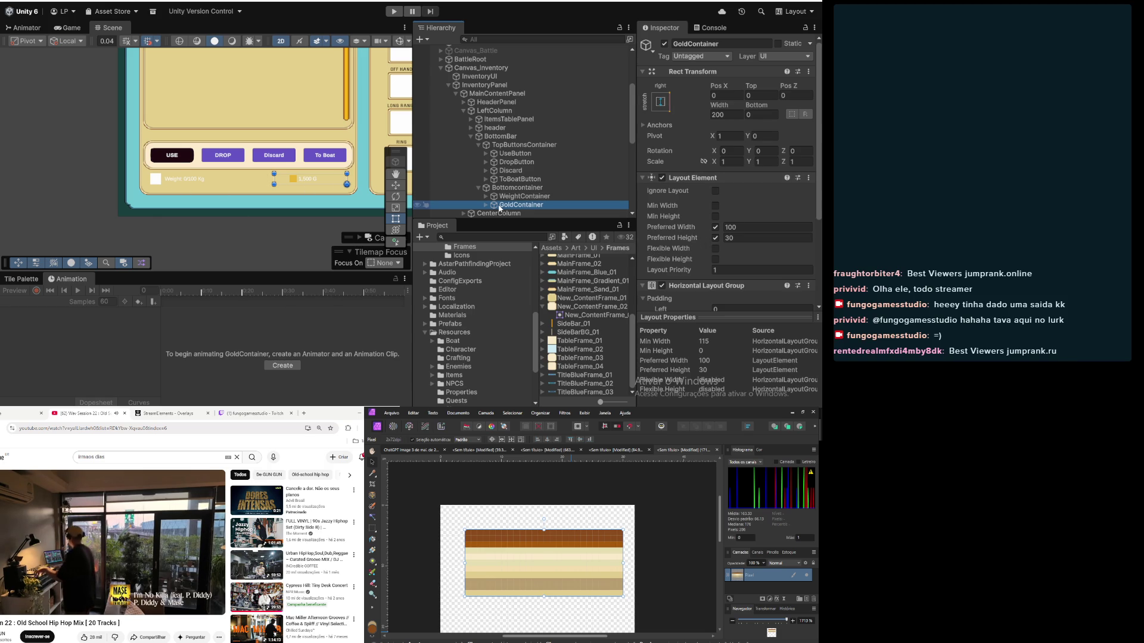
left_click(552, 196)
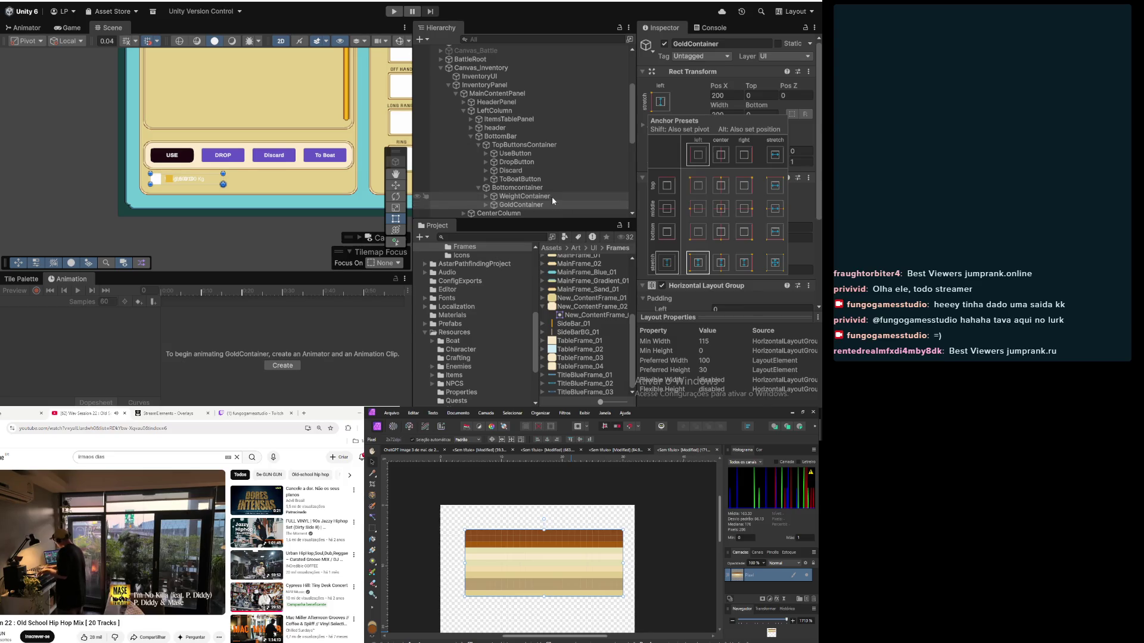
Step: Anchor WeightContainer to the right side, then check GoldContainer's left placement
left_click(660, 102)
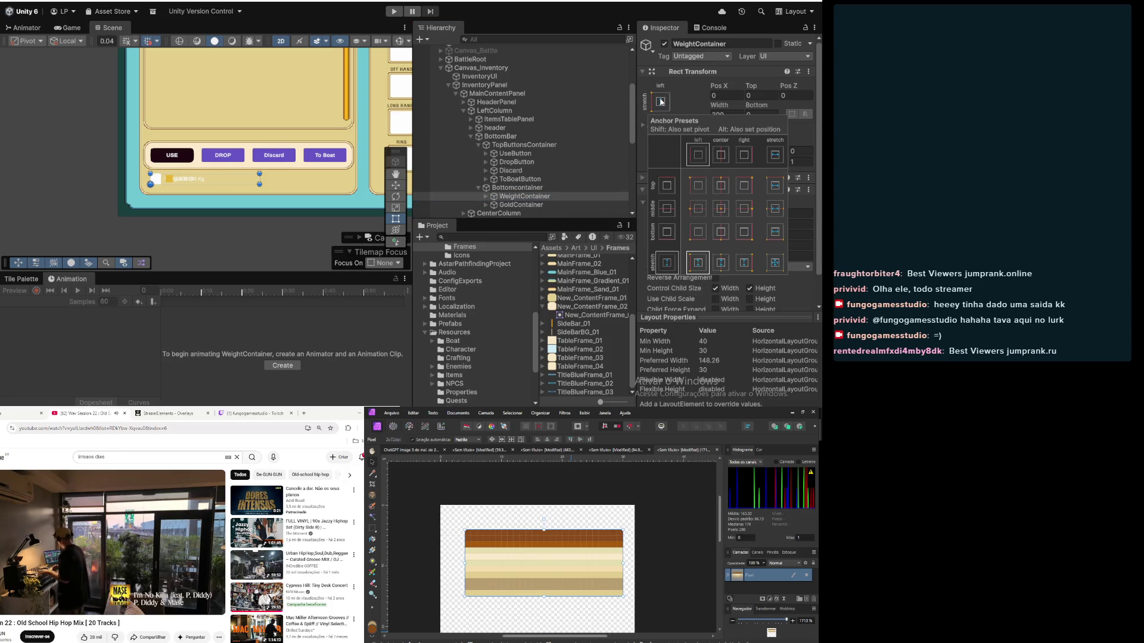
left_click(744, 260)
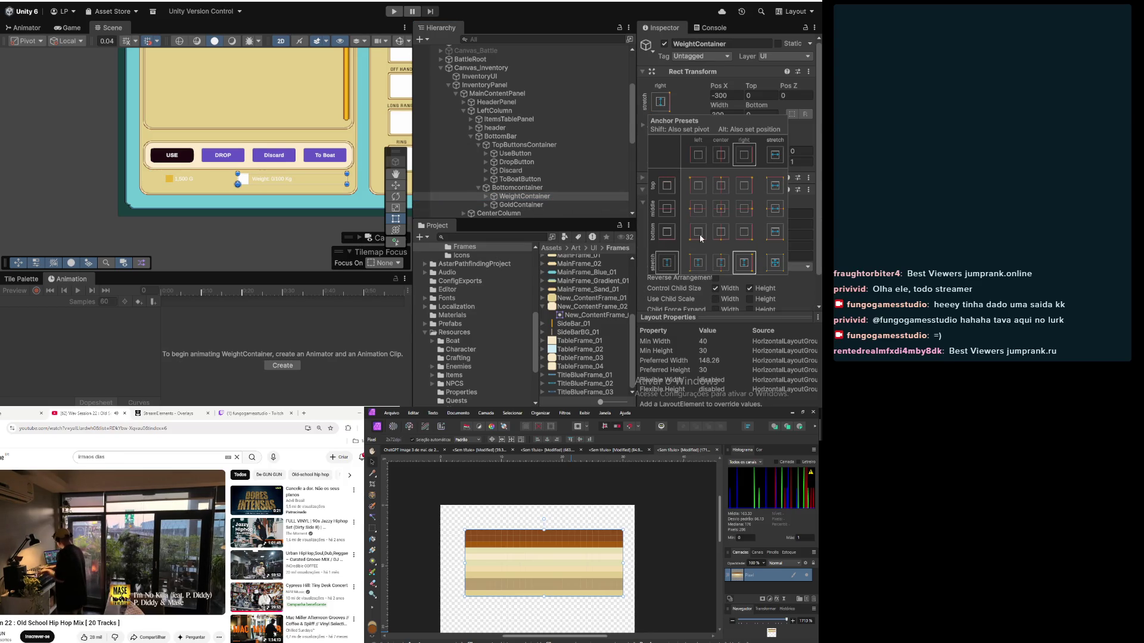
left_click(517, 206)
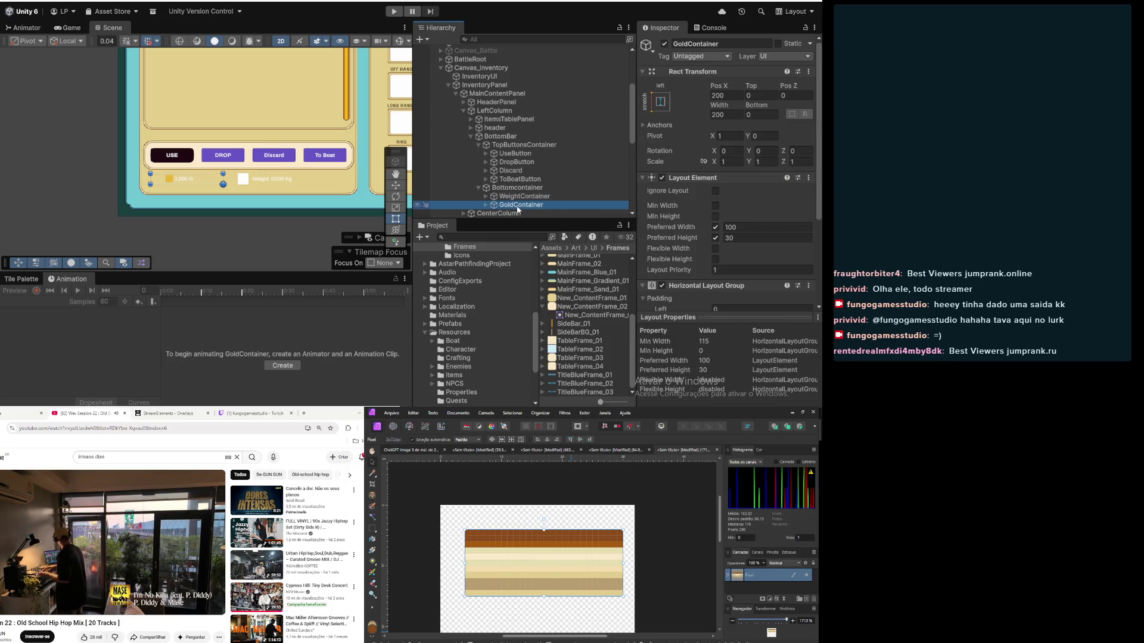
scroll(155, 221, "down", 3)
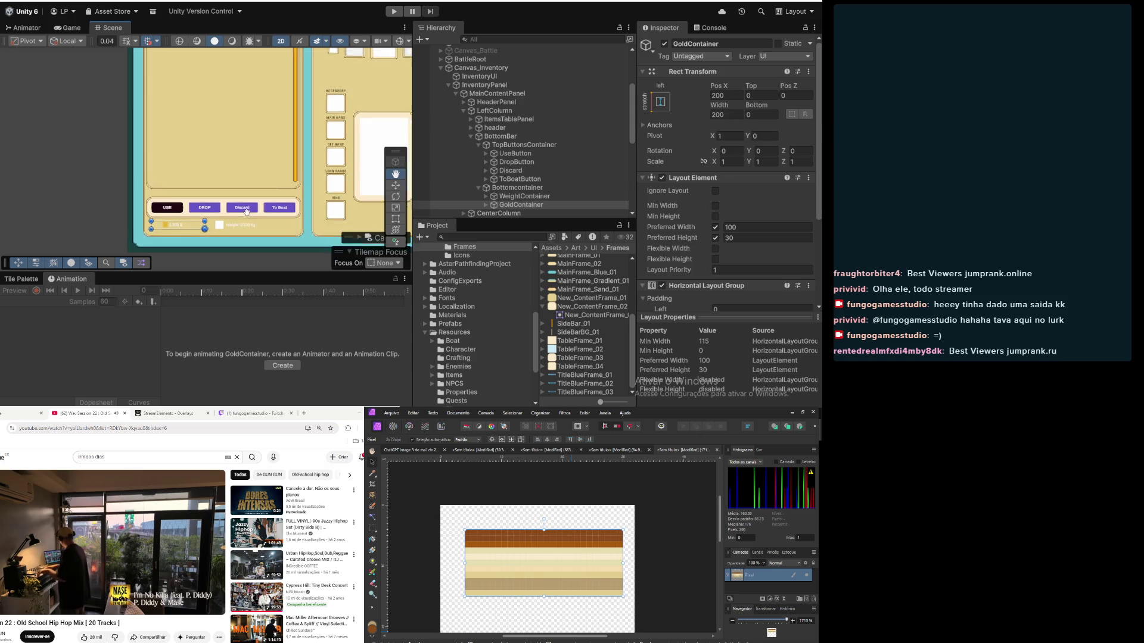
Step: Set Bottomcontainer's Rect Transform Height to 60 and Pos Y to 10
scroll(154, 221, "up", 3)
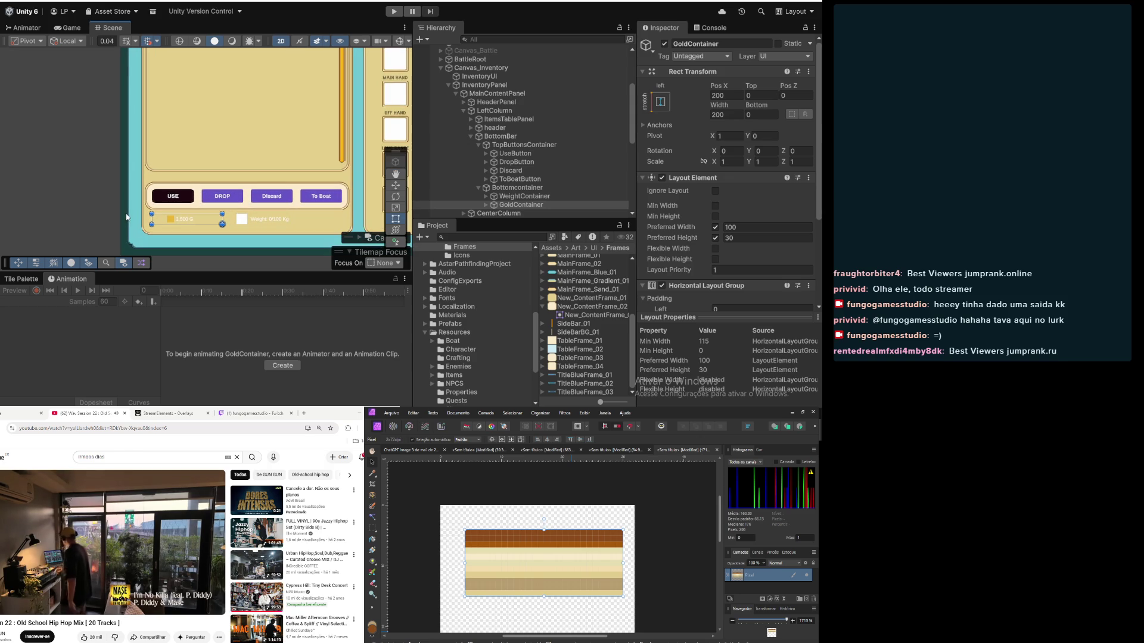
left_click(525, 190)
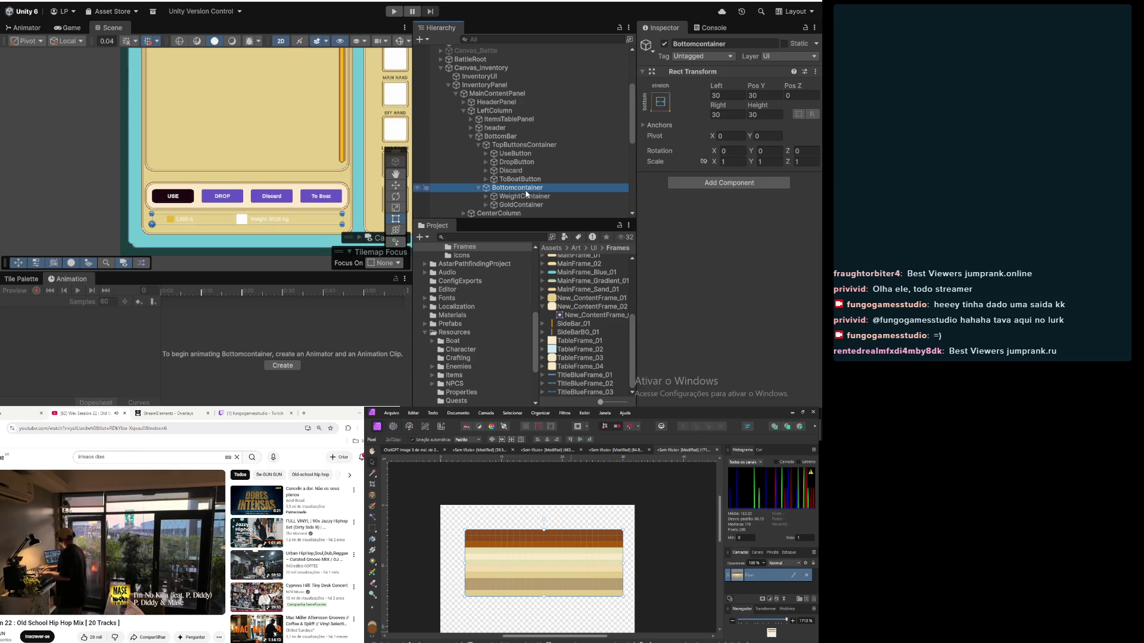
left_click(771, 114)
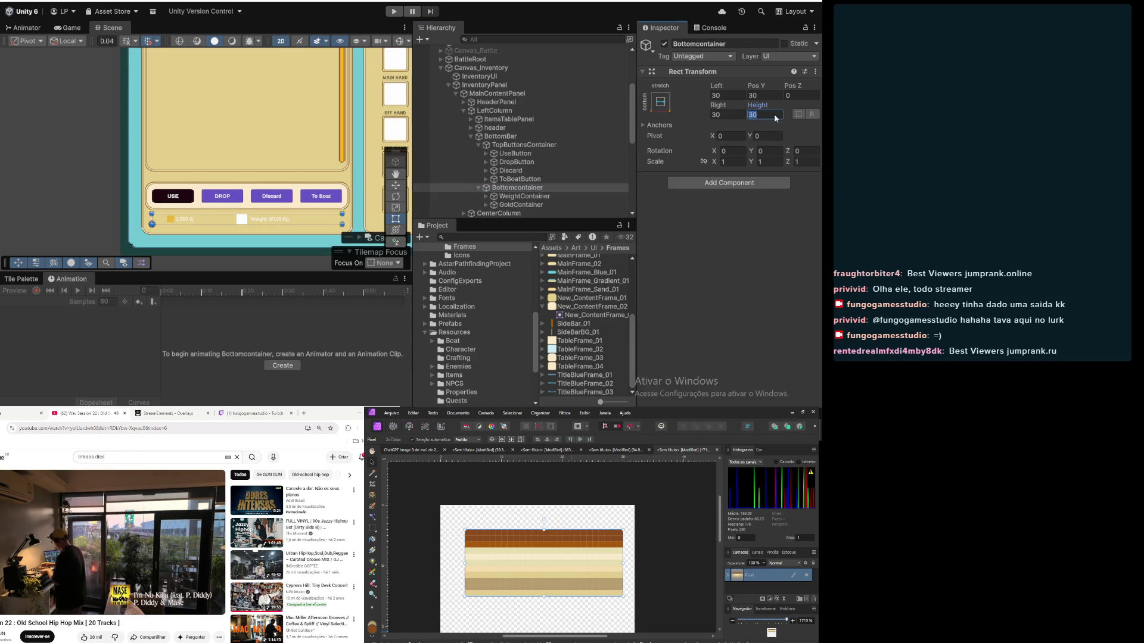
type("60")
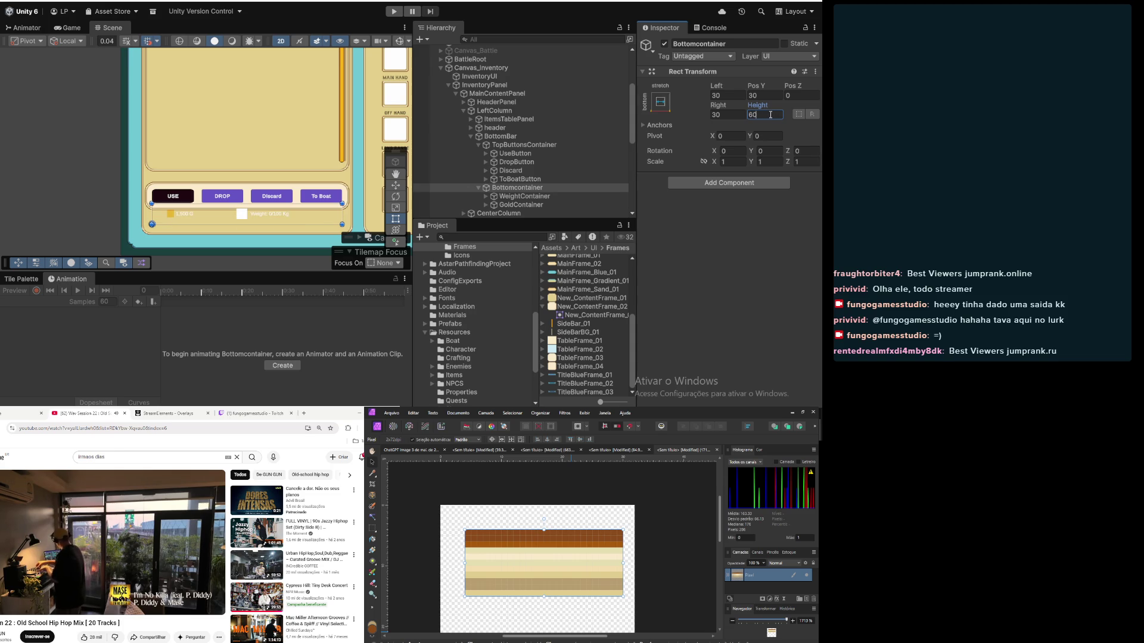
left_click(768, 96)
type("0")
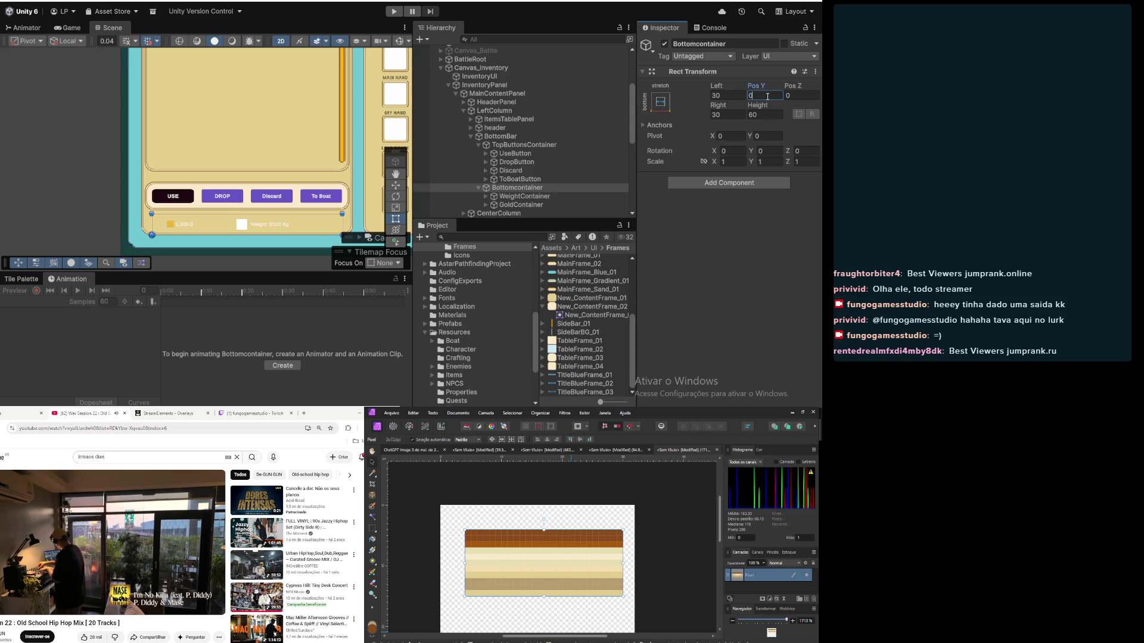
type("1")
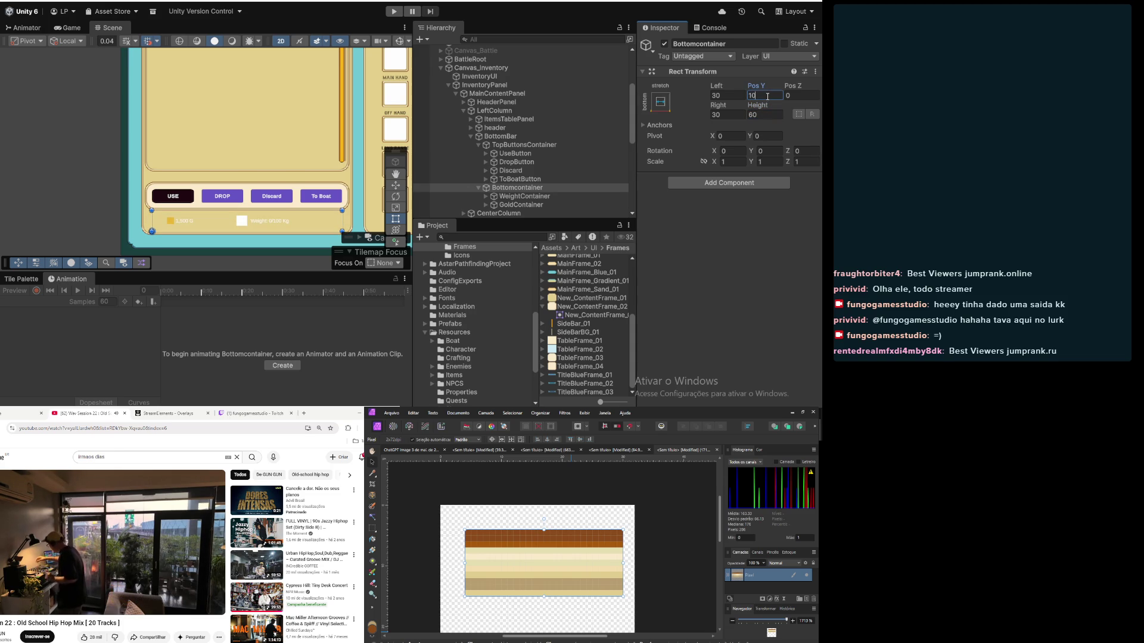
Step: Check the lowered gold and weight row in the Scene view, then select WeightContainer
scroll(184, 221, "up", 5)
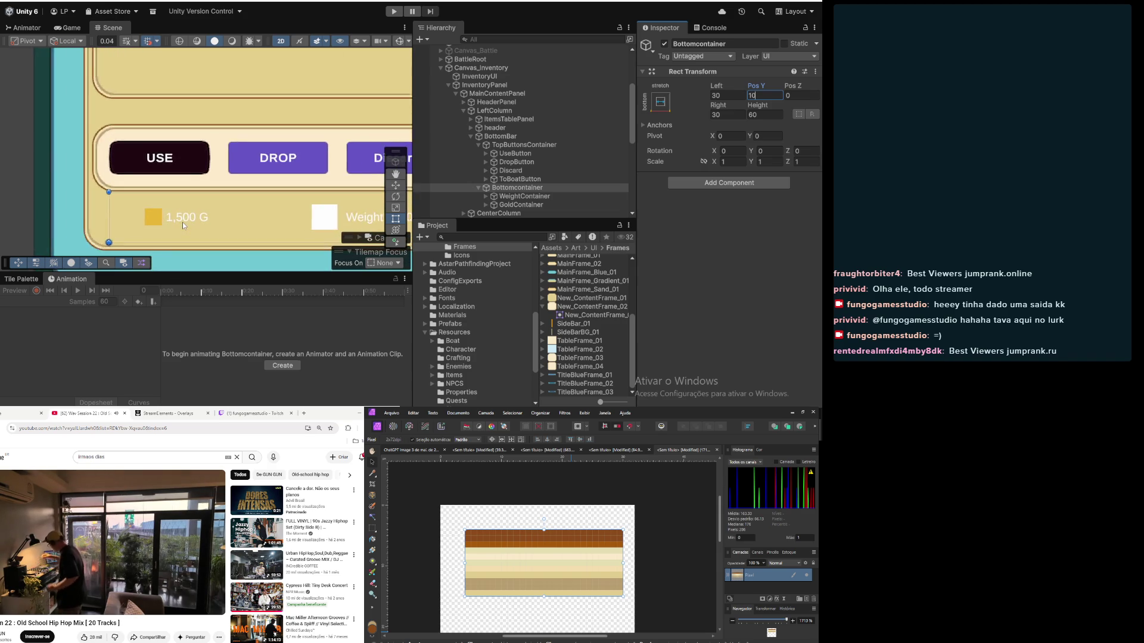
scroll(186, 221, "up", 5)
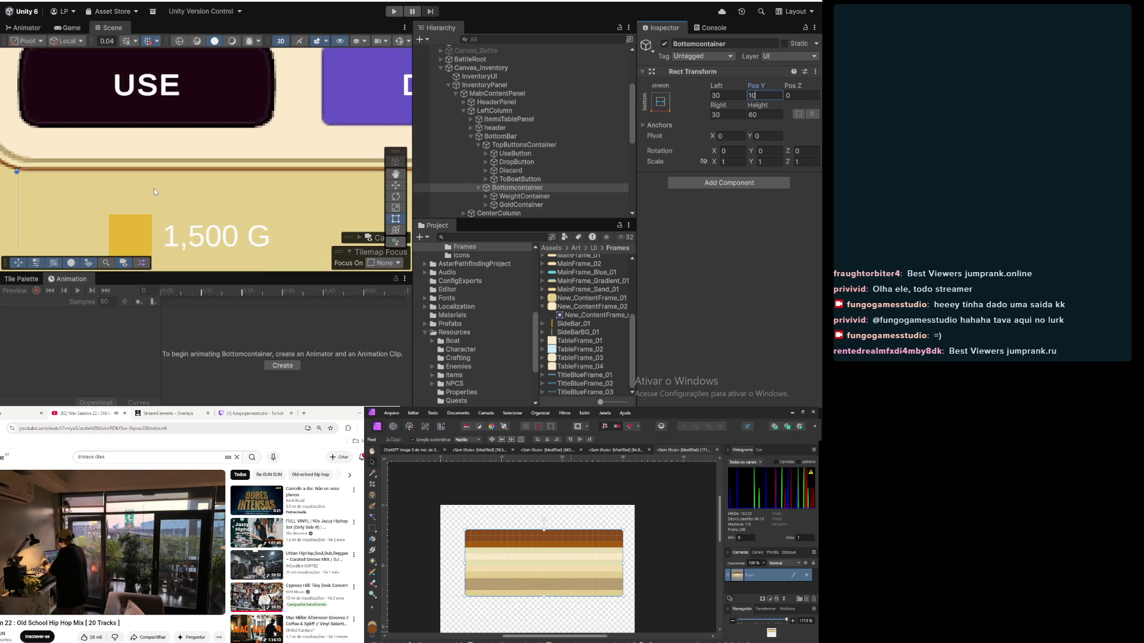
scroll(154, 188, "down", 10)
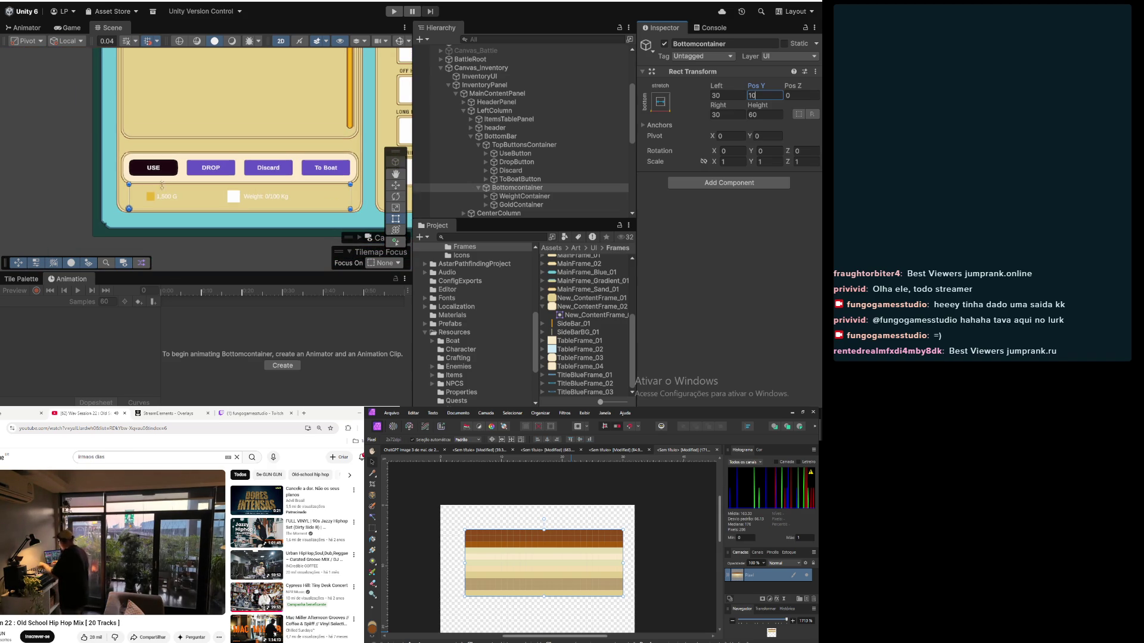
scroll(165, 184, "down", 1)
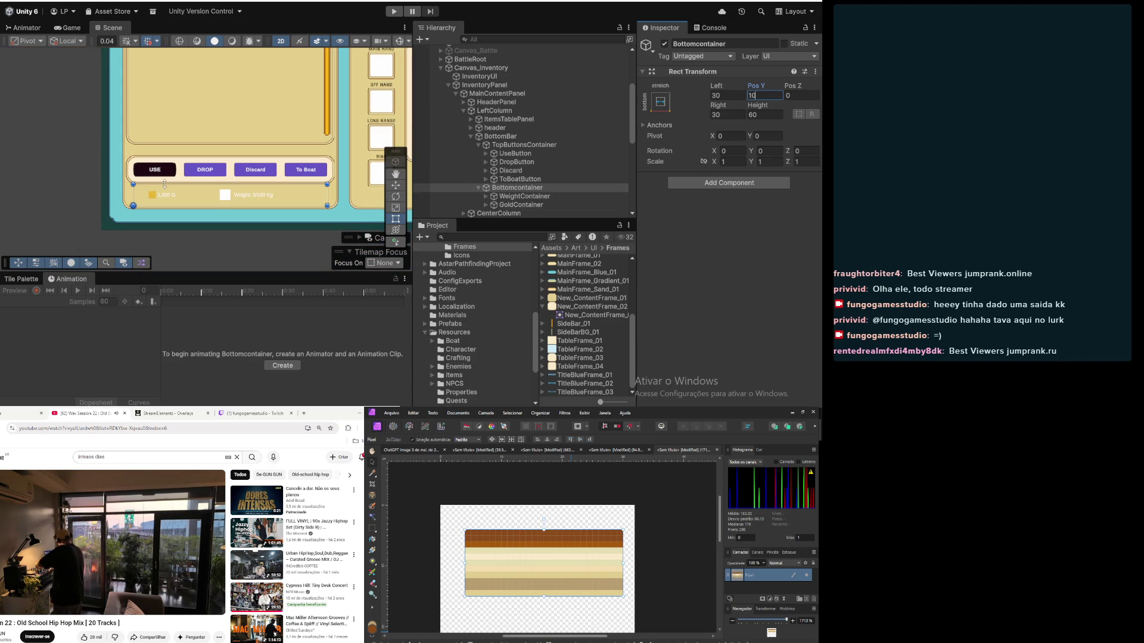
left_click(528, 196)
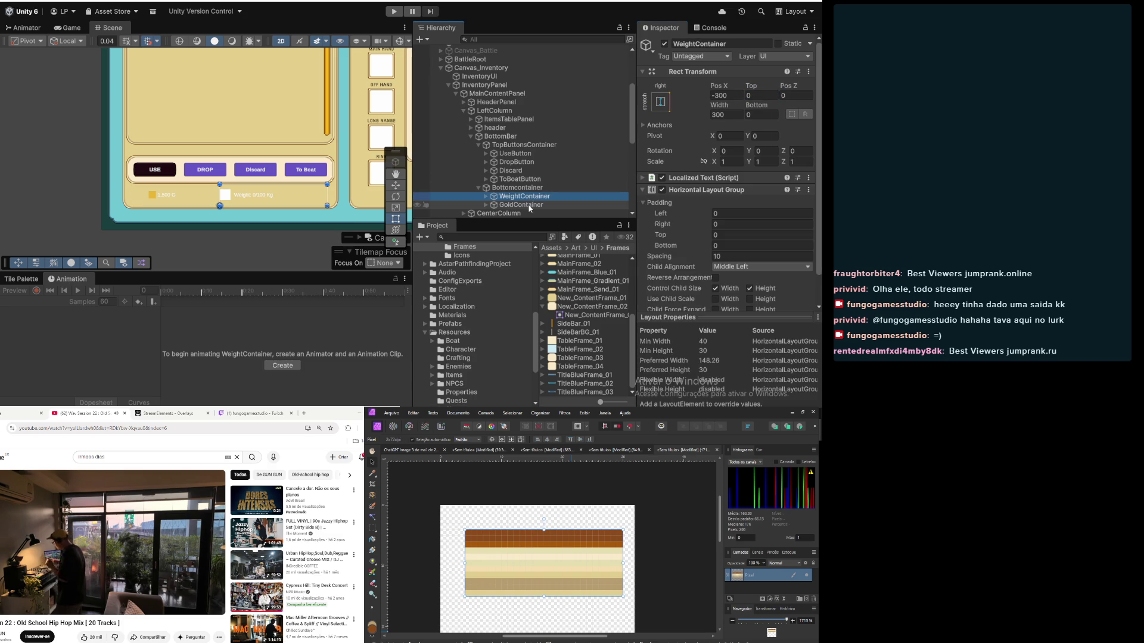
left_click(529, 205)
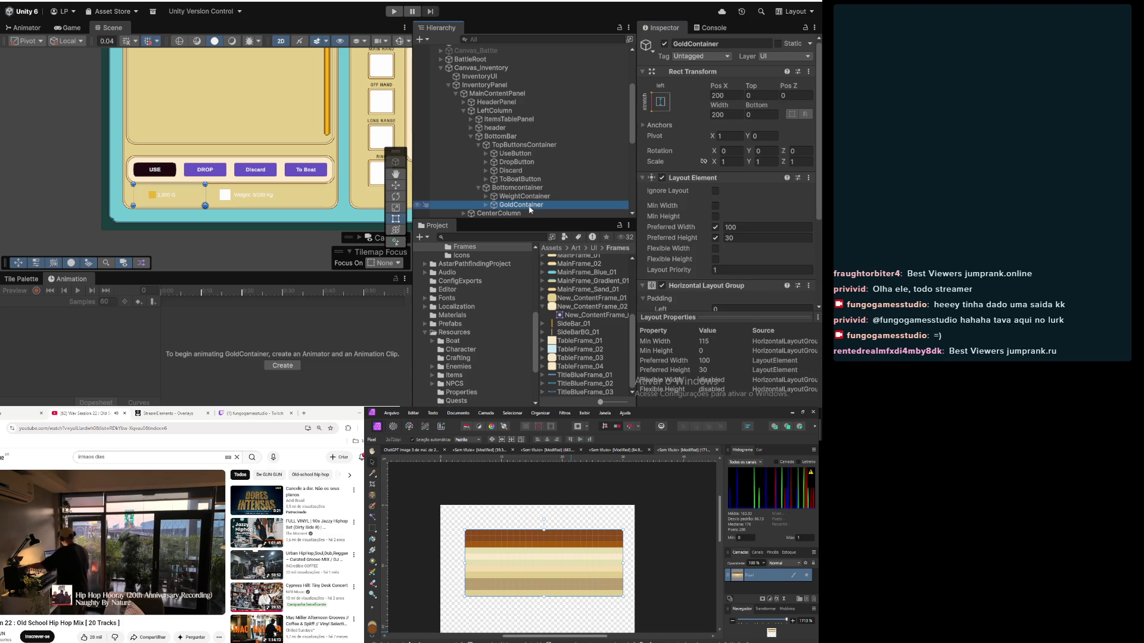
left_click(533, 198)
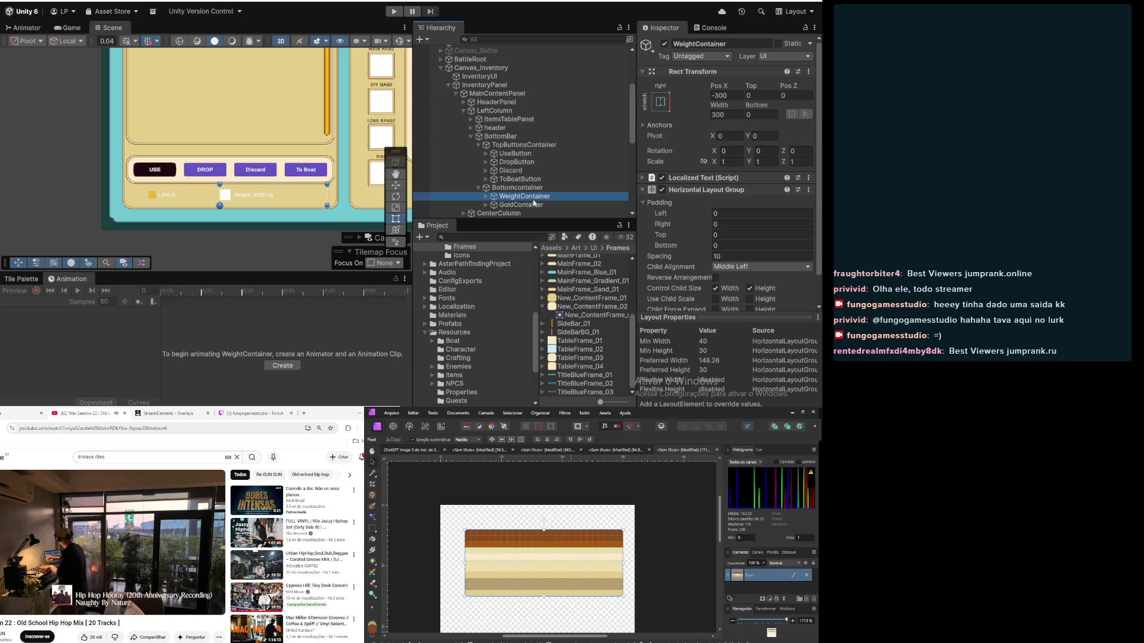
left_click(534, 207)
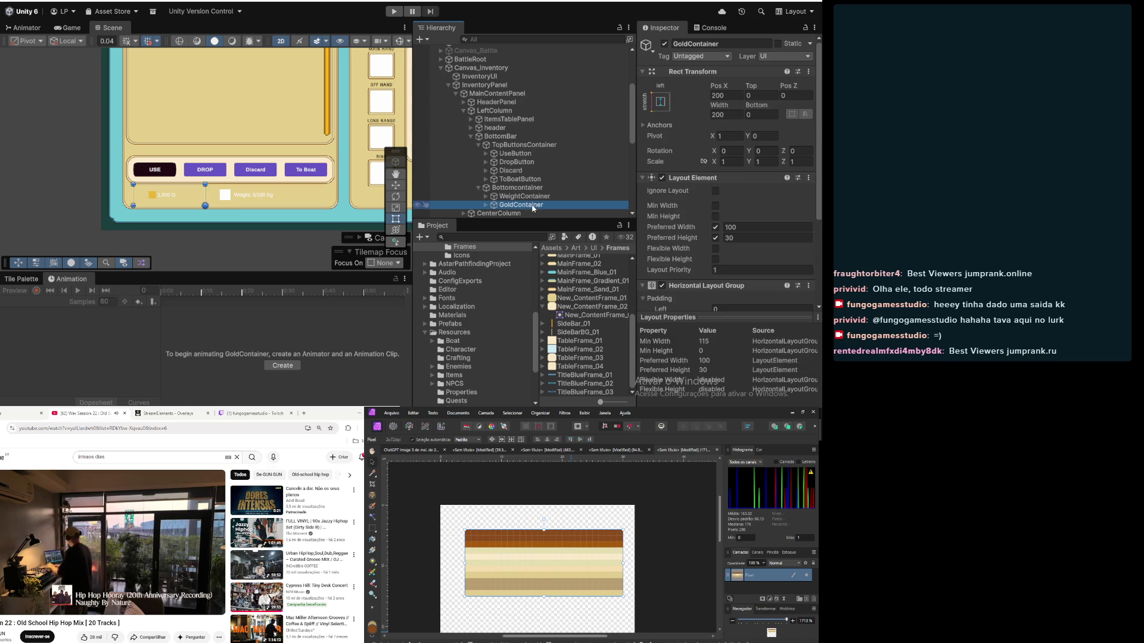
left_click(532, 198)
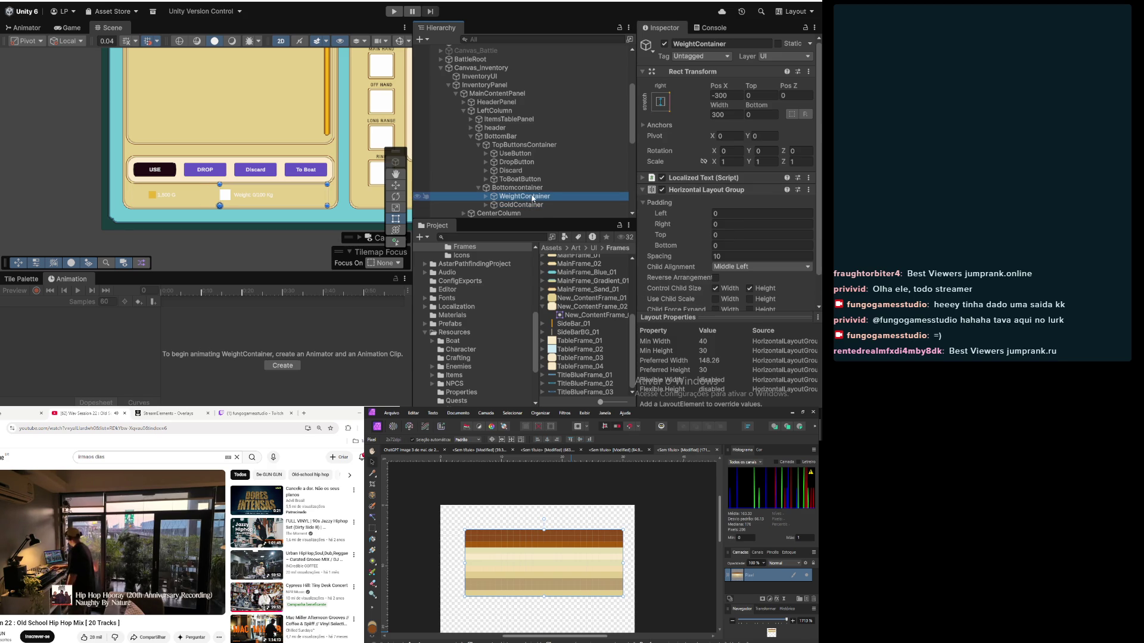
left_click(534, 146)
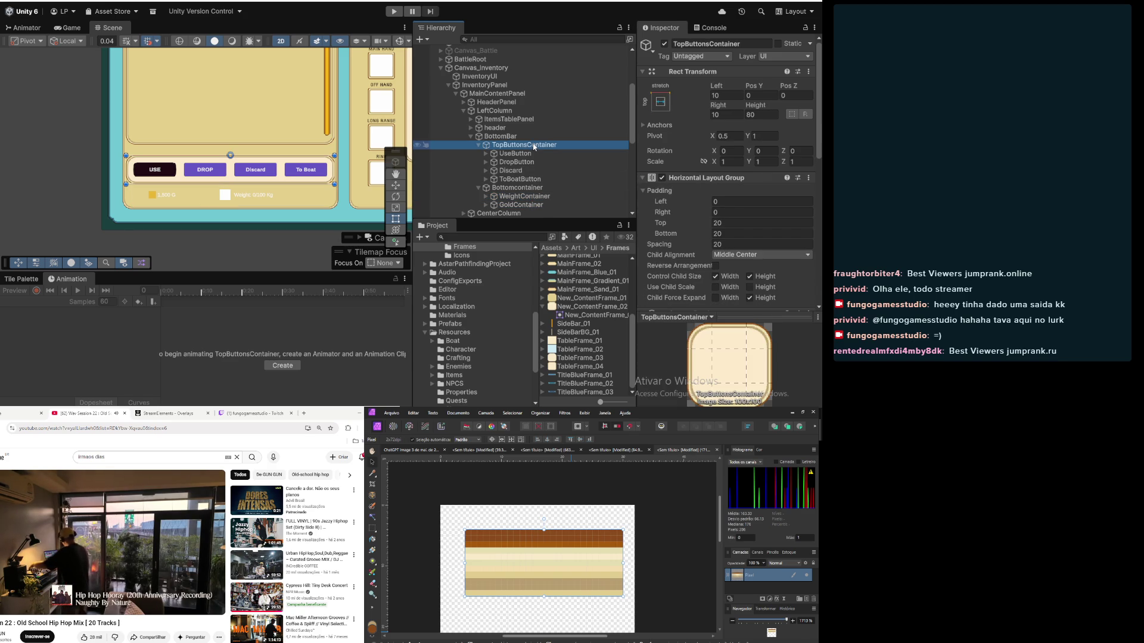
left_click(534, 137)
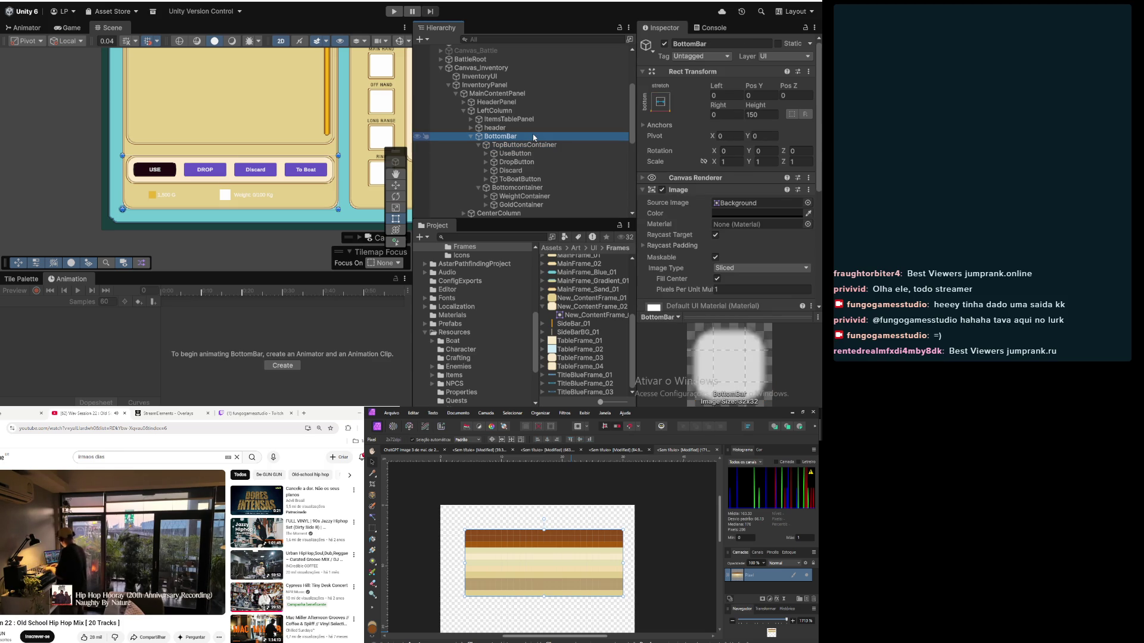
left_click(523, 112)
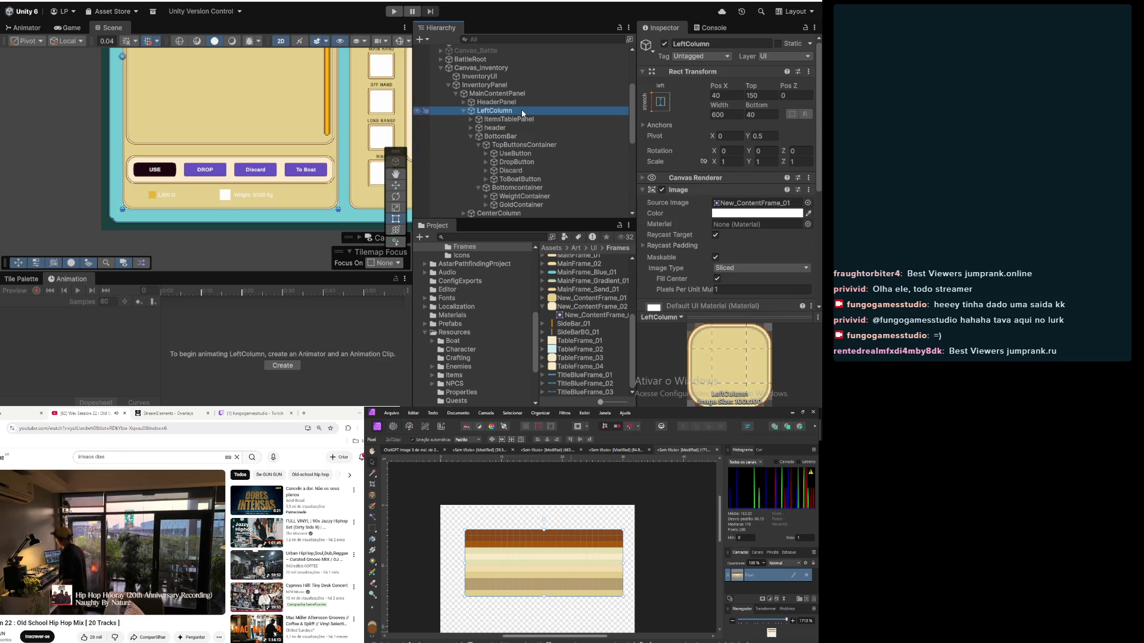
left_click(524, 188)
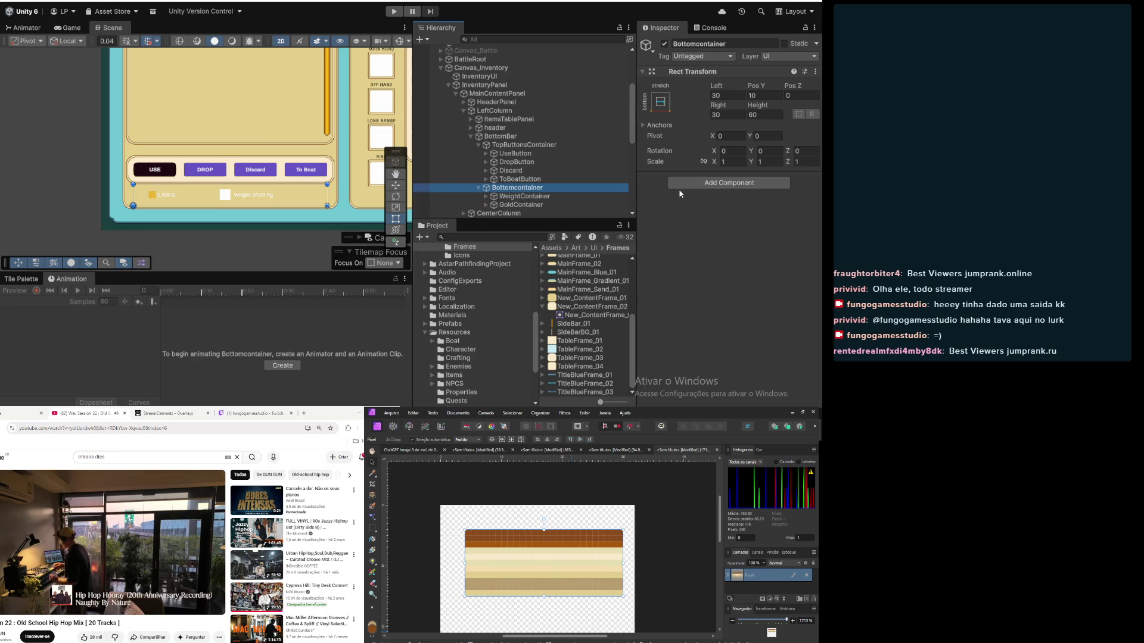
scroll(340, 205, "down", 5)
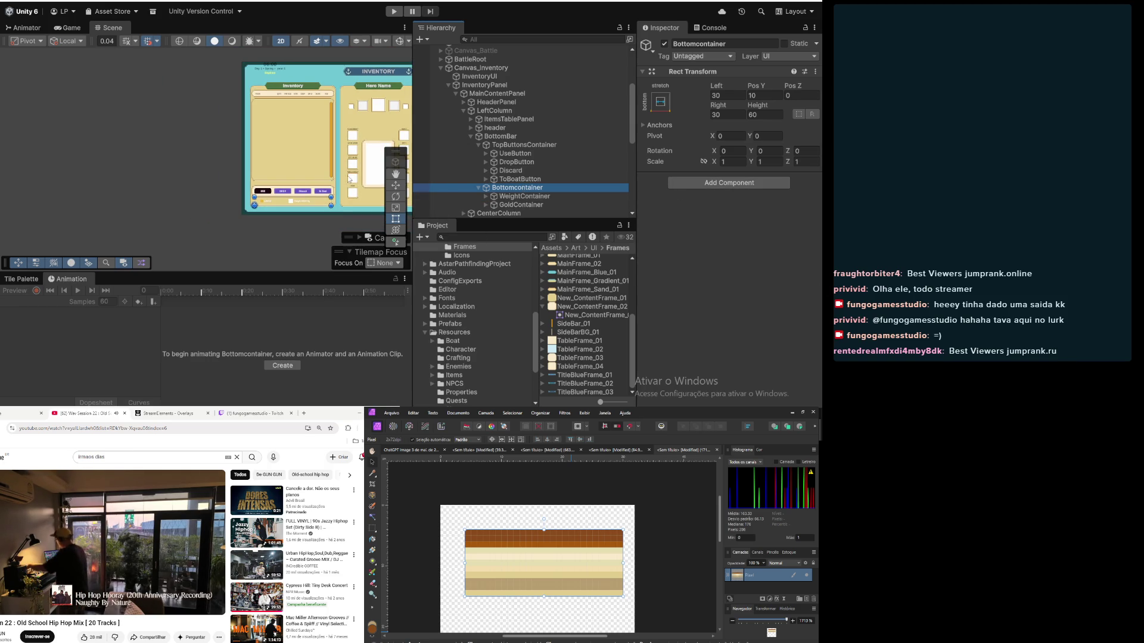
left_click(525, 197)
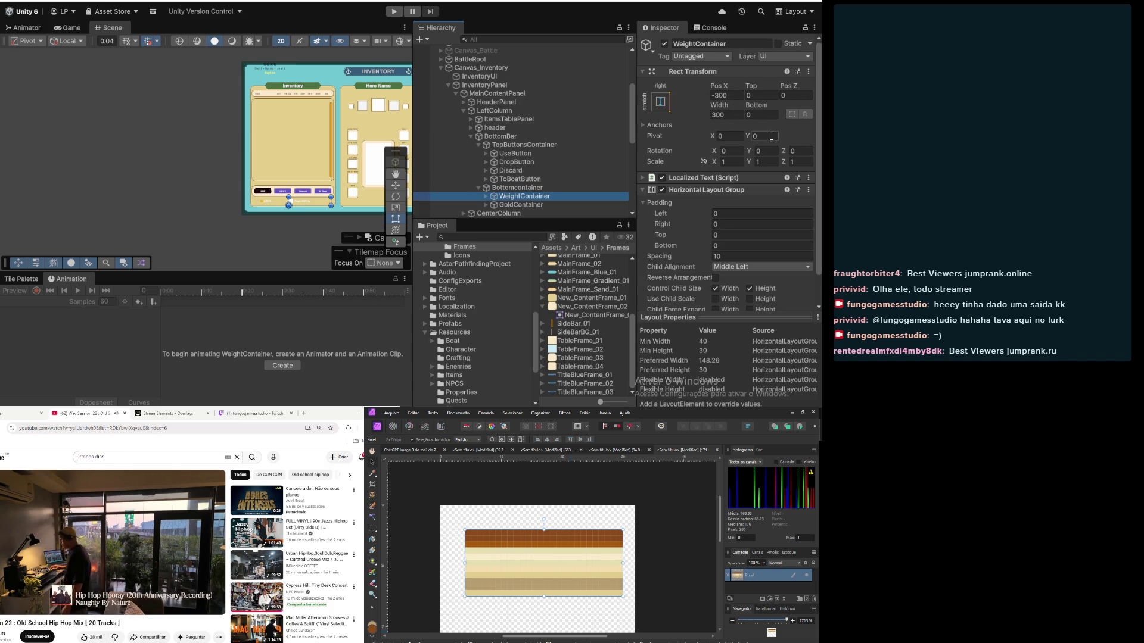
Step: Set WeightContainer's Pivot X to 1 and its Width to 200
left_click(730, 135)
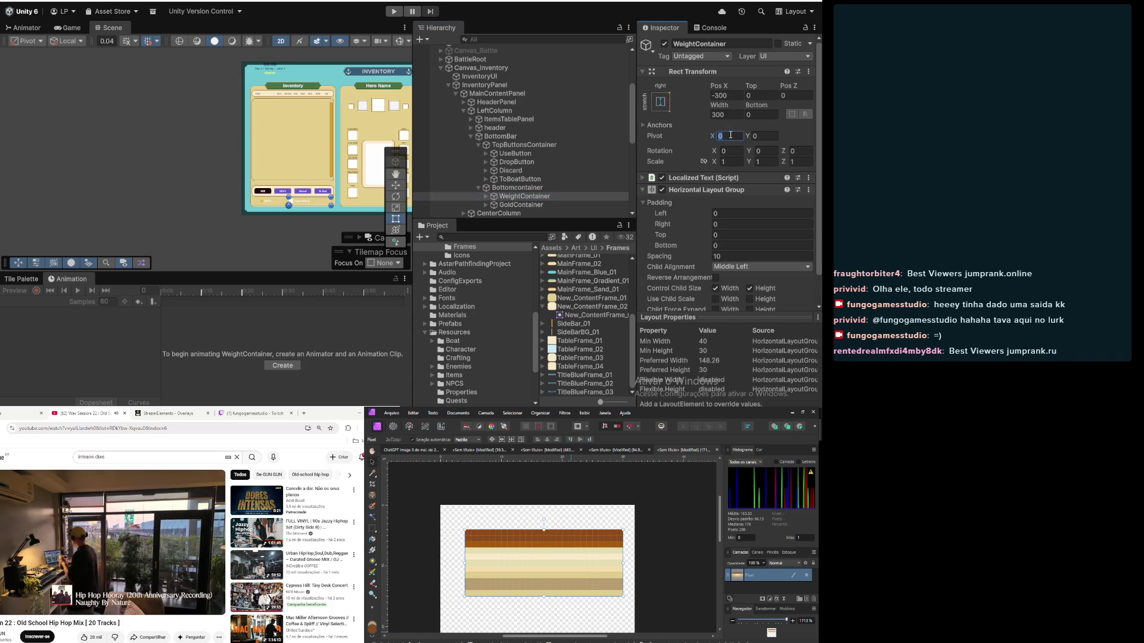
type("1")
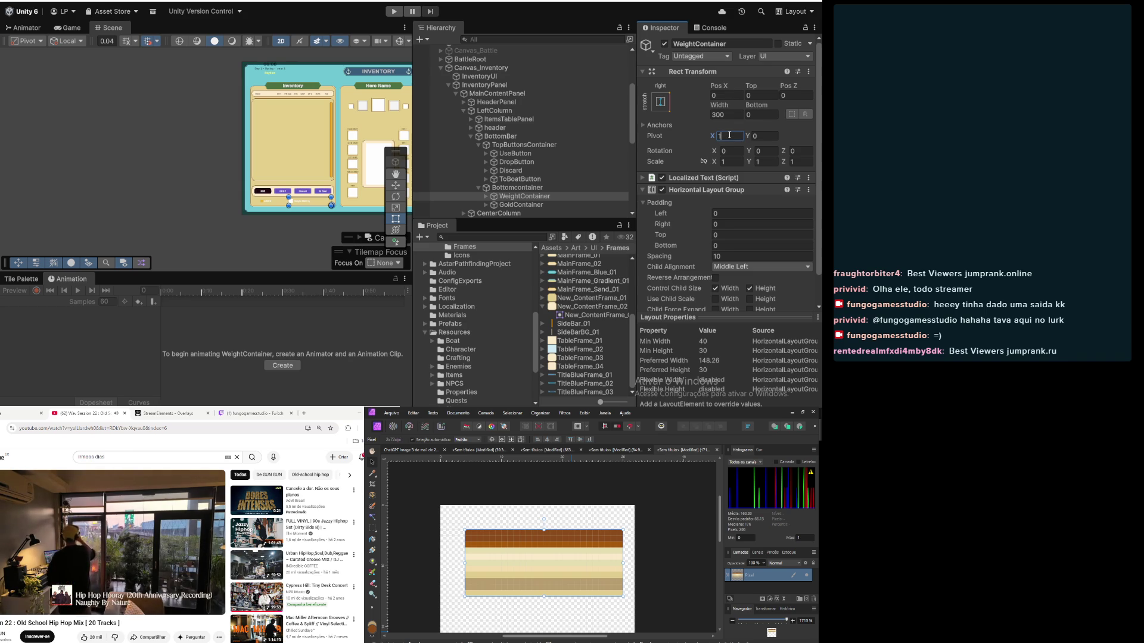
left_click(728, 96)
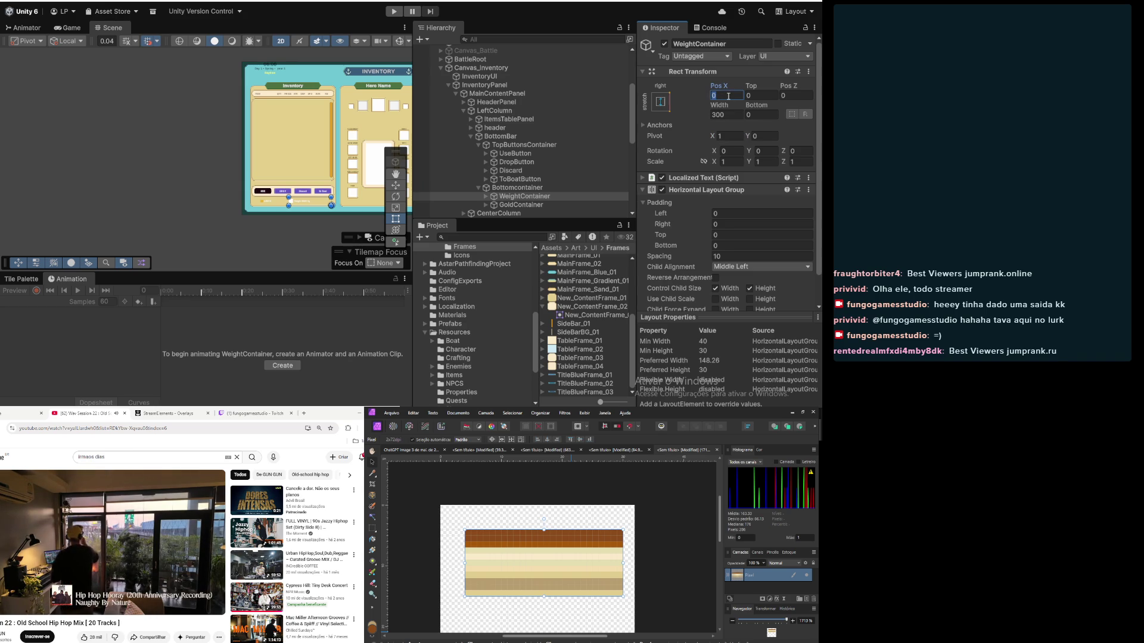
scroll(303, 188, "up", 3)
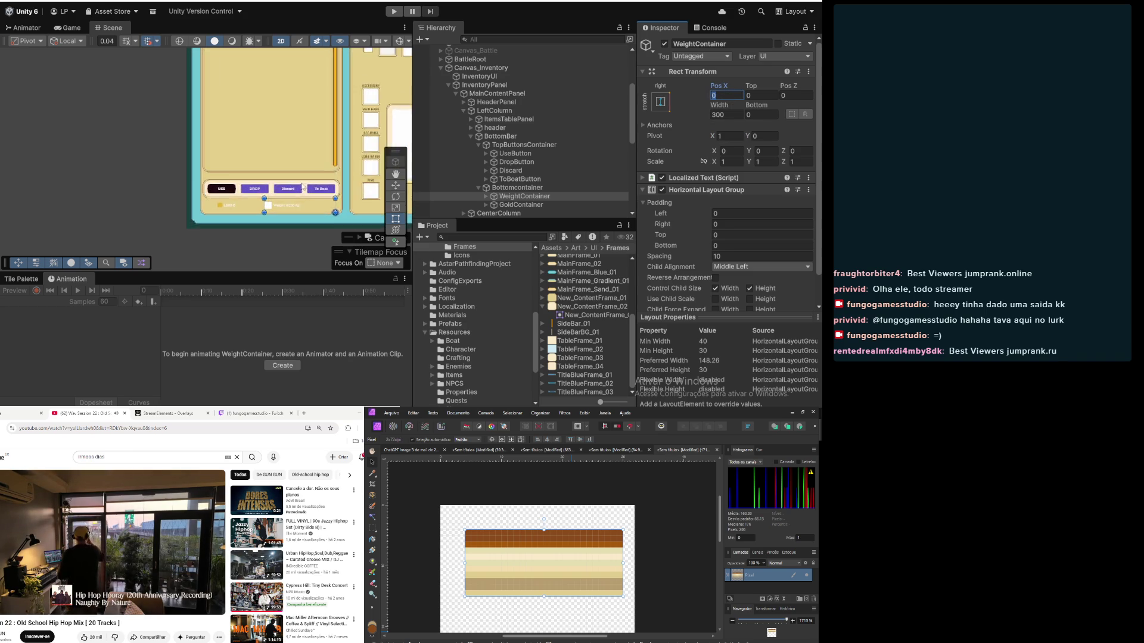
scroll(318, 198, "up", 2)
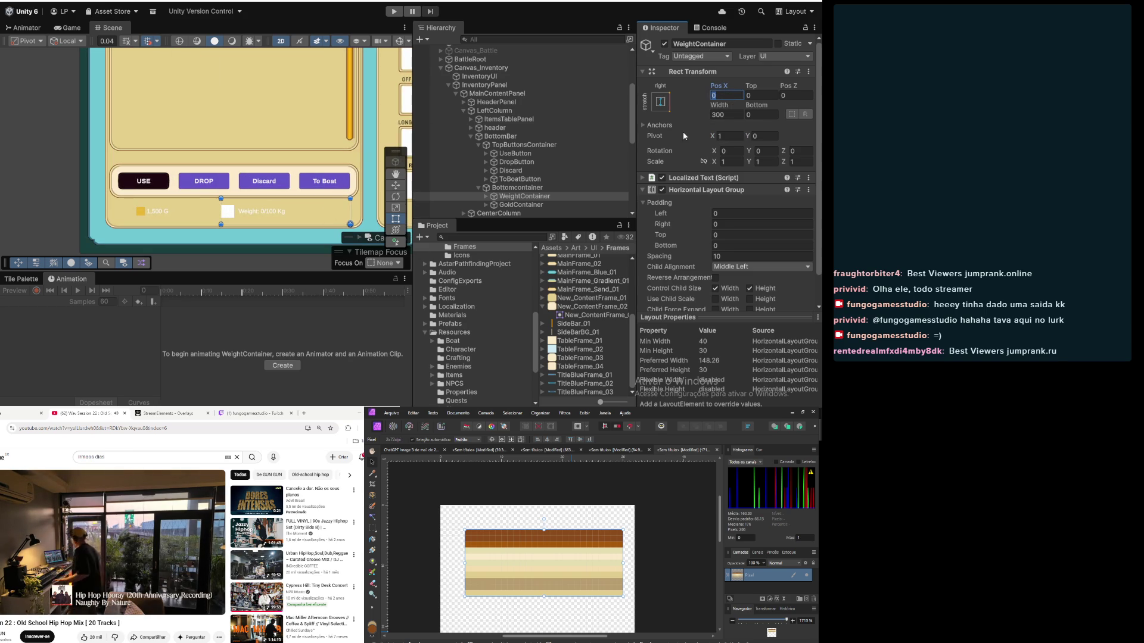
left_click(734, 115)
type("200")
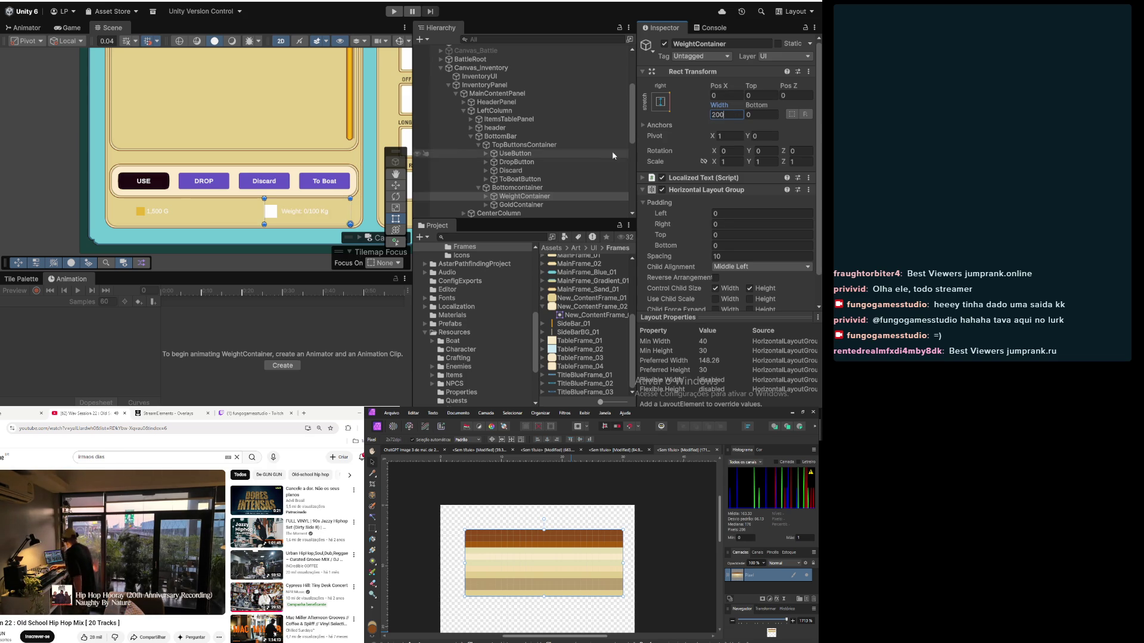
Step: Set GoldContainer's Pivot X to 0 and compare it against WeightContainer's settings
left_click(521, 204)
left_click(734, 136)
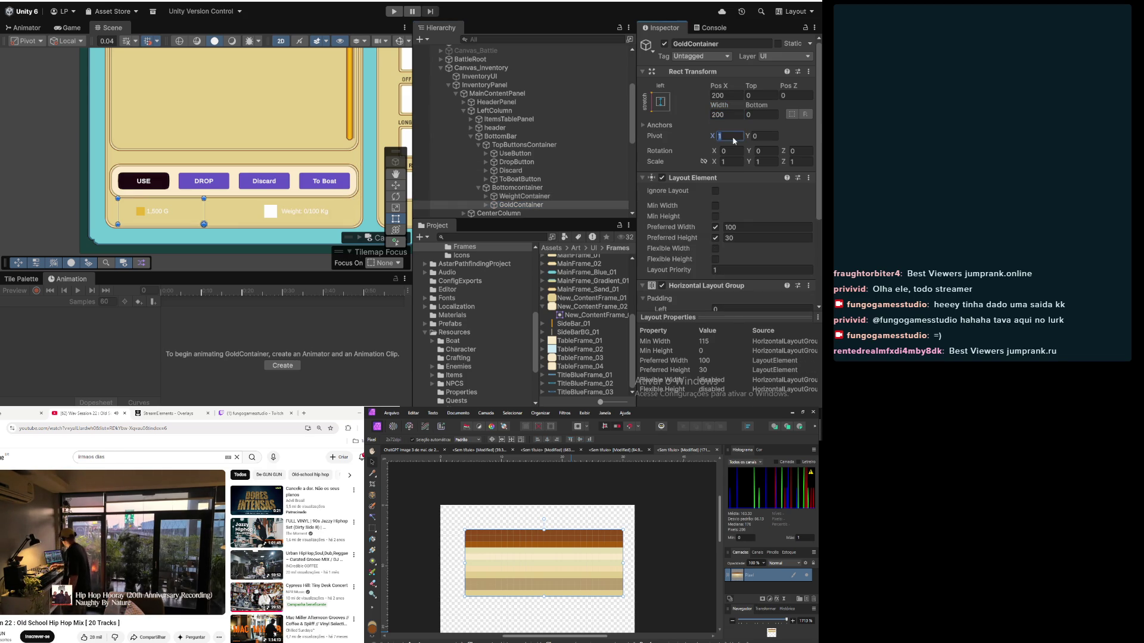
type("0")
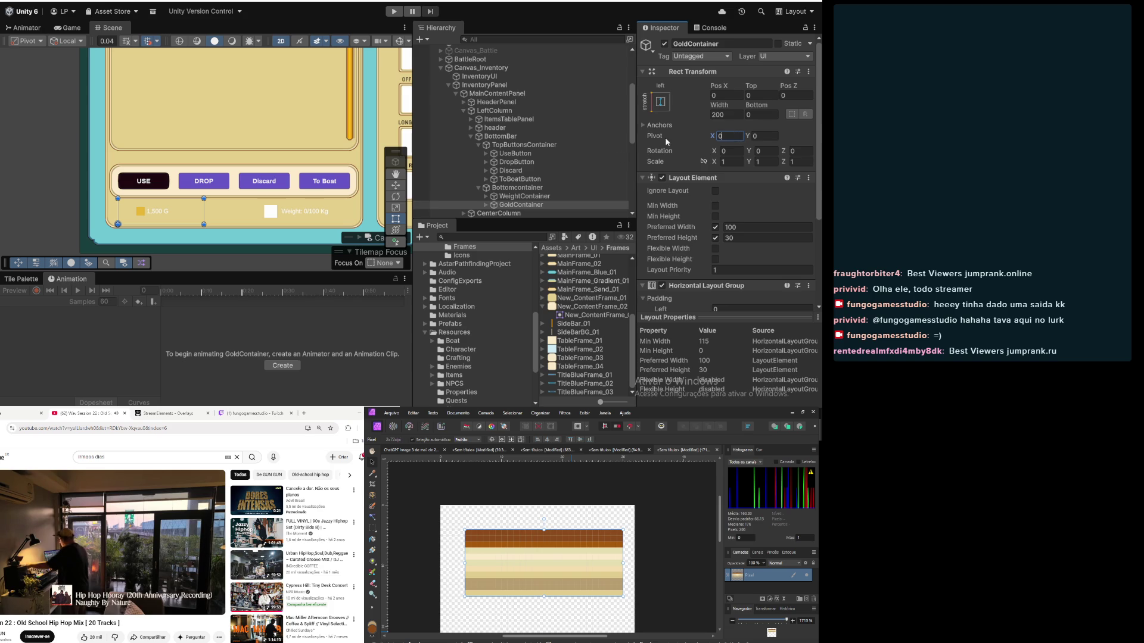
left_click(529, 197)
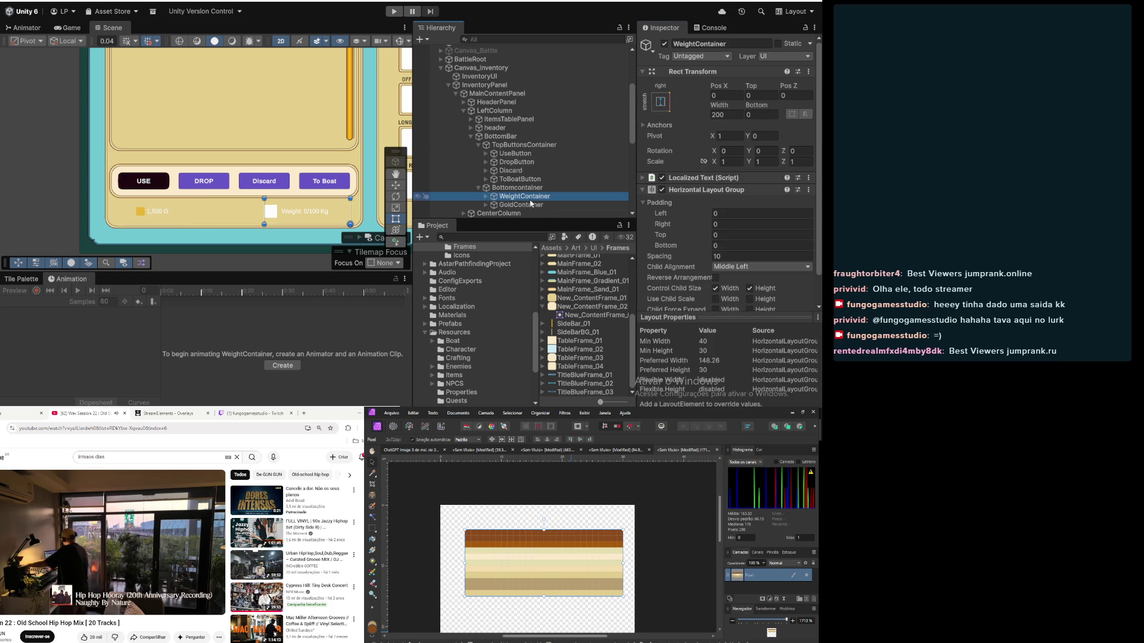
left_click(531, 204)
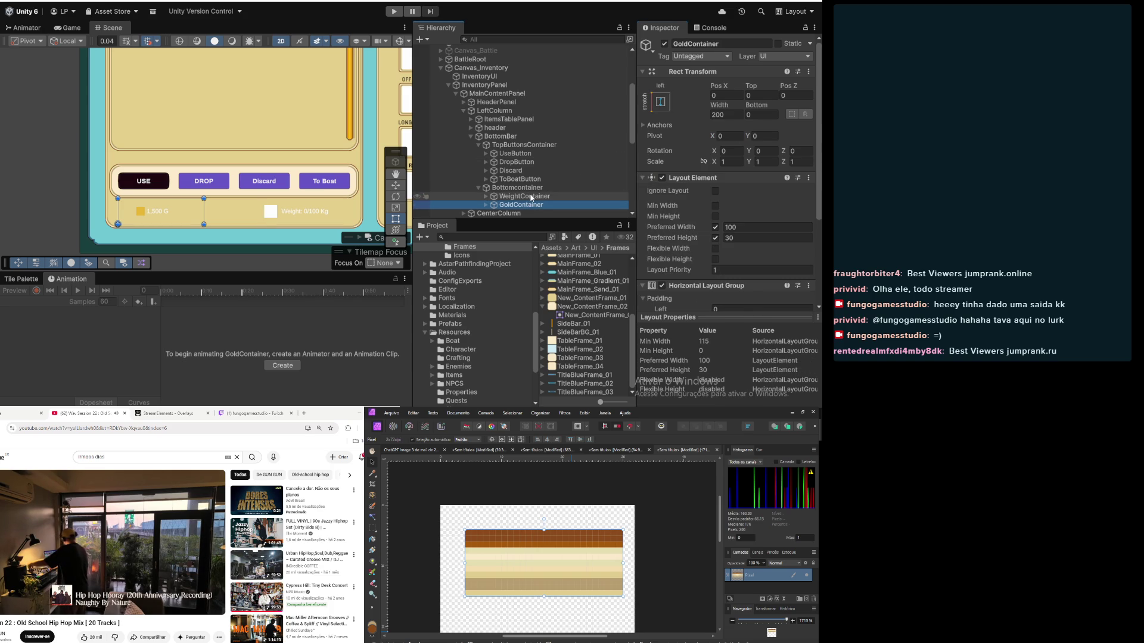
left_click(531, 197)
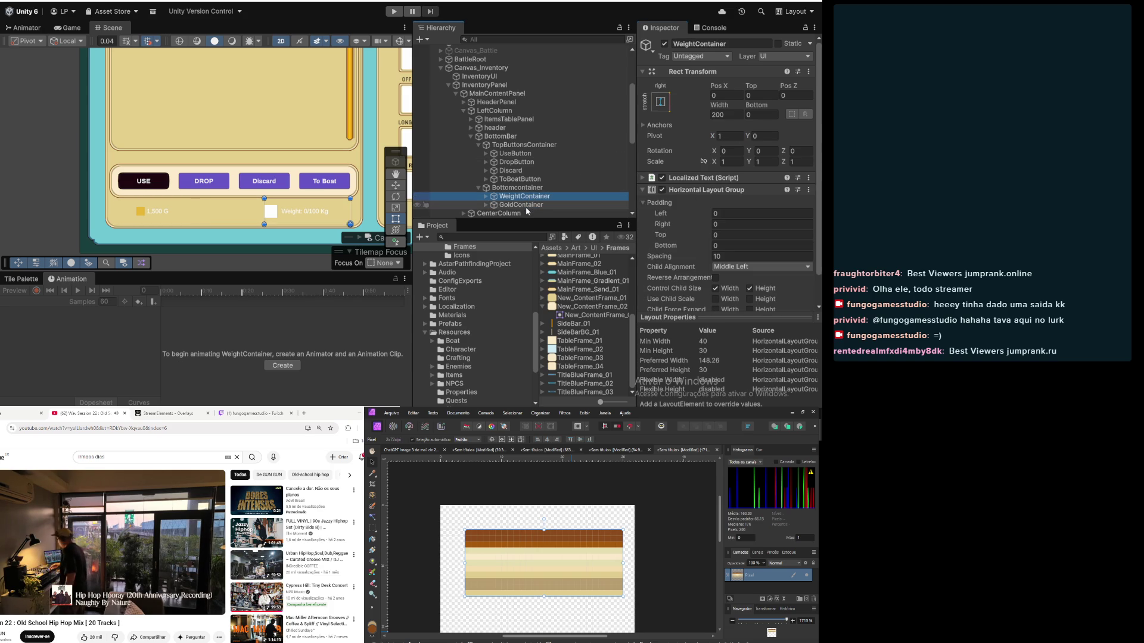
left_click(525, 206)
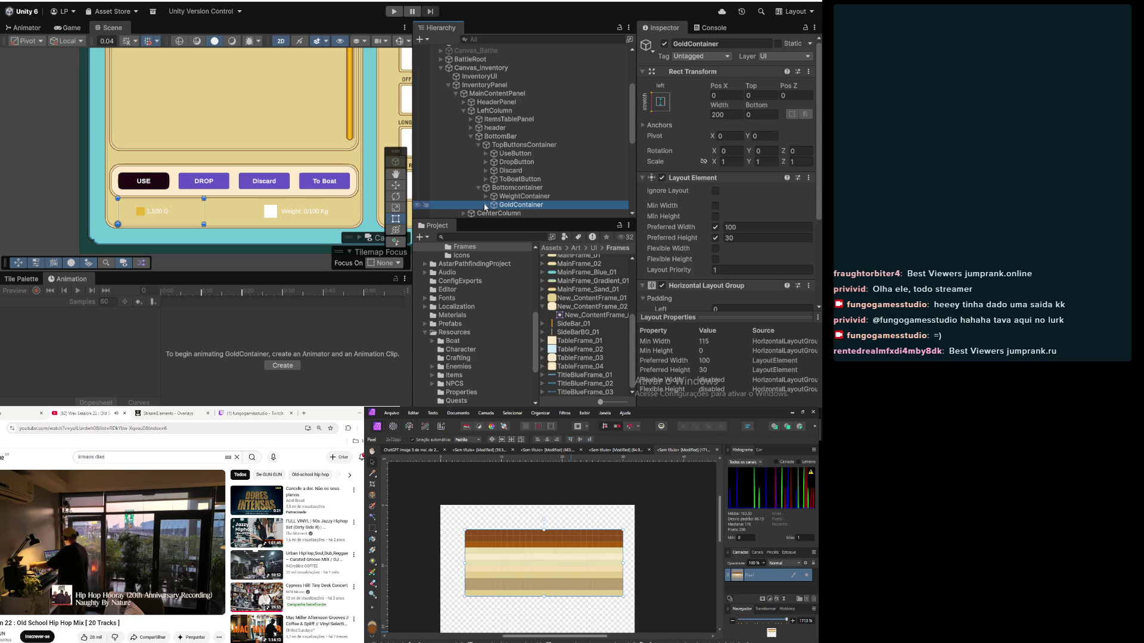
scroll(655, 173, "down", 3)
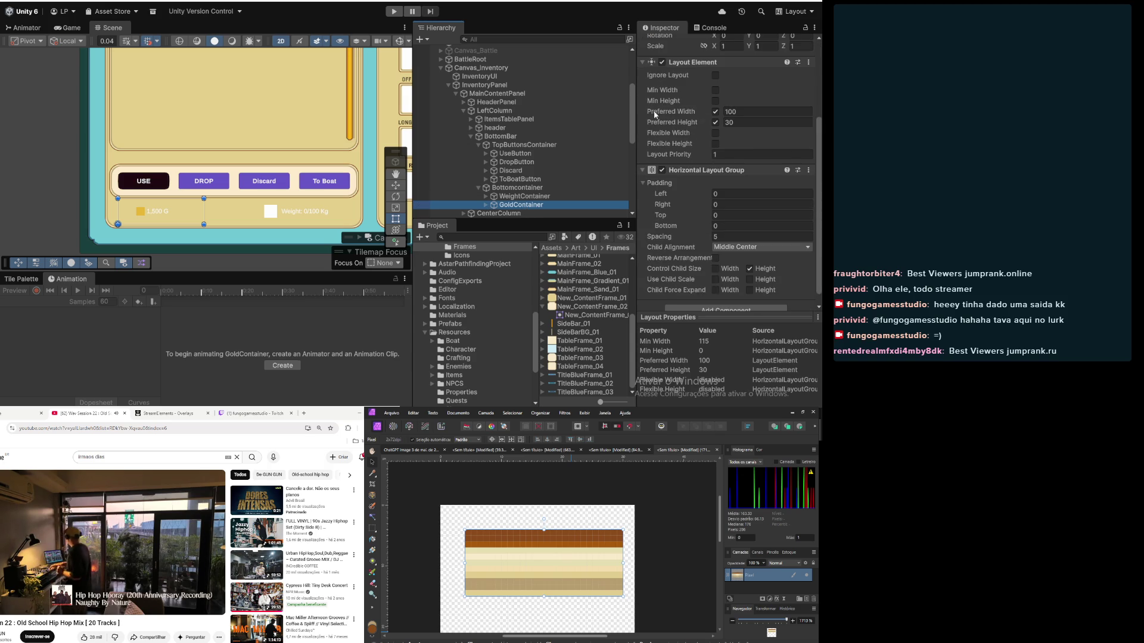
scroll(651, 170, "up", 3)
Step: Remove the Layout Element component from GoldContainer and expand it to show its children
left_click(809, 179)
left_click(769, 203)
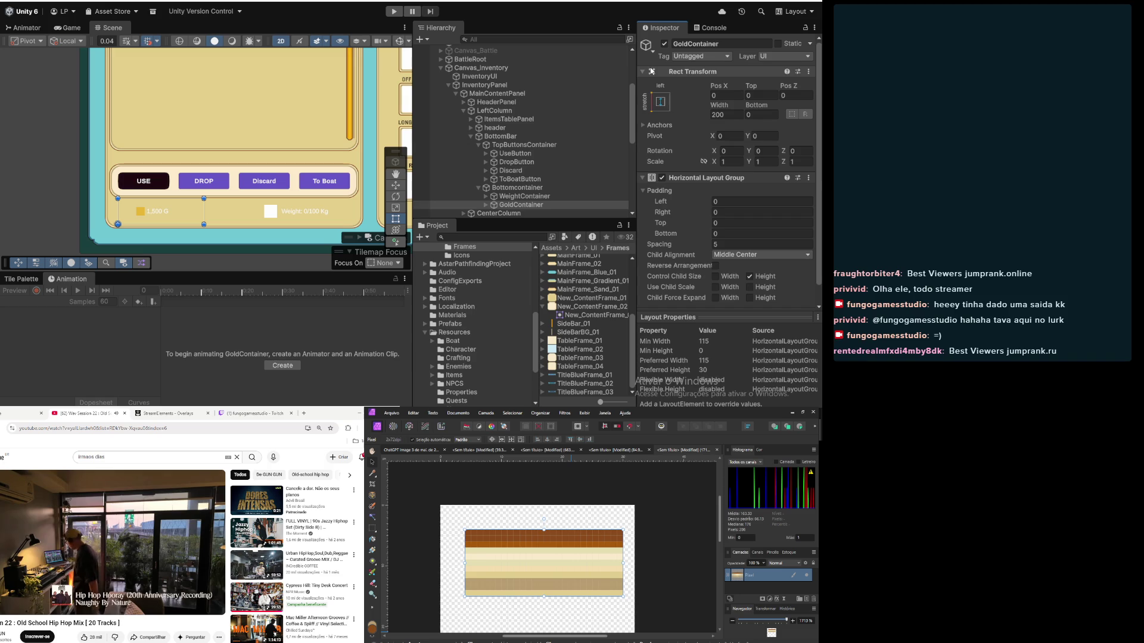
left_click(644, 72)
left_click(486, 205)
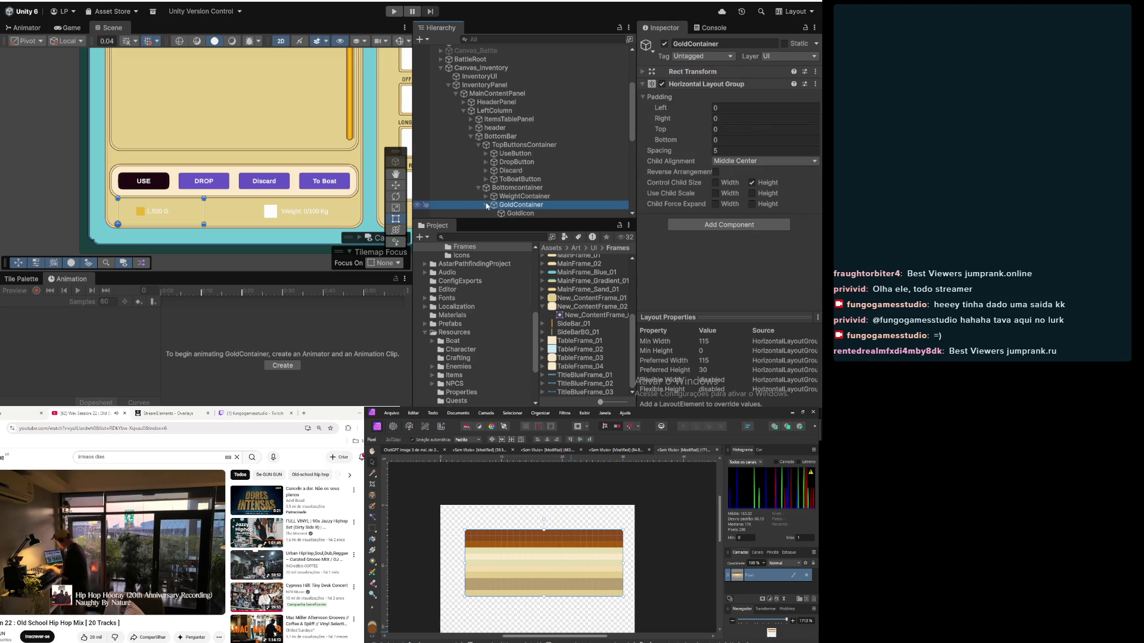
Step: Enable Control Child Size Width on GoldContainer's Horizontal Layout Group
scroll(507, 211, "down", 3)
left_click(522, 149)
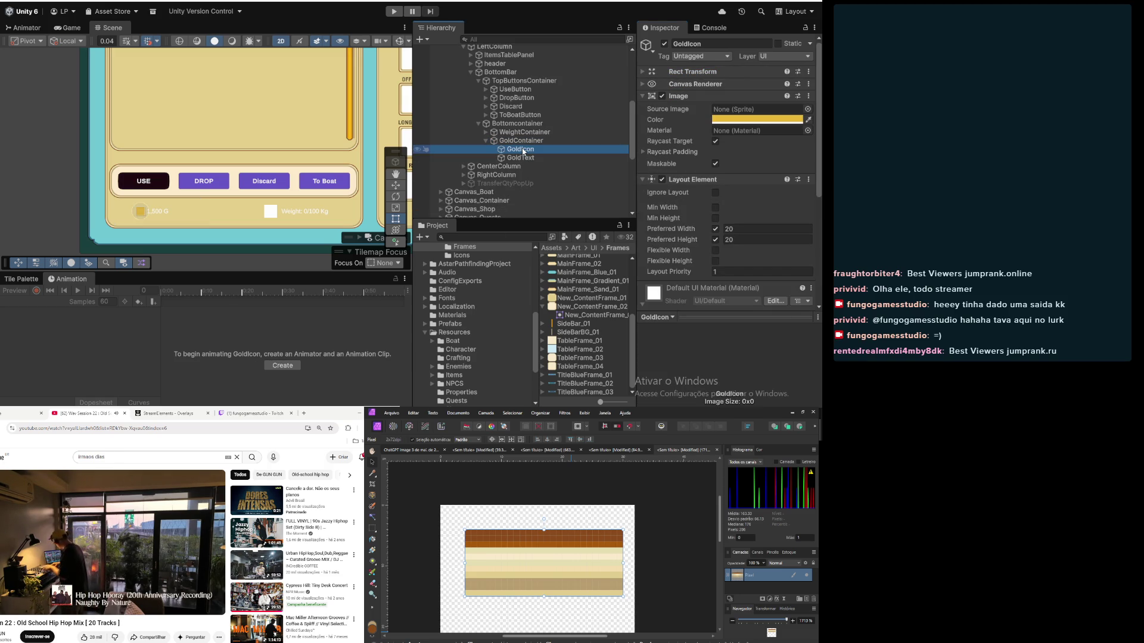
left_click(520, 161)
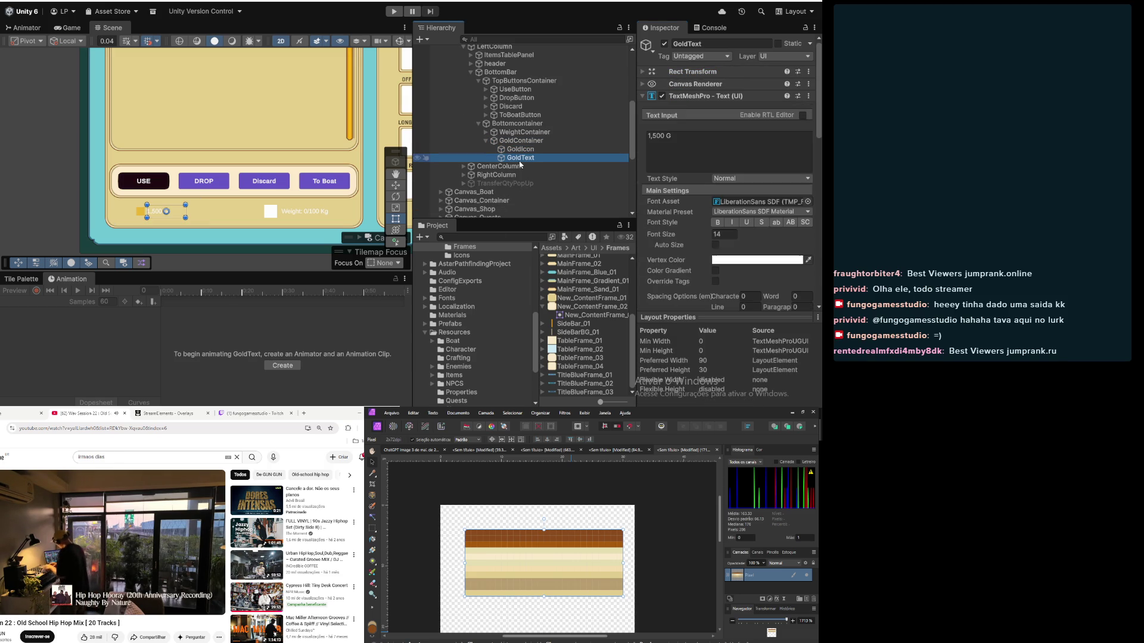
left_click(521, 141)
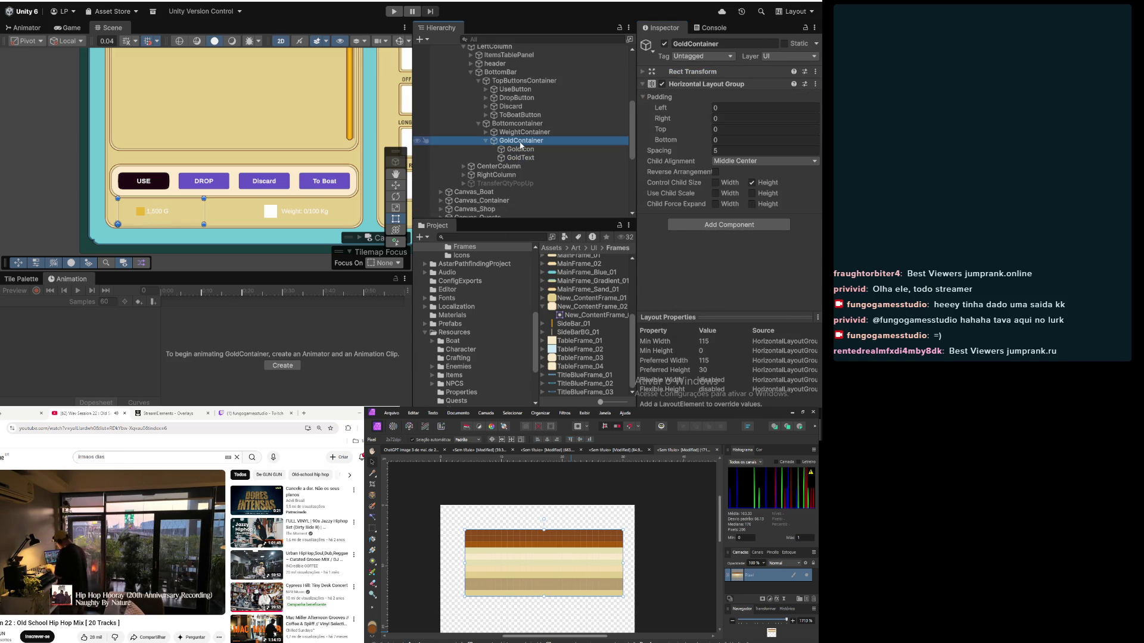
left_click(717, 183)
left_click(520, 150)
left_click(518, 158)
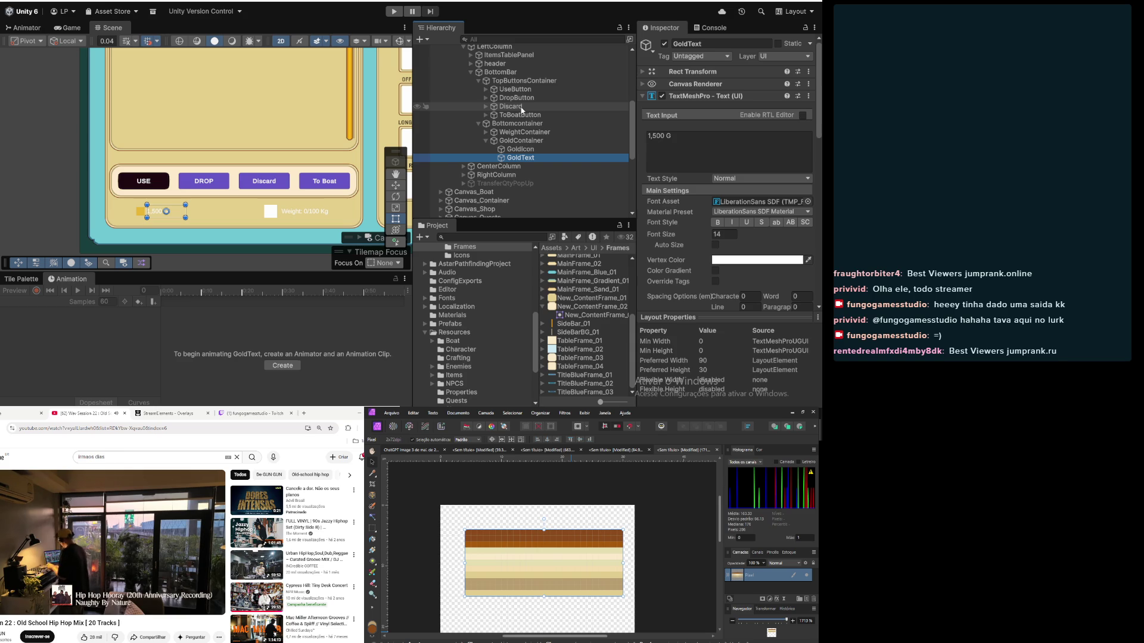
Step: Change the GoldIcon Image color to white (FFFFFF)
left_click(531, 148)
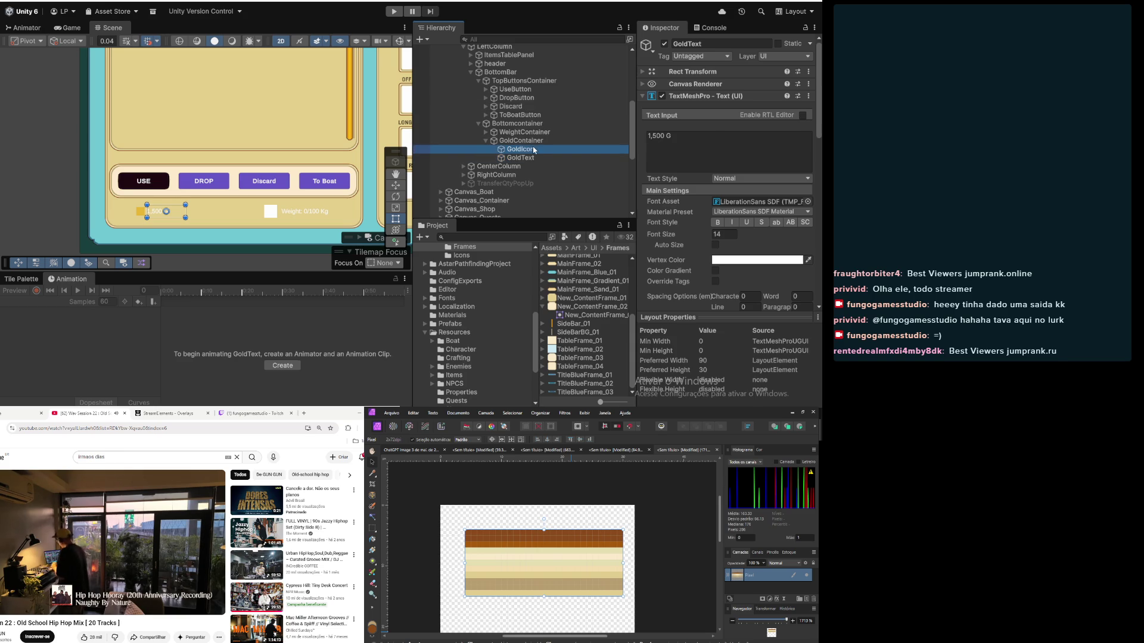
left_click(756, 119)
left_click_drag(738, 141, 715, 121)
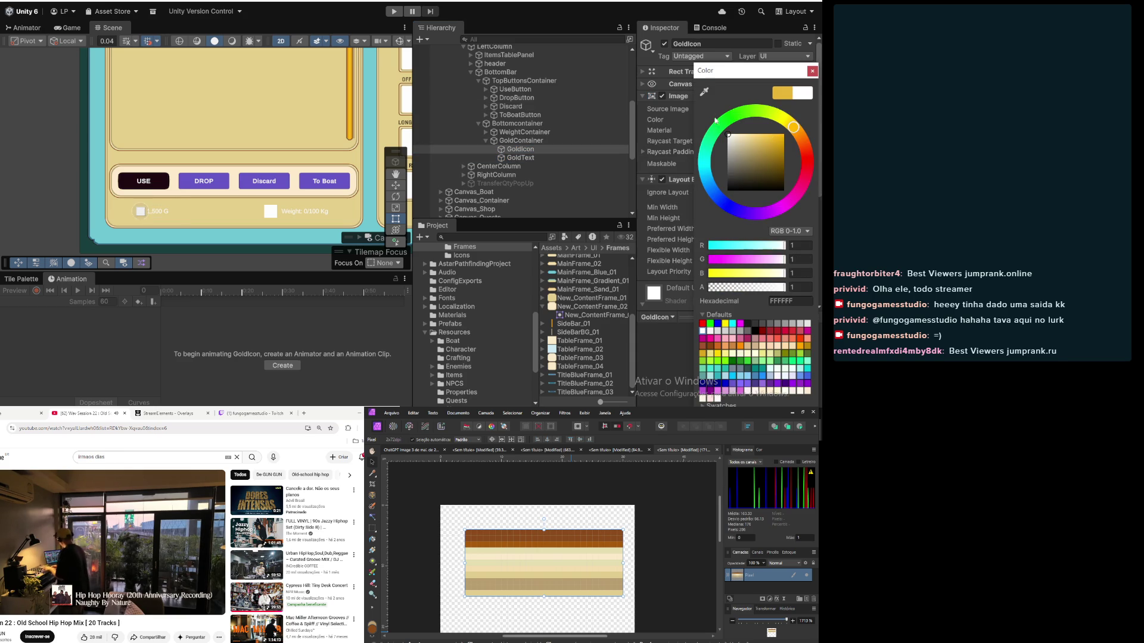
left_click(812, 70)
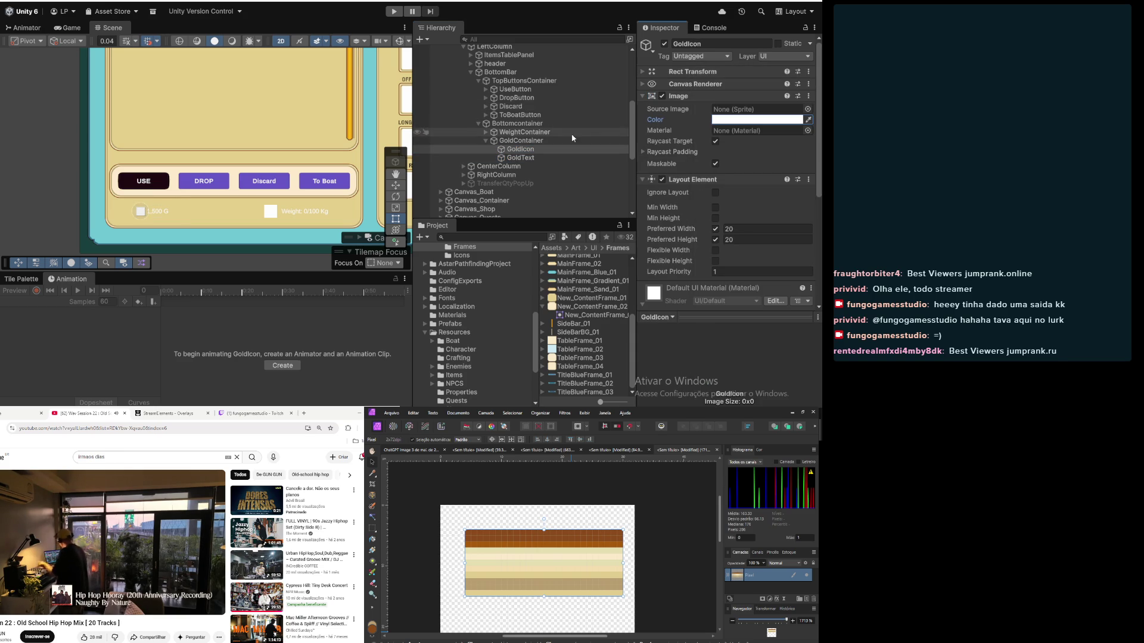
left_click(523, 159)
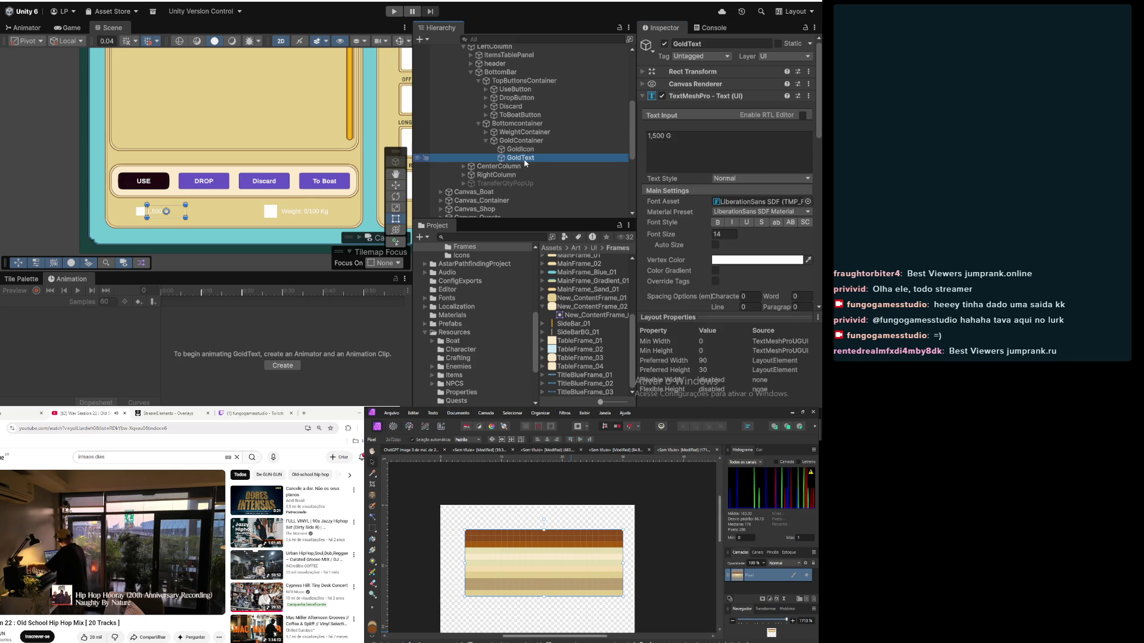
left_click(523, 152)
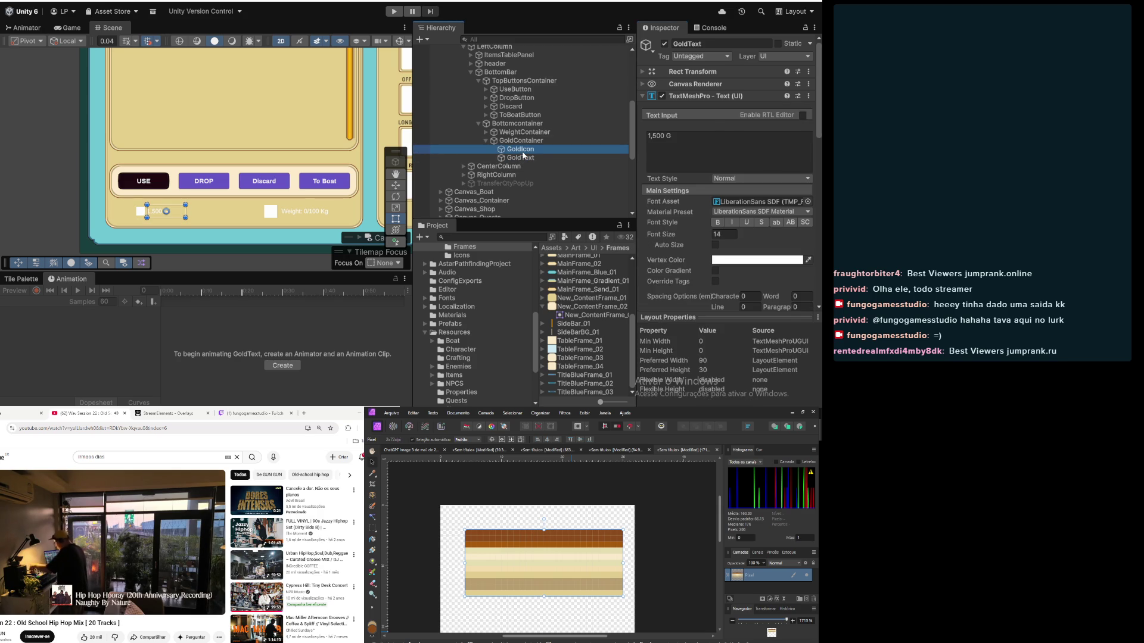
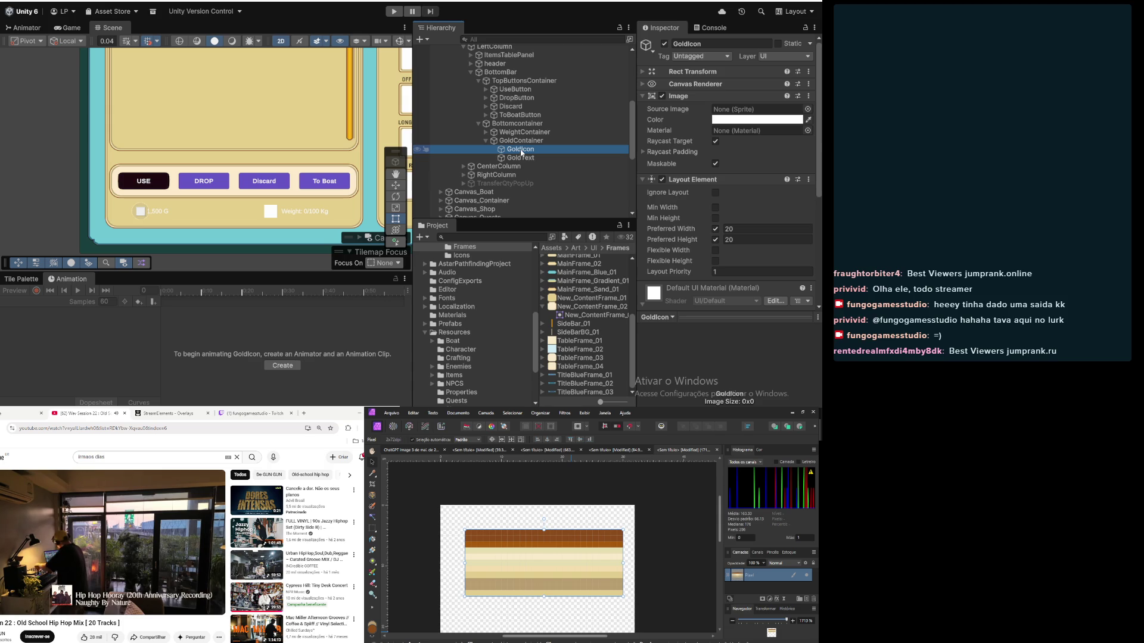
Step: Rename the icon object to GoldIcon in the Hierarchy
left_click(520, 151)
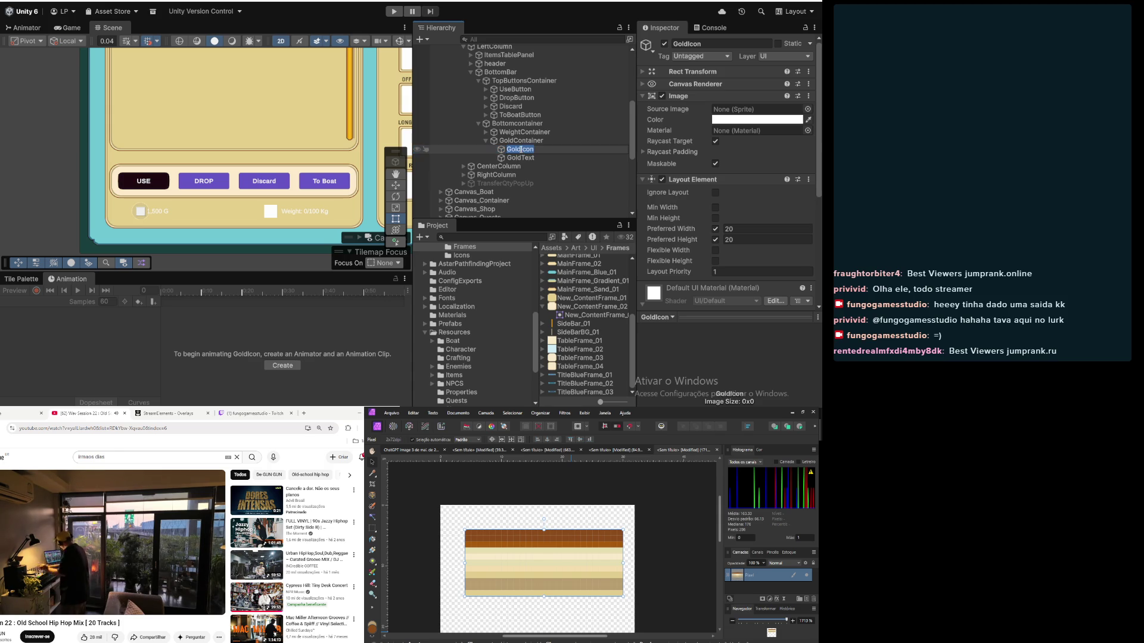
left_click(546, 149)
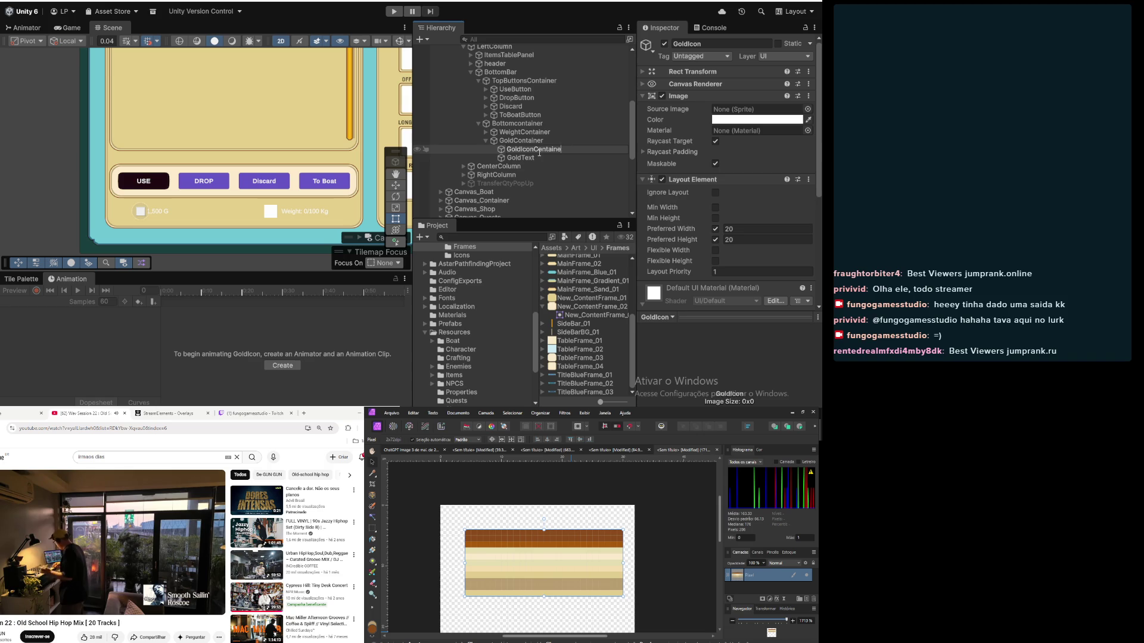
key("BackSpace")
key("BackSpace")
key("BackSpace")
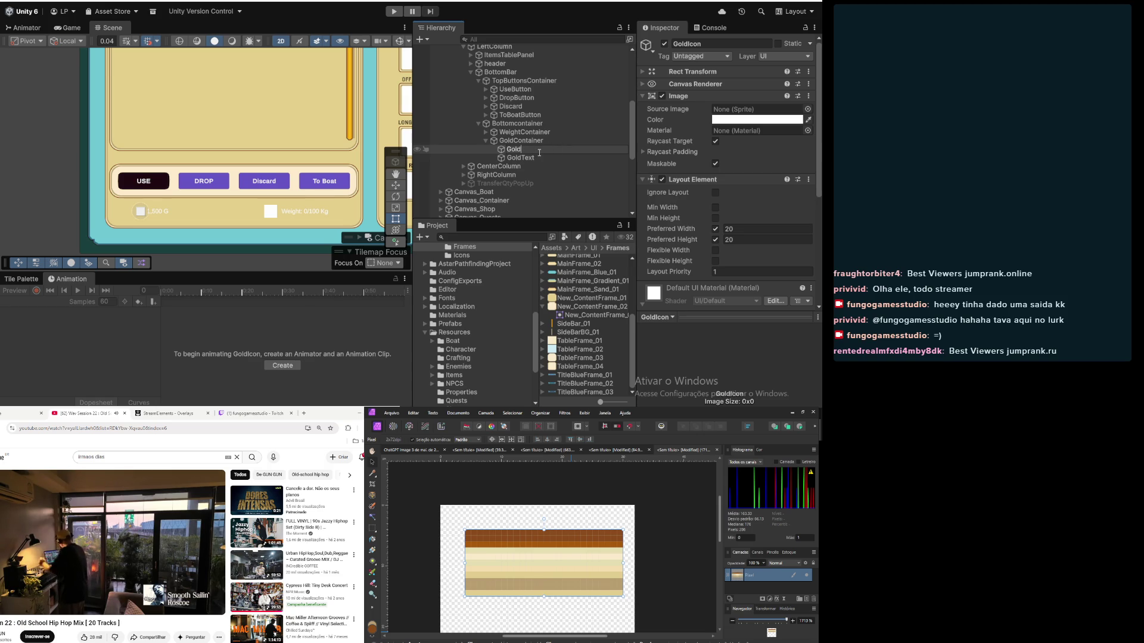
type("Icon")
key("Return")
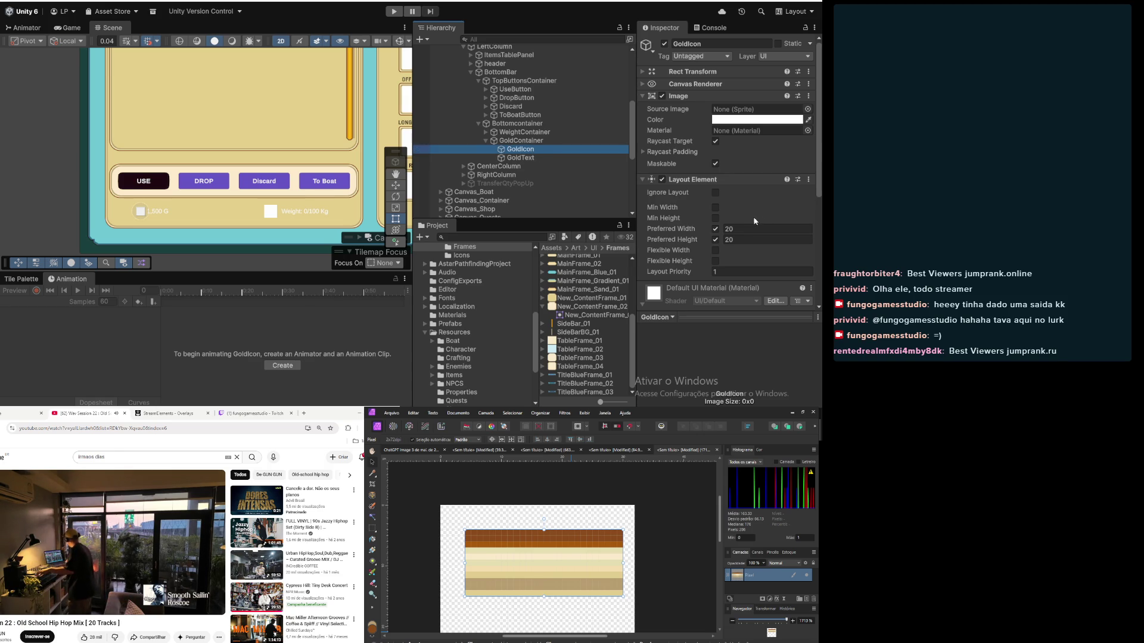
Step: Set GoldIcon's Layout Element preferred width and height to 40, correcting from 30
left_click(762, 229)
type("30")
key("Tab")
type("30")
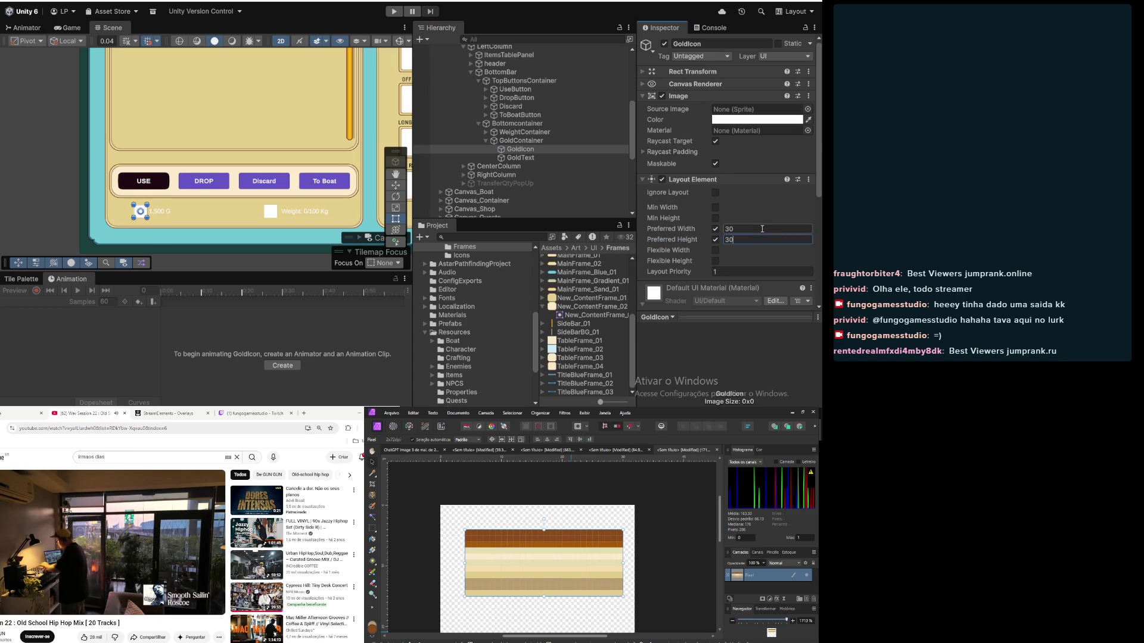
left_click(762, 229)
type("40")
key("Tab")
type("40")
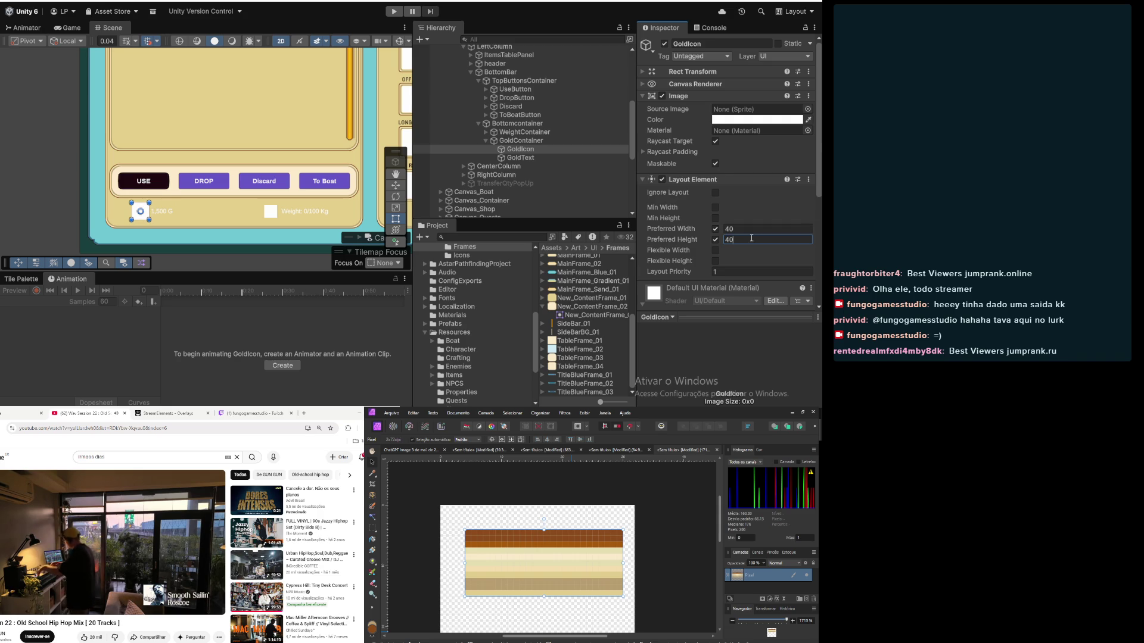
Step: Set GoldContainer's Horizontal Layout Group spacing to 10
scroll(683, 172, "down", 2)
left_click(522, 140)
left_click(742, 150)
type("10")
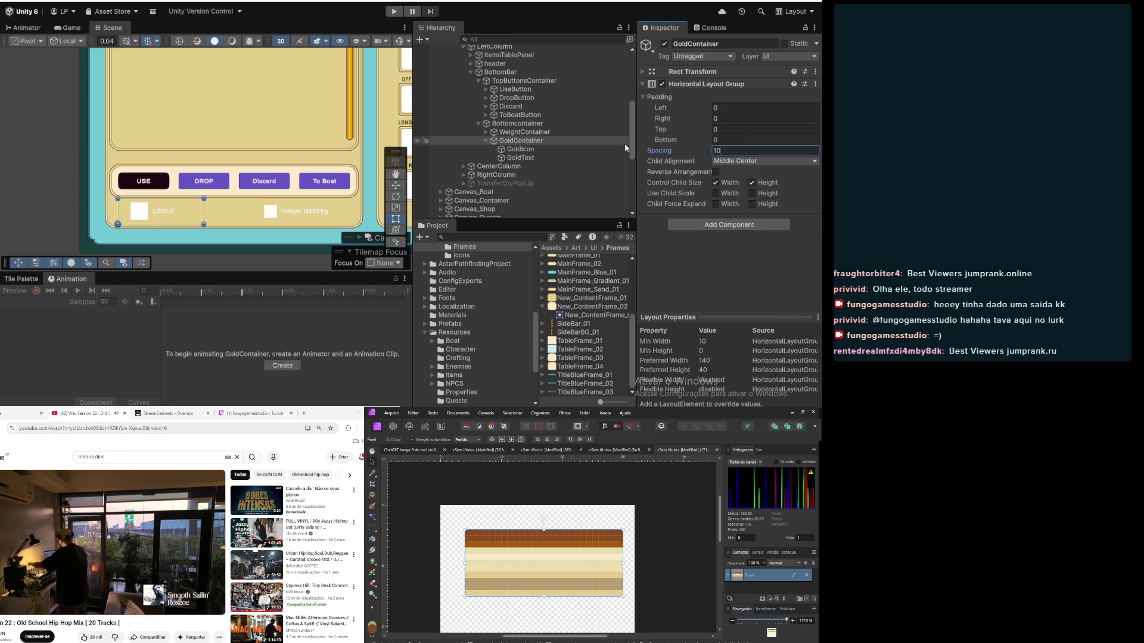
Step: Review the GoldContainer, WeightContainer and GoldIcon settings and bring the gold and weight labels into view
left_click(531, 134)
left_click(530, 141)
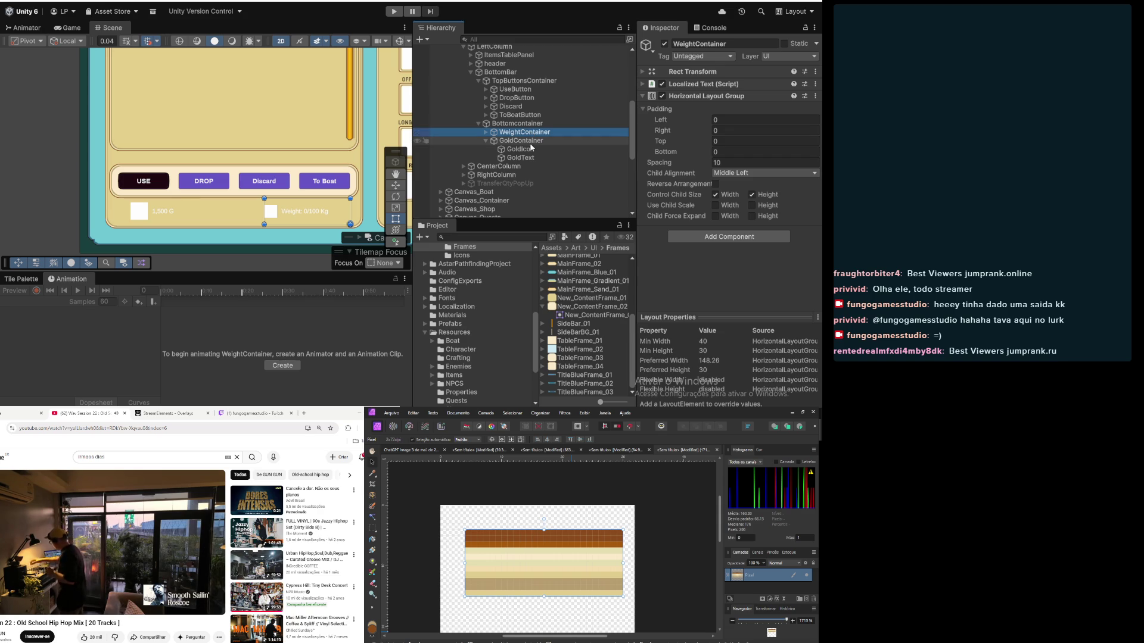
left_click(529, 132)
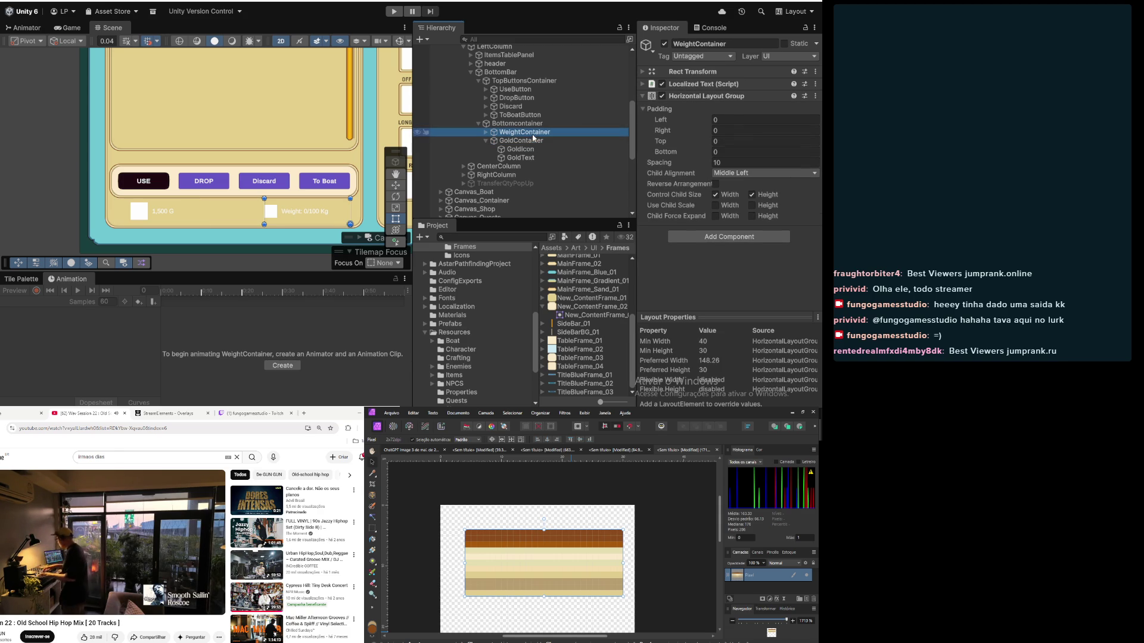
left_click(530, 149)
left_click(530, 141)
left_click(529, 131)
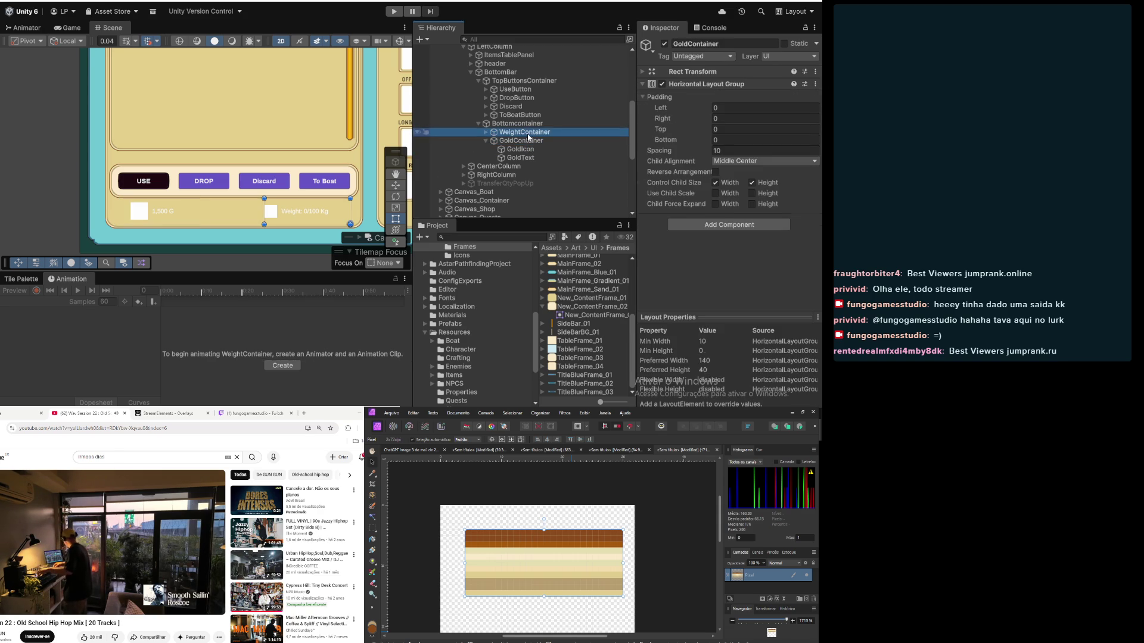
left_click(530, 149)
left_click(33, 140)
scroll(34, 141, "down", 2)
mouse_move(33, 141)
left_mouse_down()
mouse_move(57, 241)
mouse_move(65, 170)
left_mouse_up()
Step: Make GoldText bold with vertex colour 130200
left_click(516, 158)
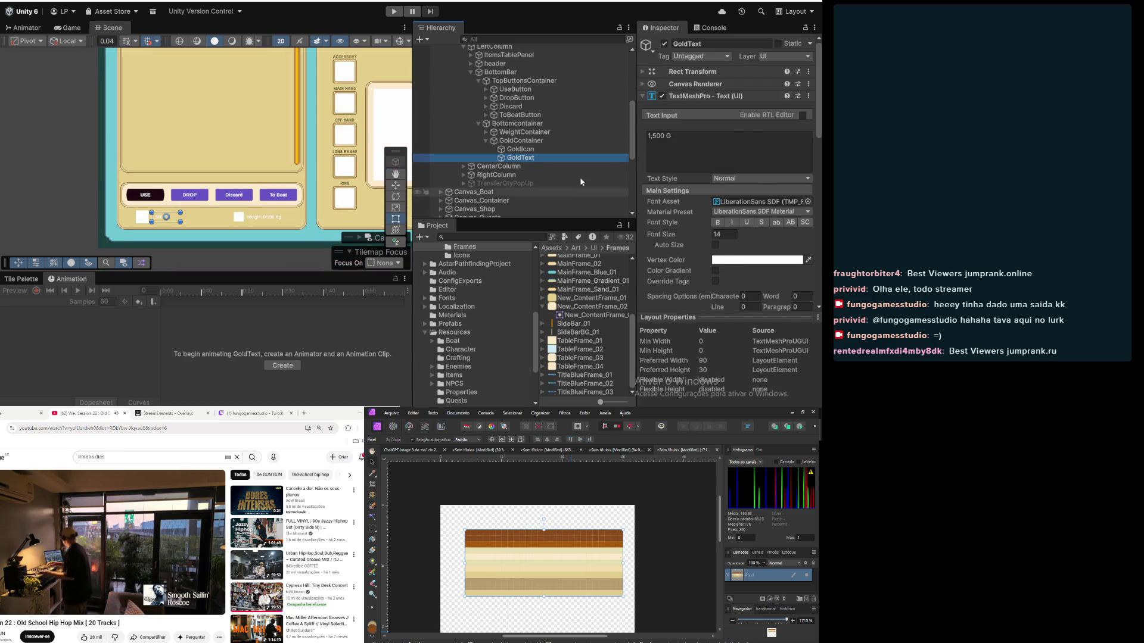
left_click(718, 222)
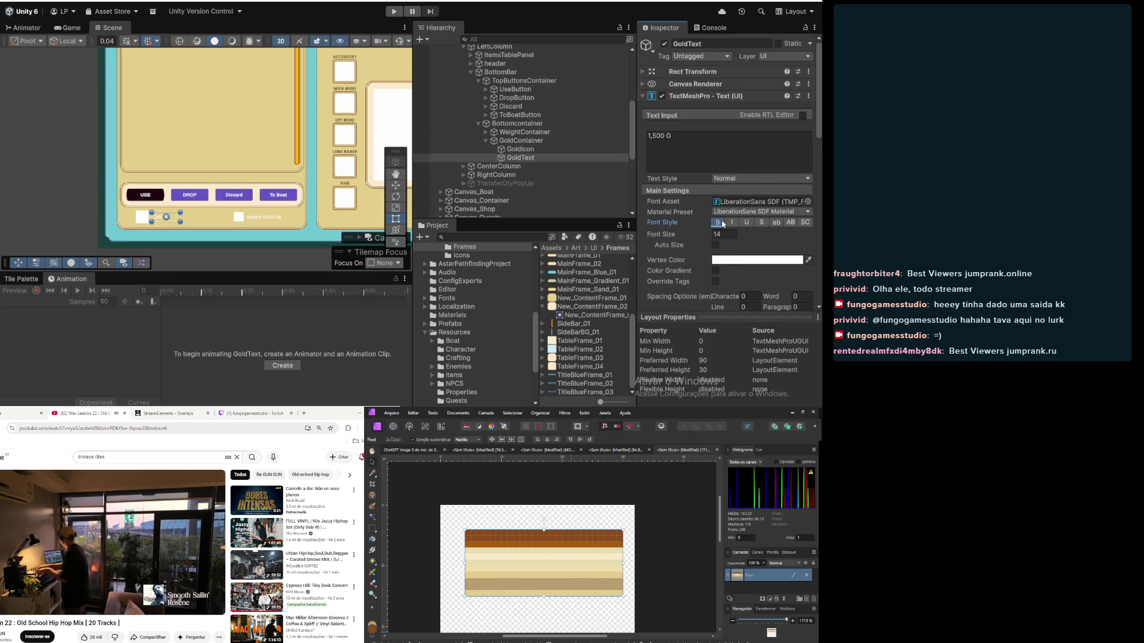
left_click(724, 260)
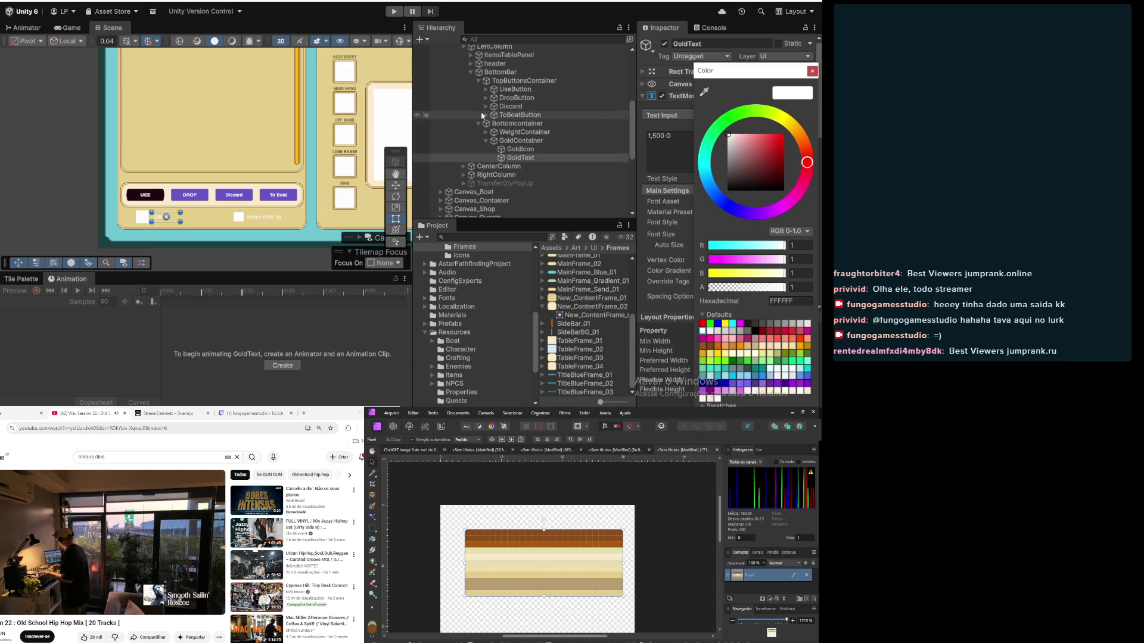
left_click(802, 301)
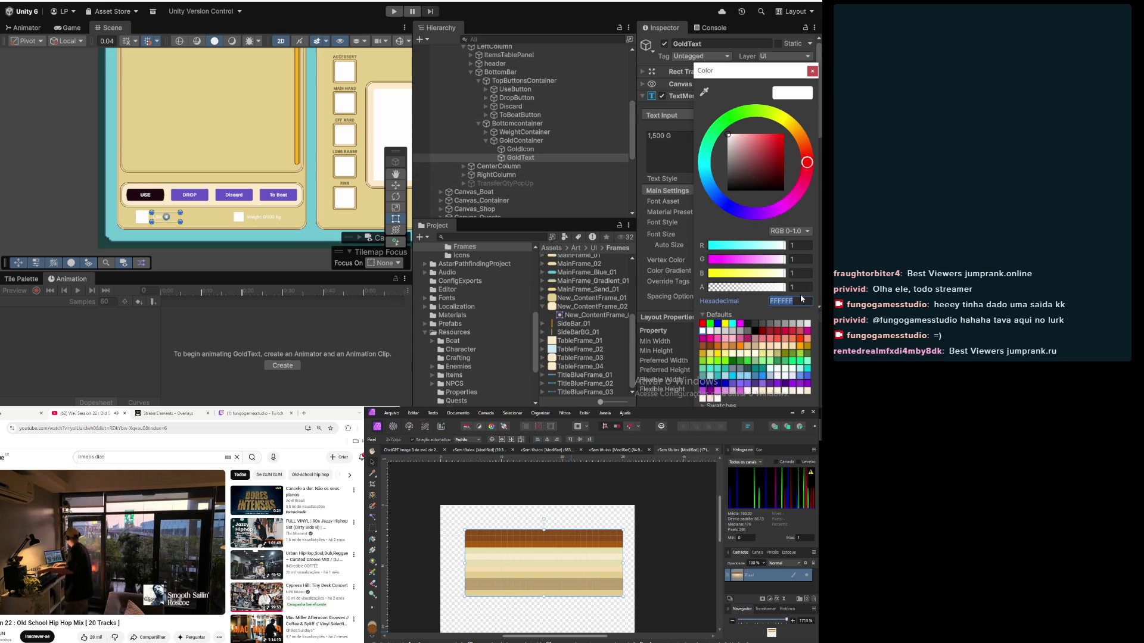
type("130200")
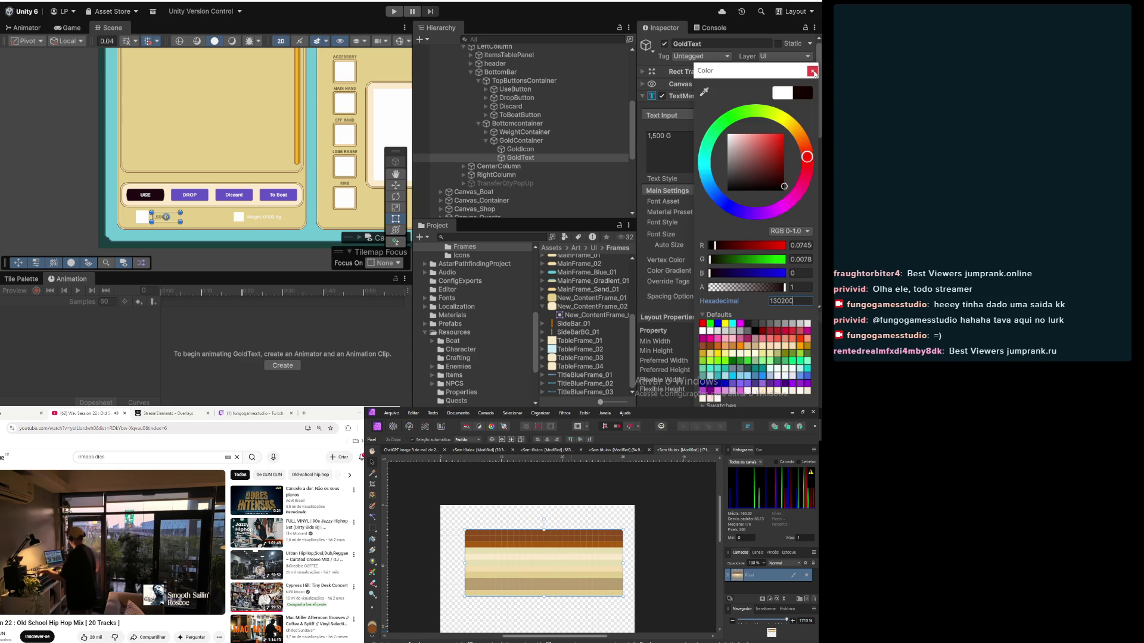
left_click(812, 71)
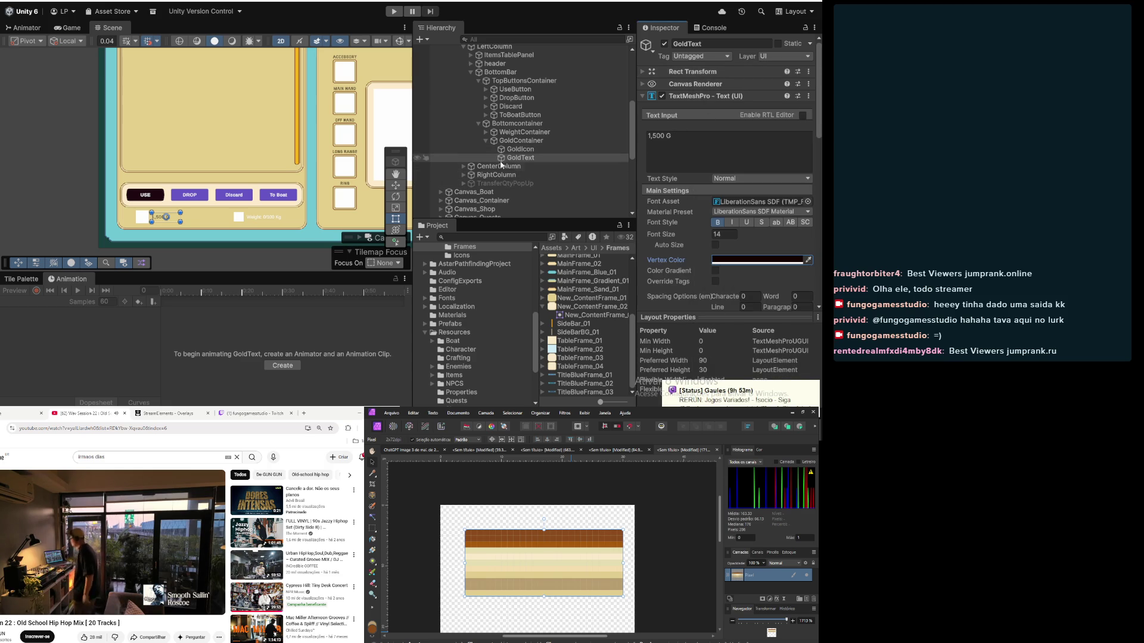
Step: Give WeightText the vertex colour 130200
left_click(486, 132)
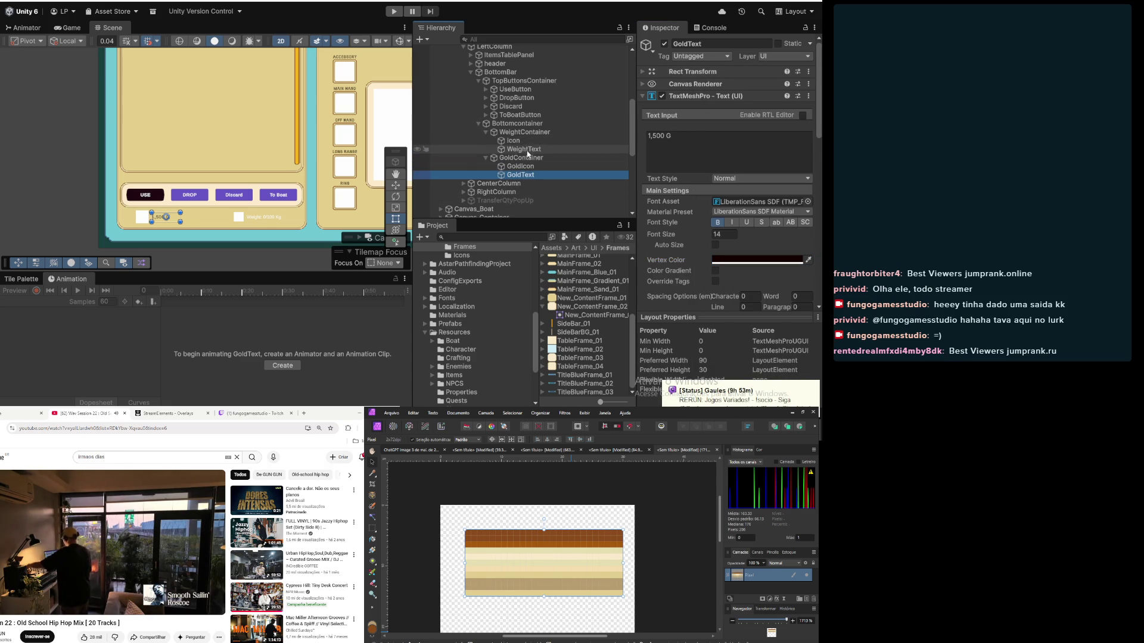
left_click(525, 150)
left_click(757, 260)
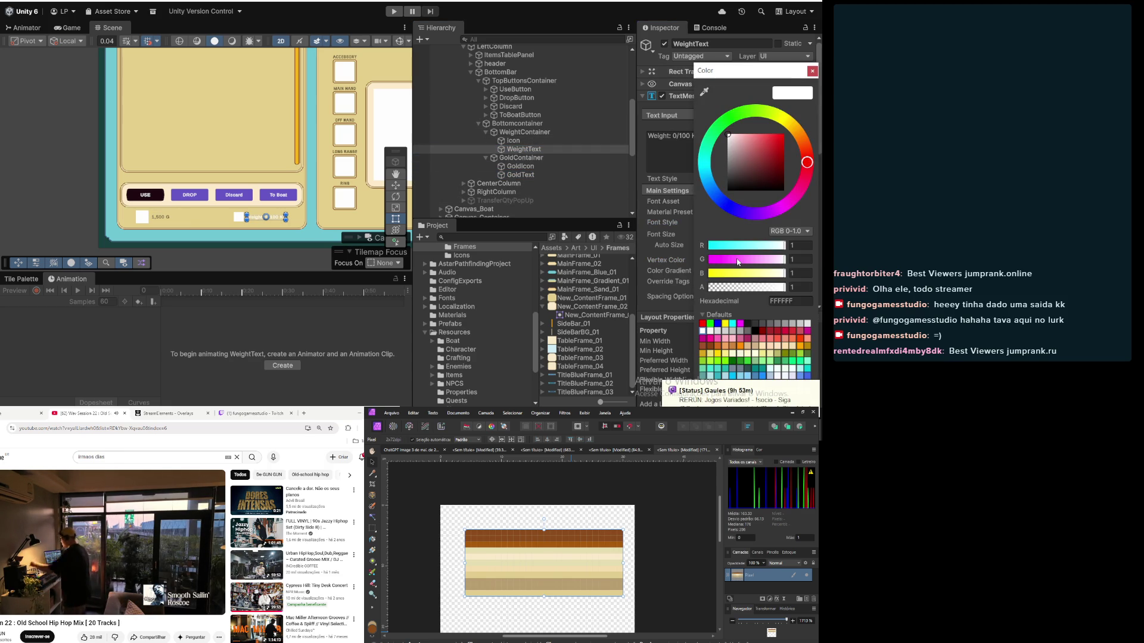
left_click(786, 302)
type("130200")
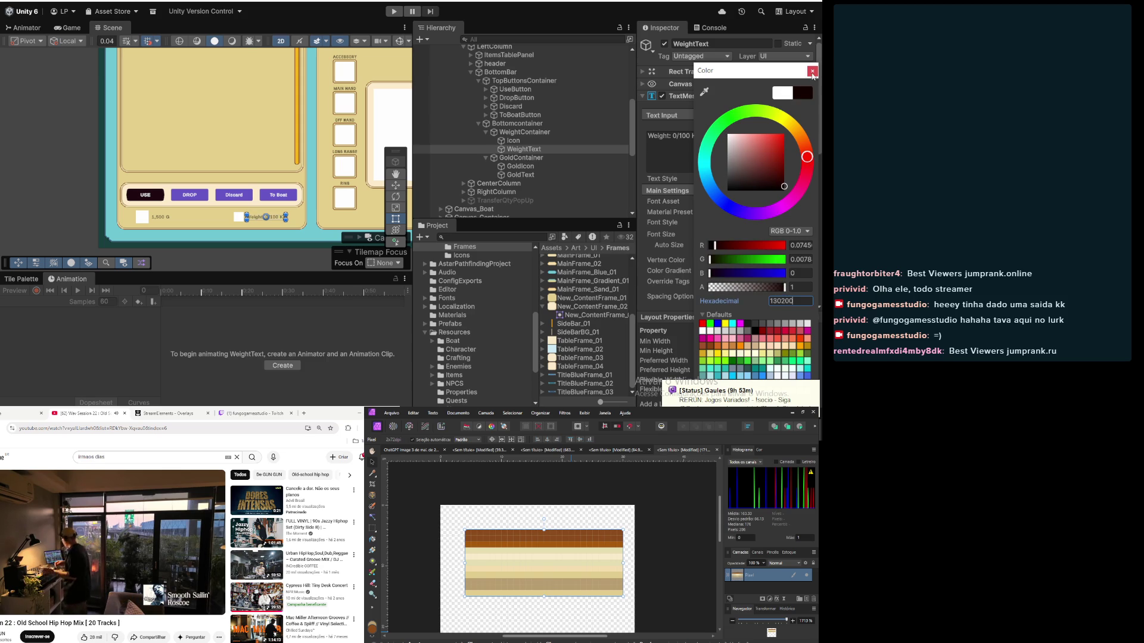
left_click(812, 71)
Step: Set WeightText to font size 18 and GoldText to font size 20
scroll(685, 225, "down", 2)
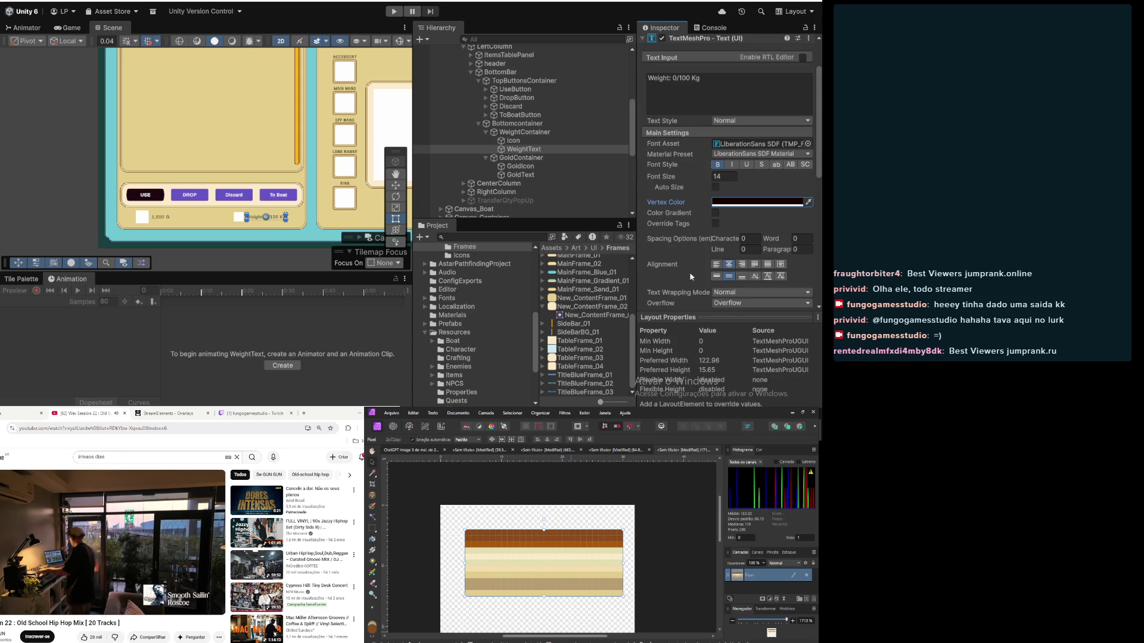
left_click(736, 177)
type("18")
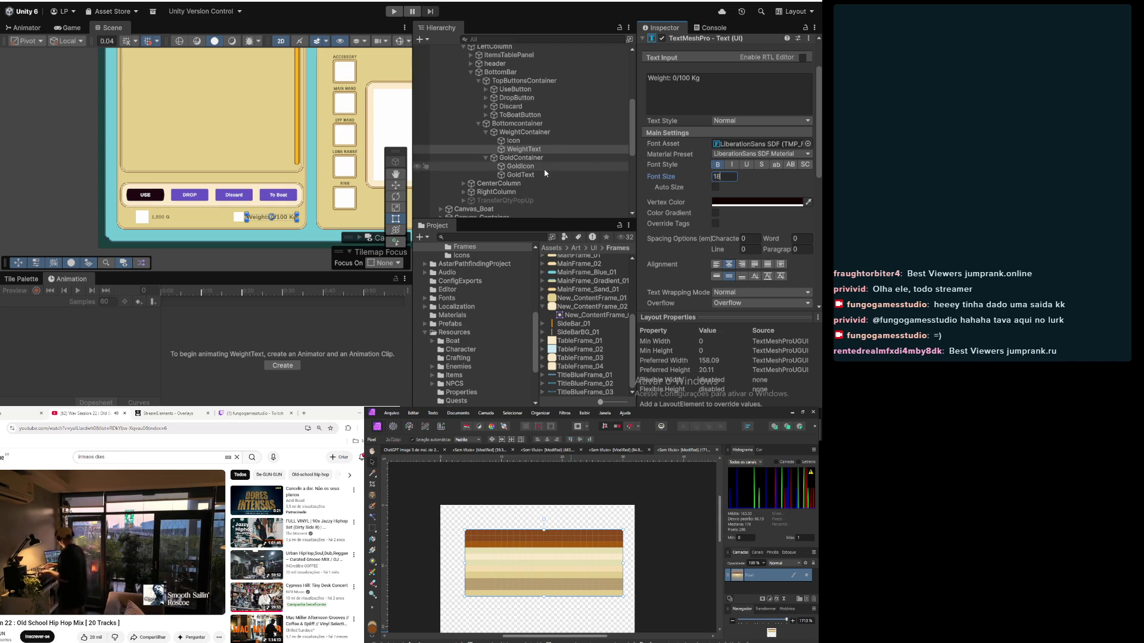
left_click(525, 175)
left_click(725, 177)
type("18")
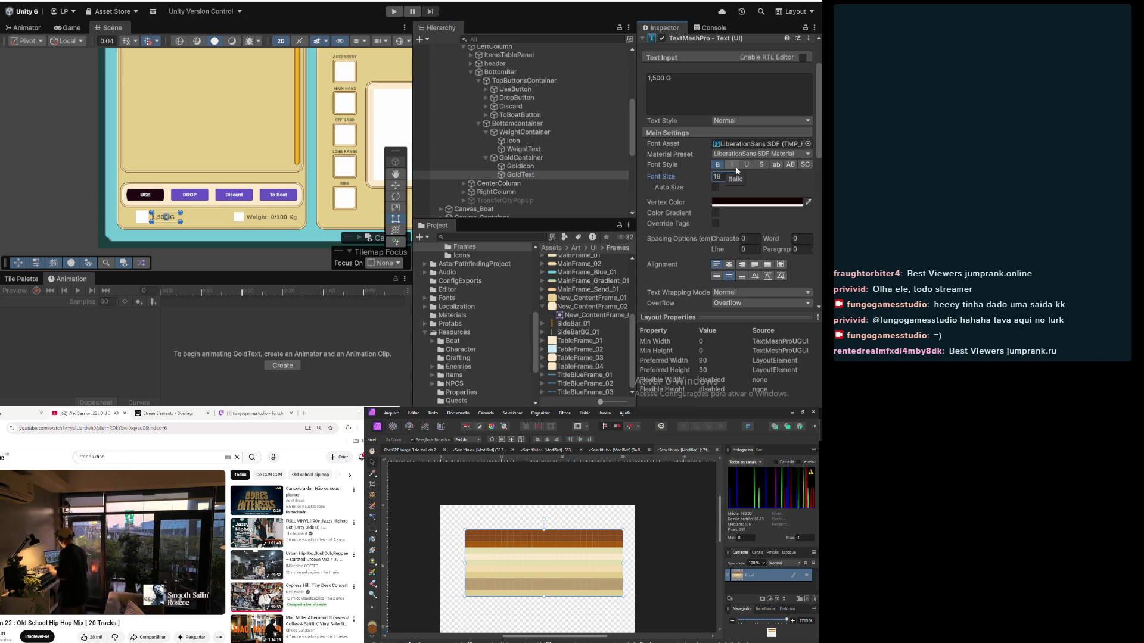
key("BackSpace")
type("20")
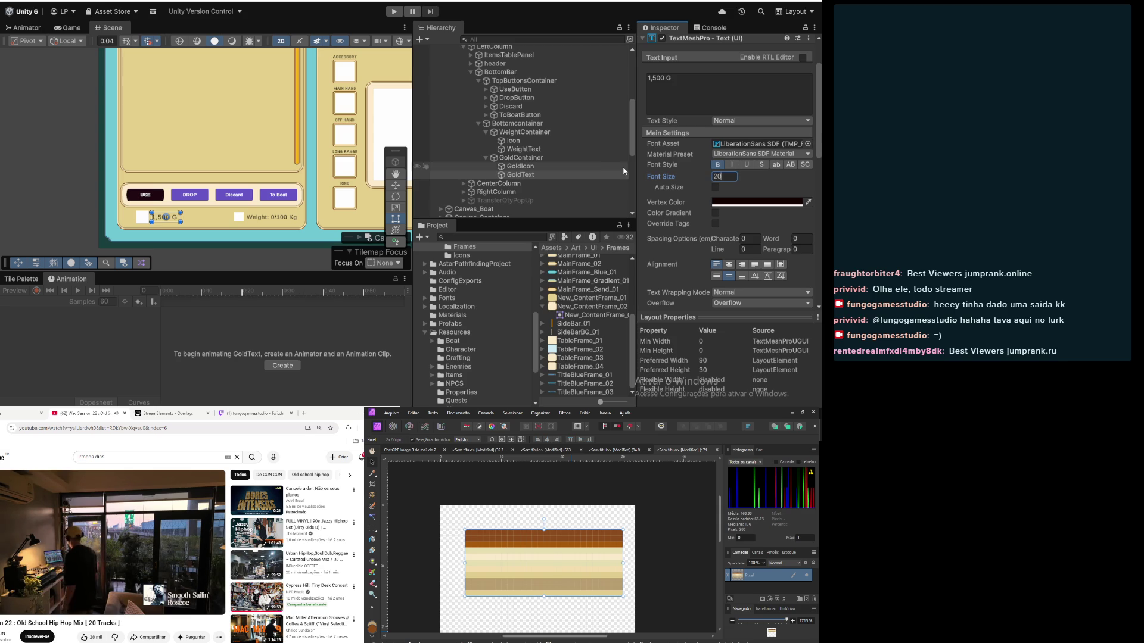
left_click(524, 167)
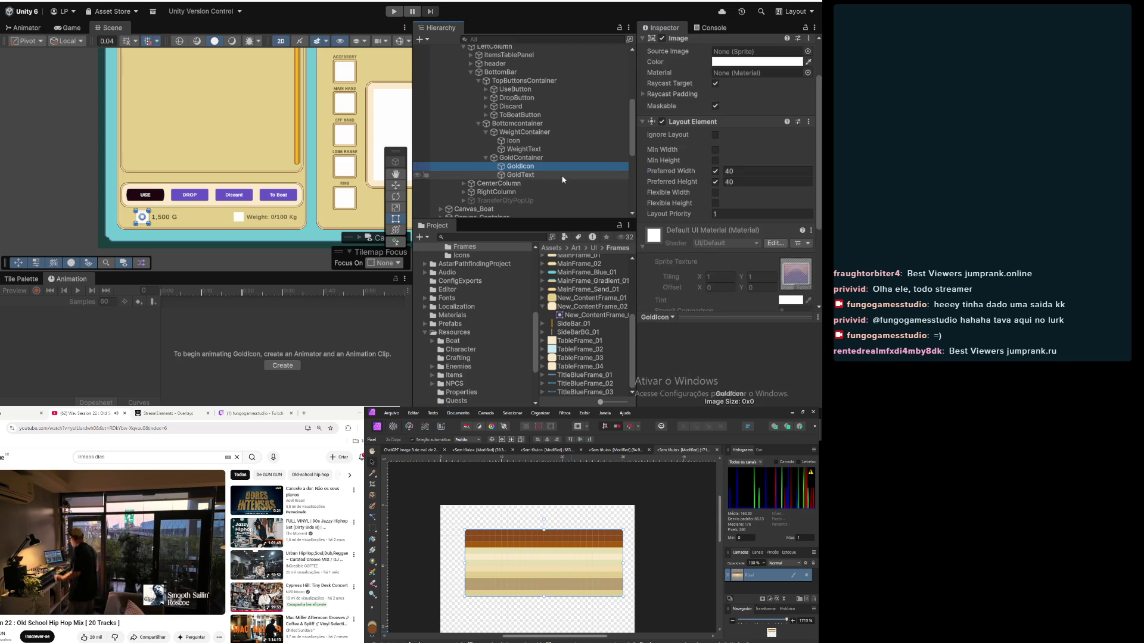
Step: Review the layout sizes of the gold and weight icons and labels
left_click(563, 174)
left_click(543, 167)
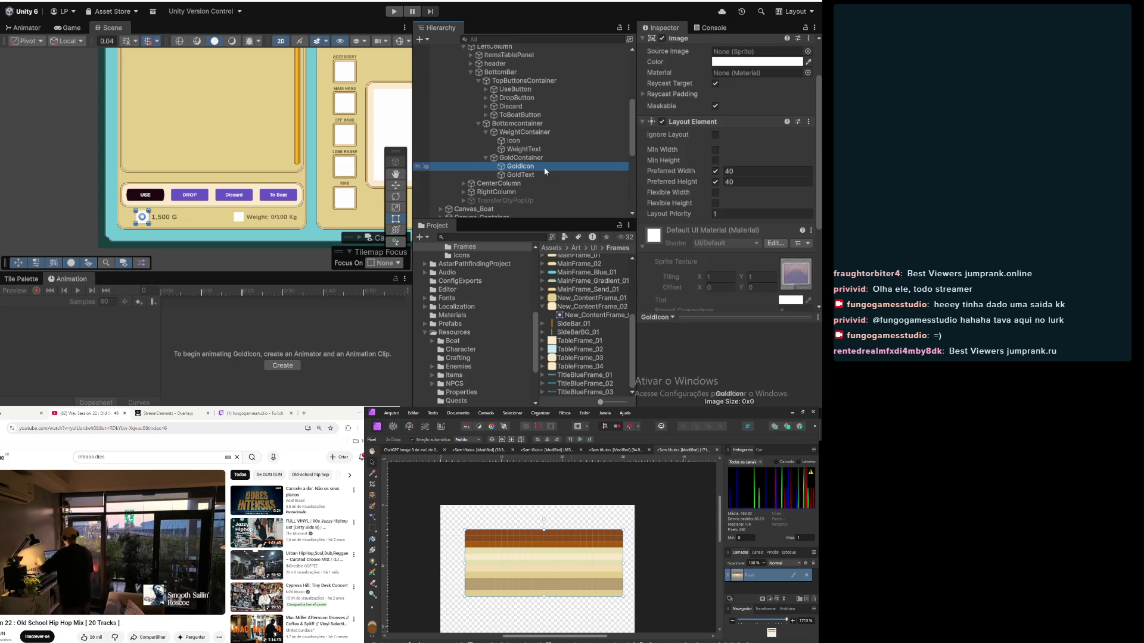
left_click(542, 158)
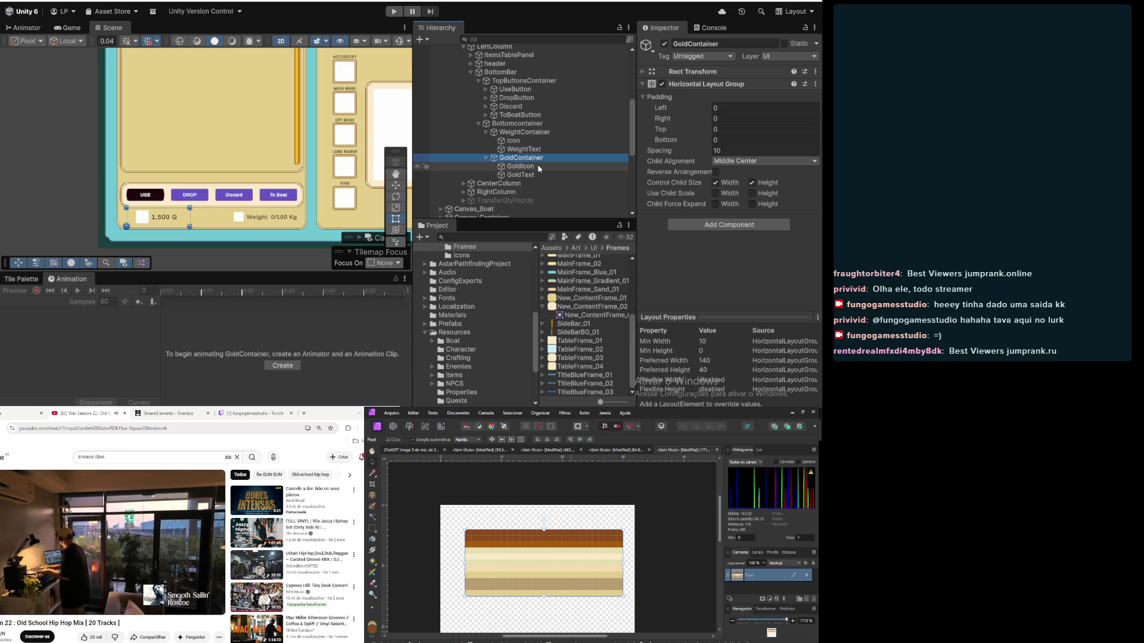
scroll(153, 193, "down", 5)
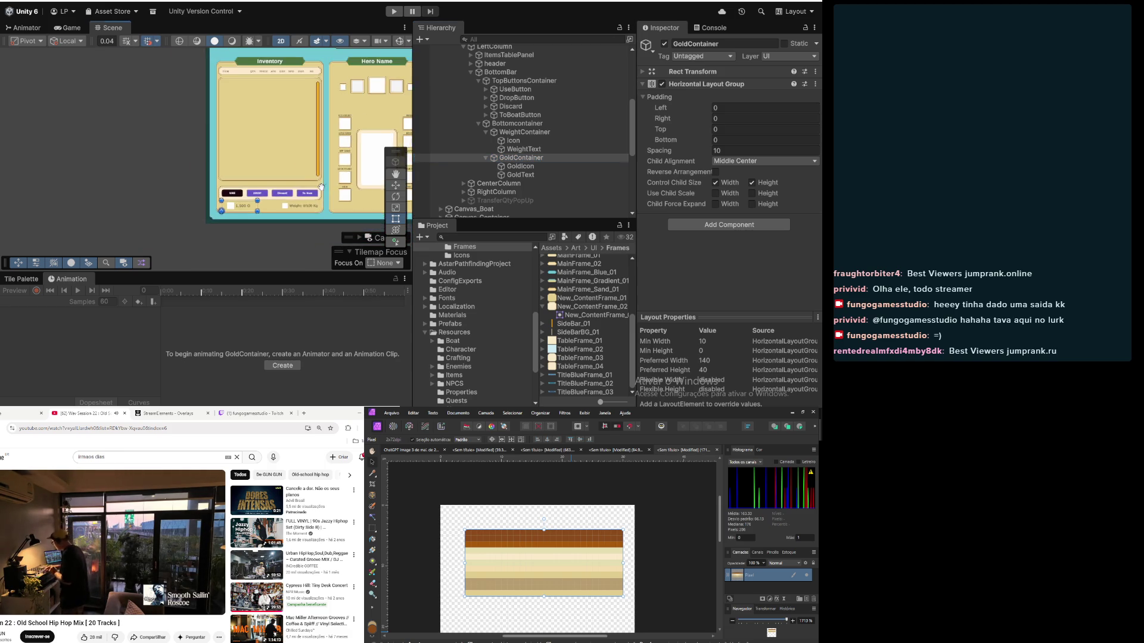
scroll(154, 199, "up", 2)
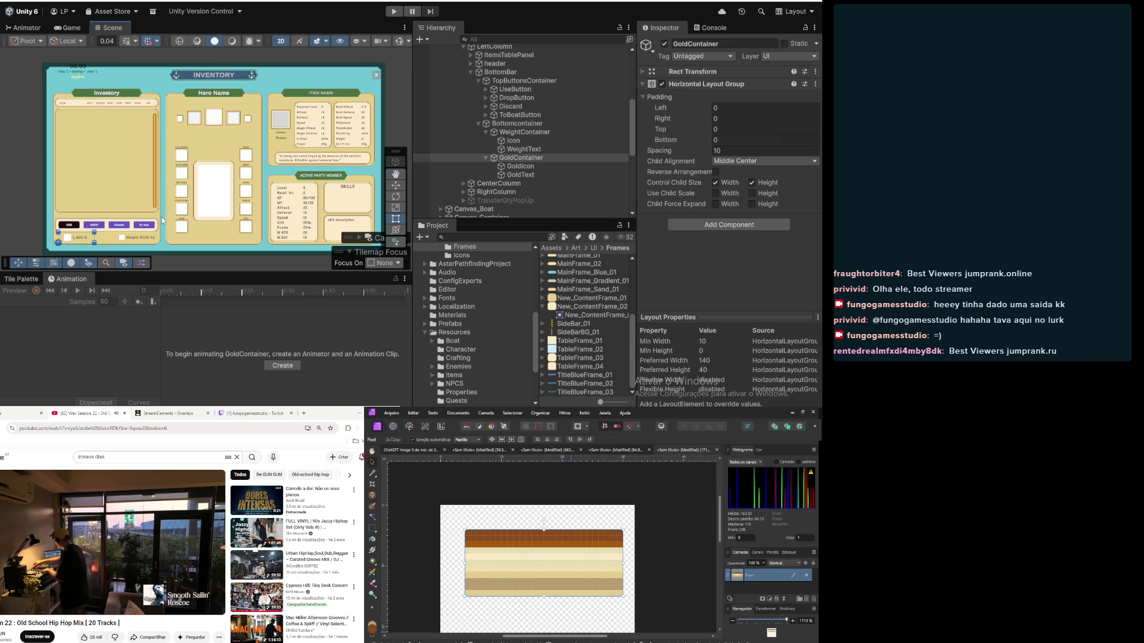
scroll(99, 219, "up", 3)
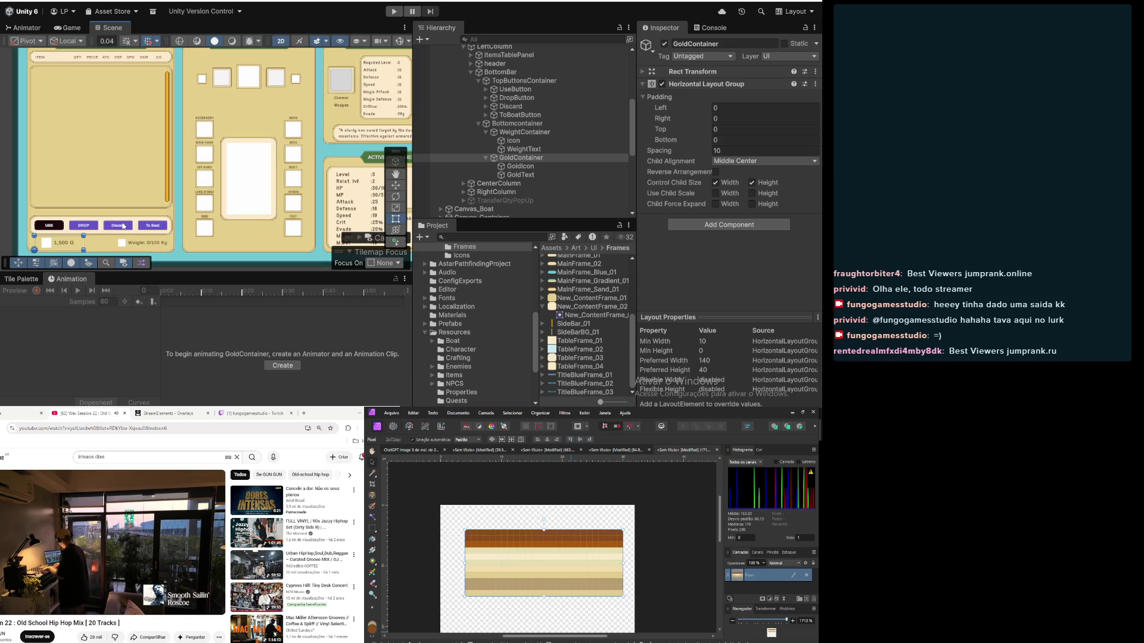
scroll(144, 224, "up", 5)
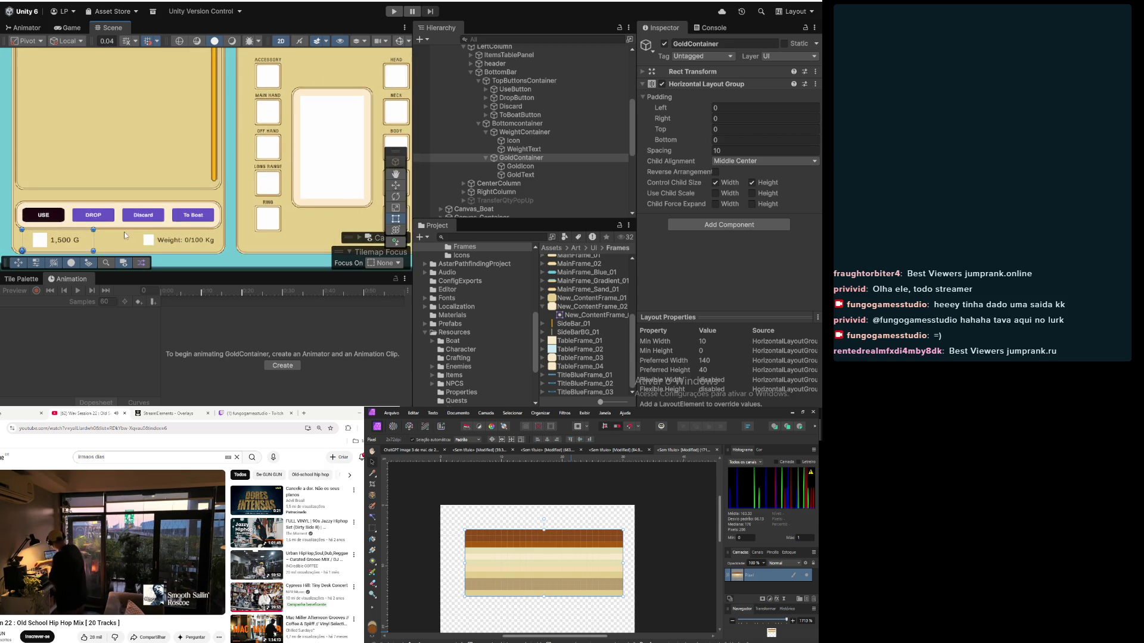
left_click(527, 150)
left_click(513, 141)
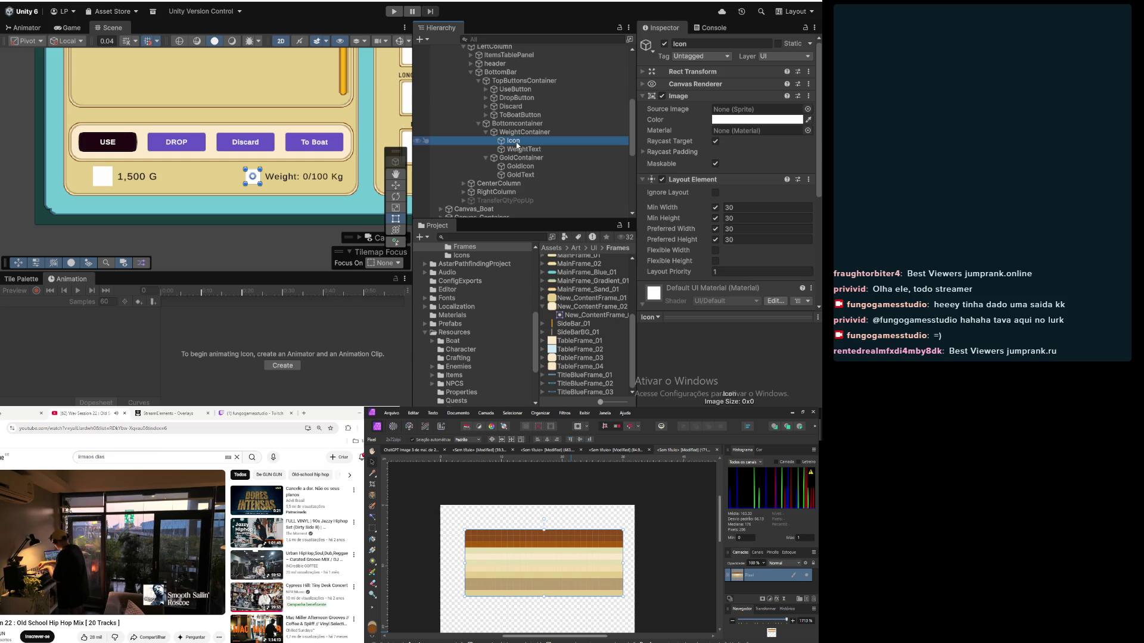
left_click(520, 168)
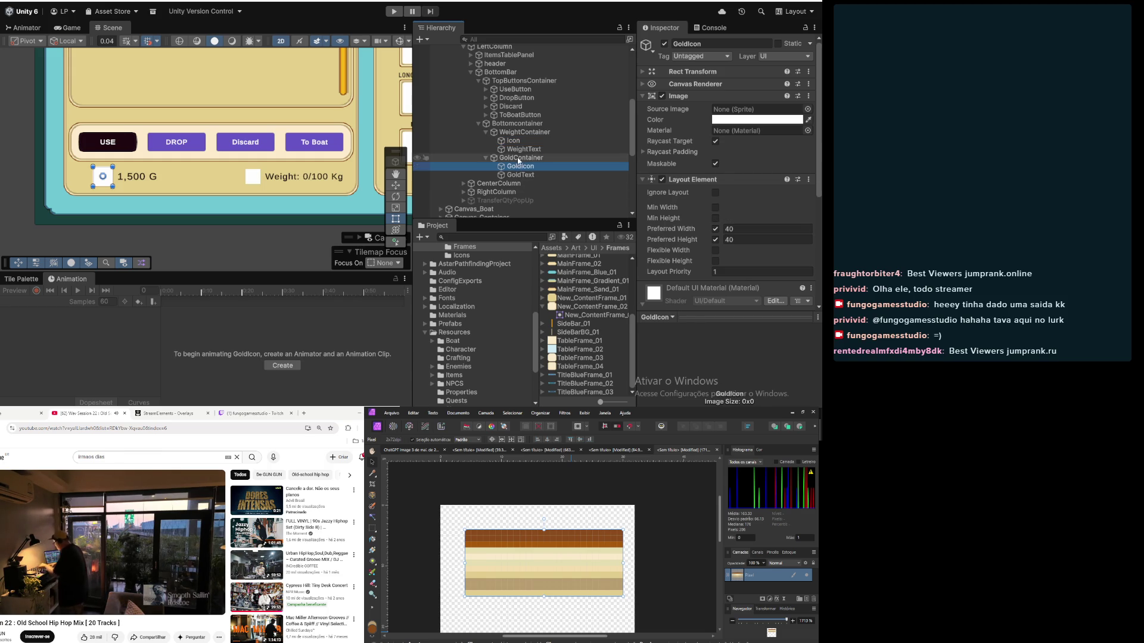
left_click(515, 149)
Step: Set the weight Icon's minimum and preferred width and height all to 40
left_click(514, 141)
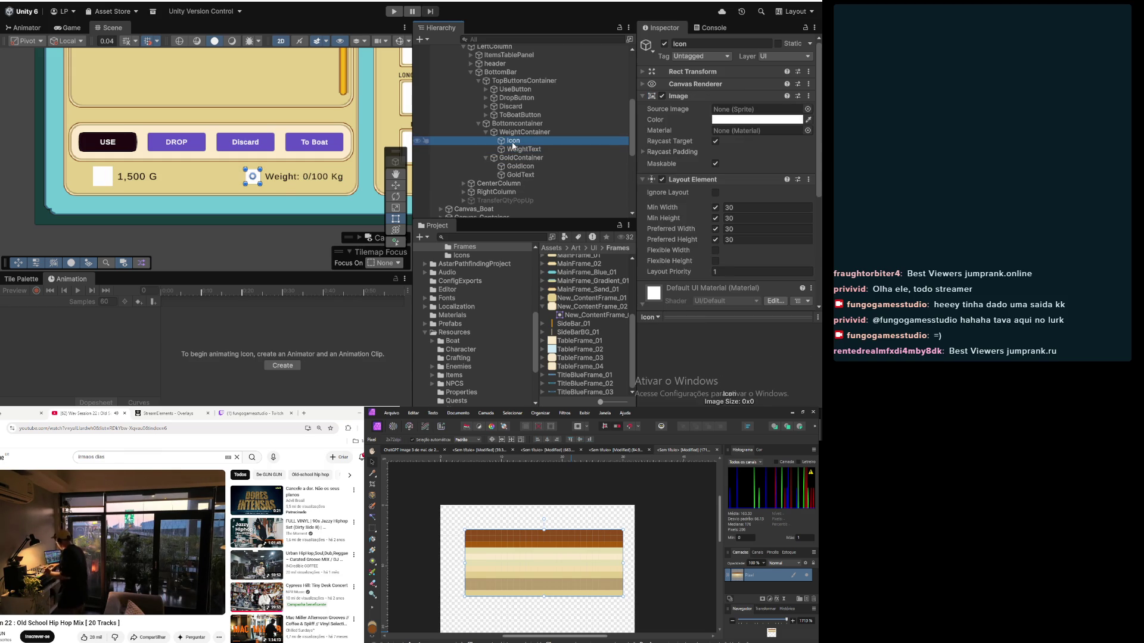
left_click(769, 208)
type("40")
key("Tab")
type("40")
key("Tab")
key("Tab")
type("40")
key("Tab")
key("Tab")
type("40")
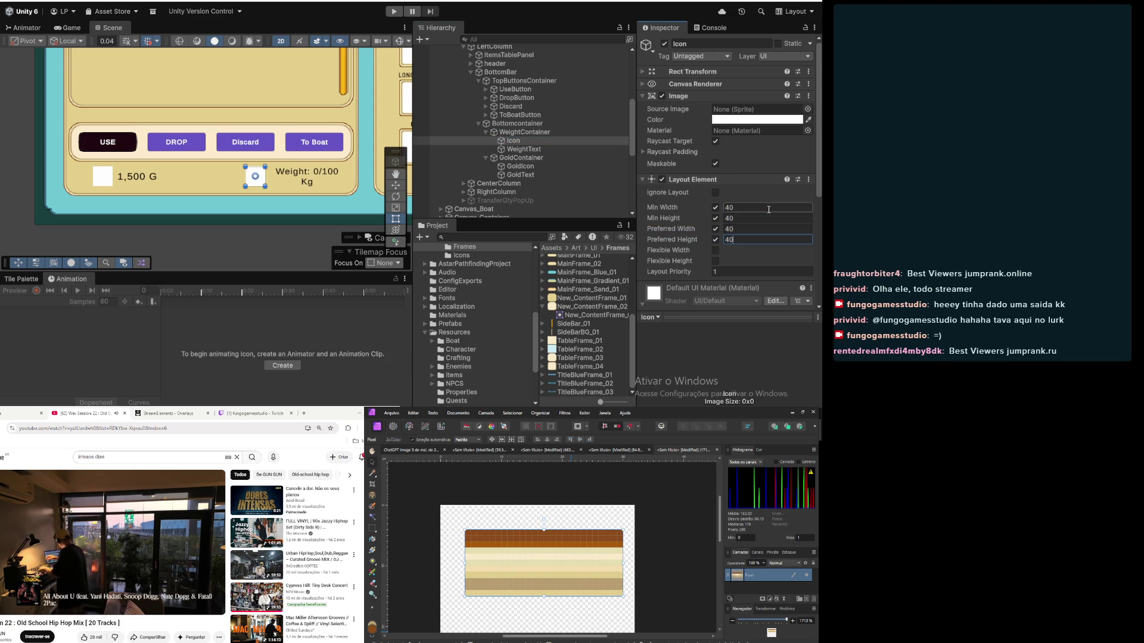
Step: Enable GoldIcon's Min Width and Min Height and set both to 40
left_click(536, 176)
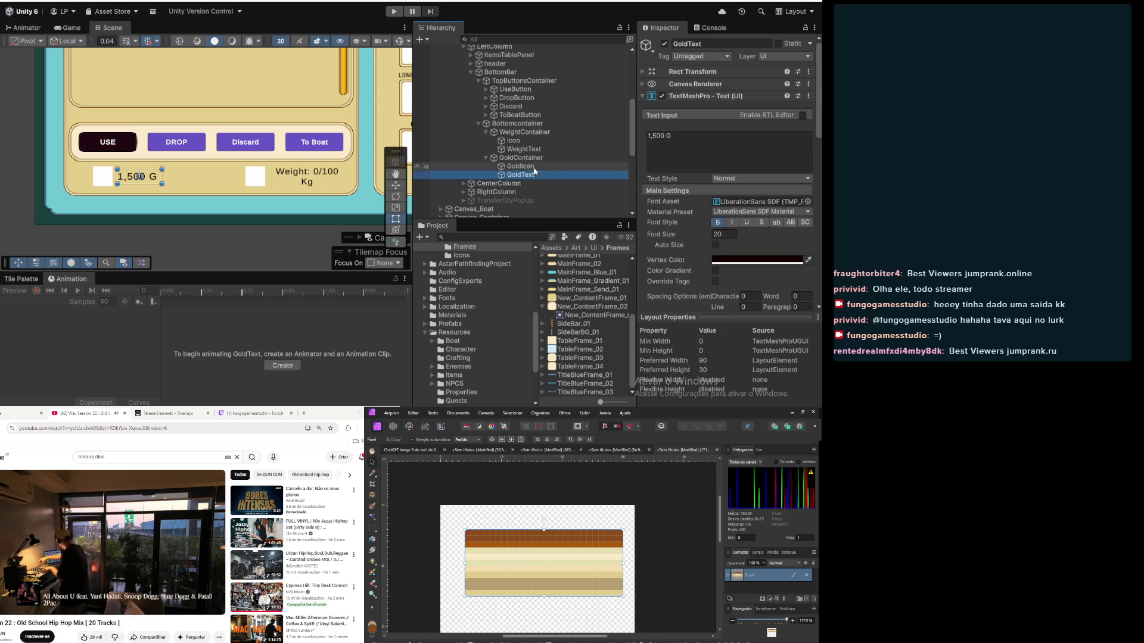
left_click(532, 166)
left_click(715, 208)
left_click(715, 218)
left_click(745, 208)
type("40")
left_click(745, 218)
type("40")
Step: Check the wrapped weight label and select WeightContainer
left_click(532, 149)
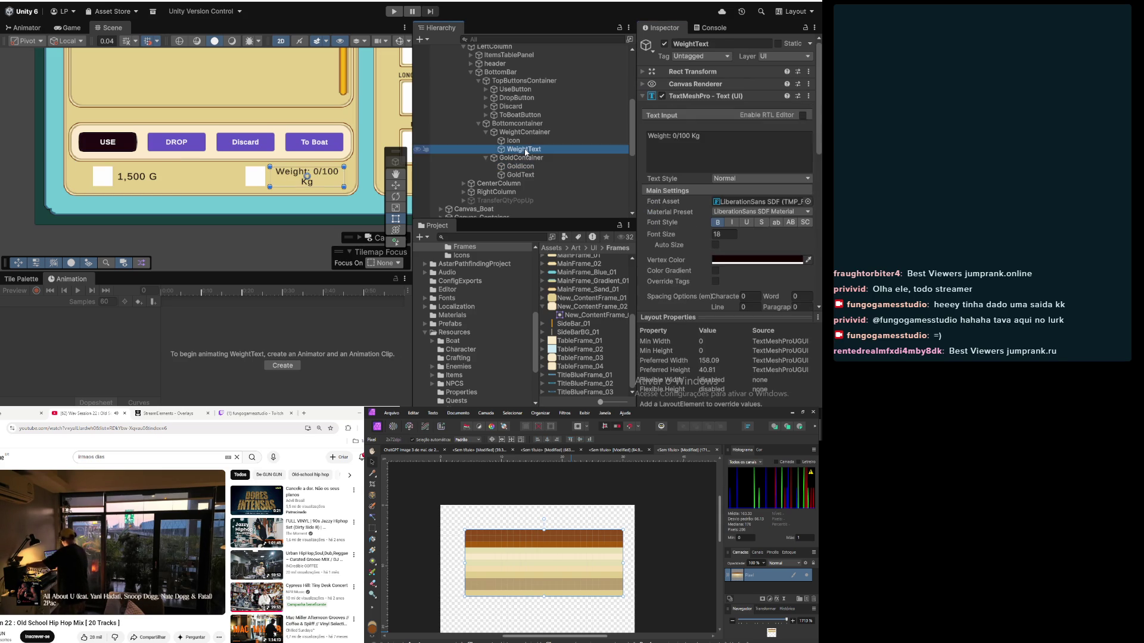
scroll(167, 108, "down", 2)
scroll(168, 108, "down", 1)
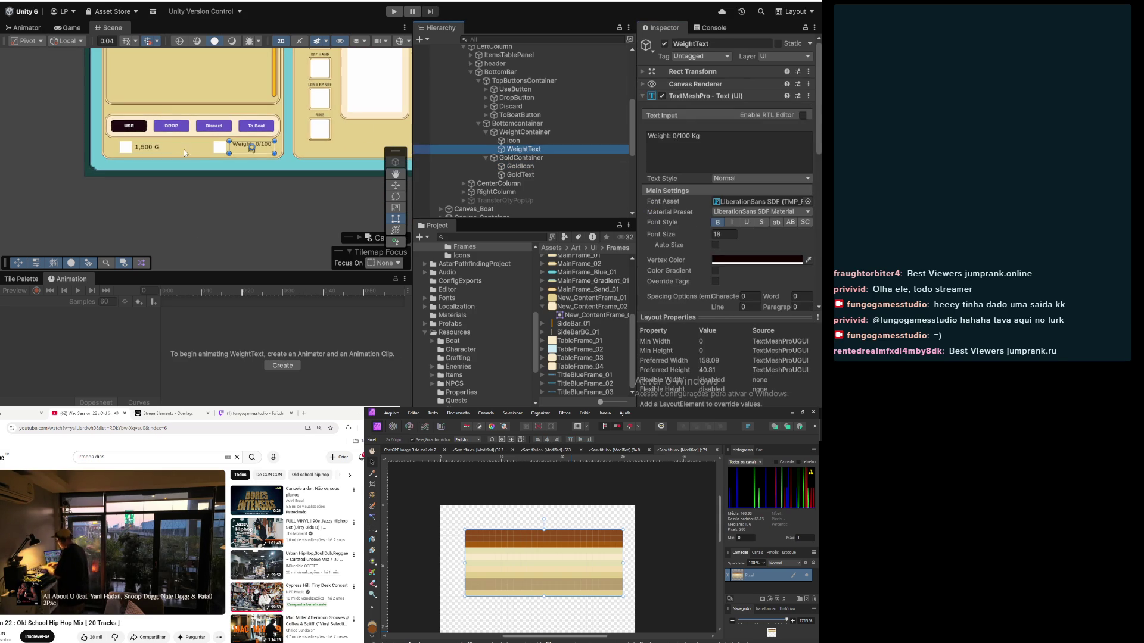
left_click(513, 141)
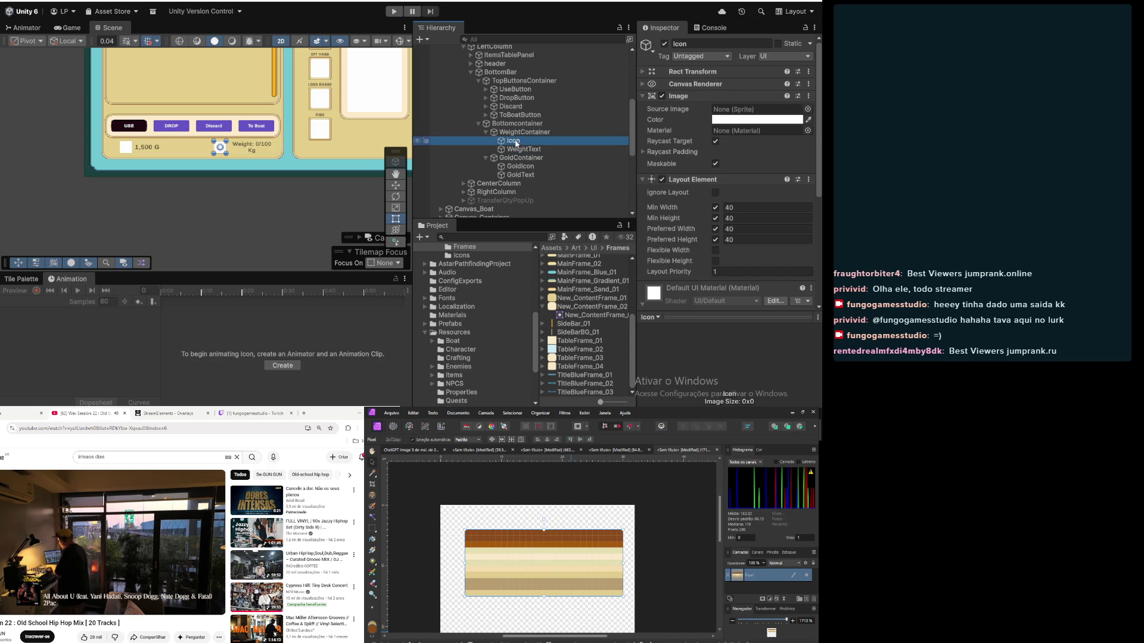
left_click(526, 132)
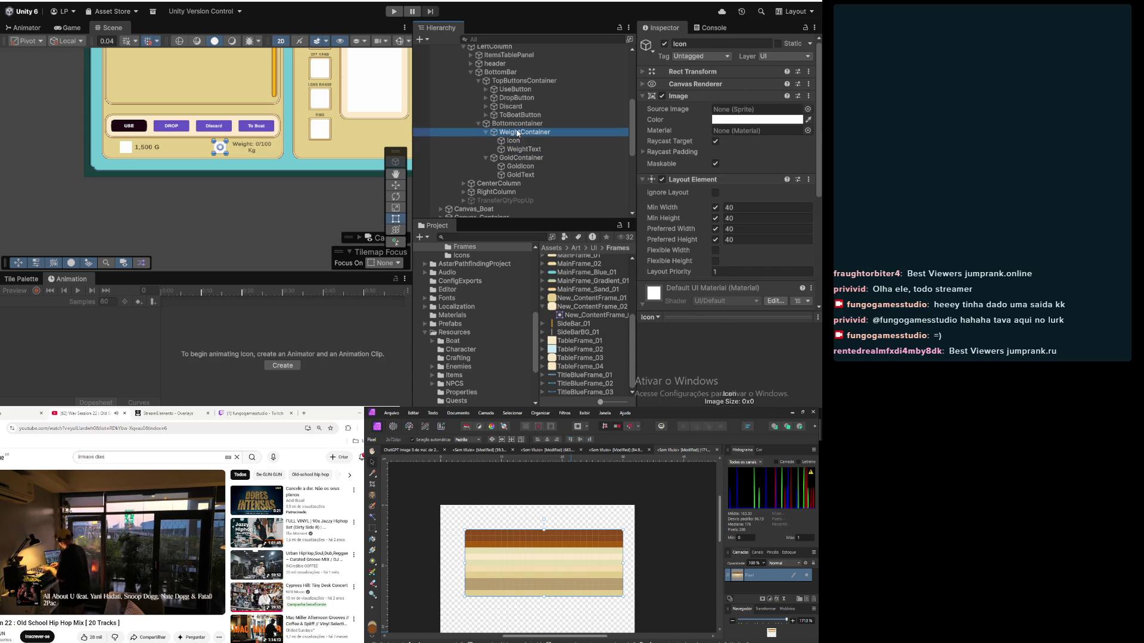
Step: Widen WeightContainer from 200 to 240 and frame the whole Inventory canvas
left_click(643, 72)
left_click(738, 116)
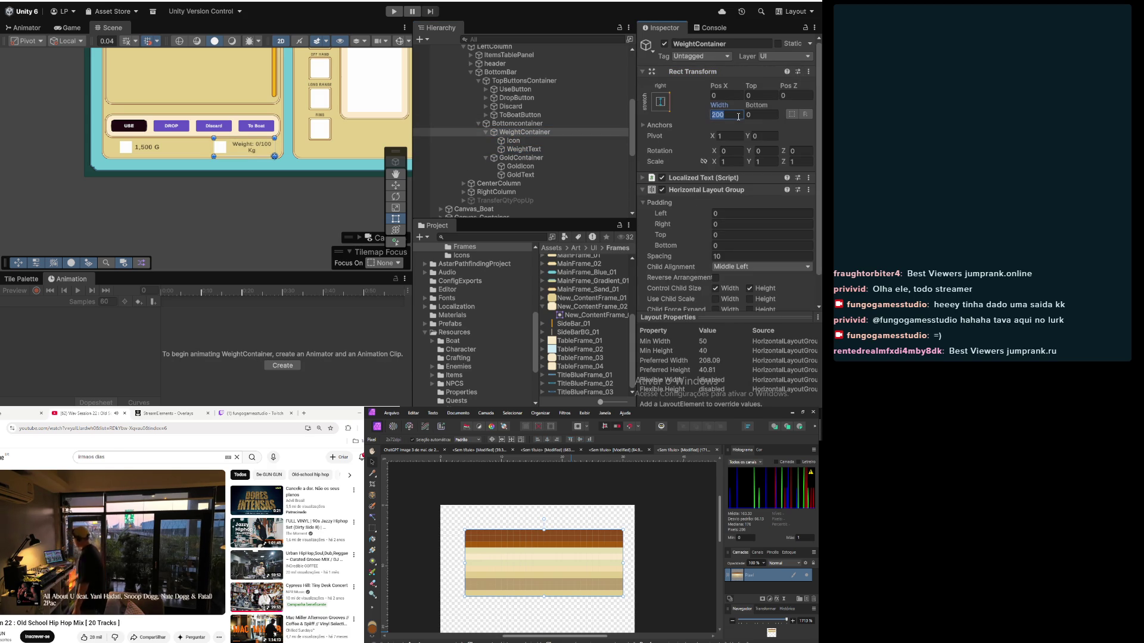
type("240")
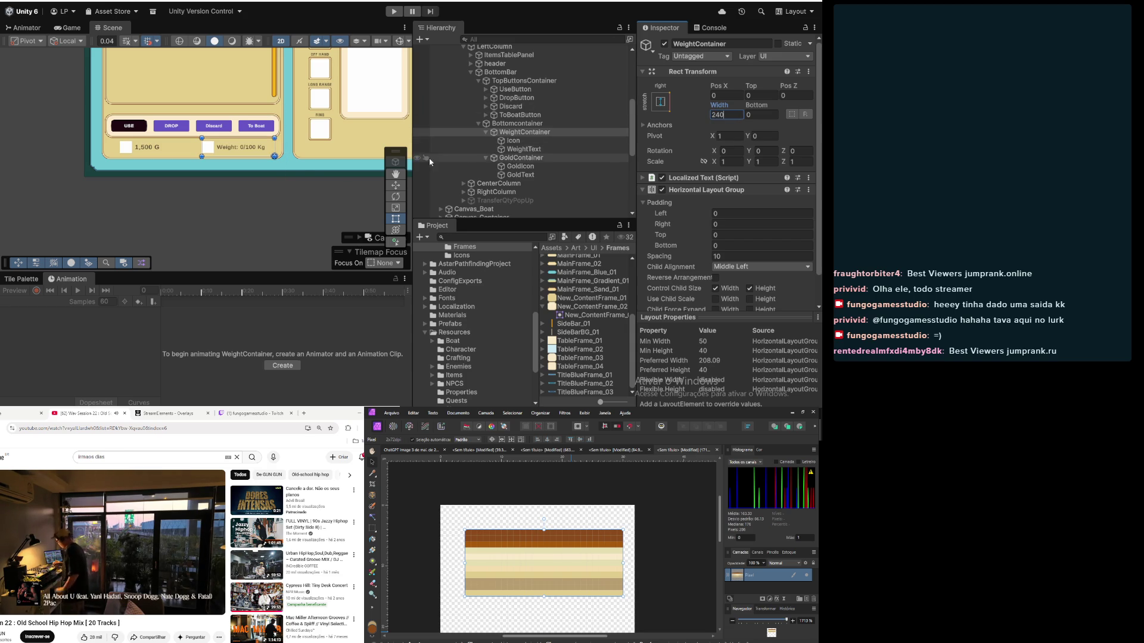
scroll(304, 168, "down", 2)
left_click(237, 137)
left_click(284, 204)
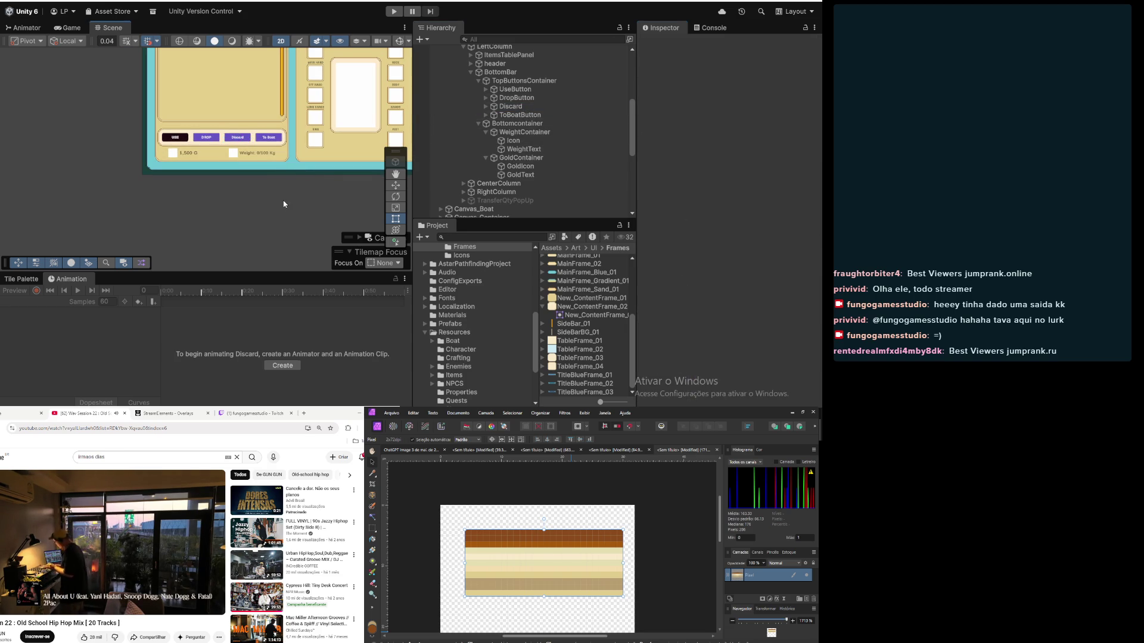
scroll(180, 181, "down", 2)
left_click_drag(180, 181, 153, 234)
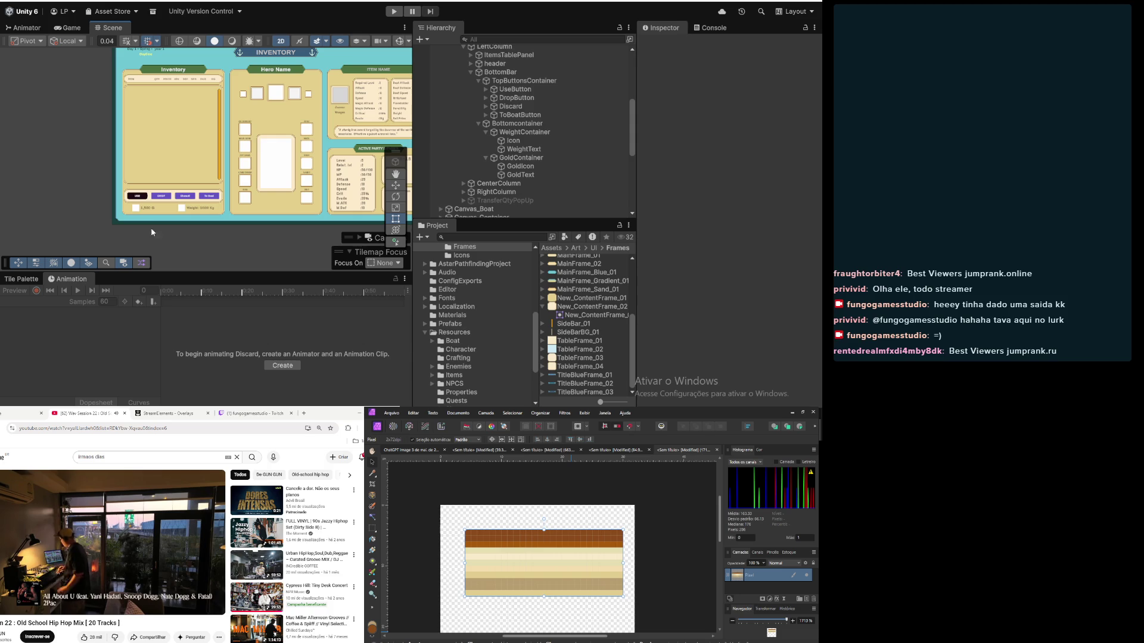
scroll(136, 171, "up", 5)
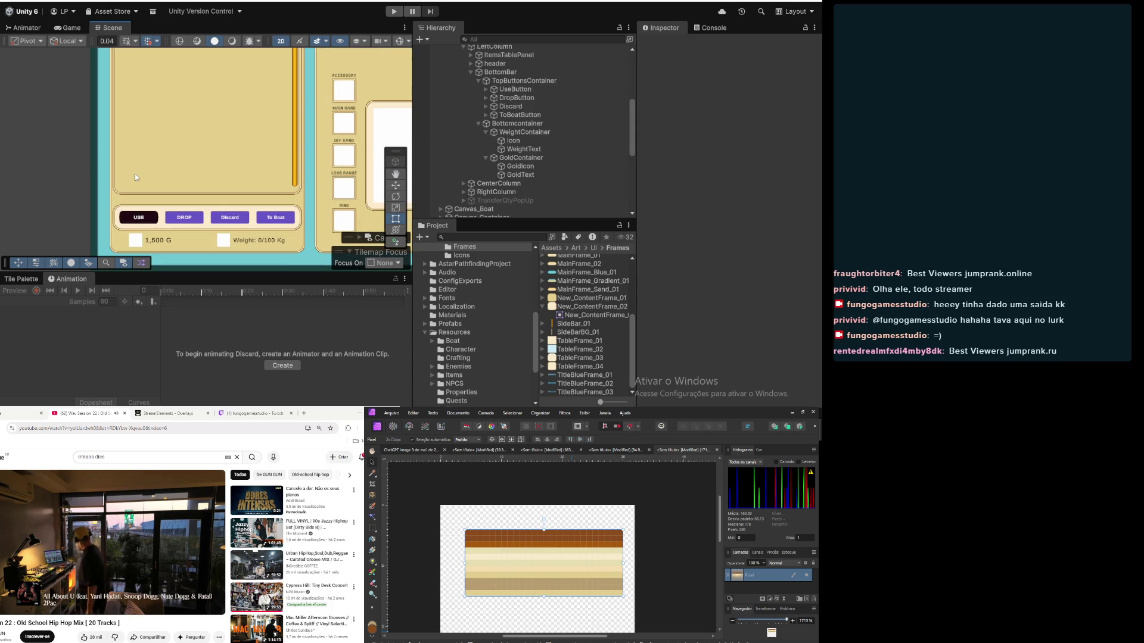
scroll(153, 164, "up", 3)
Step: Give the DROP button the BrownButton_Frame_02 sprite as its source image
key("t")
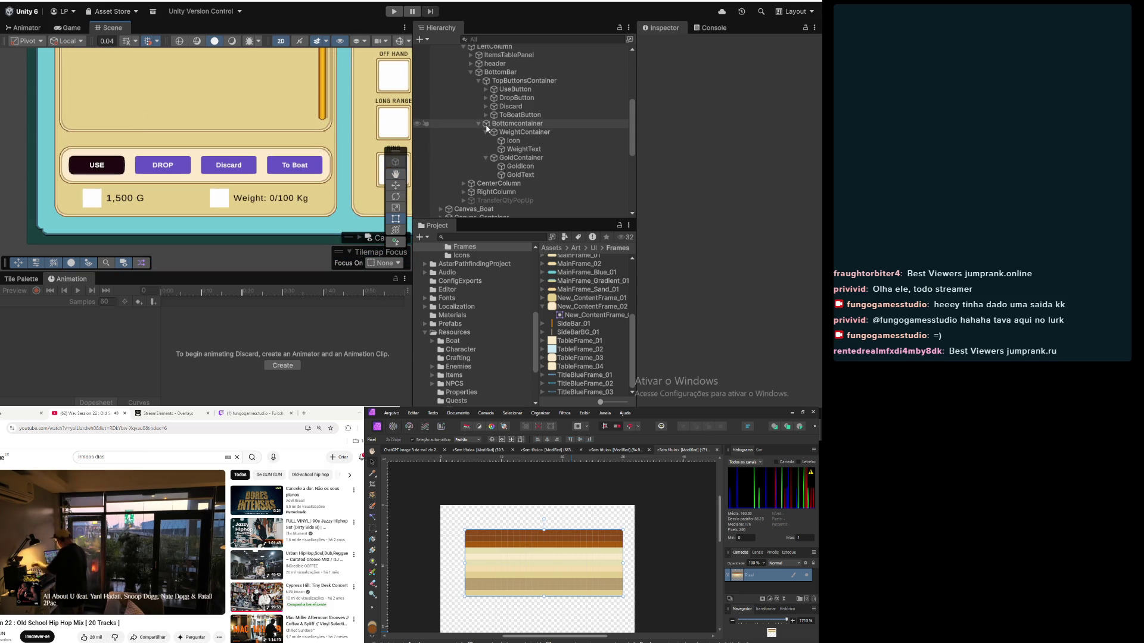
left_click(479, 124)
left_click(517, 99)
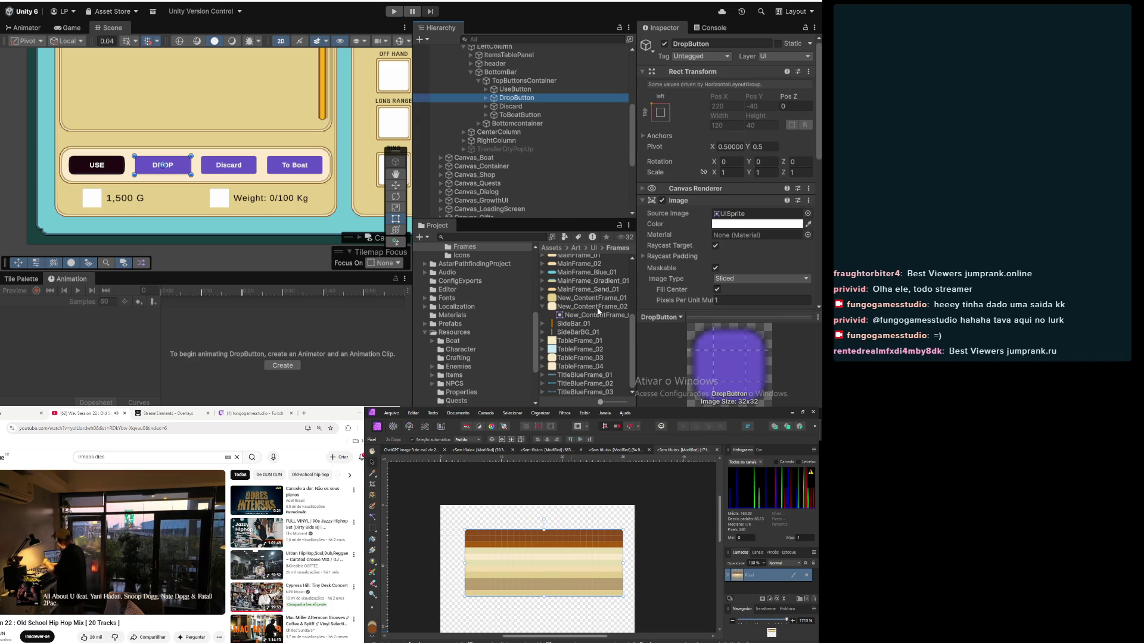
scroll(599, 311, "up", 5)
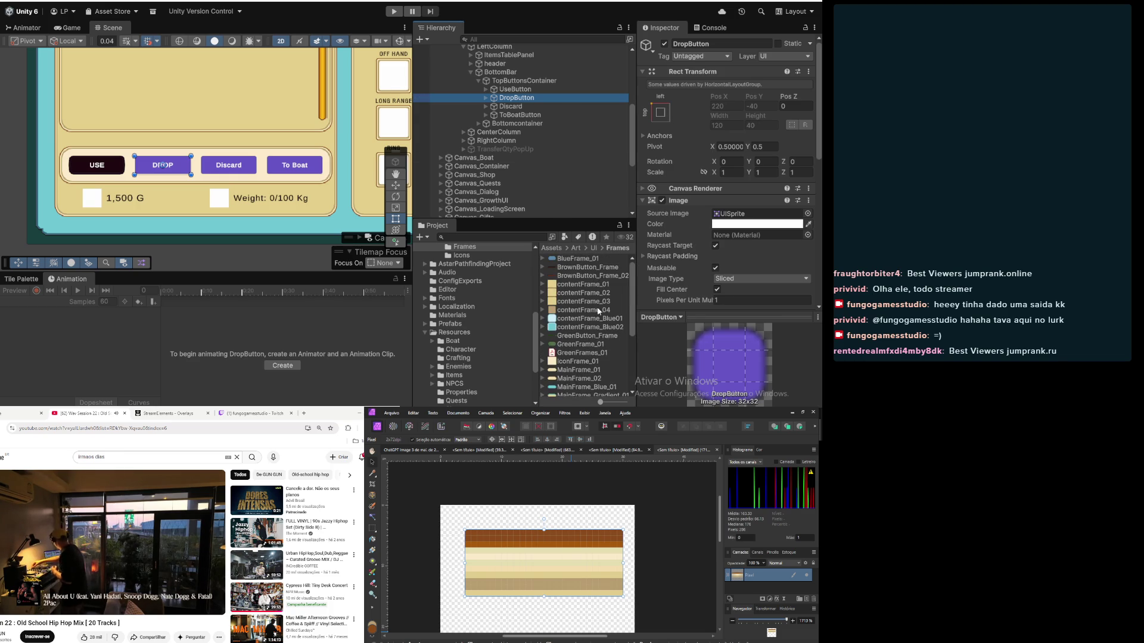
left_click_drag(607, 279, 748, 216)
Step: Give the Discard and To Boat buttons the BrownButton_Frame sprite
left_click(572, 109)
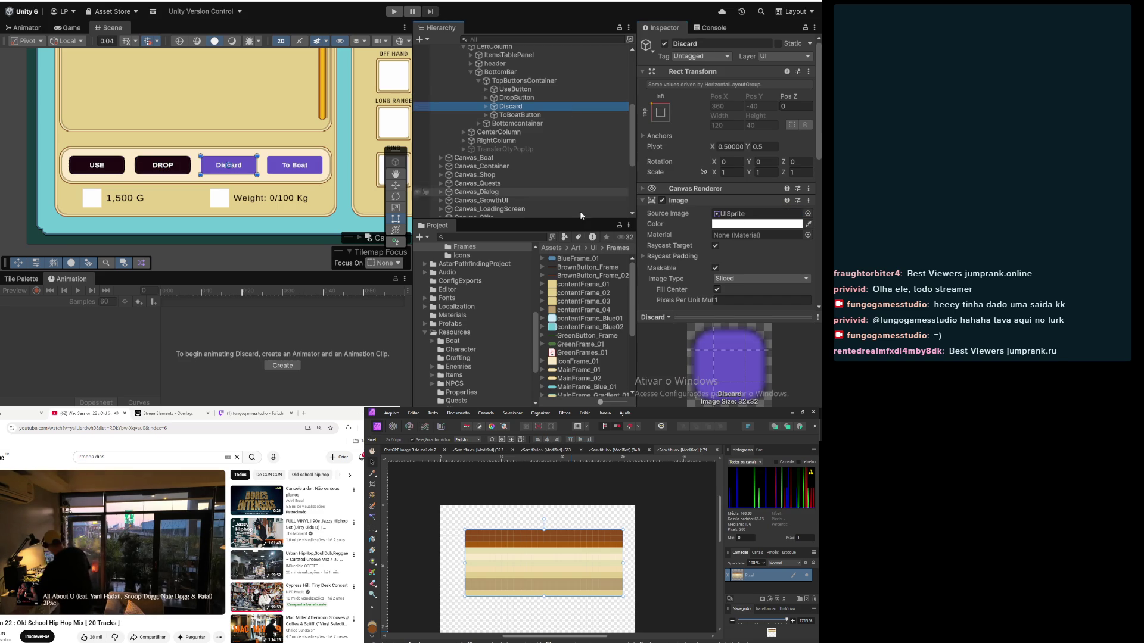
left_click_drag(601, 269, 754, 215)
left_click(521, 115)
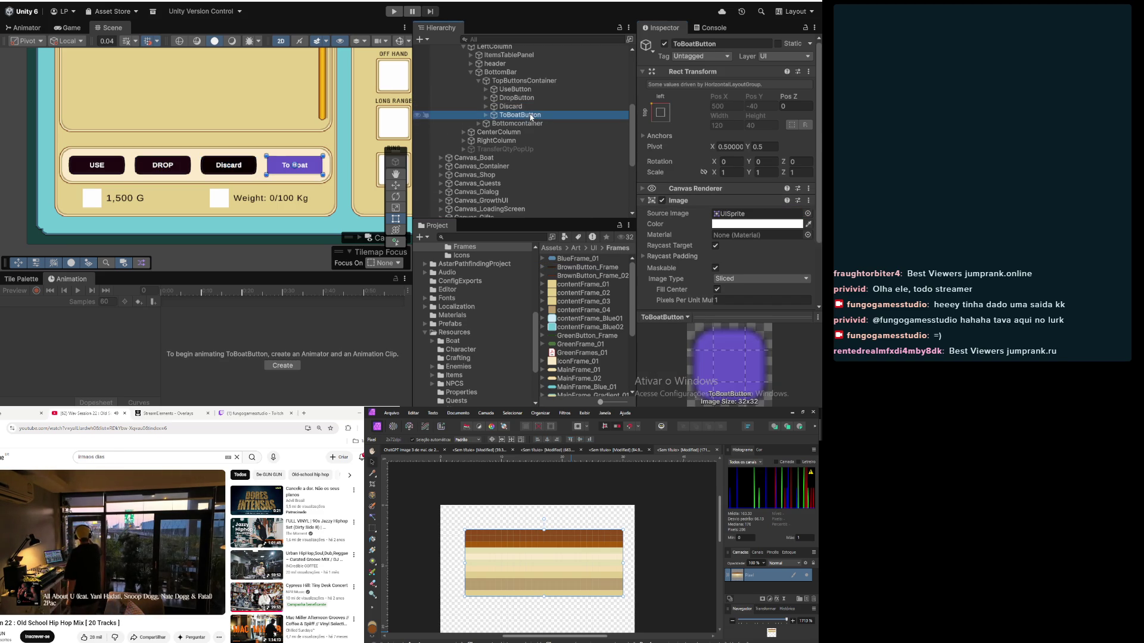
left_click_drag(655, 249, 753, 215)
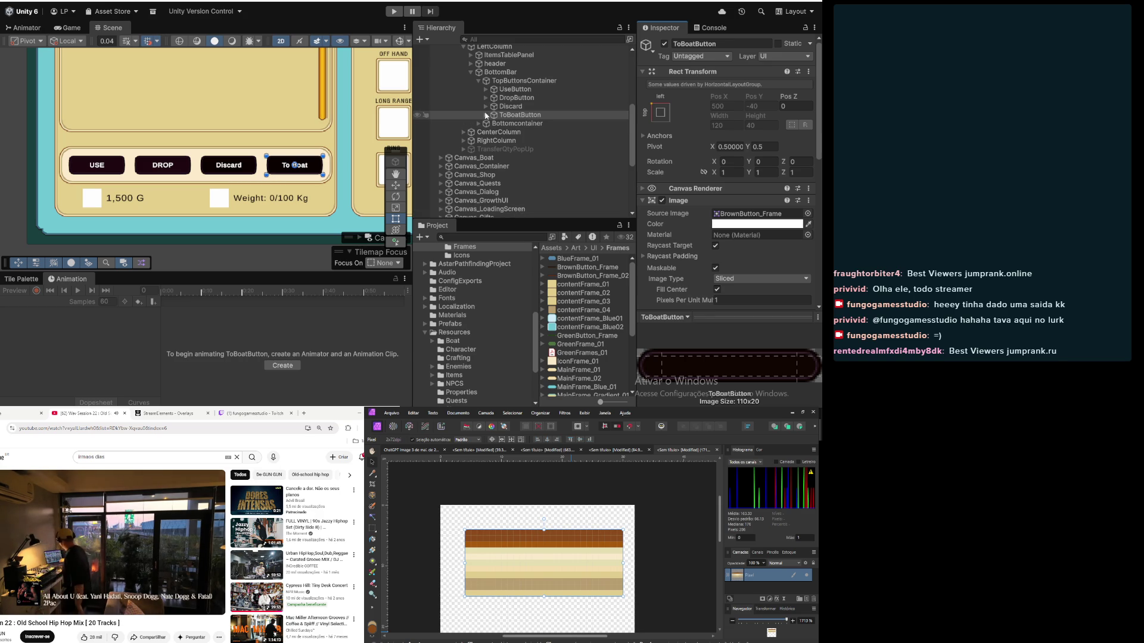
Step: Inspect the USE button's label text and expand the bottom container's children
left_click(486, 89)
left_click(522, 97)
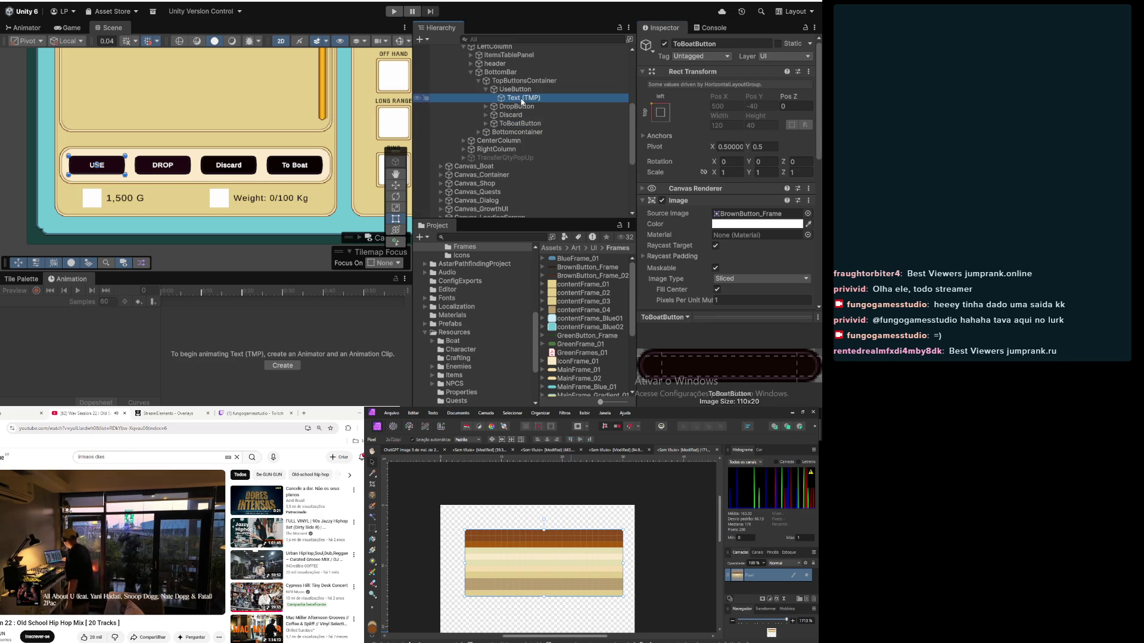
scroll(706, 248, "down", 5)
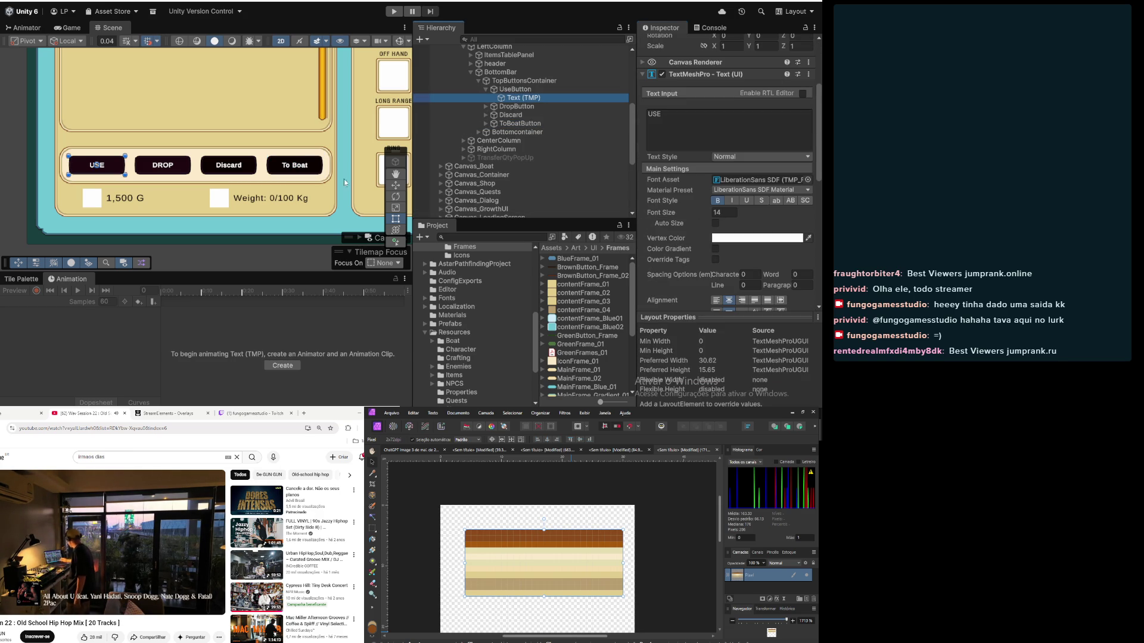
left_click(514, 133)
left_click(478, 133)
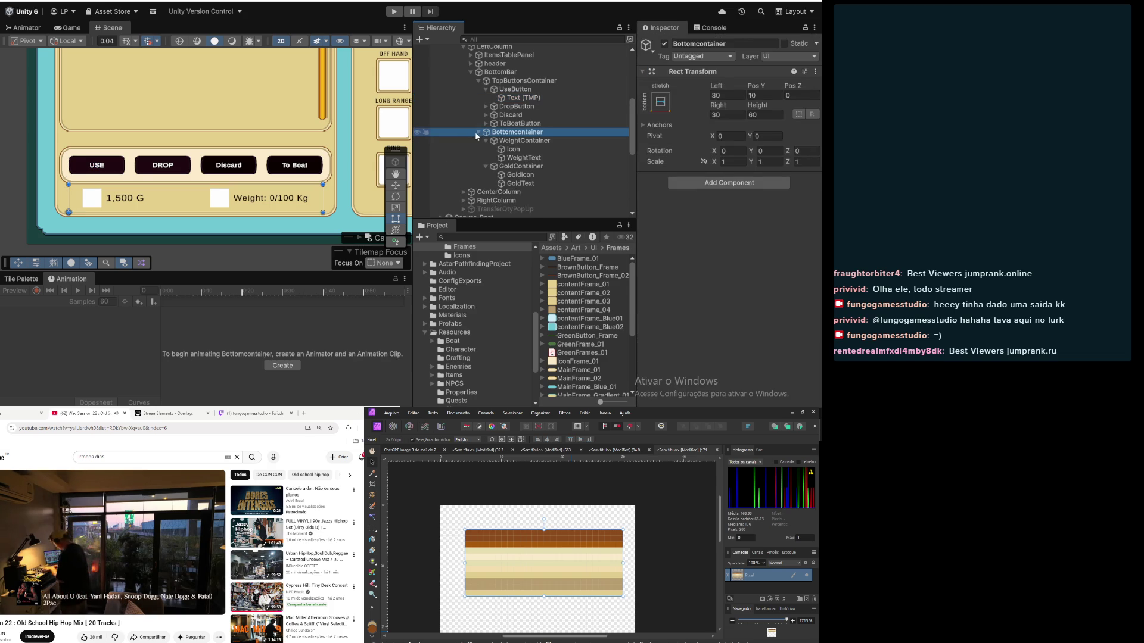
Step: Search the assets for 'range' and apply the Orange_Kid_NEW SDF font to the labels
left_click(516, 157)
scroll(714, 170, "down", 5)
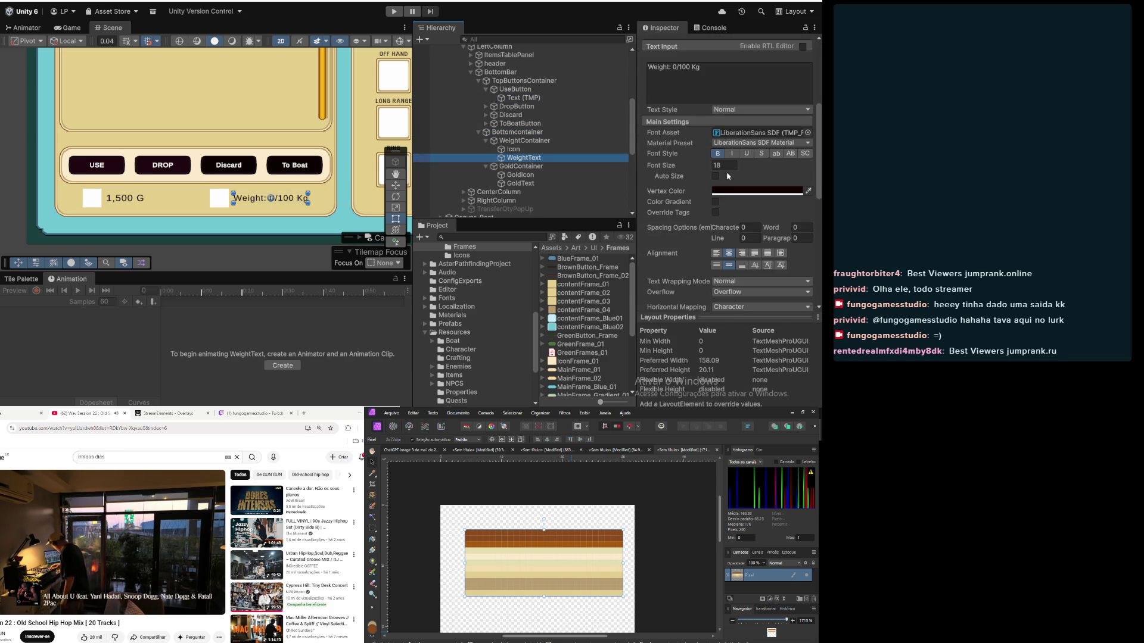
left_click(510, 236)
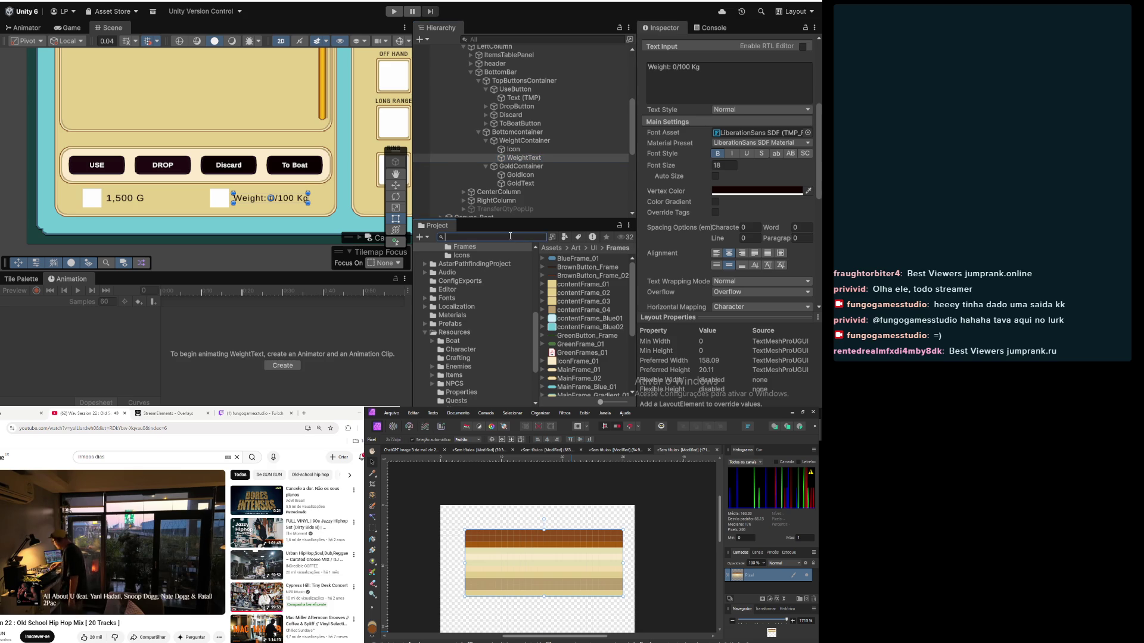
type("qrange")
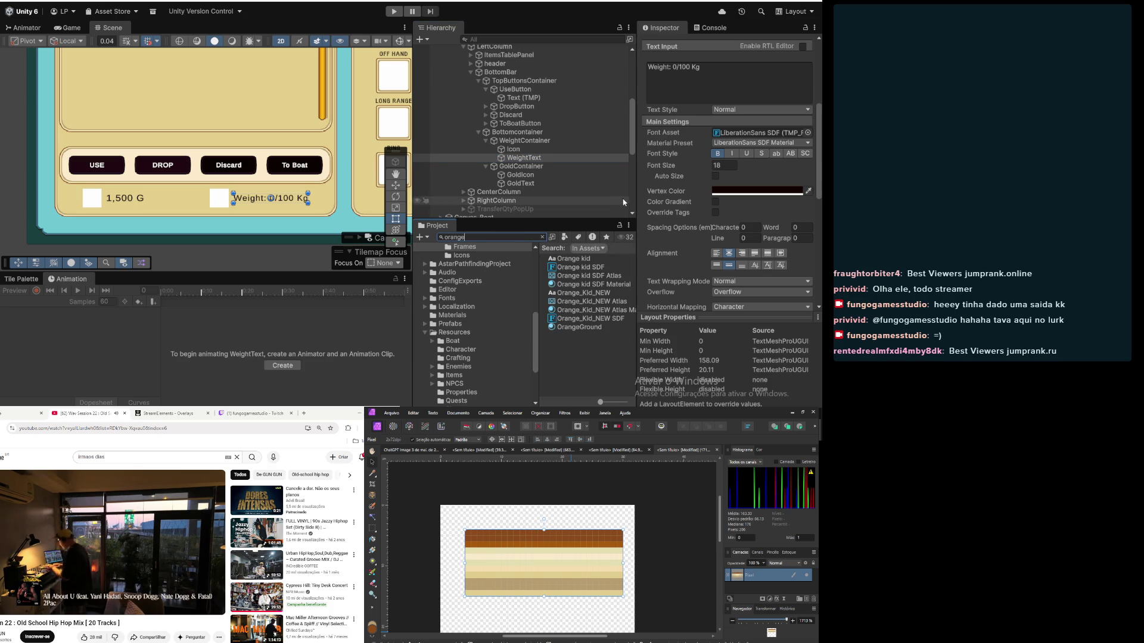
scroll(670, 289, "down", 3)
mouse_move(620, 323)
left_mouse_down()
mouse_move(670, 290)
mouse_move(751, 152)
mouse_move(762, 71)
left_mouse_up()
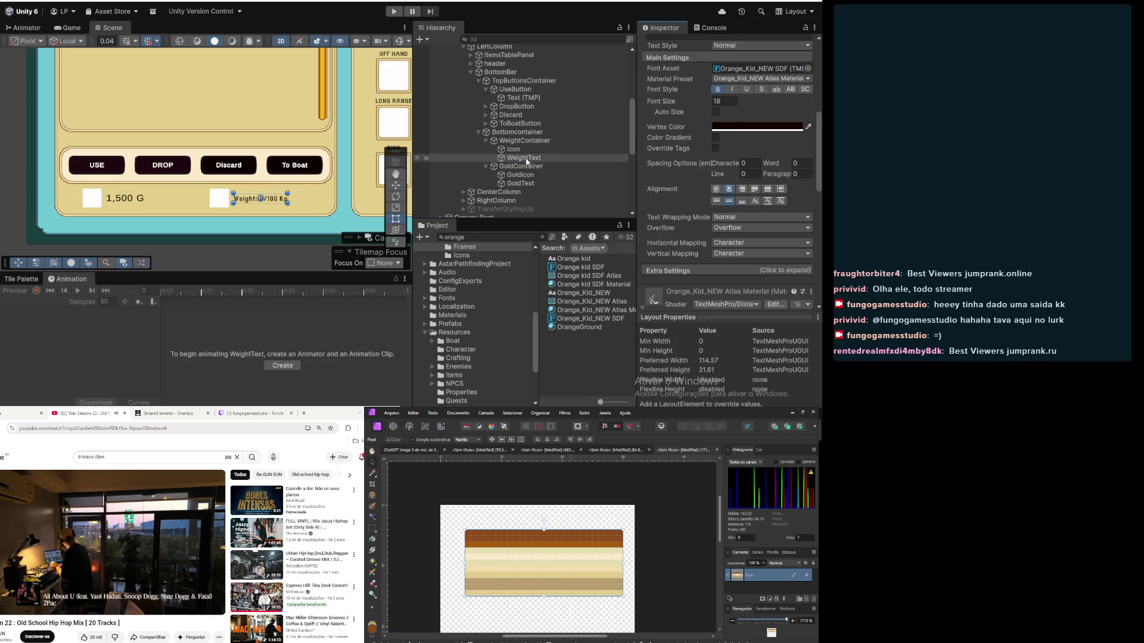
left_click(519, 183)
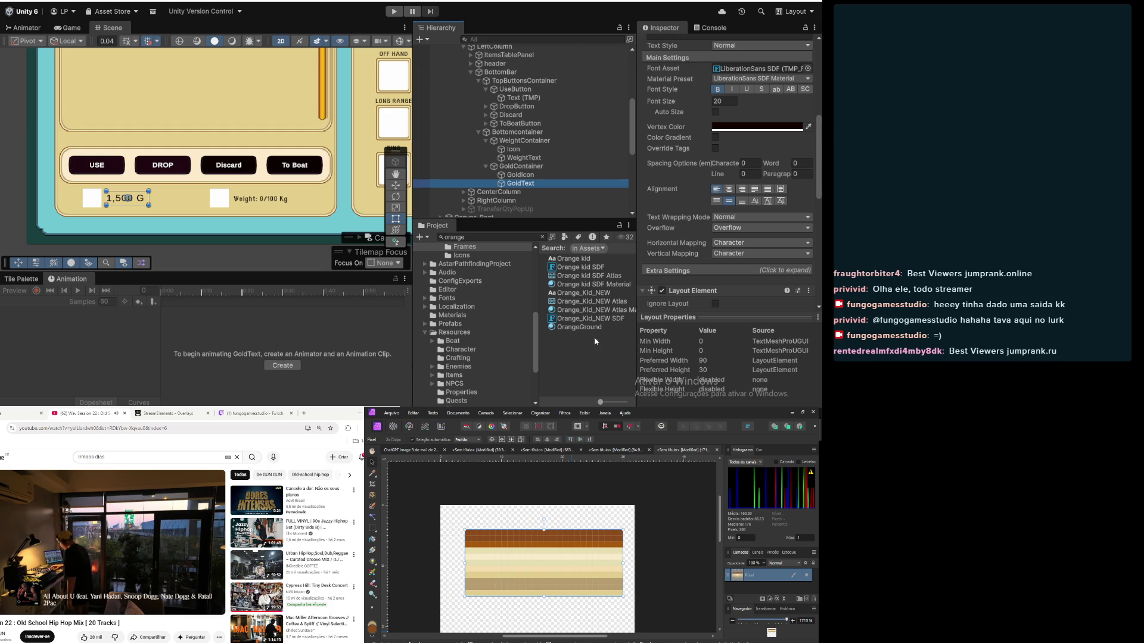
mouse_move(601, 320)
left_mouse_down()
mouse_move(686, 149)
mouse_move(757, 70)
left_mouse_up()
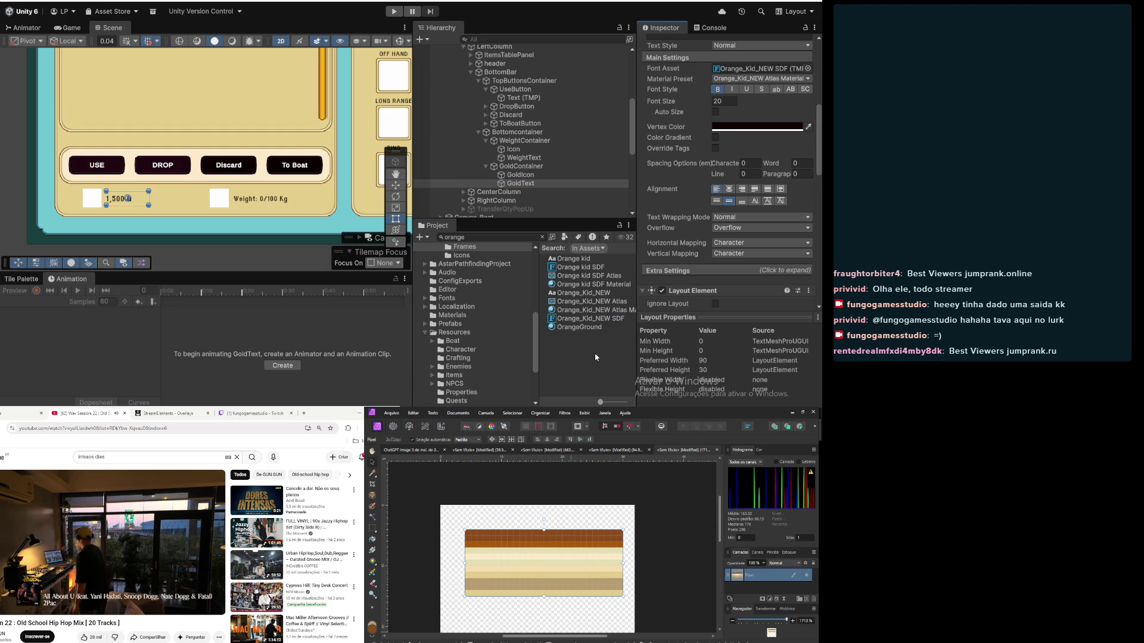
Step: Set GoldText and WeightText font sizes to 26
left_click(566, 174)
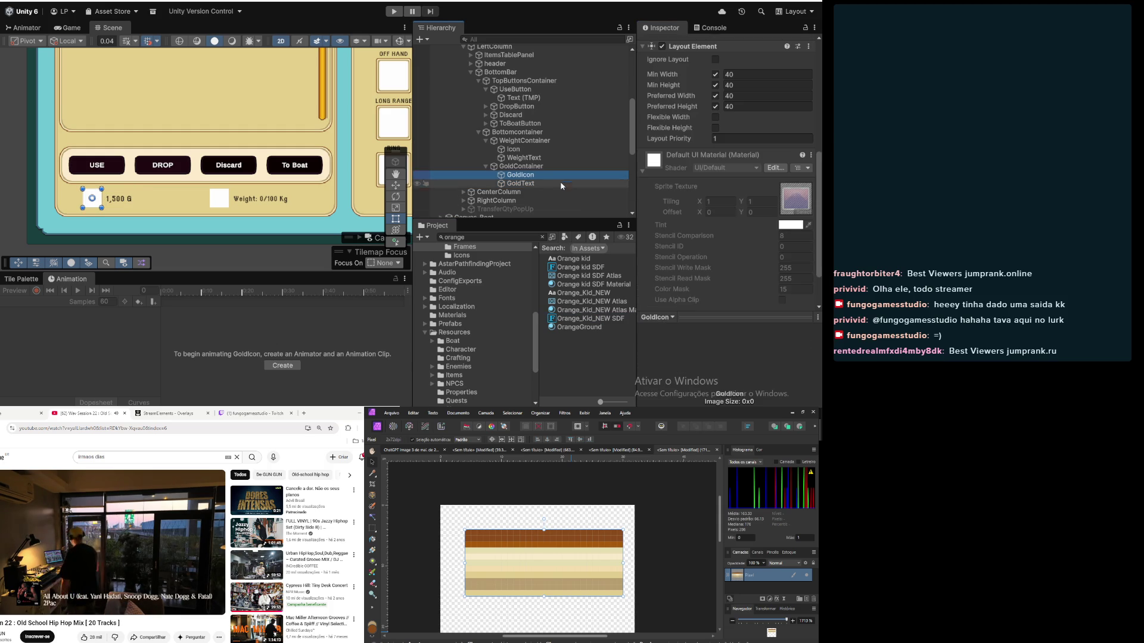
left_click(556, 185)
left_click(734, 101)
type("26")
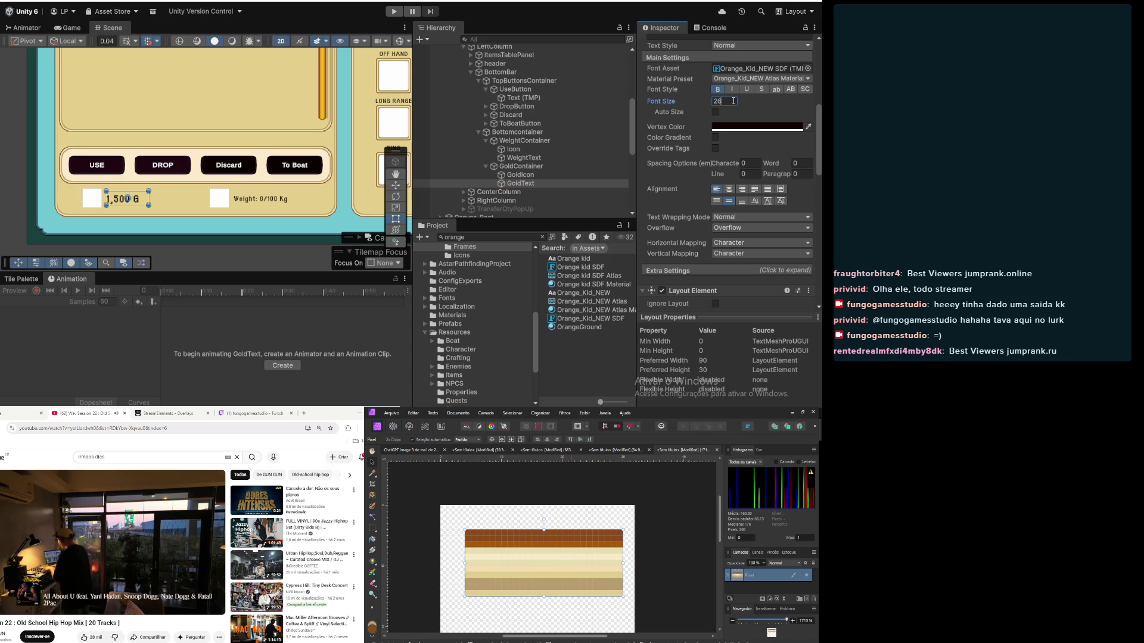
left_click(524, 158)
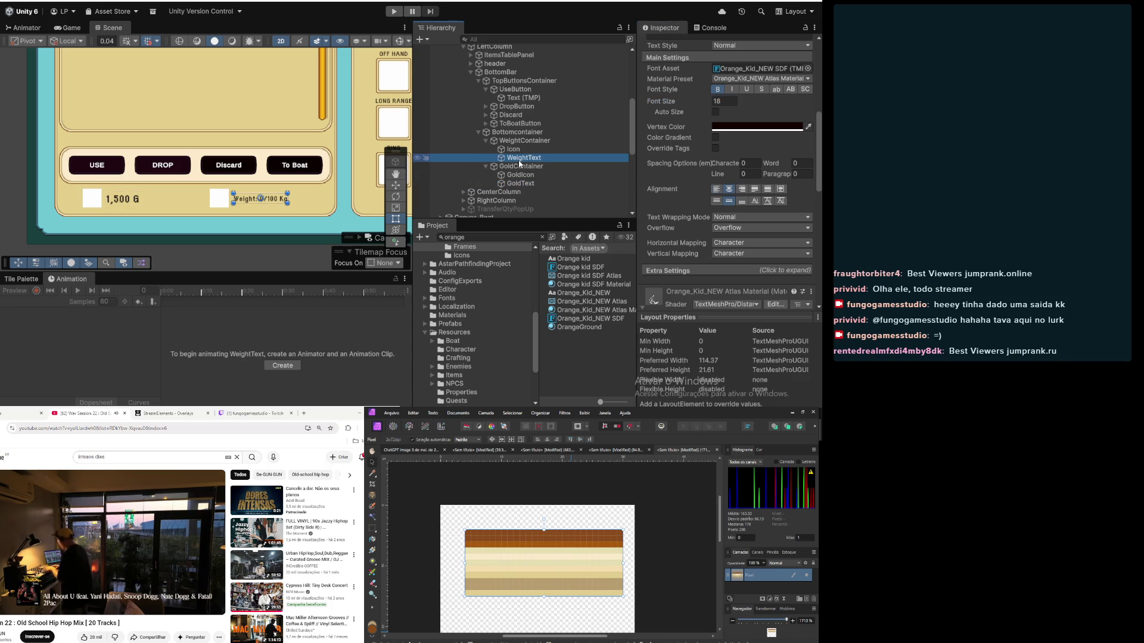
left_click(726, 101)
type("26")
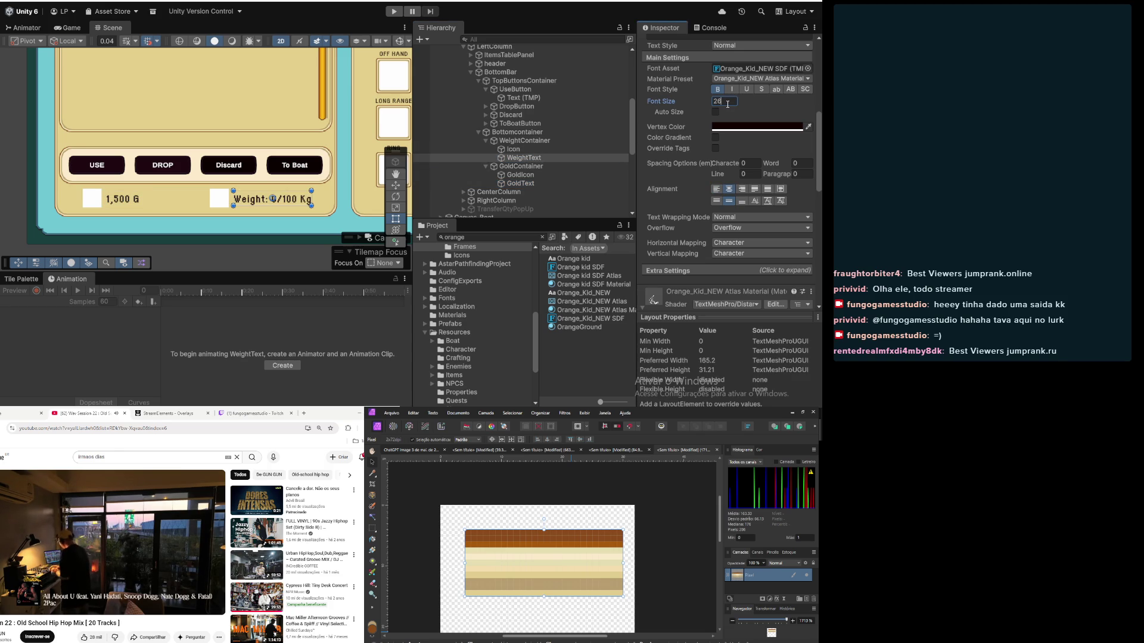
left_click(450, 133)
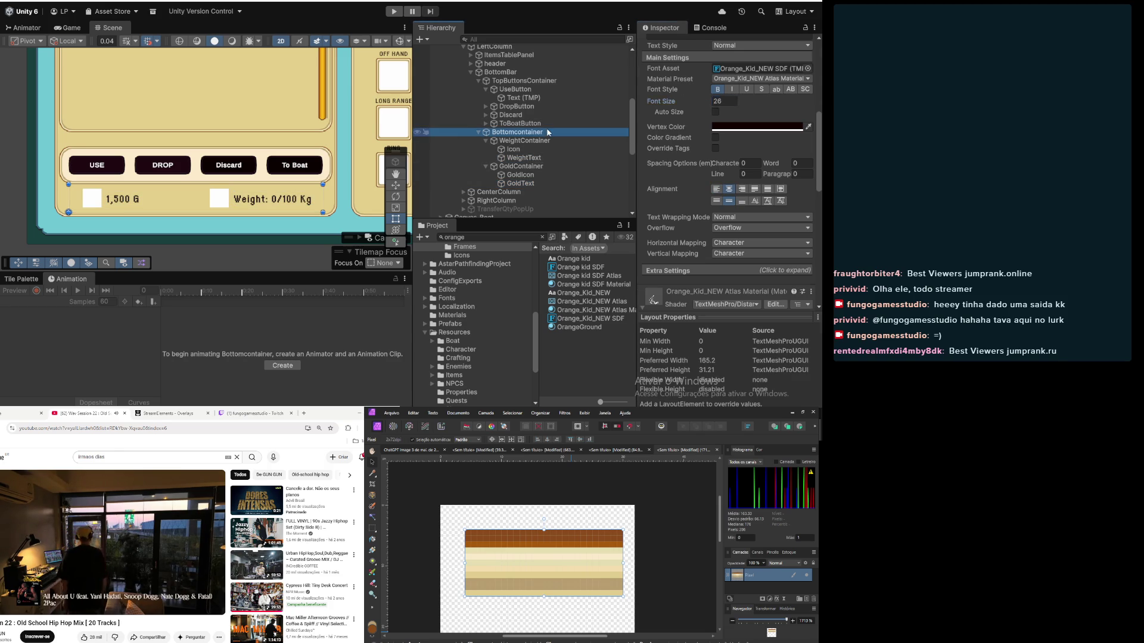
scroll(193, 123, "down", 2)
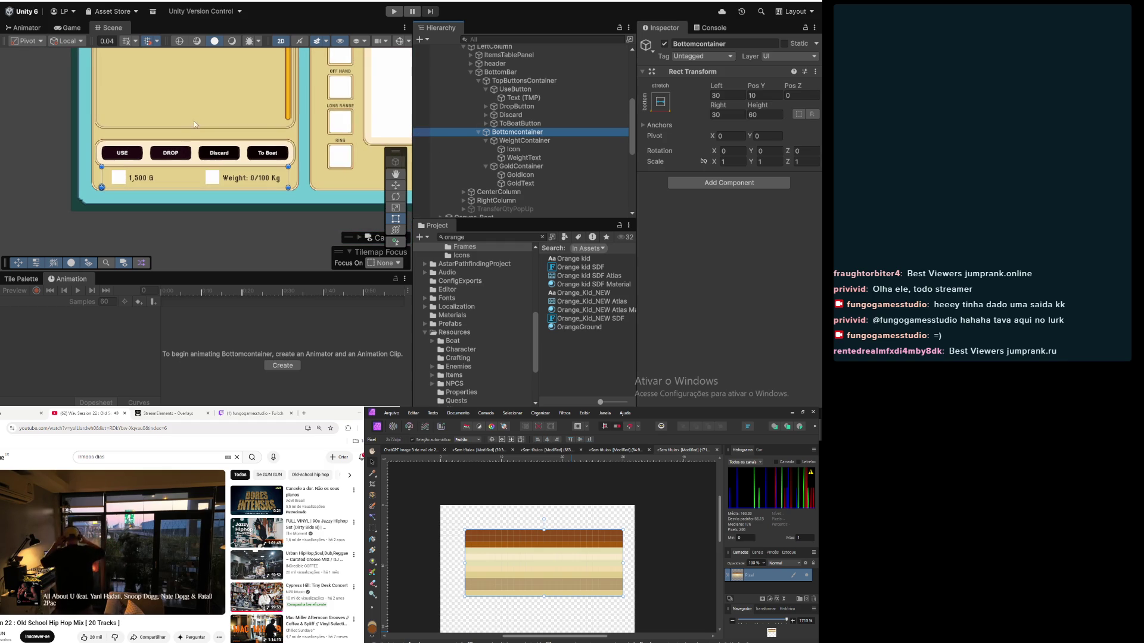
left_click_drag(172, 146, 181, 208)
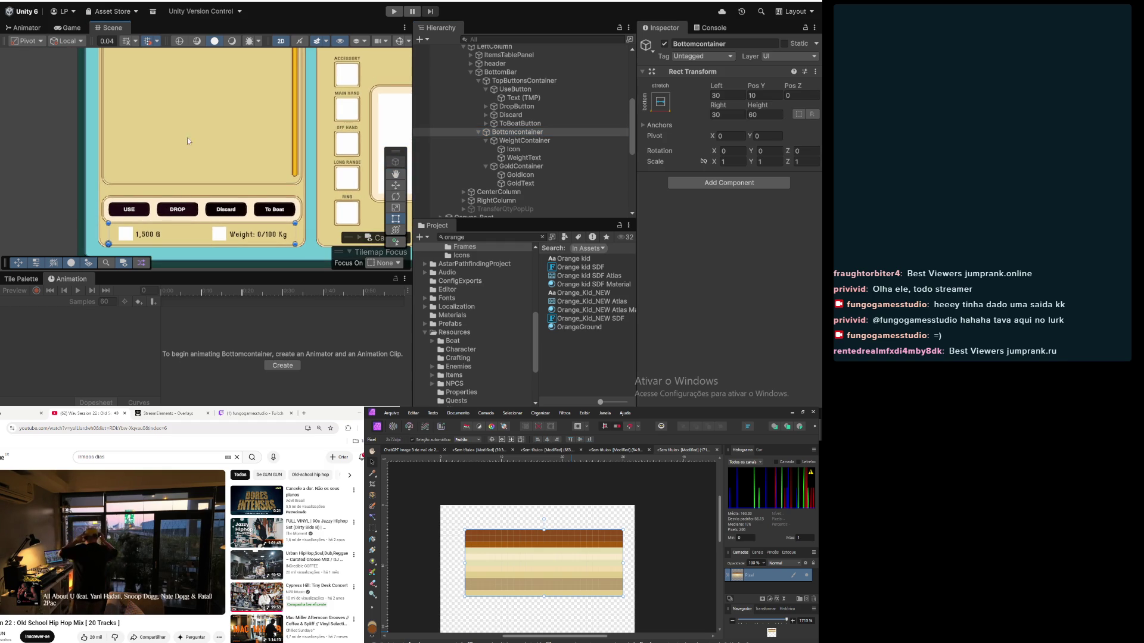
scroll(191, 127, "down", 1)
scroll(198, 127, "down", 1)
mouse_move(160, 140)
left_mouse_down()
mouse_move(149, 165)
mouse_move(102, 173)
mouse_move(113, 182)
left_mouse_up()
scroll(173, 135, "up", 3)
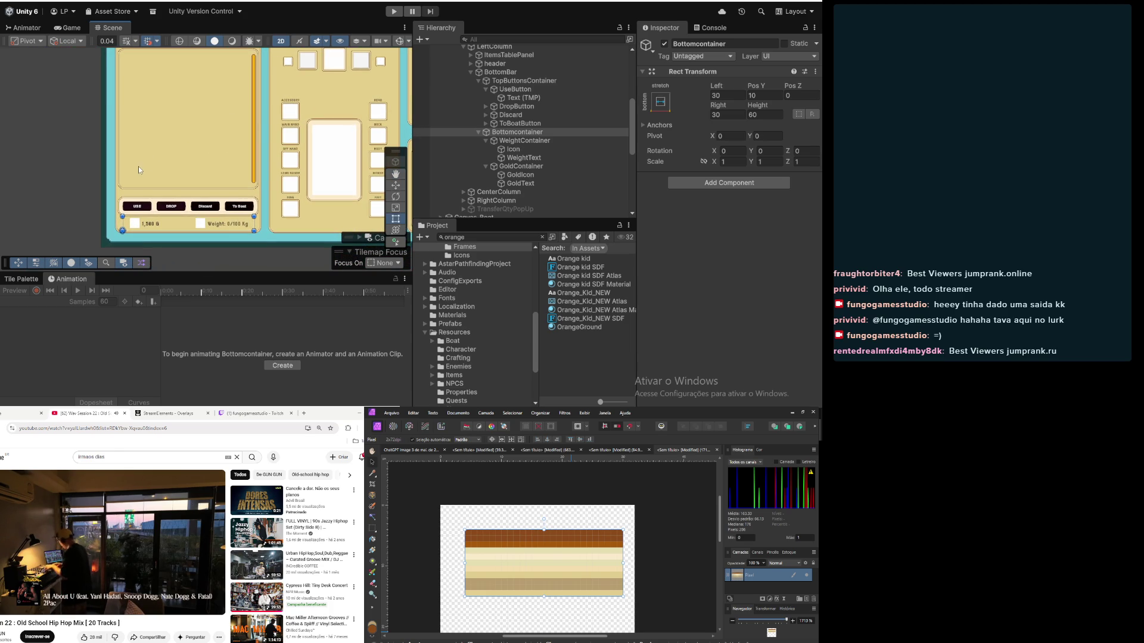
scroll(138, 170, "up", 3)
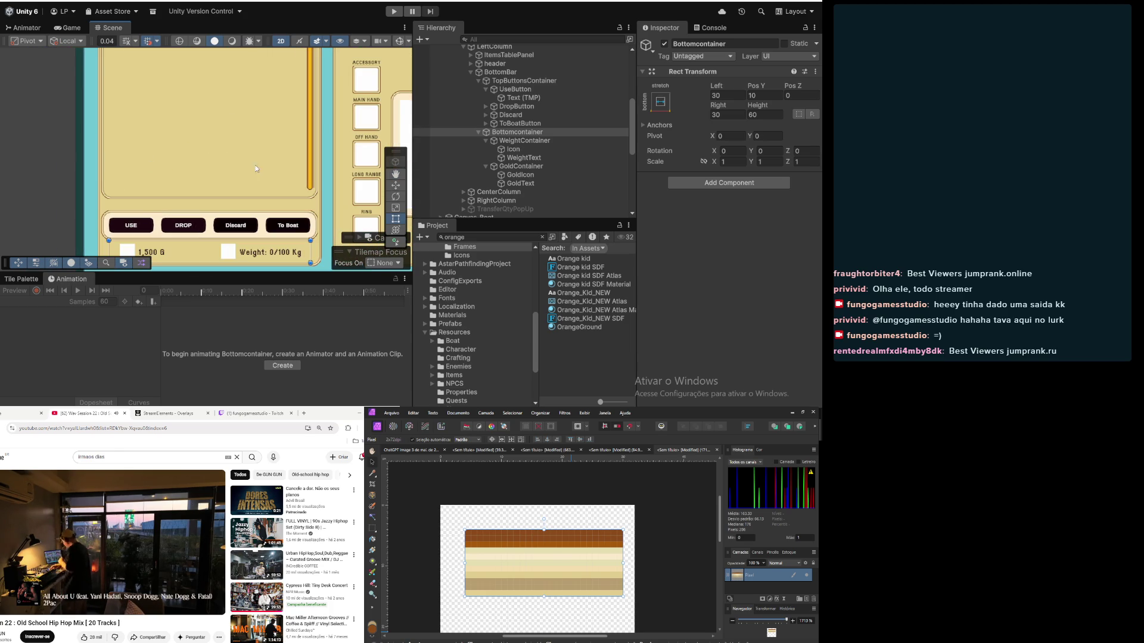
left_click_drag(255, 166, 200, 110)
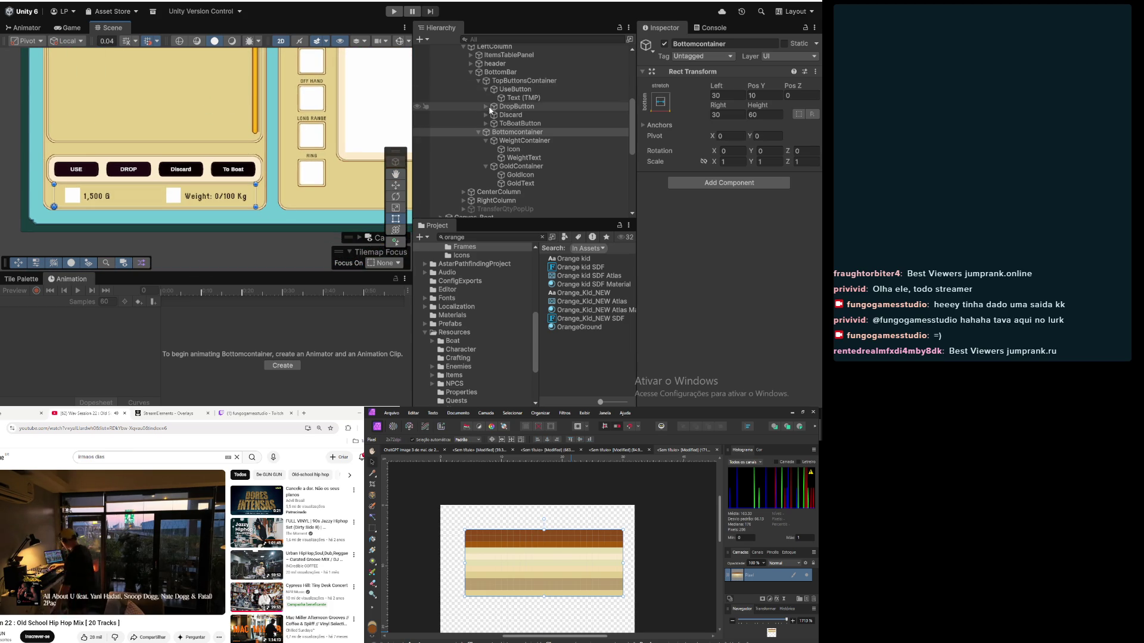
left_click(504, 99)
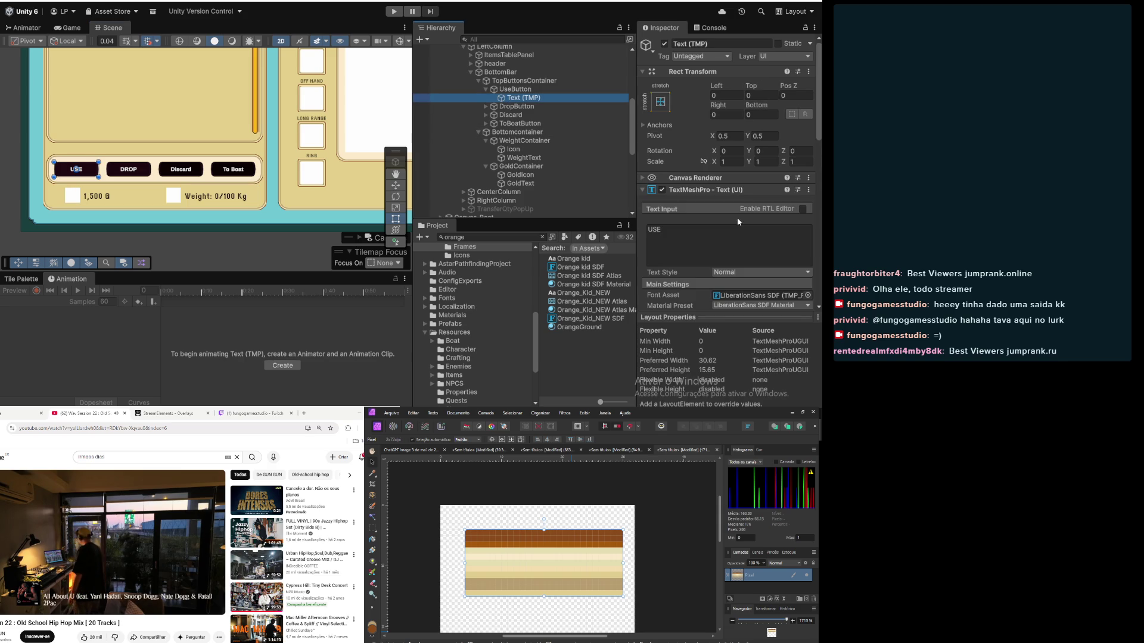
Step: Try hex 130200 as the USE label's text colour, then revert it to white
scroll(738, 222, "down", 5)
left_click(774, 180)
left_click(806, 299)
type("130200")
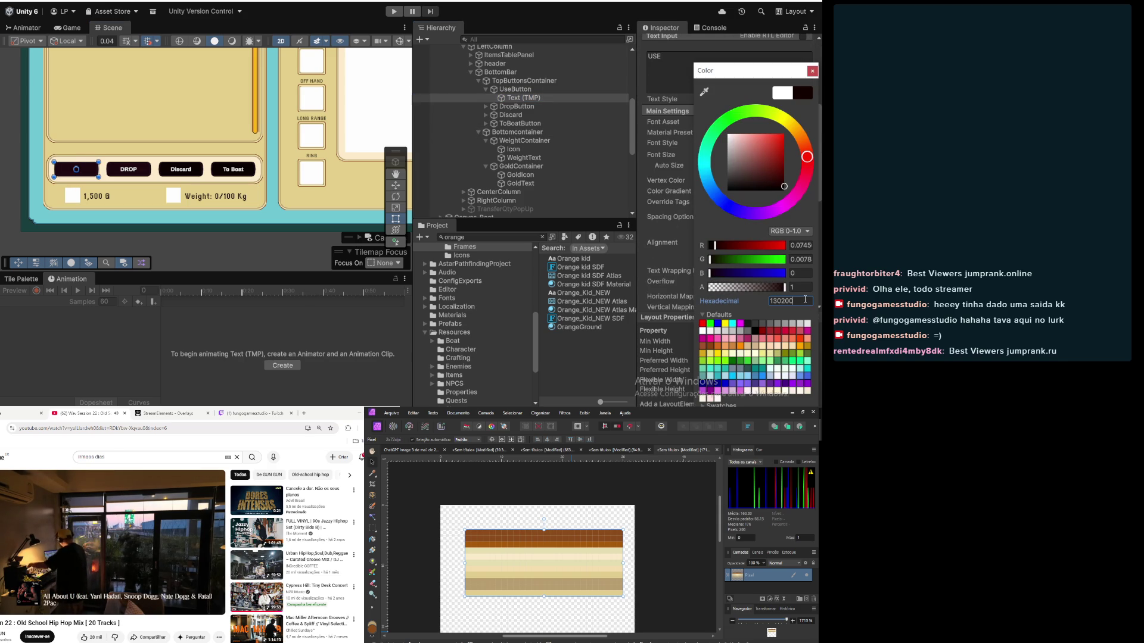
key("Escape")
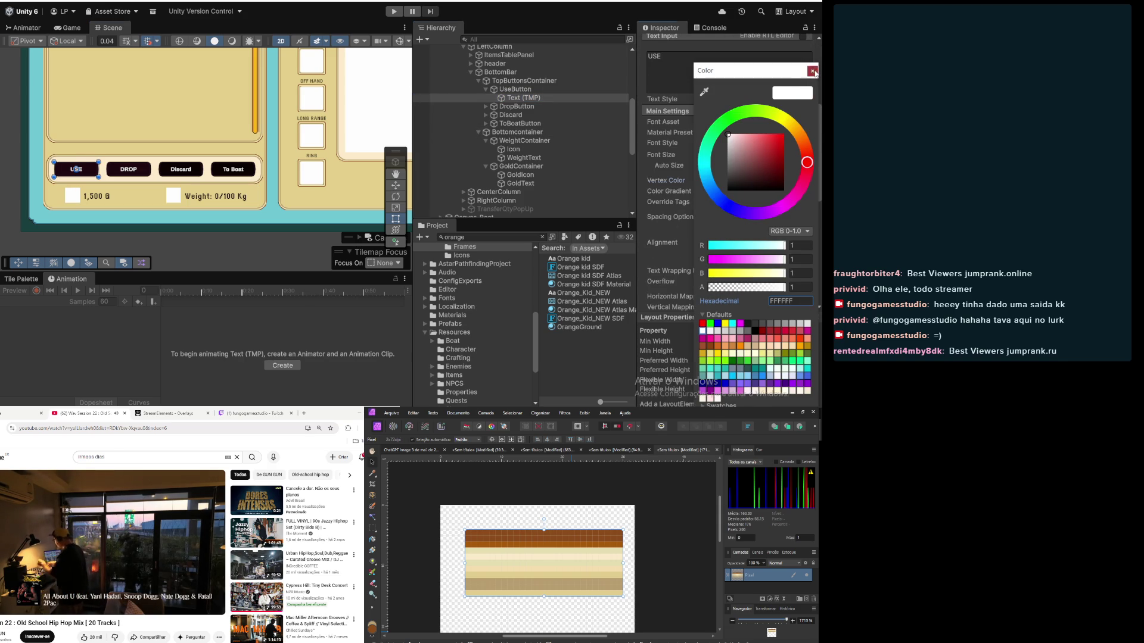
left_click(812, 70)
Step: Assign the Orange_Kid_NEW SDF font to the USE, DROP, Discard and To Boat labels
scroll(767, 225, "down", 1)
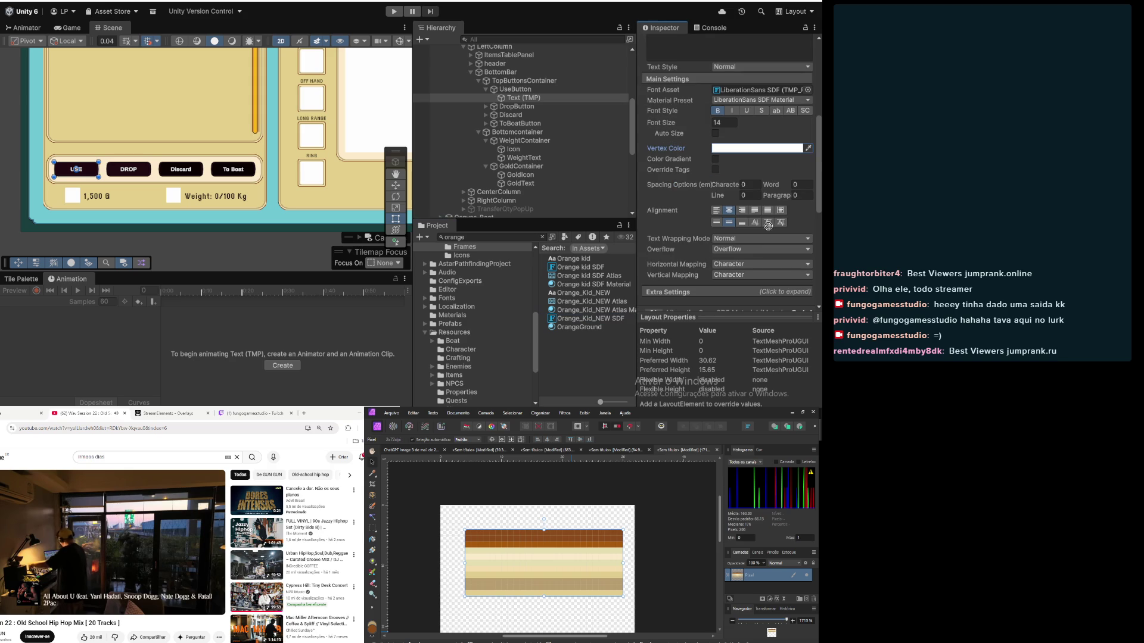
left_click_drag(760, 96, 773, 95)
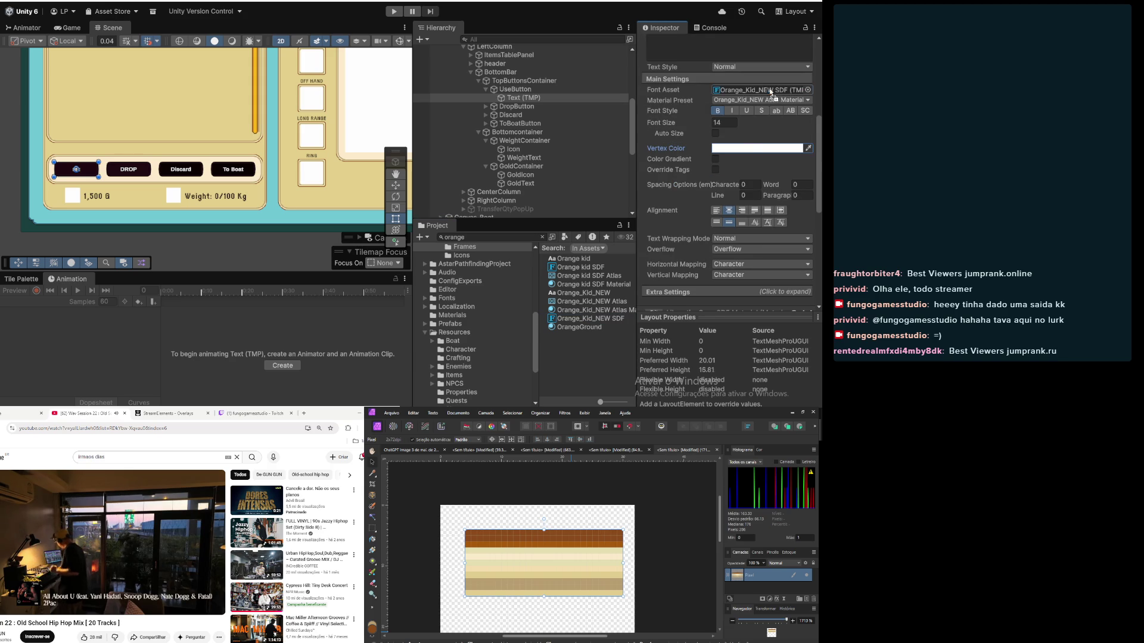
left_click(485, 106)
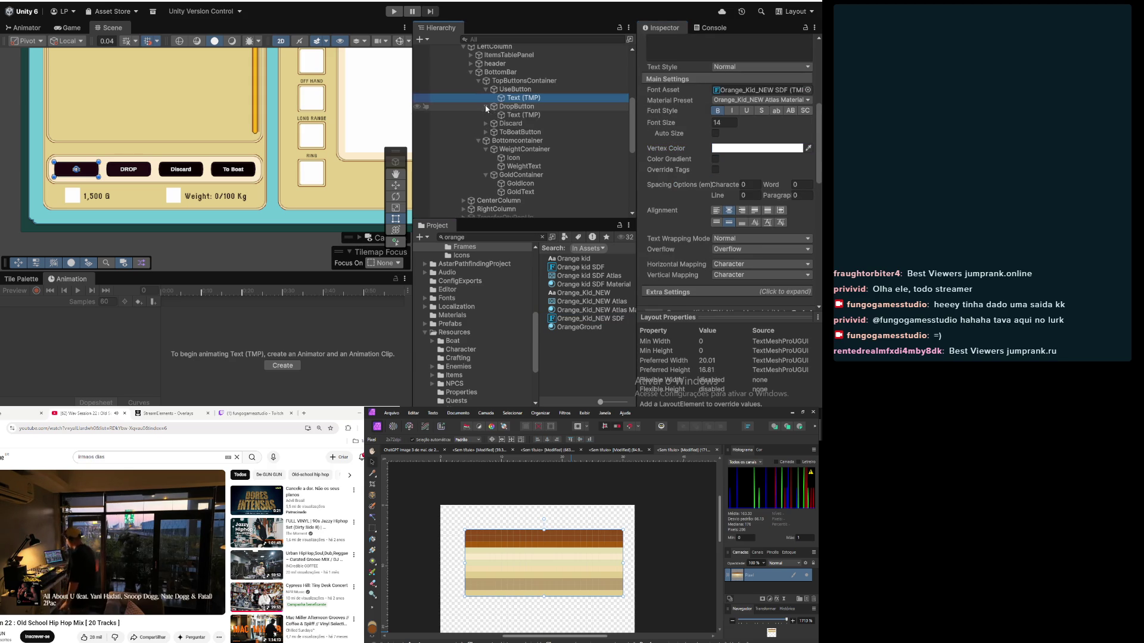
left_click(521, 114)
left_click_drag(597, 320, 760, 90)
left_click(485, 123)
left_click(521, 132)
left_click_drag(606, 322, 760, 90)
left_click(486, 142)
left_click(523, 148)
left_click_drag(615, 322, 673, 234)
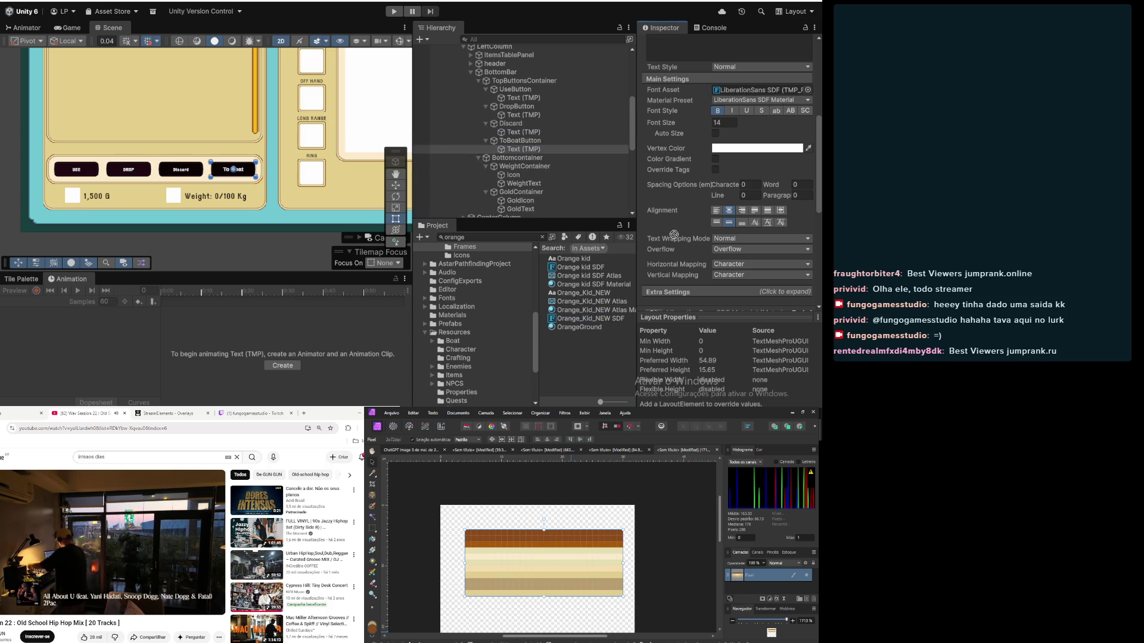
left_click_drag(734, 95, 733, 92)
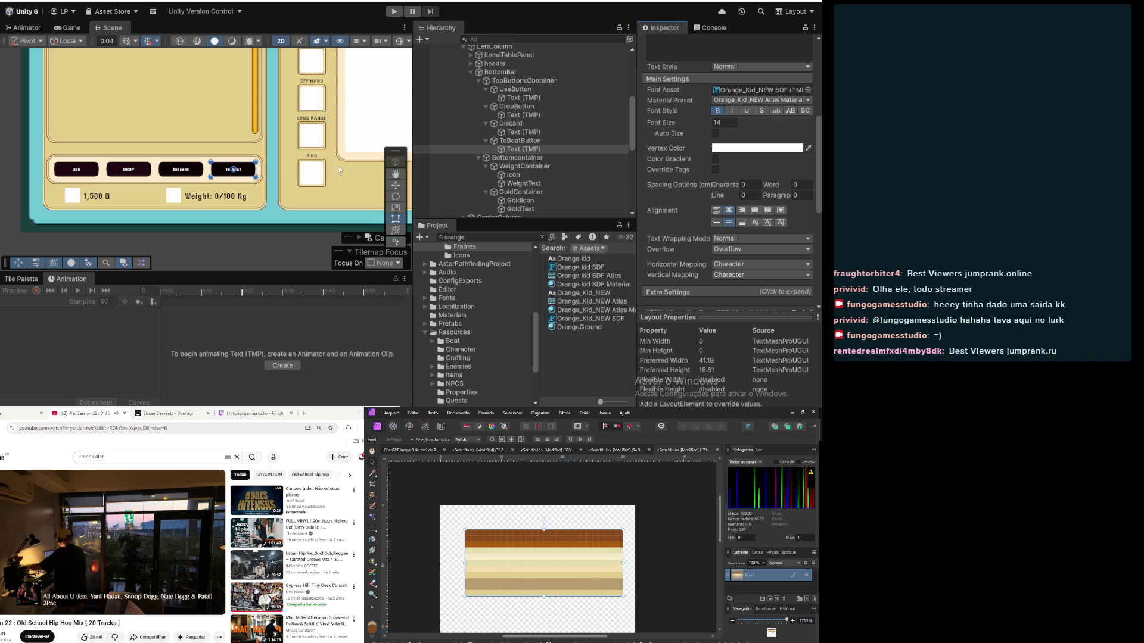
Step: Set the font size of all four button labels to 20, then deselect
left_click(522, 99)
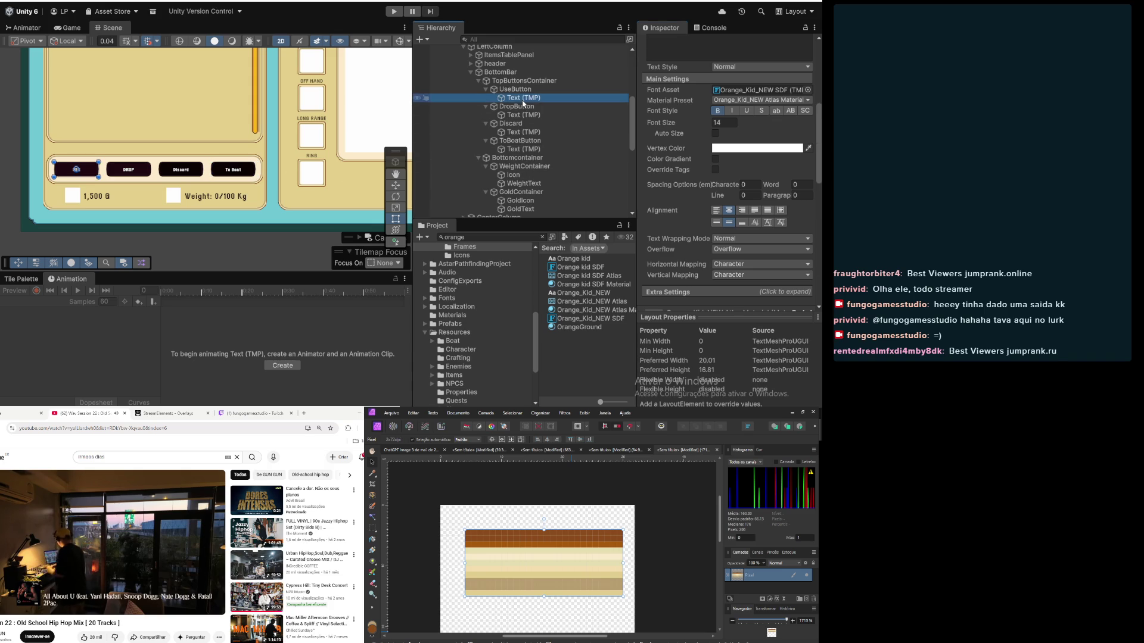
left_click(728, 121)
type("20")
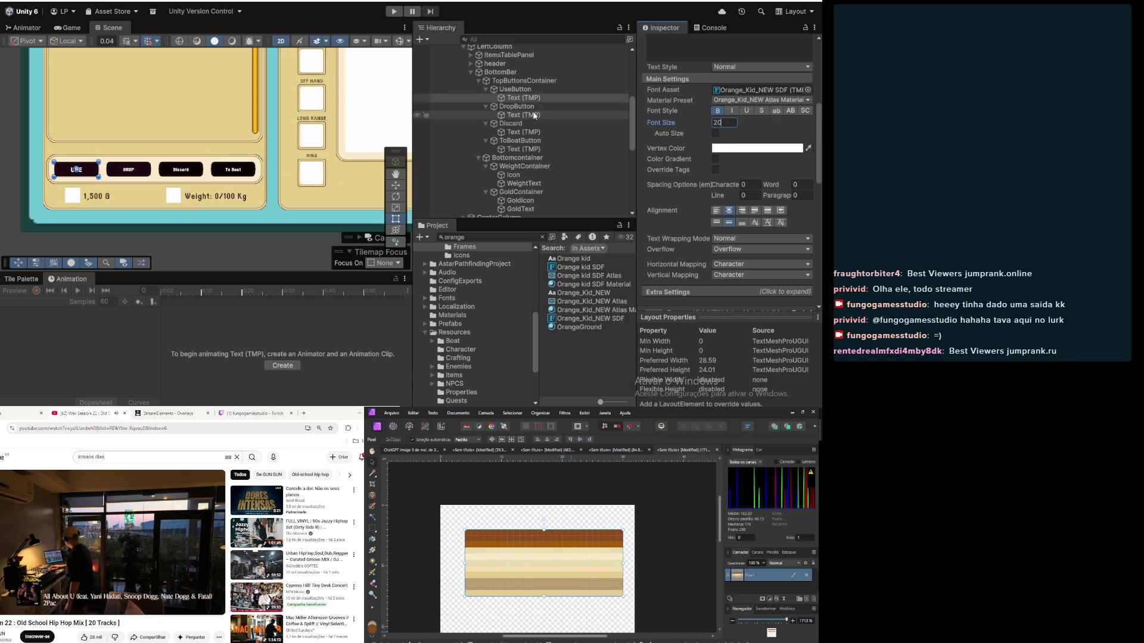
left_click(523, 115)
left_click(726, 125)
type("20")
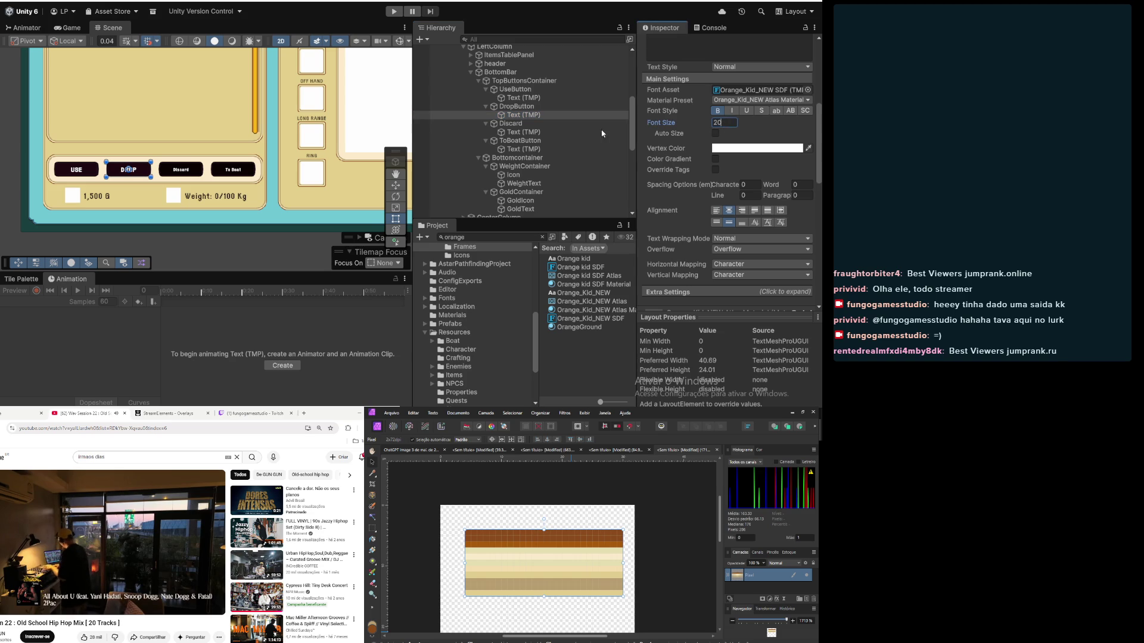
left_click(602, 131)
left_click(731, 122)
type("20")
left_click(585, 150)
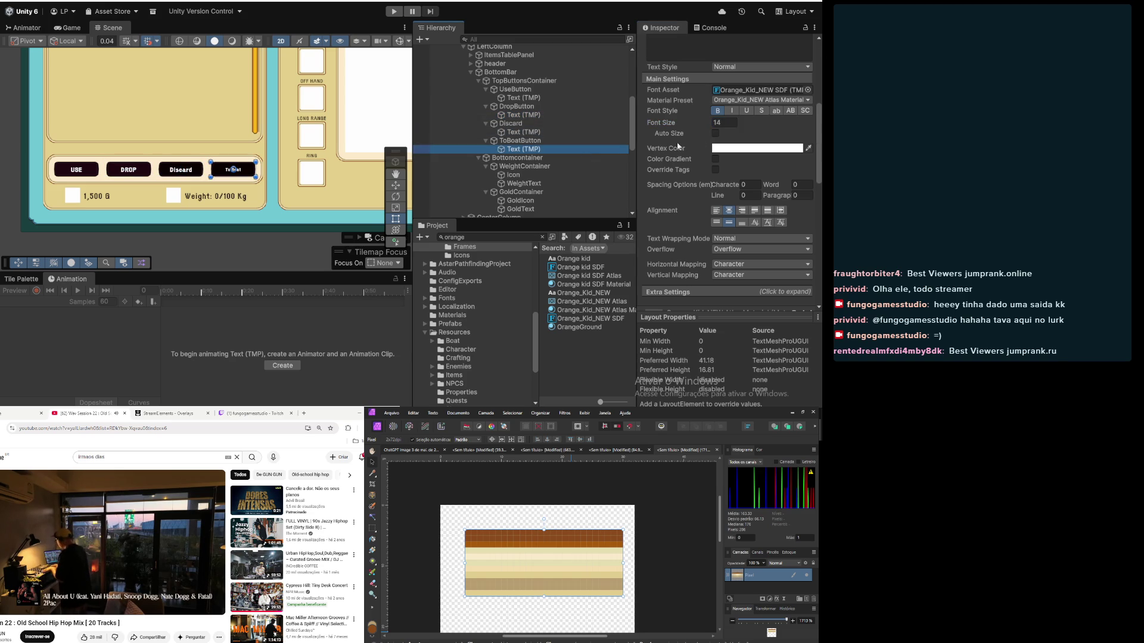
left_click(728, 123)
type("20")
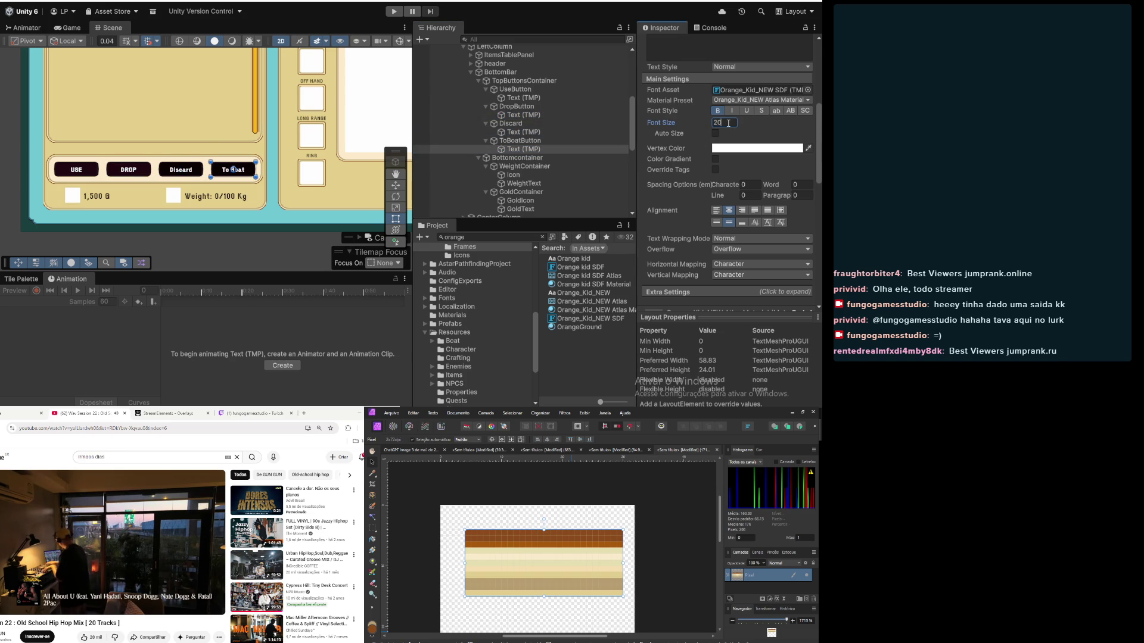
left_click(306, 260)
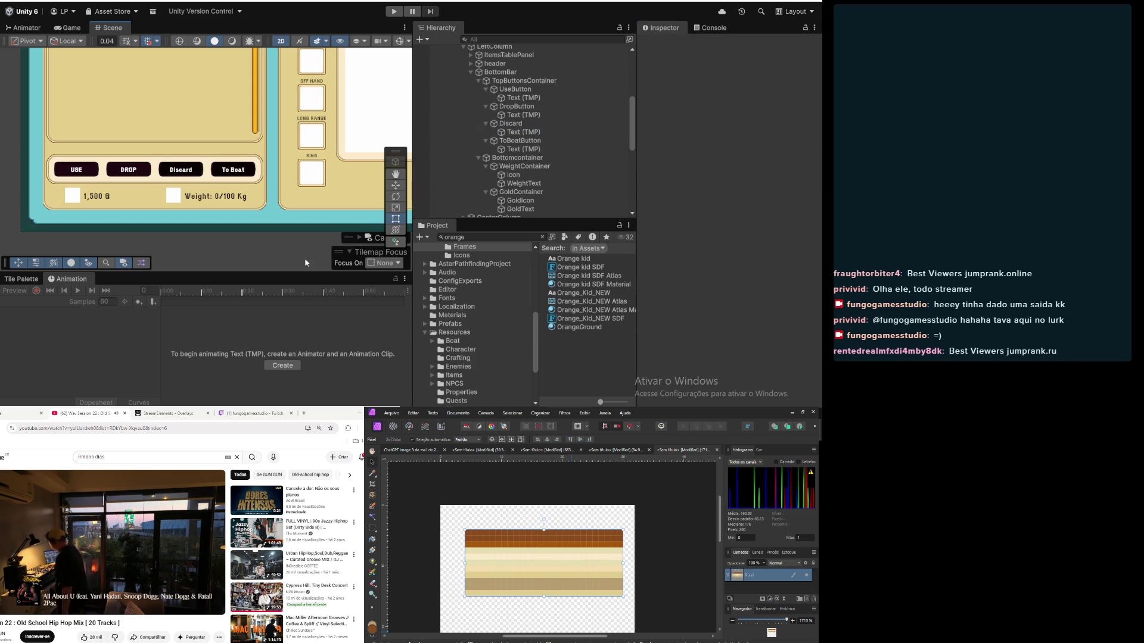
Step: Inspect the ToBoatButton and Discard button image colours without changing them
scroll(83, 178, "up", 6)
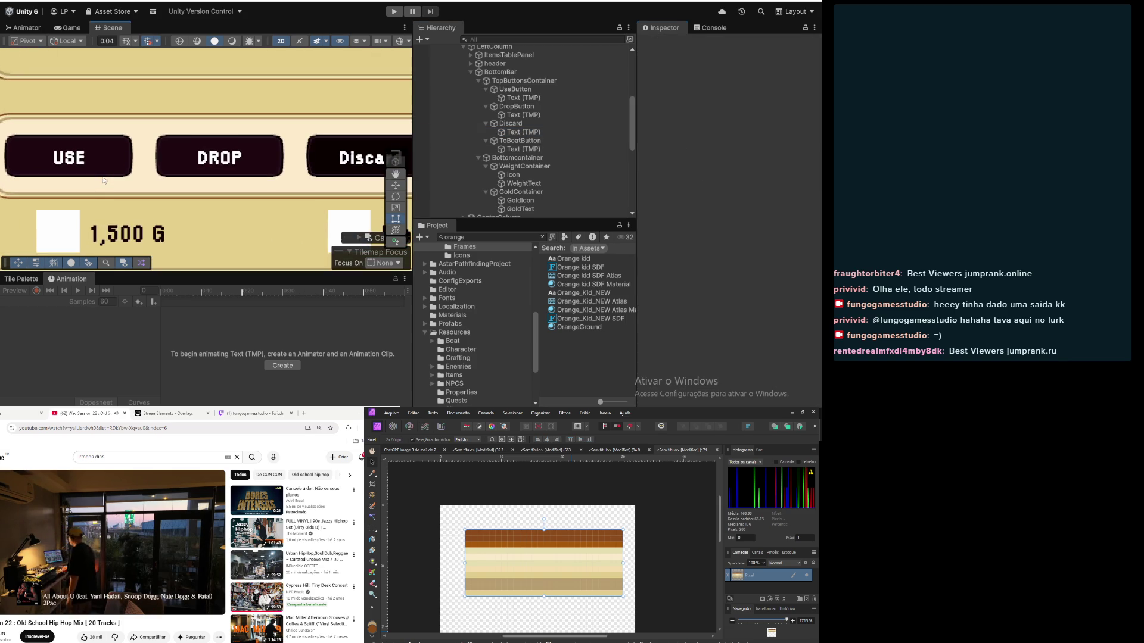
scroll(104, 180, "down", 8)
left_click_drag(107, 207, 108, 236)
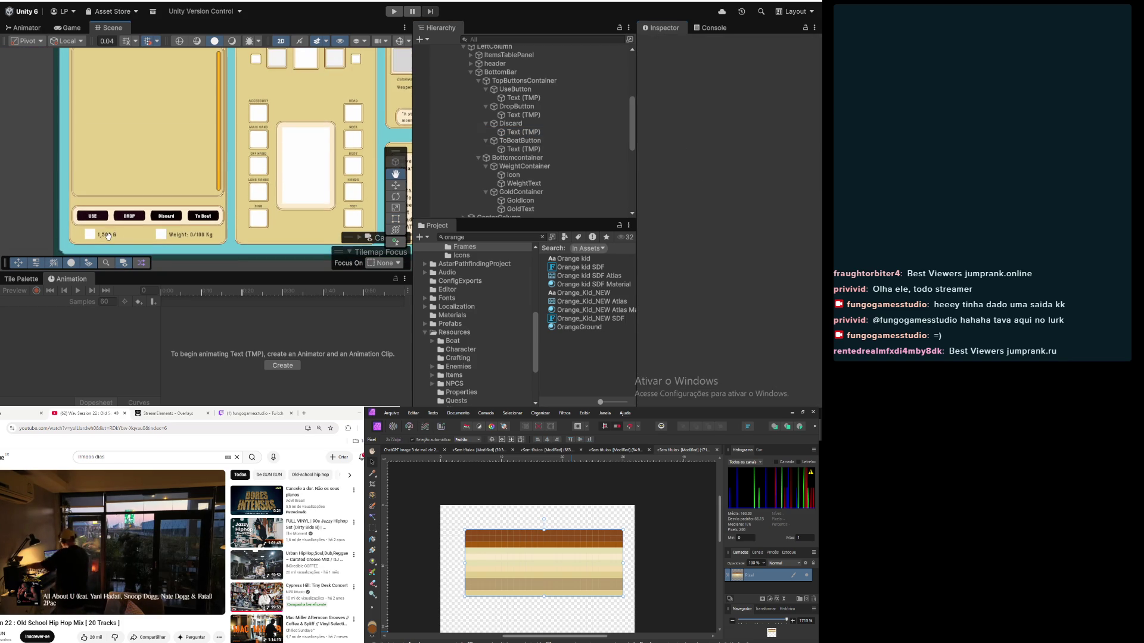
mouse_move(144, 181)
left_mouse_down()
mouse_move(79, 177)
mouse_move(160, 153)
left_mouse_up()
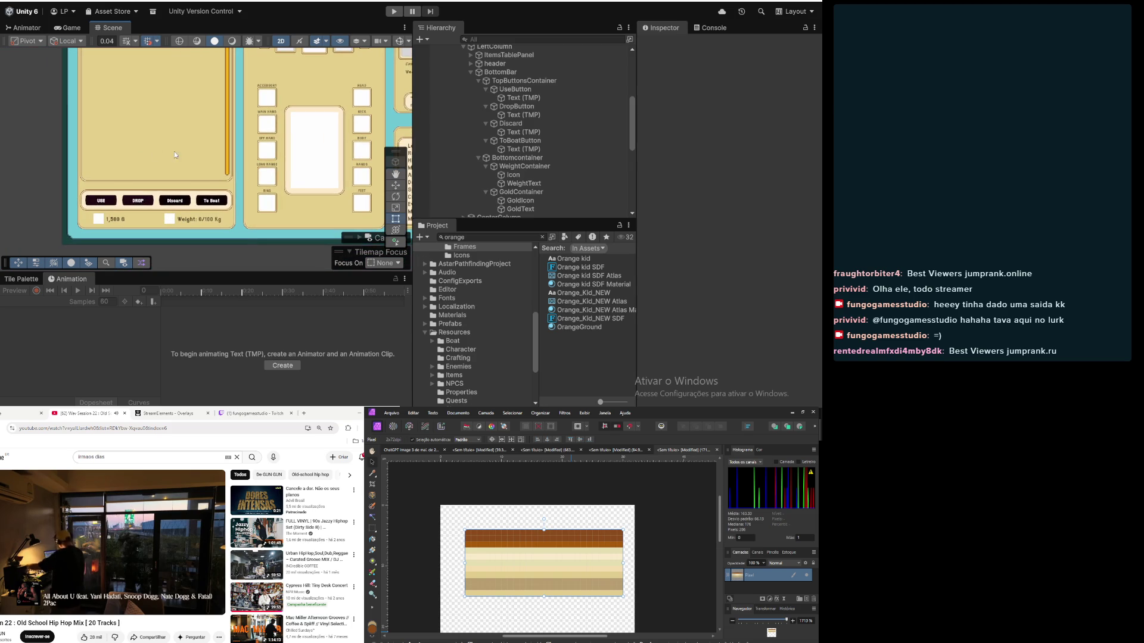
left_click(513, 175)
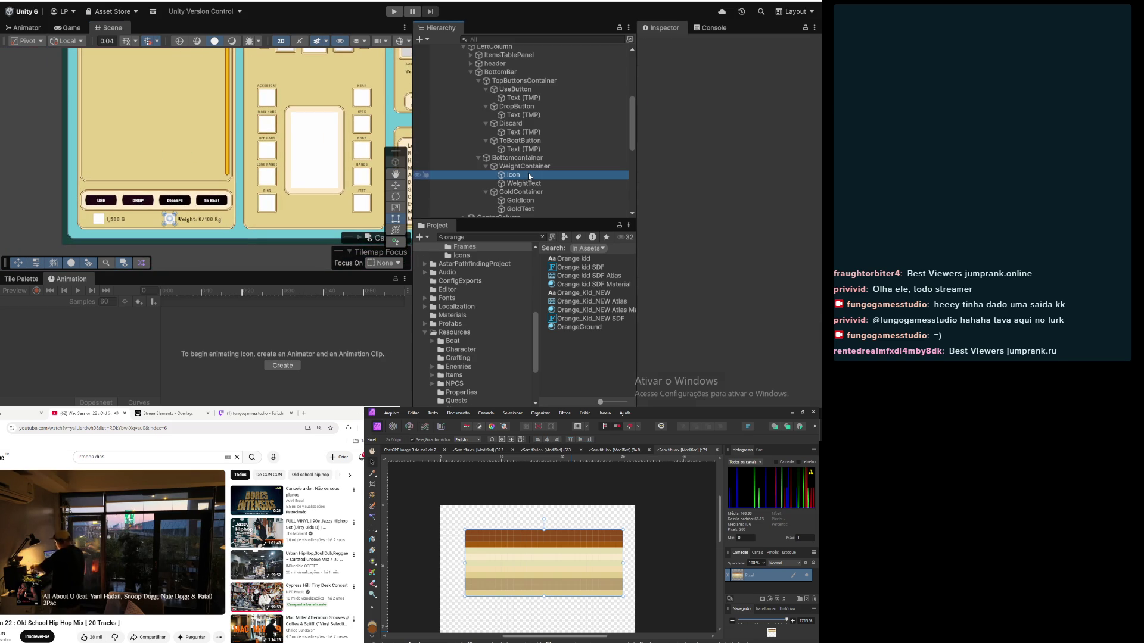
left_click(515, 142)
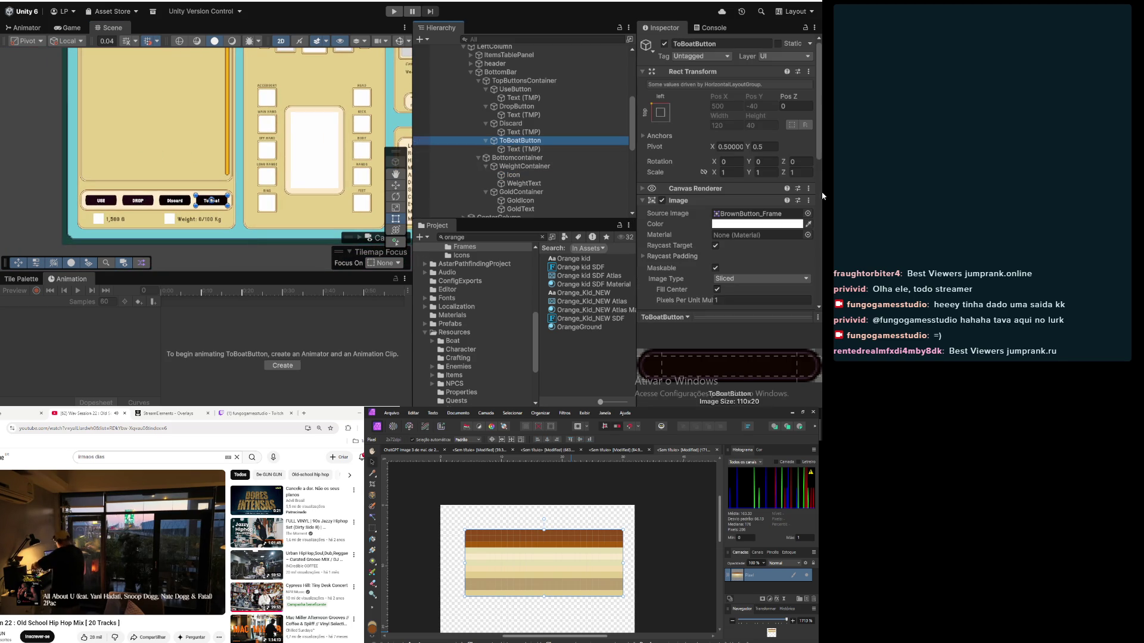
left_click(759, 224)
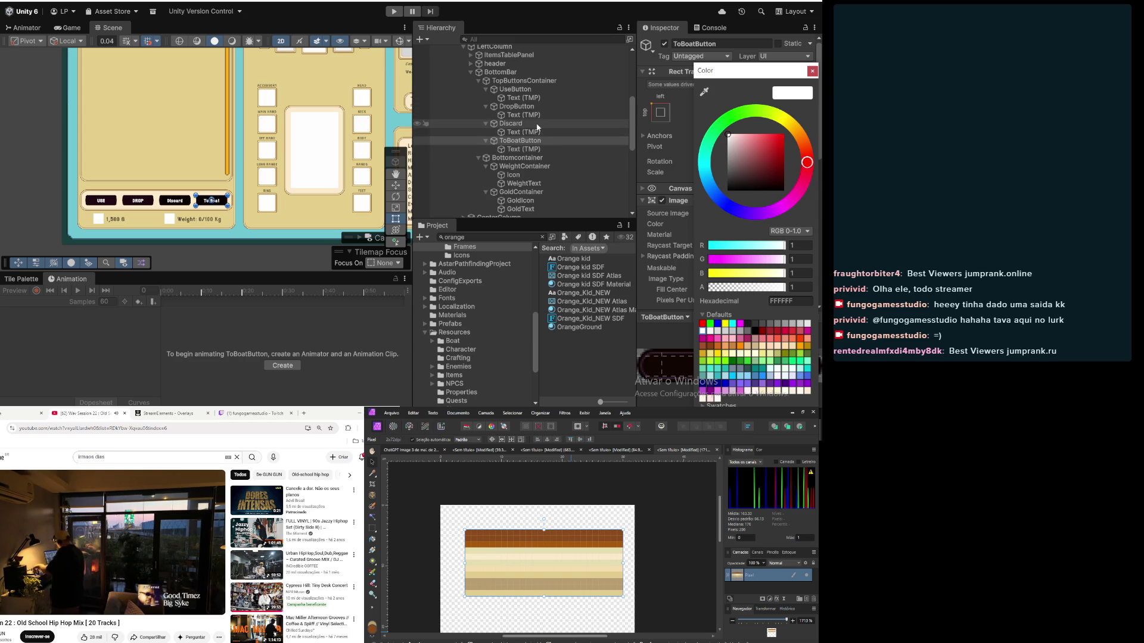
left_click(511, 123)
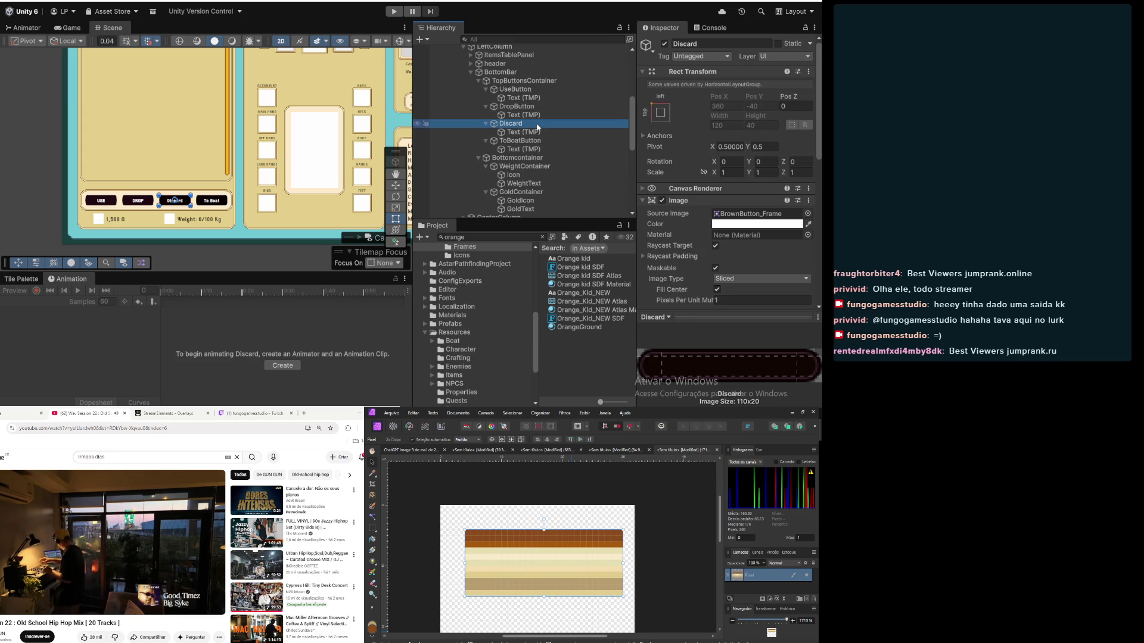
left_click(744, 225)
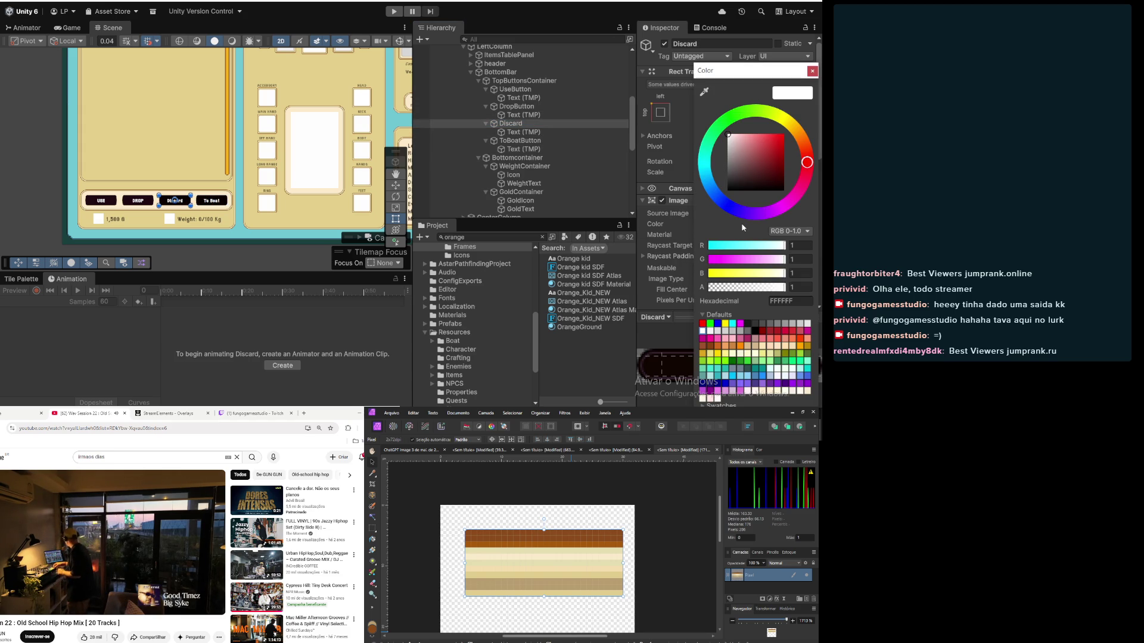
left_click(812, 71)
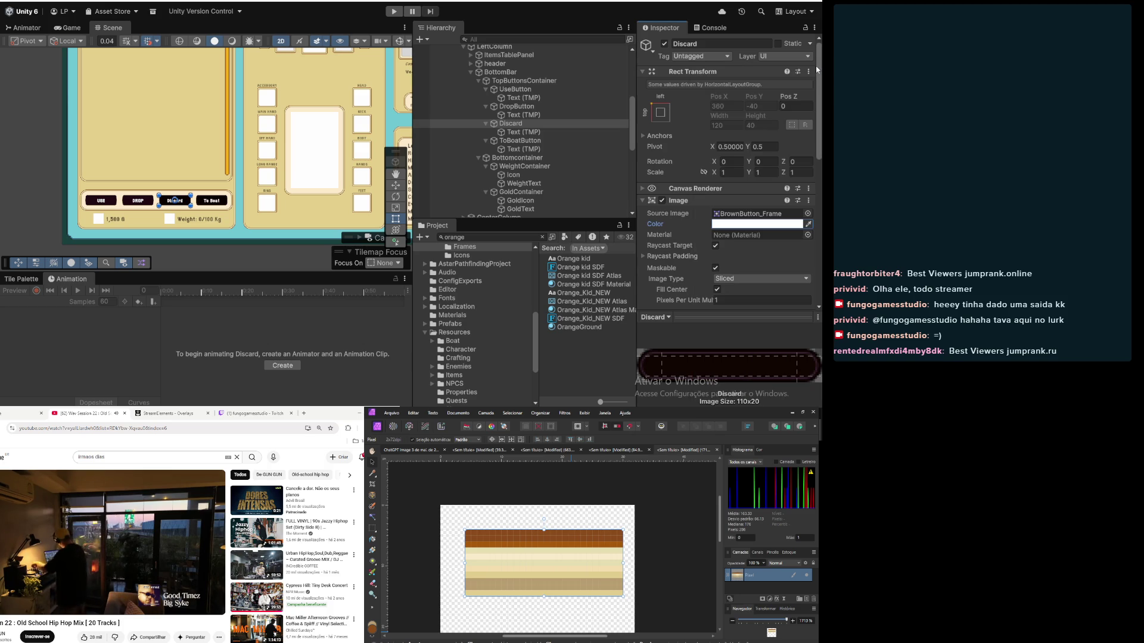
Step: Frame the four action buttons and compare the DropButton and Discard frame images
left_click(525, 110)
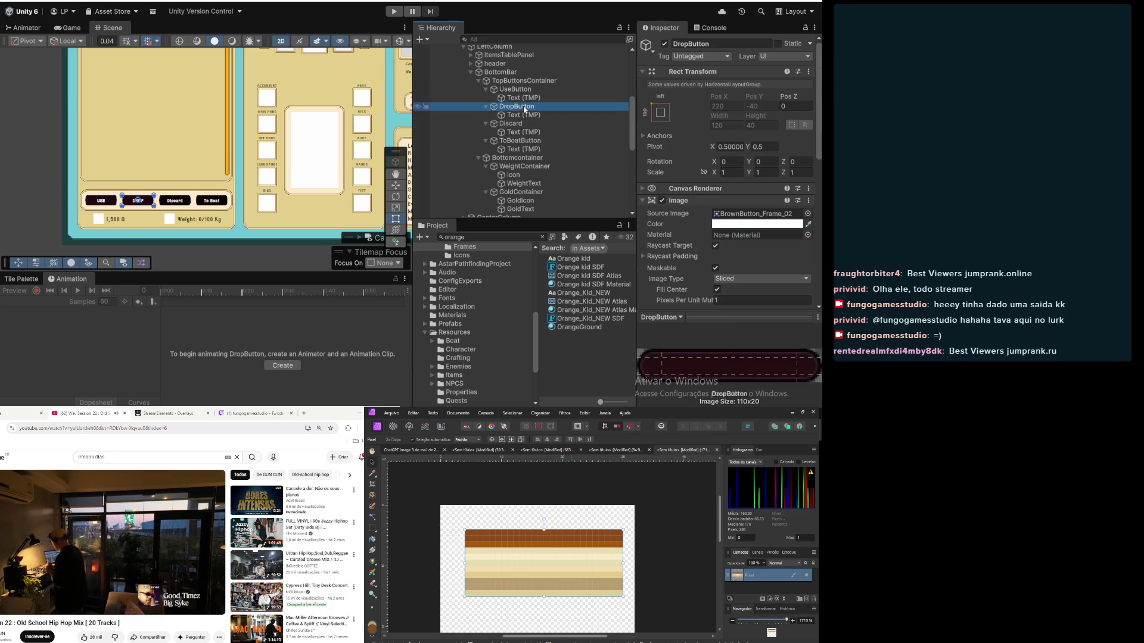
scroll(222, 152, "up", 5)
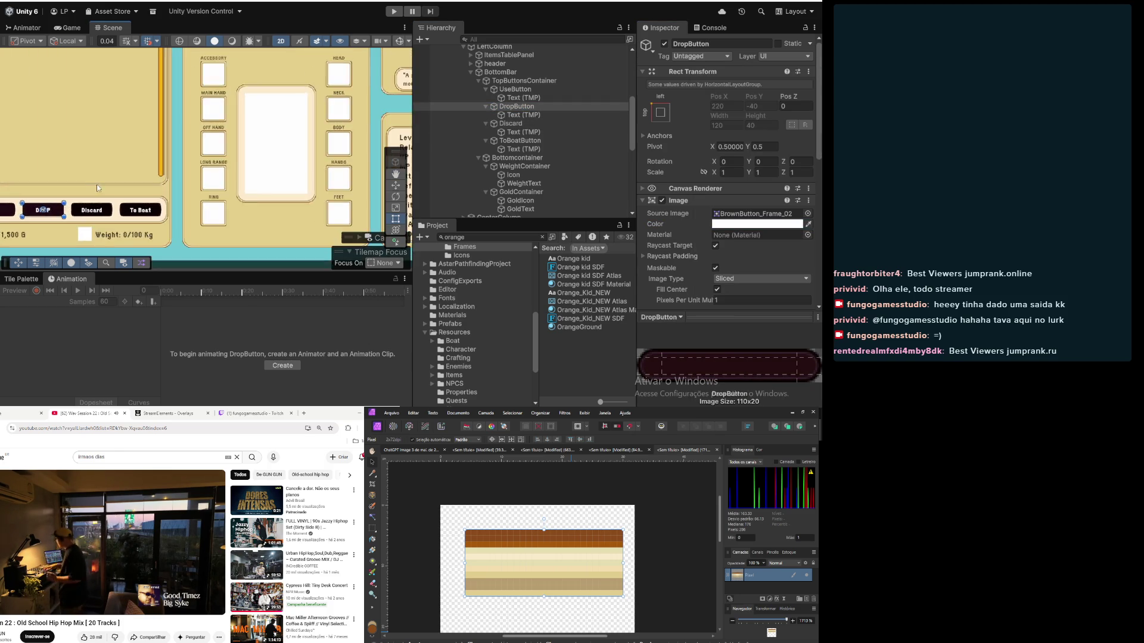
scroll(75, 216, "up", 5)
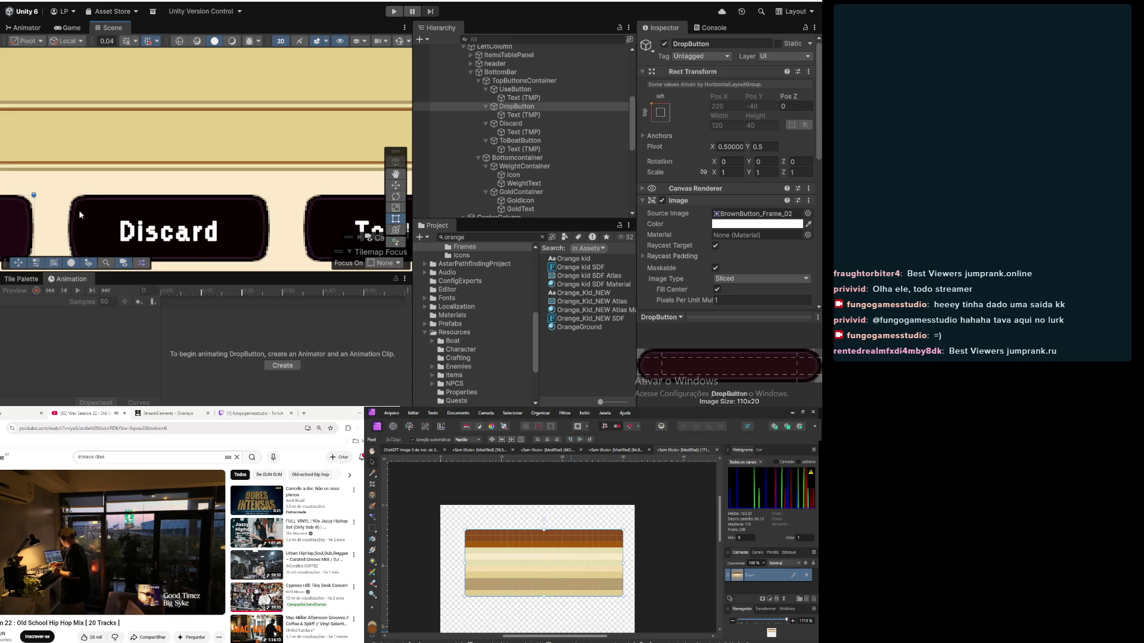
left_click_drag(78, 209, 286, 110)
scroll(227, 161, "down", 10)
left_click_drag(227, 161, 225, 208)
mouse_move(144, 176)
left_mouse_down()
mouse_move(183, 169)
mouse_move(135, 161)
mouse_move(156, 156)
left_mouse_up()
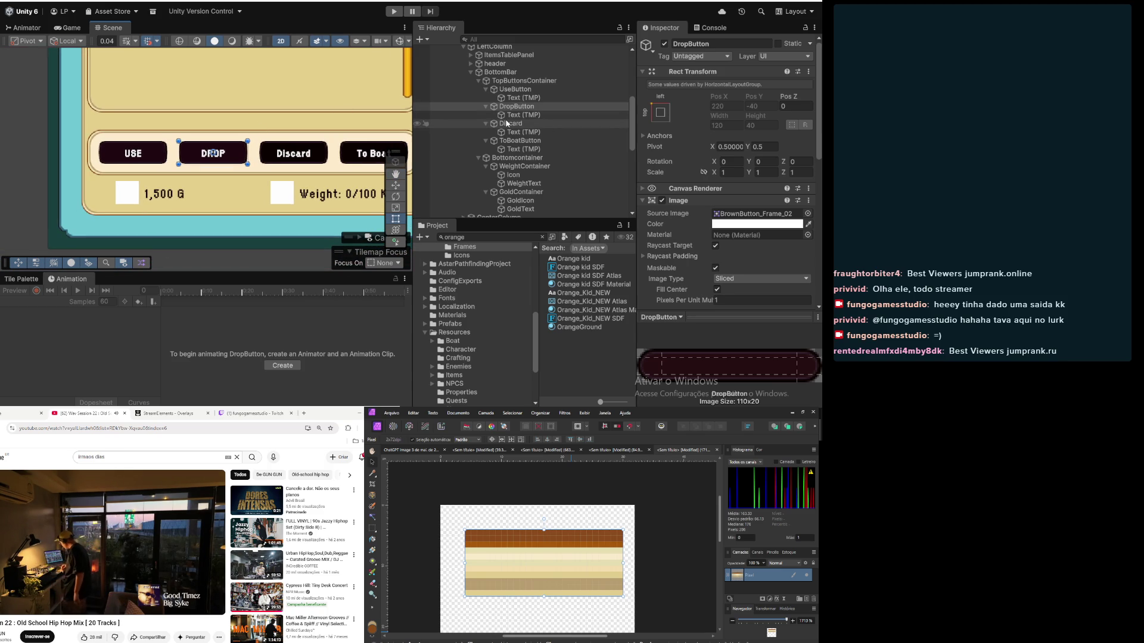
left_click(508, 124)
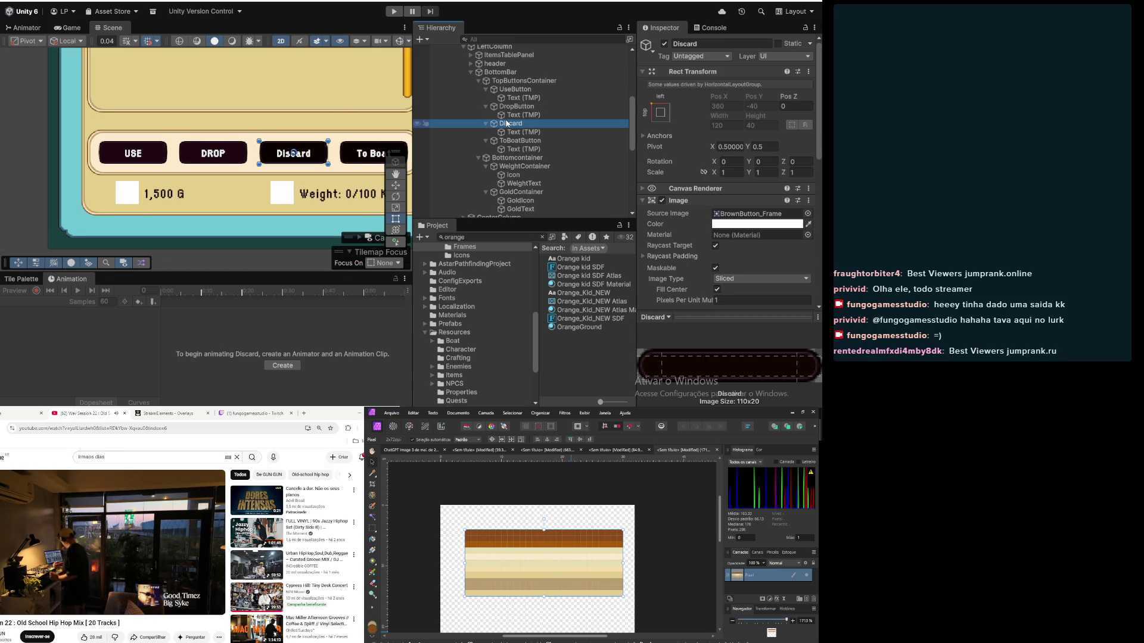
left_click(508, 107)
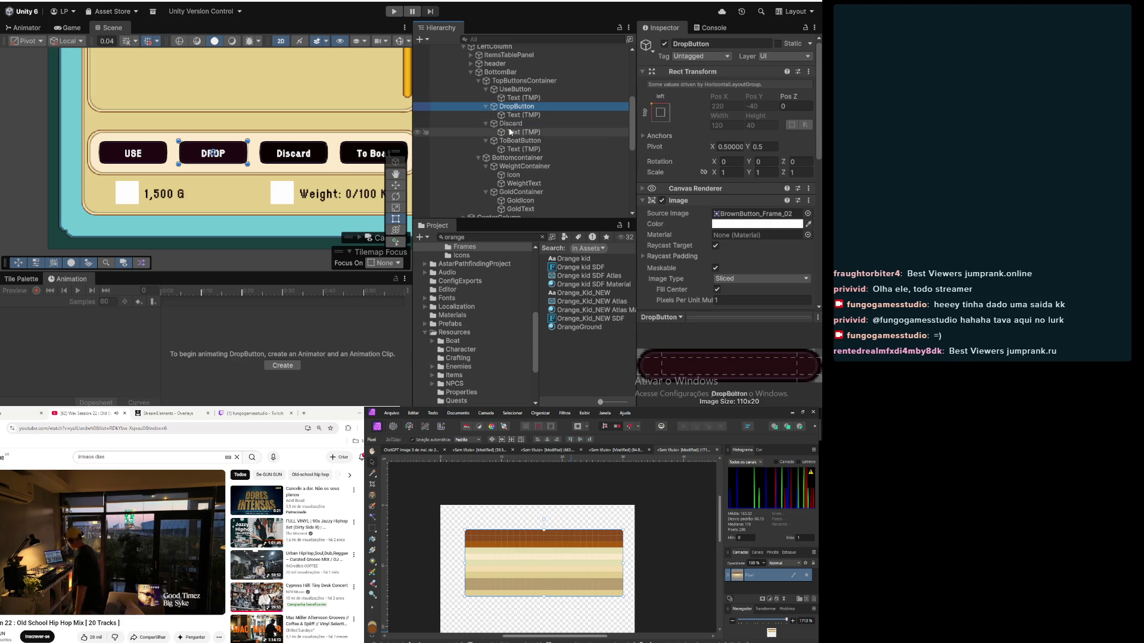
left_click(511, 126)
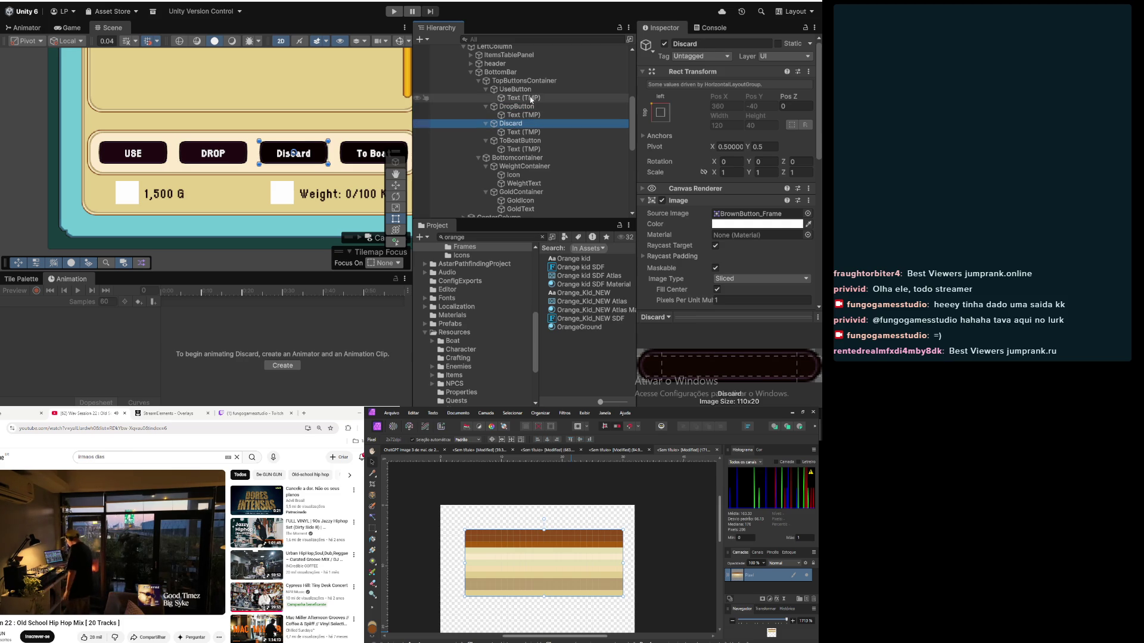
left_click(519, 108)
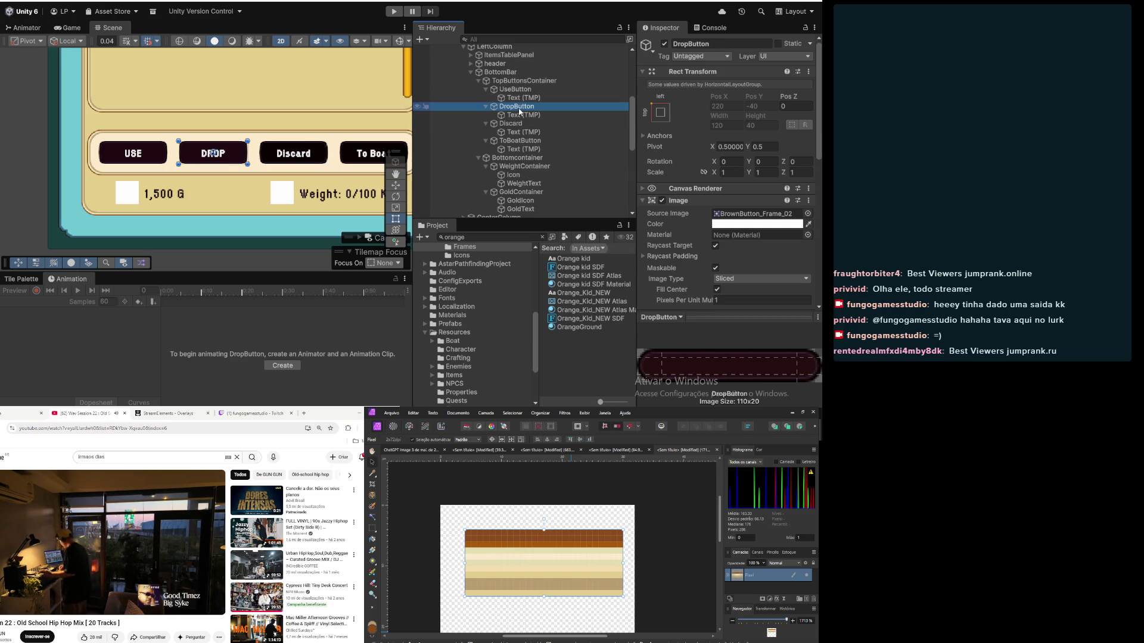
Step: Set BrownButton_Frame_02 as the Source Image of DropButton, ToBoatButton and Discard
left_click(542, 238)
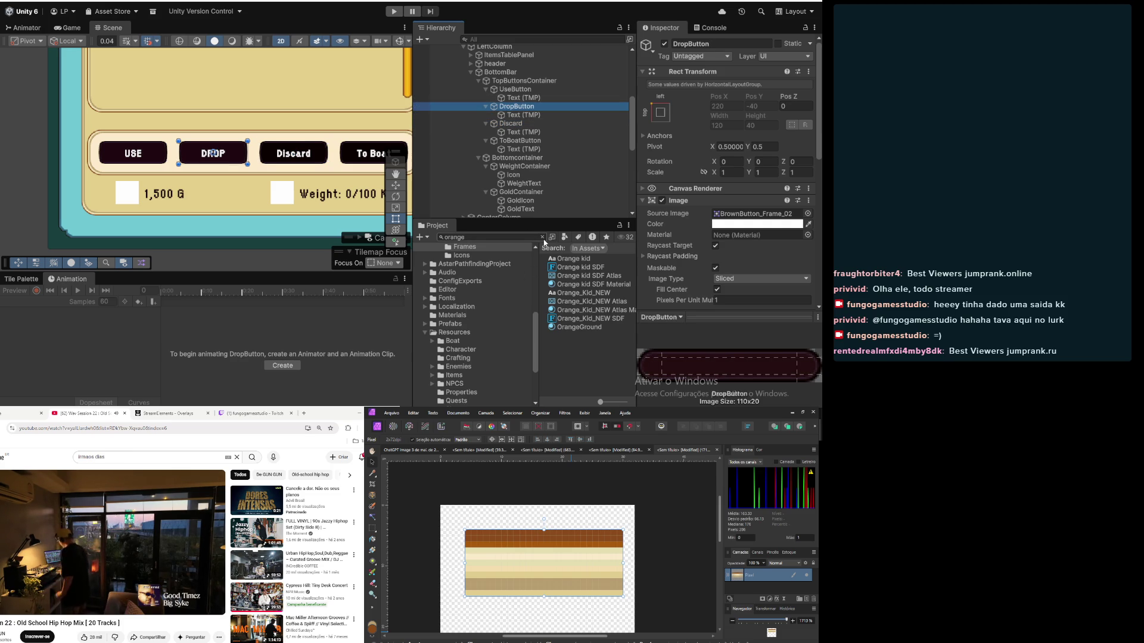
left_click_drag(596, 276, 756, 213)
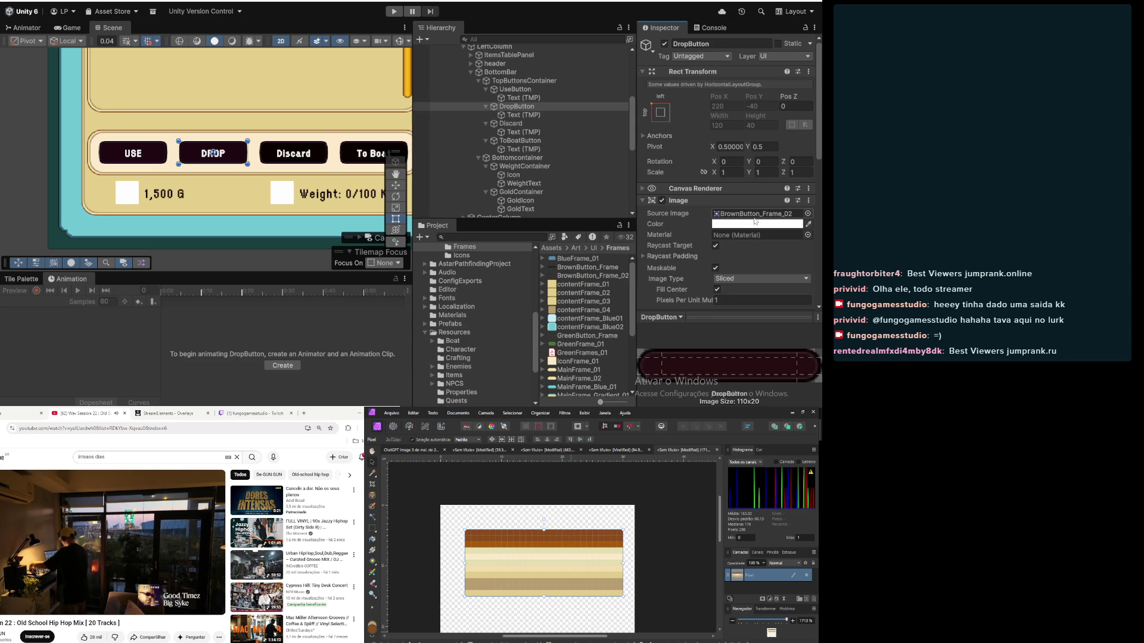
left_click(540, 142)
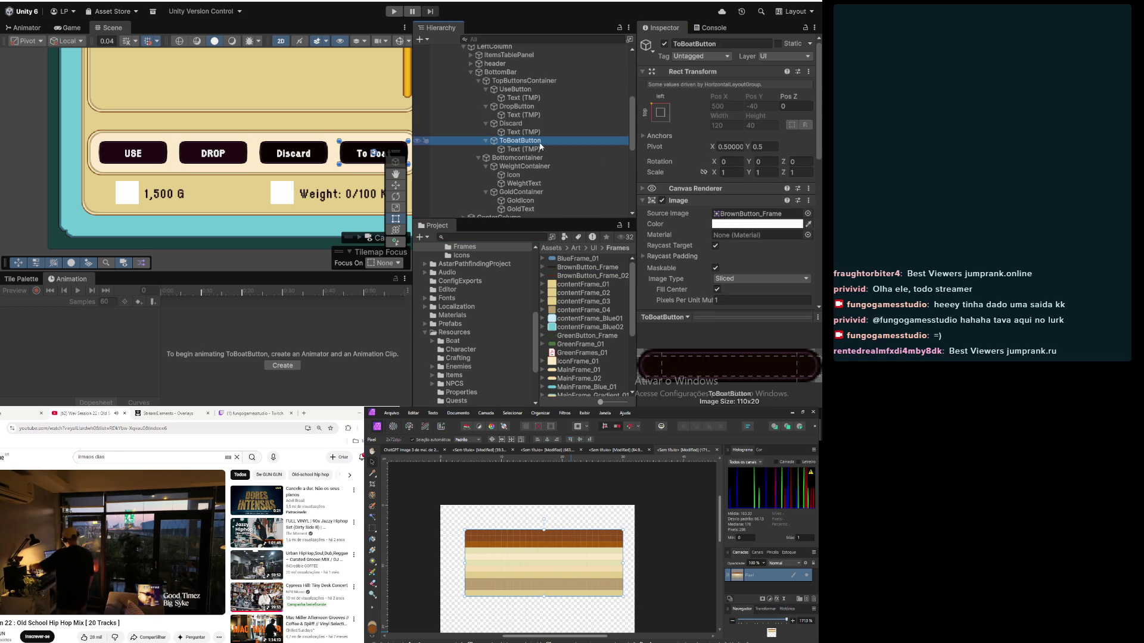
left_click_drag(601, 276, 757, 215)
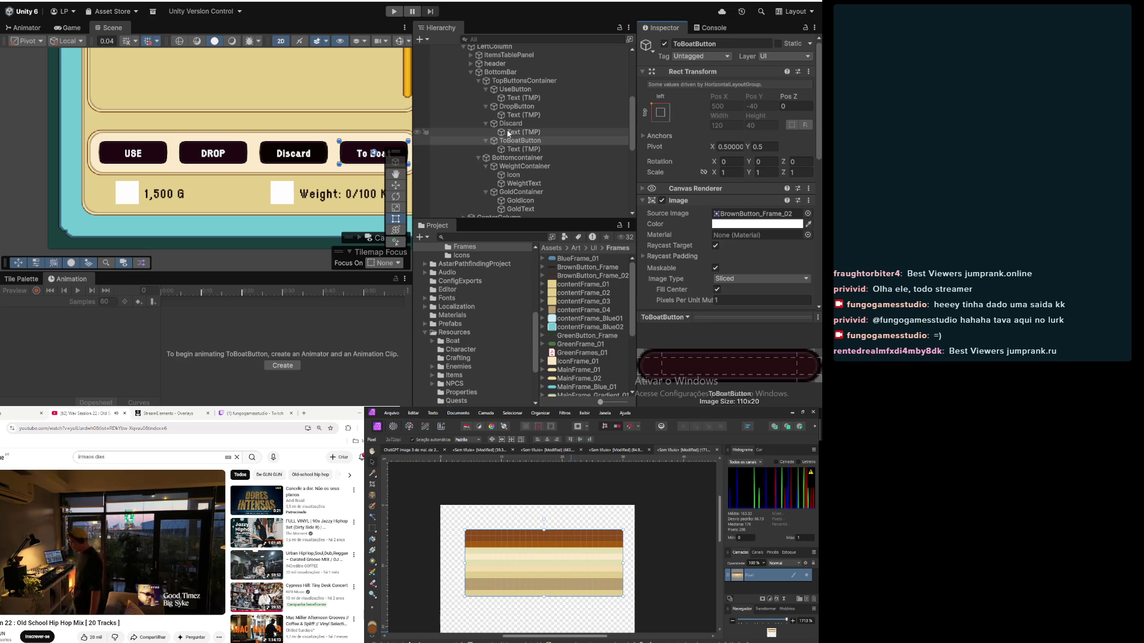
left_click(514, 124)
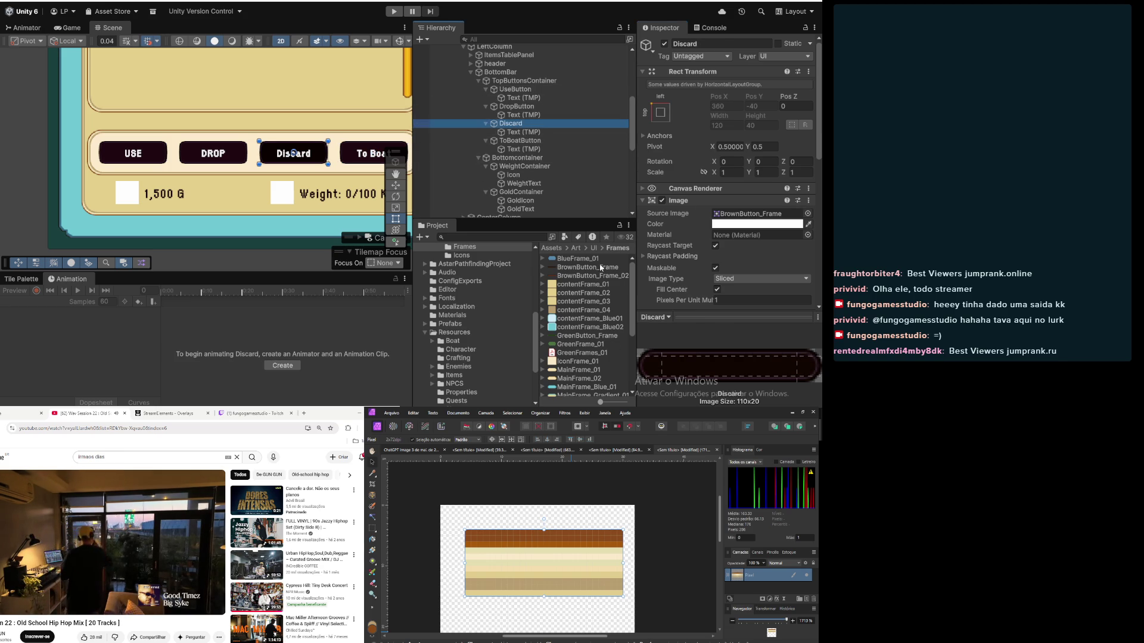
left_click_drag(608, 276, 757, 215)
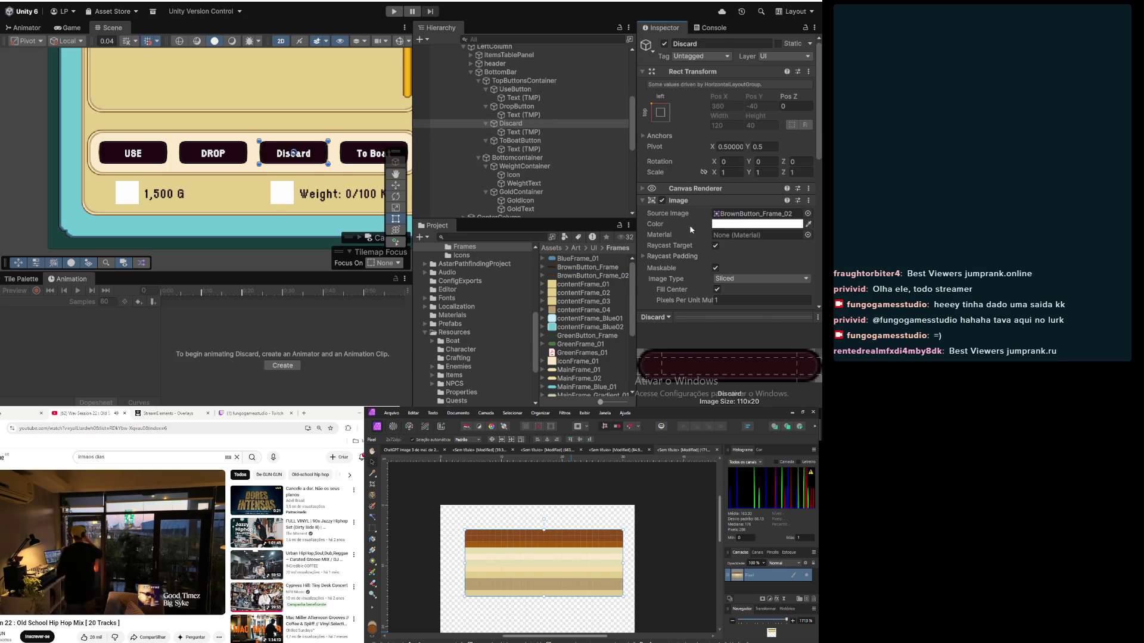
scroll(219, 200, "down", 5)
left_click(72, 165)
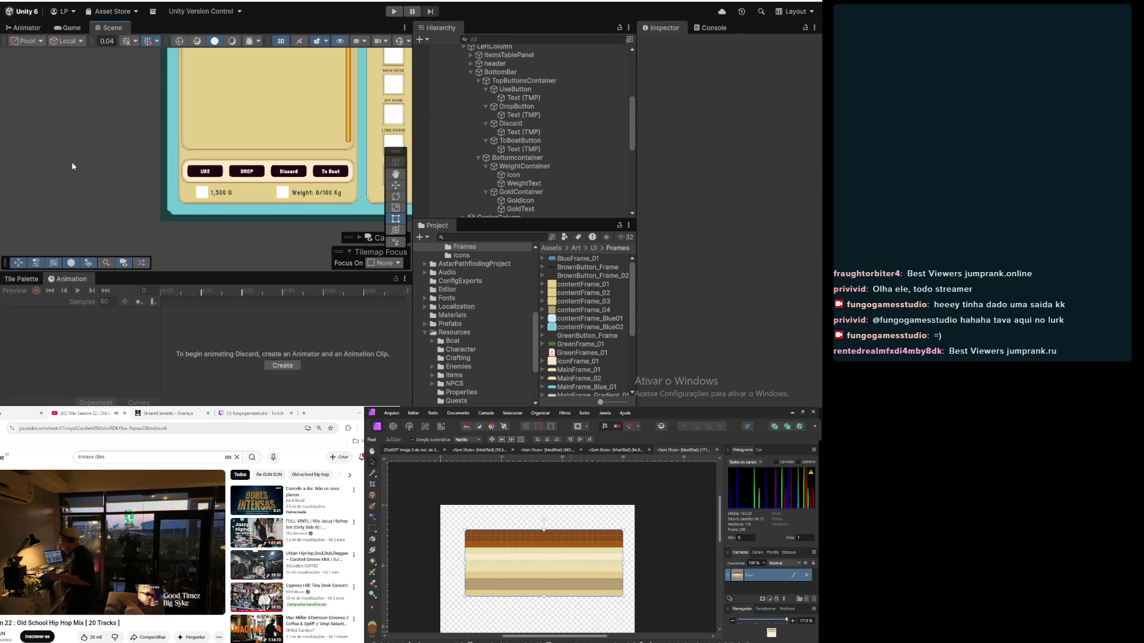
Step: Maximize the Scene view and frame the full Inventory panel from day header to INVENTORY title
scroll(124, 168, "down", 2)
mouse_move(124, 168)
left_mouse_down()
mouse_move(162, 174)
mouse_move(134, 206)
left_mouse_up()
scroll(141, 183, "down", 2)
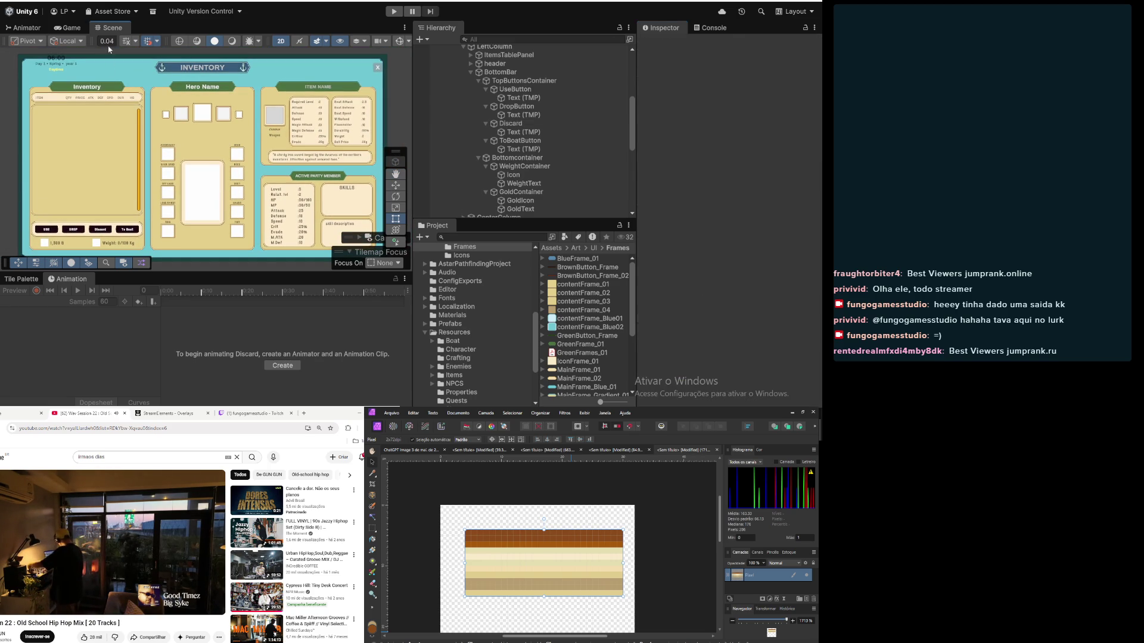
double_click(114, 27)
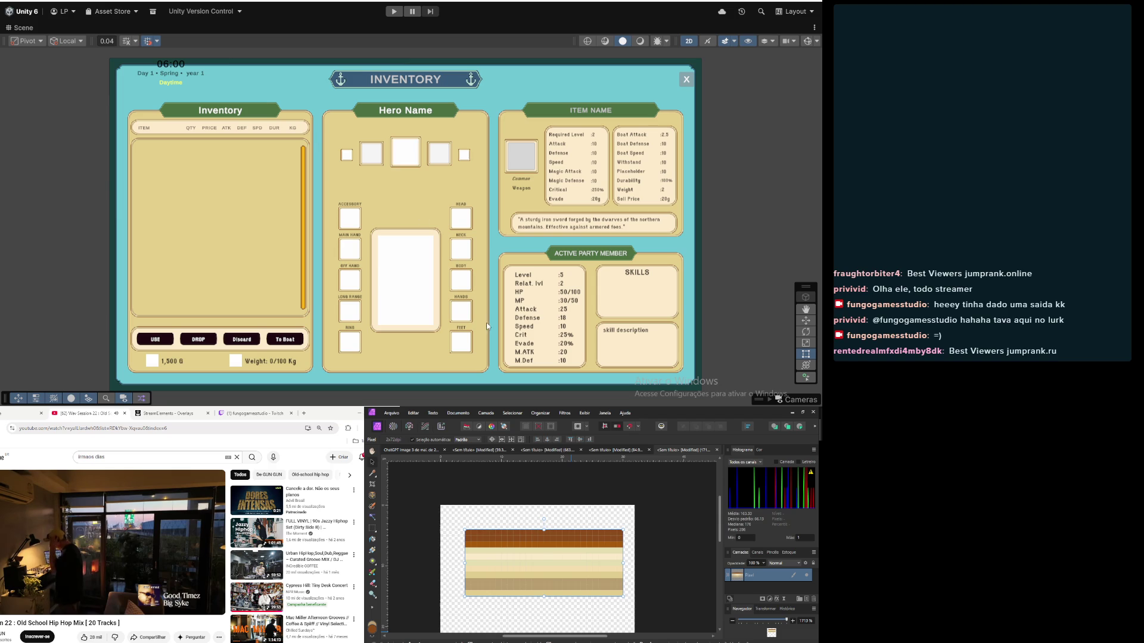
scroll(476, 339, "up", 2)
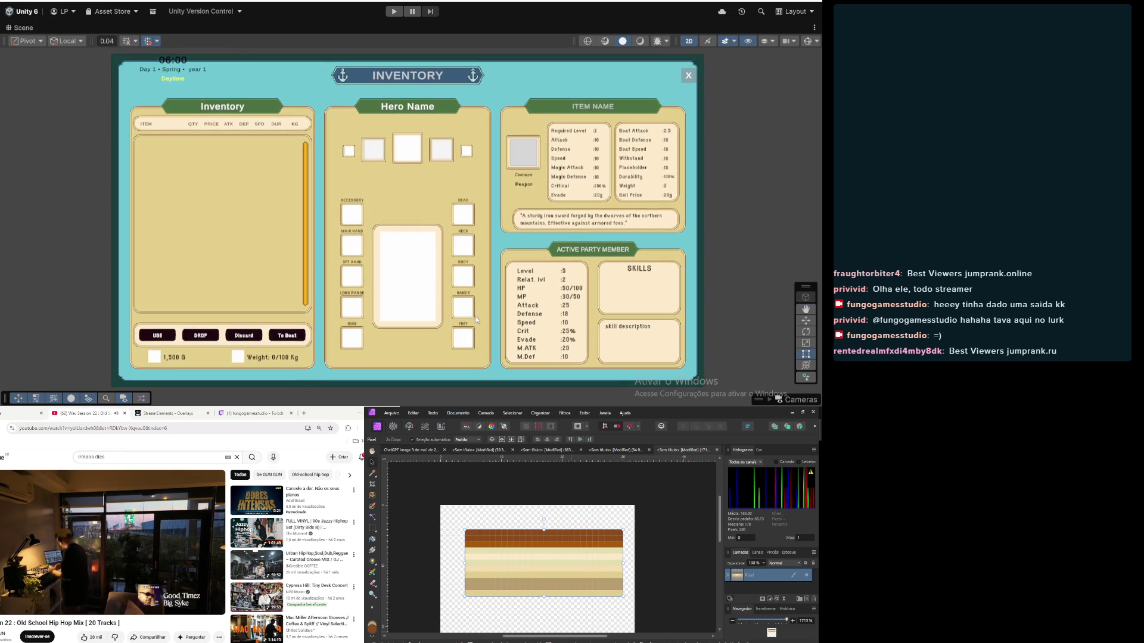
left_click_drag(466, 319, 443, 341)
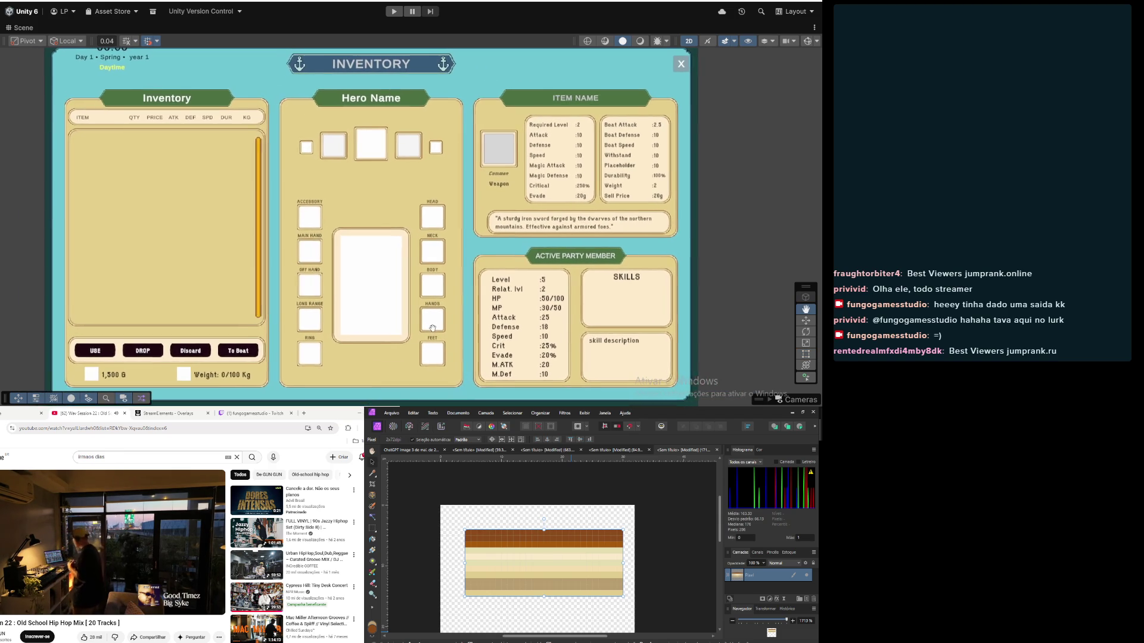
scroll(340, 328, "down", 1)
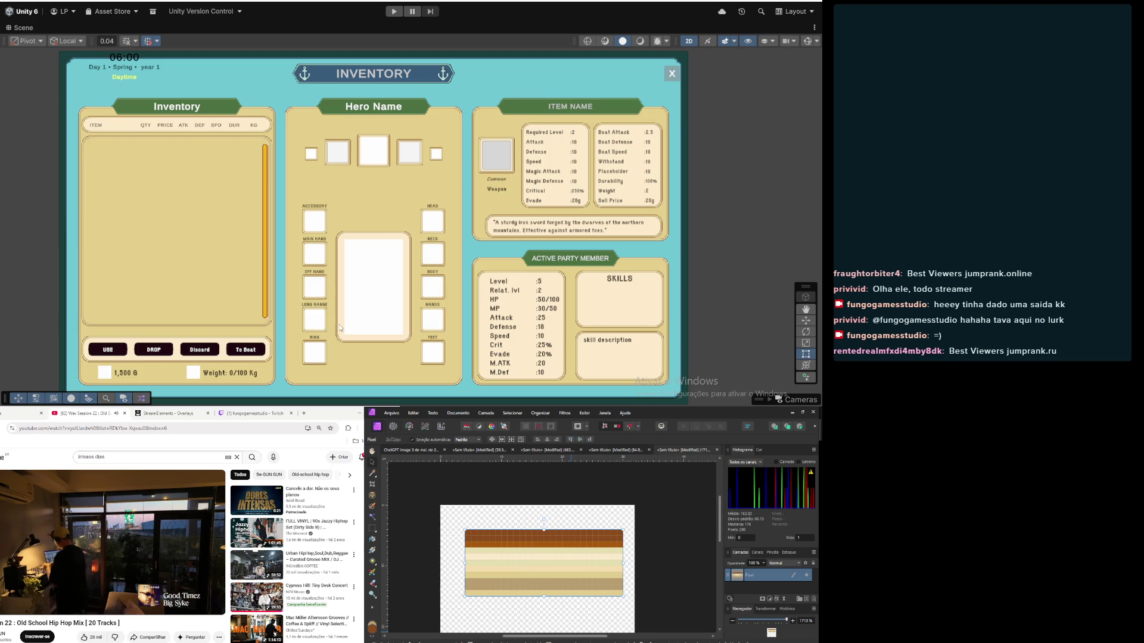
scroll(341, 326, "up", 2)
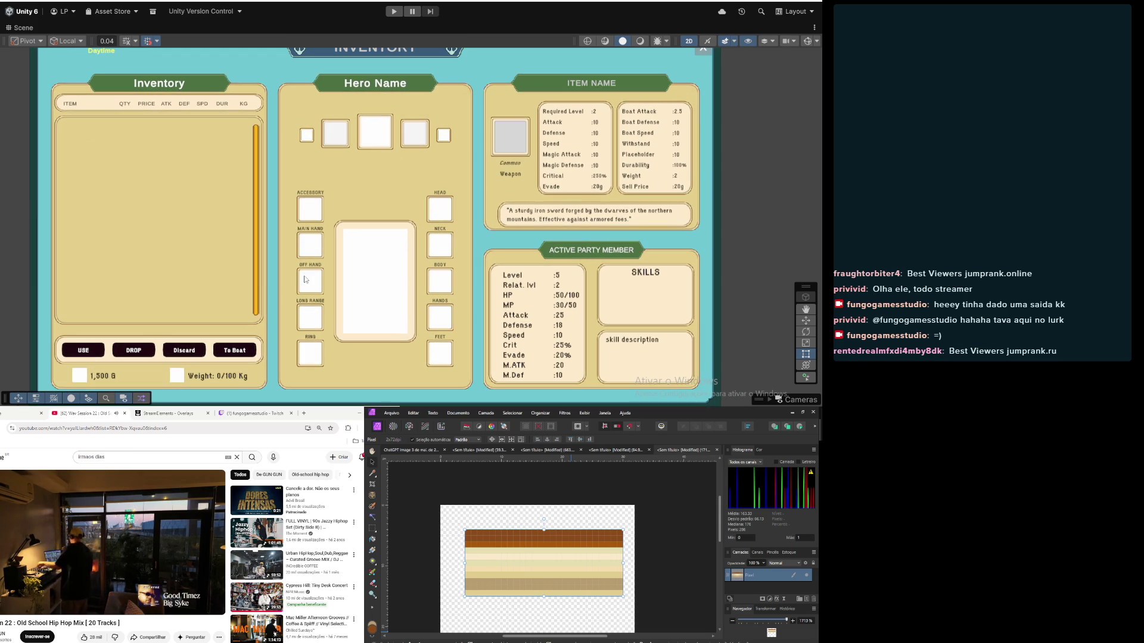
mouse_move(322, 278)
left_mouse_down()
mouse_move(326, 299)
mouse_move(328, 276)
left_mouse_up()
scroll(334, 284, "down", 1)
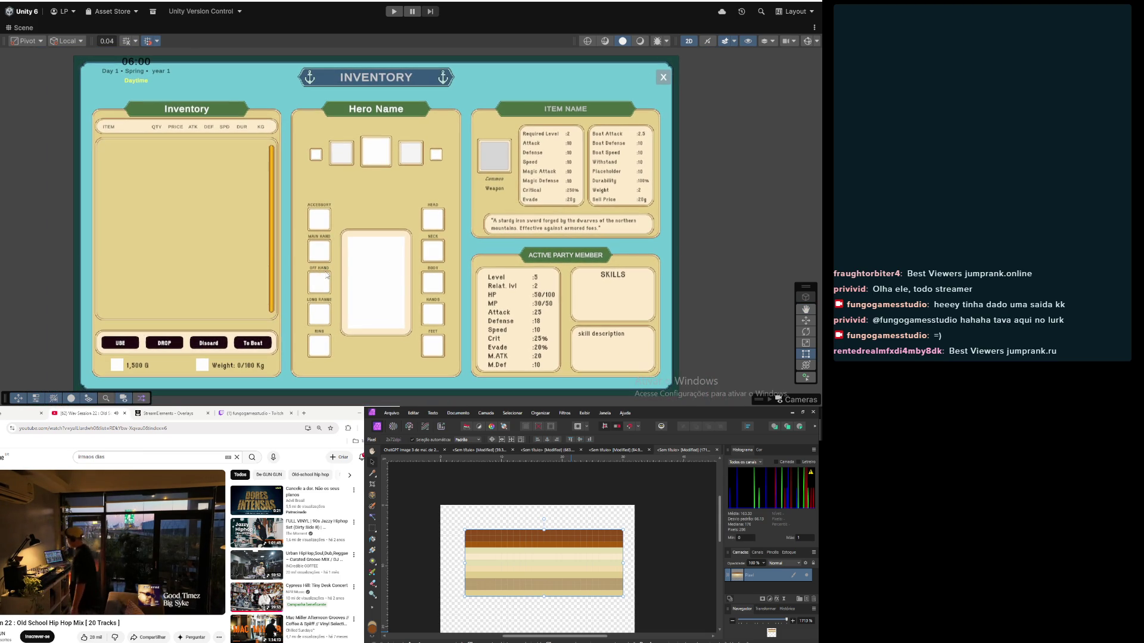
key("super+shift+s")
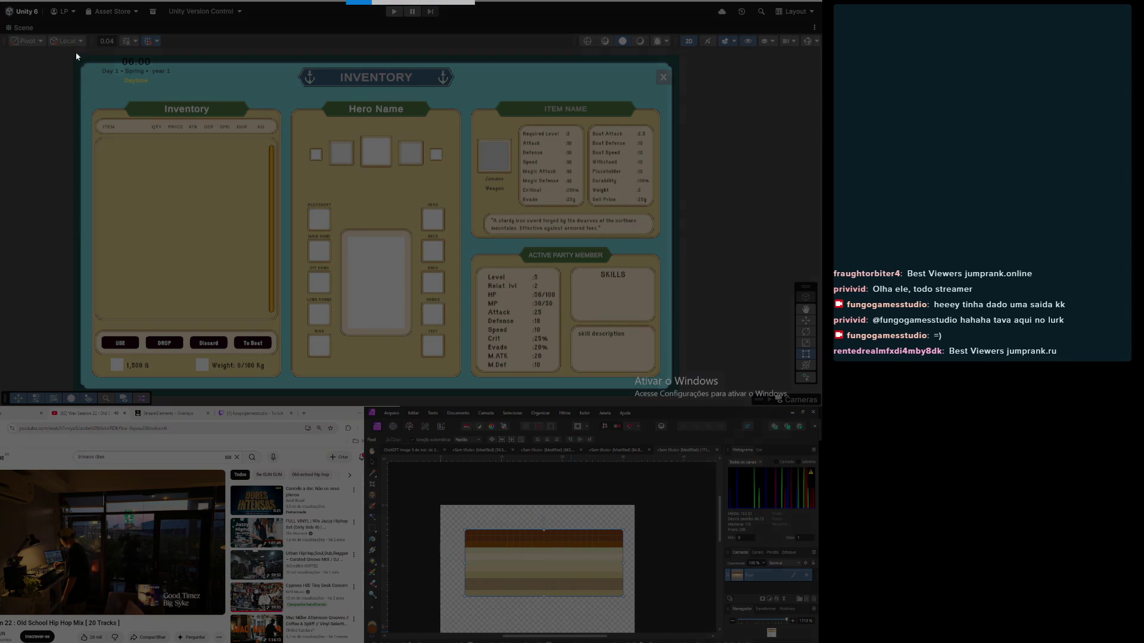
Step: Snip the inventory UI and paste it into the ChatGPT prompt
mouse_move(67, 52)
left_mouse_down()
mouse_move(672, 352)
mouse_move(681, 388)
left_mouse_up()
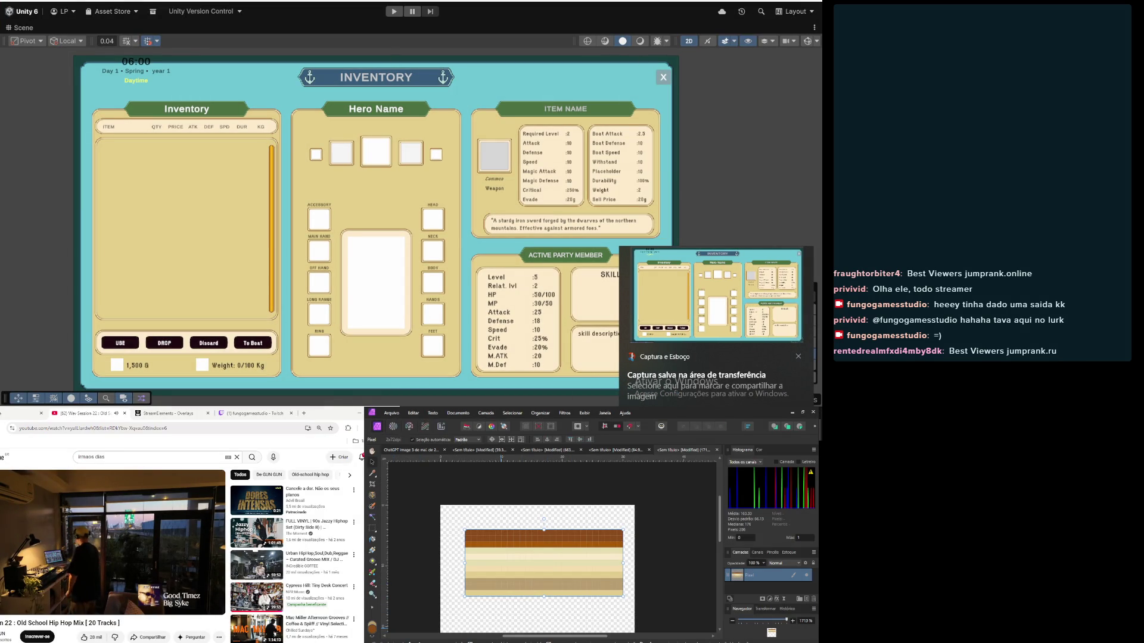
key("alt+Tab")
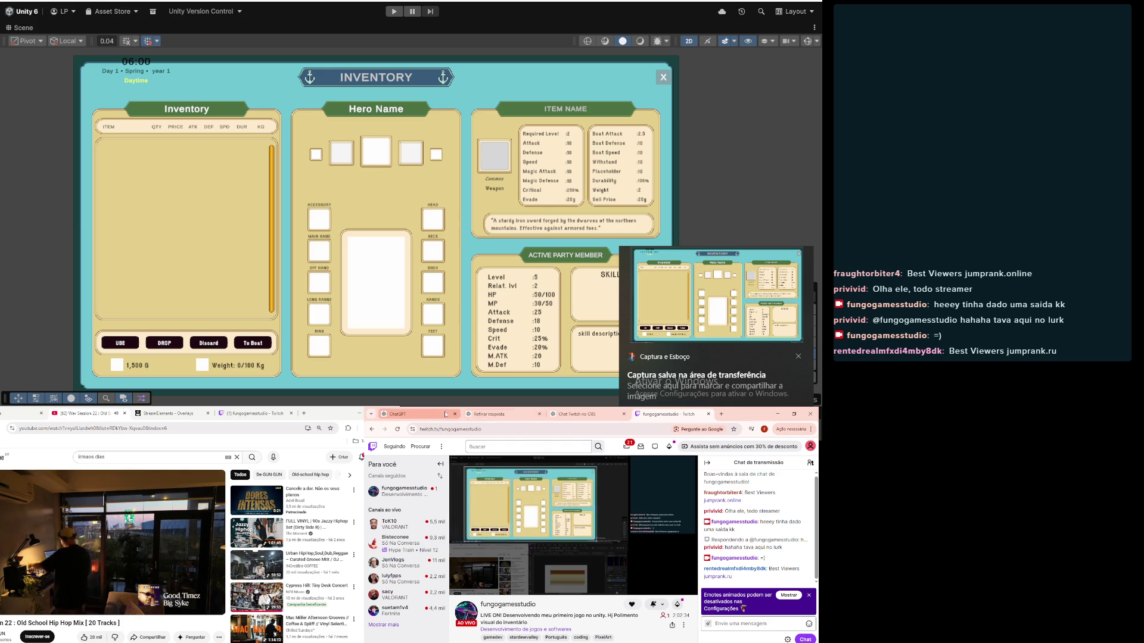
left_click(445, 414)
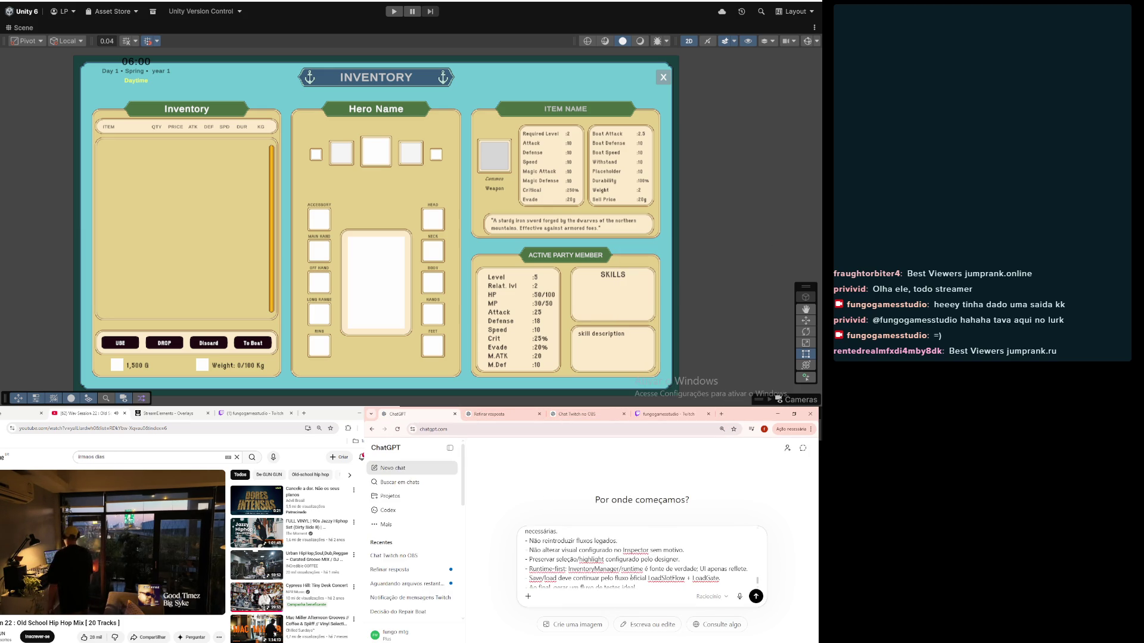
key("ctrl+v")
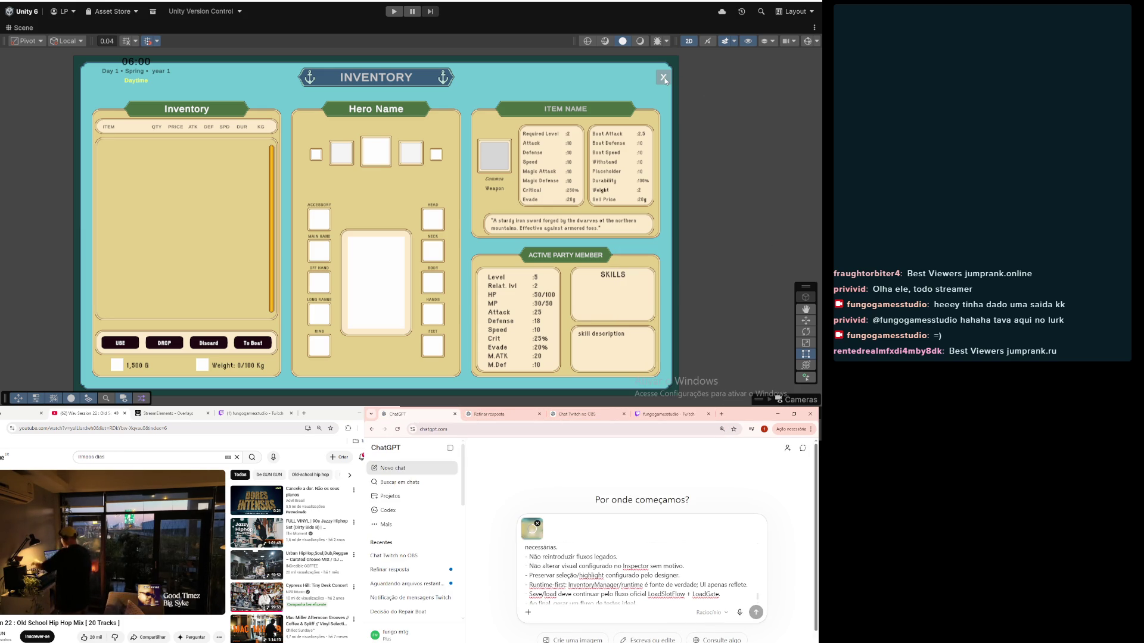
Step: Snip the Item Name stats panel from the Unity scene
scroll(531, 187, "up", 5)
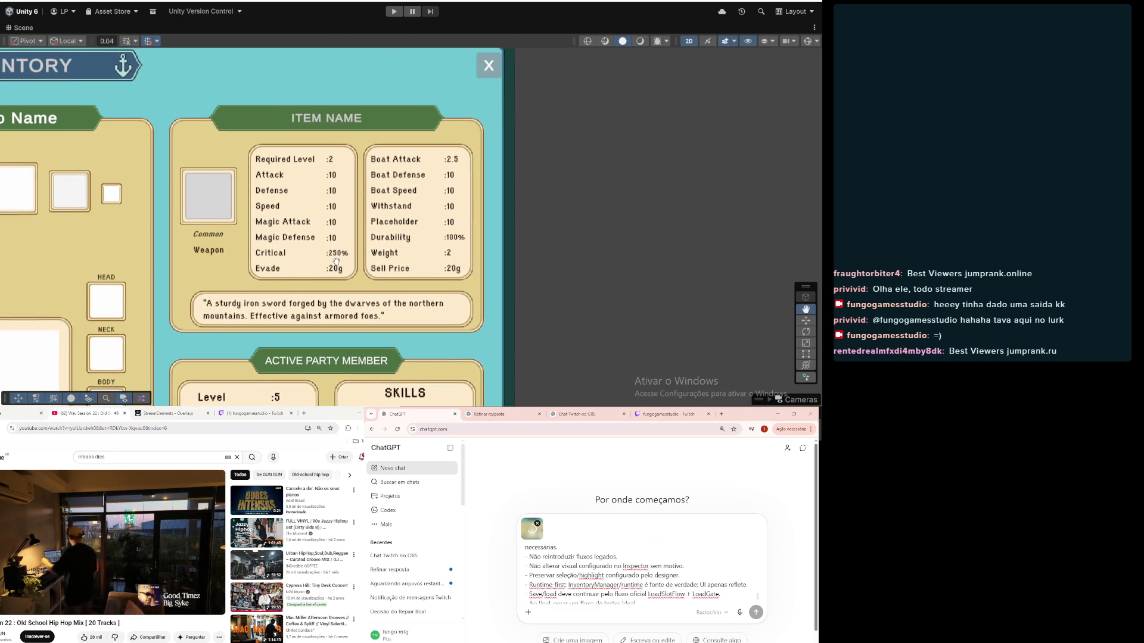
left_click_drag(362, 245, 405, 303)
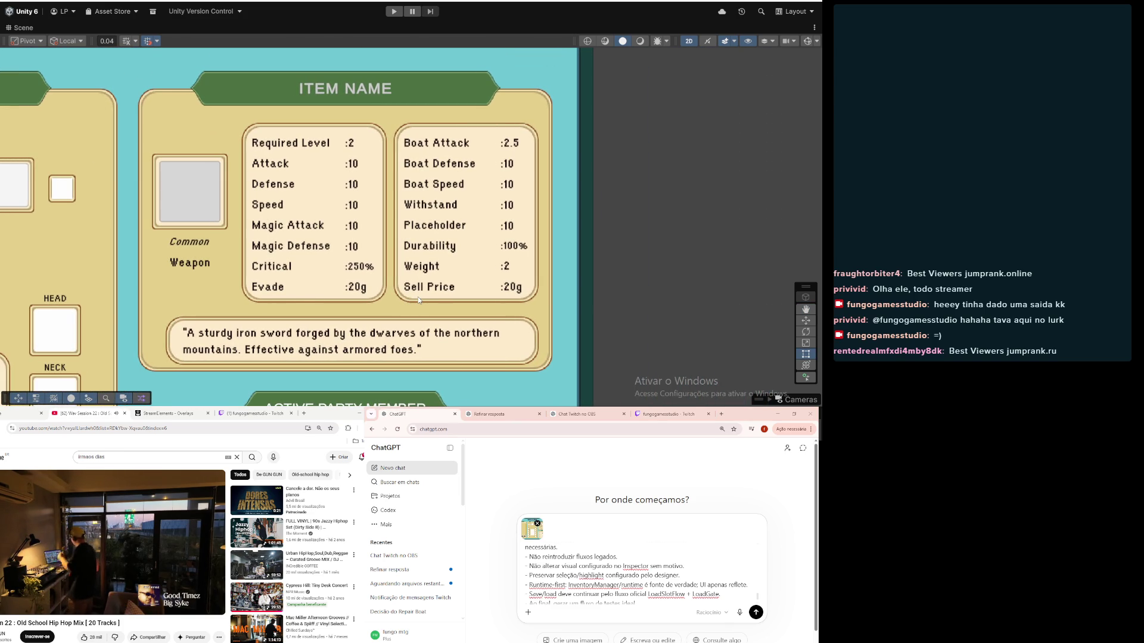
key("super+shift+s")
mouse_move(126, 54)
left_mouse_down()
mouse_move(389, 299)
mouse_move(587, 405)
mouse_move(572, 388)
left_mouse_up()
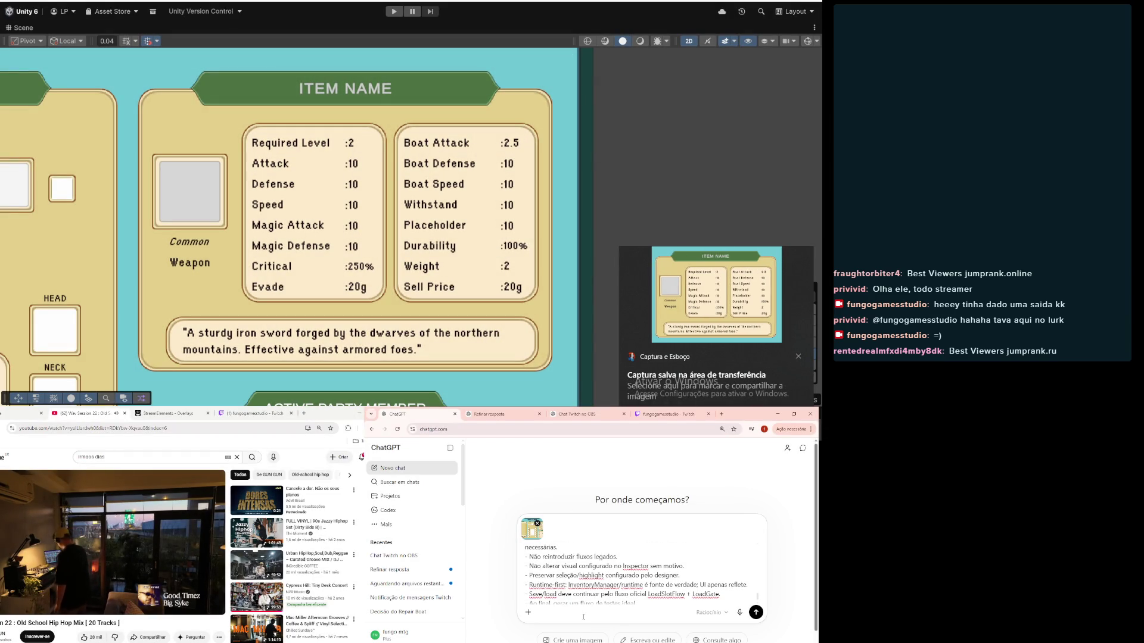
Step: Add a '.' to the prompt and attach the Item Name stats snip
type(".")
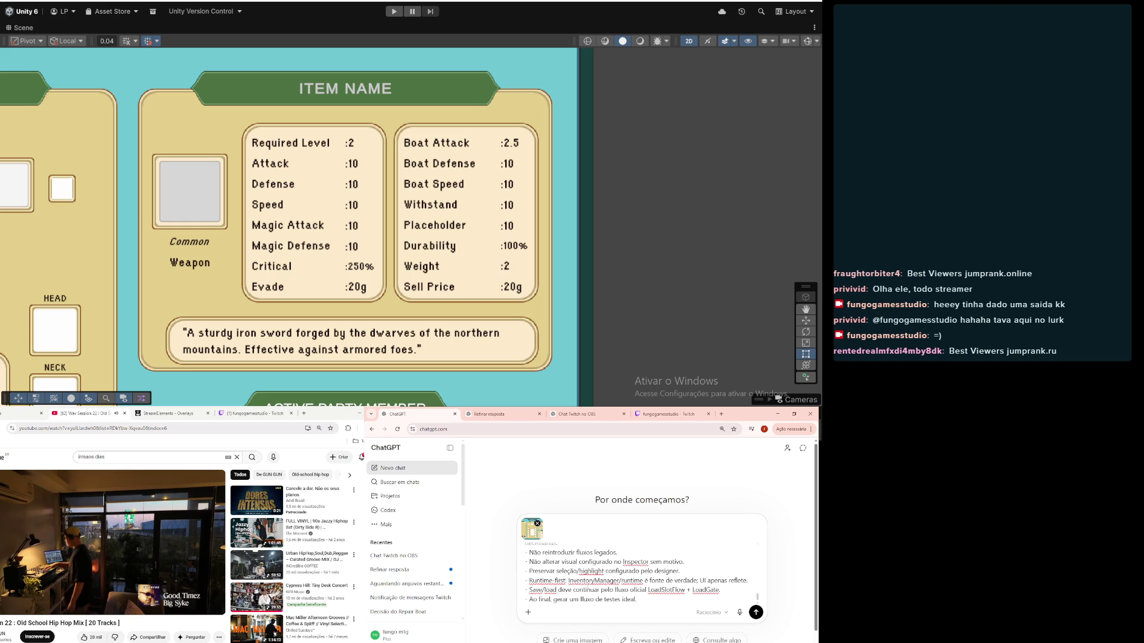
key("ctrl+v")
scroll(492, 123, "down", 3)
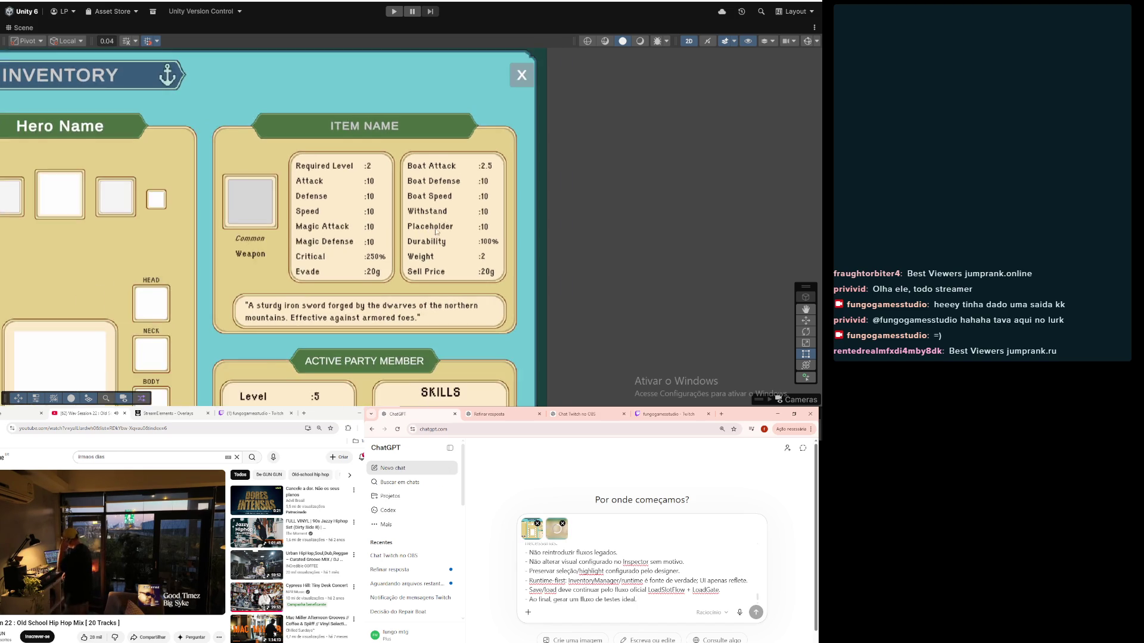
scroll(445, 245, "up", 3)
scroll(445, 245, "up", 3)
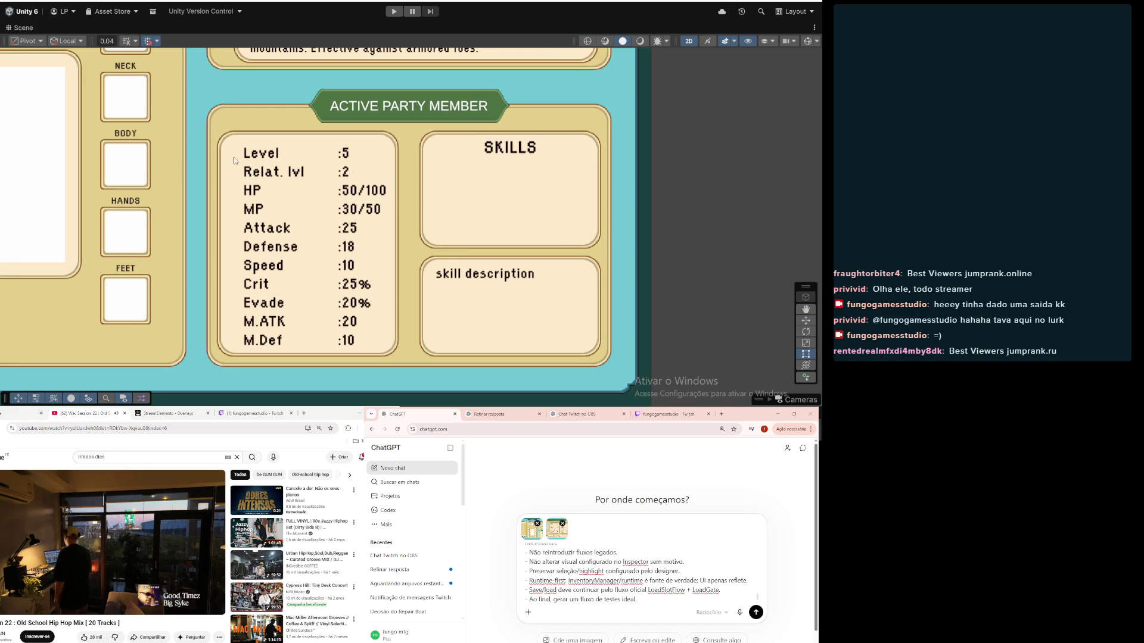
Step: Snip the Active Party Member panel and attach it to the prompt
key("super+shift+s")
mouse_move(193, 74)
left_mouse_down()
mouse_move(252, 129)
mouse_move(643, 407)
mouse_move(623, 380)
left_mouse_up()
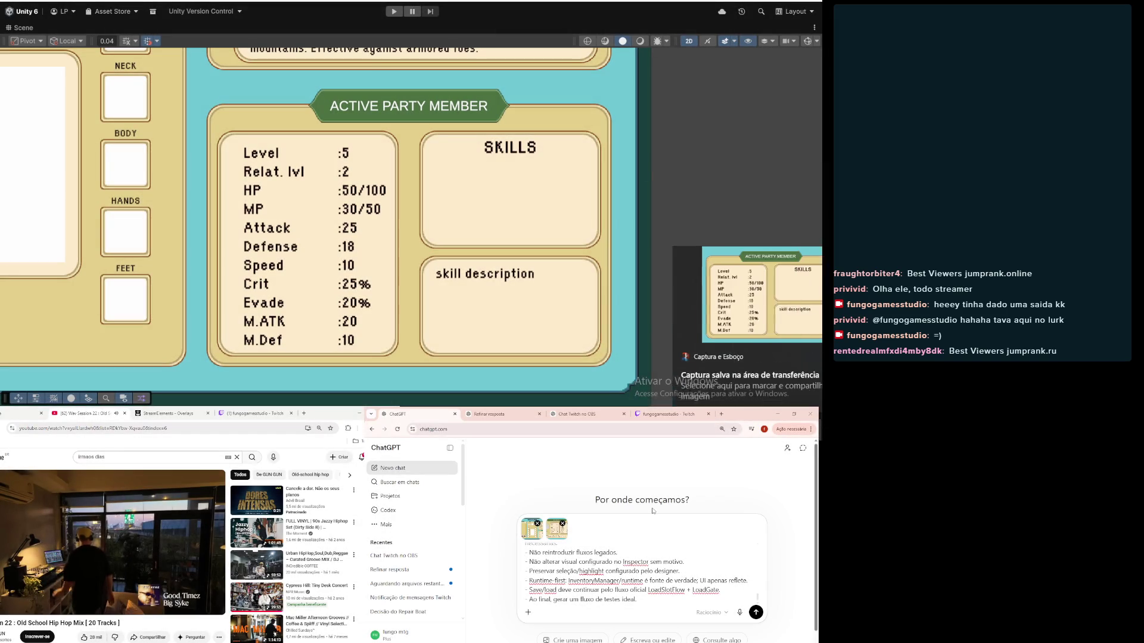
key("ctrl+v")
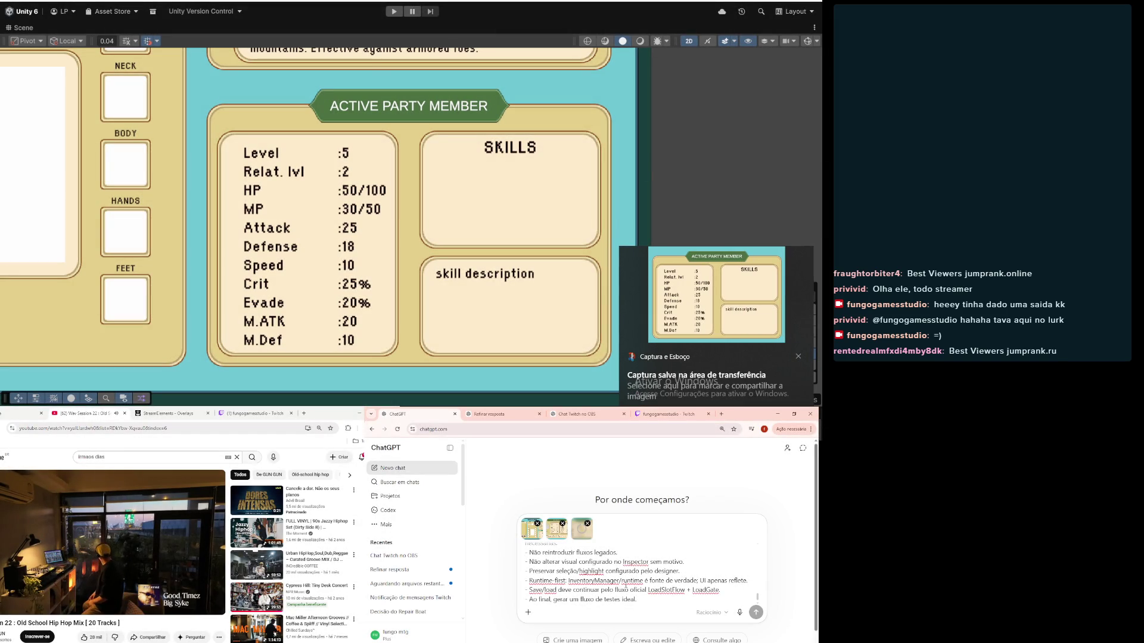
Step: Snip the entire Inventory panel, attach it, and add blank lines below the prompt
scroll(625, 585, "down", 1)
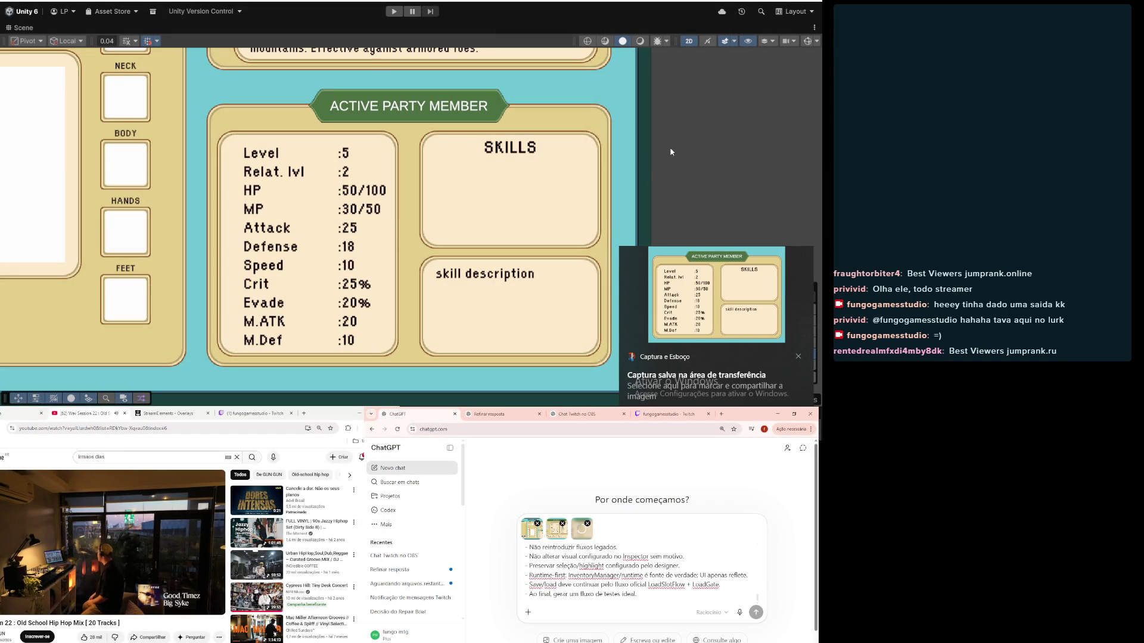
scroll(350, 219, "down", 6)
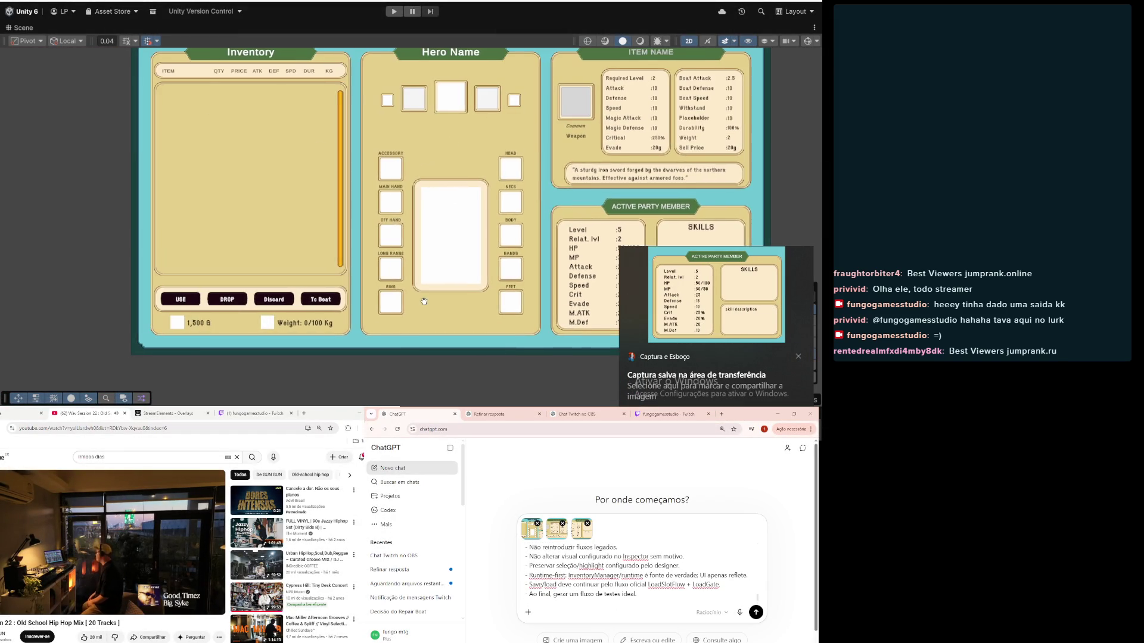
scroll(417, 286, "down", 1)
mouse_move(451, 286)
left_mouse_down()
mouse_move(333, 310)
mouse_move(316, 299)
left_mouse_up()
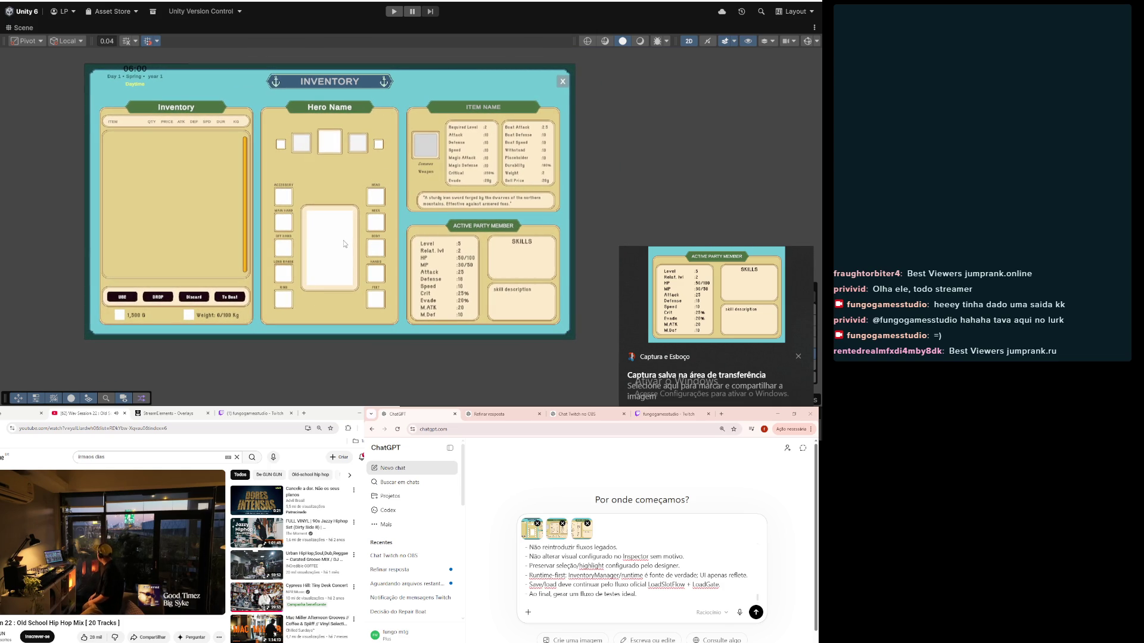
scroll(256, 202, "up", 2)
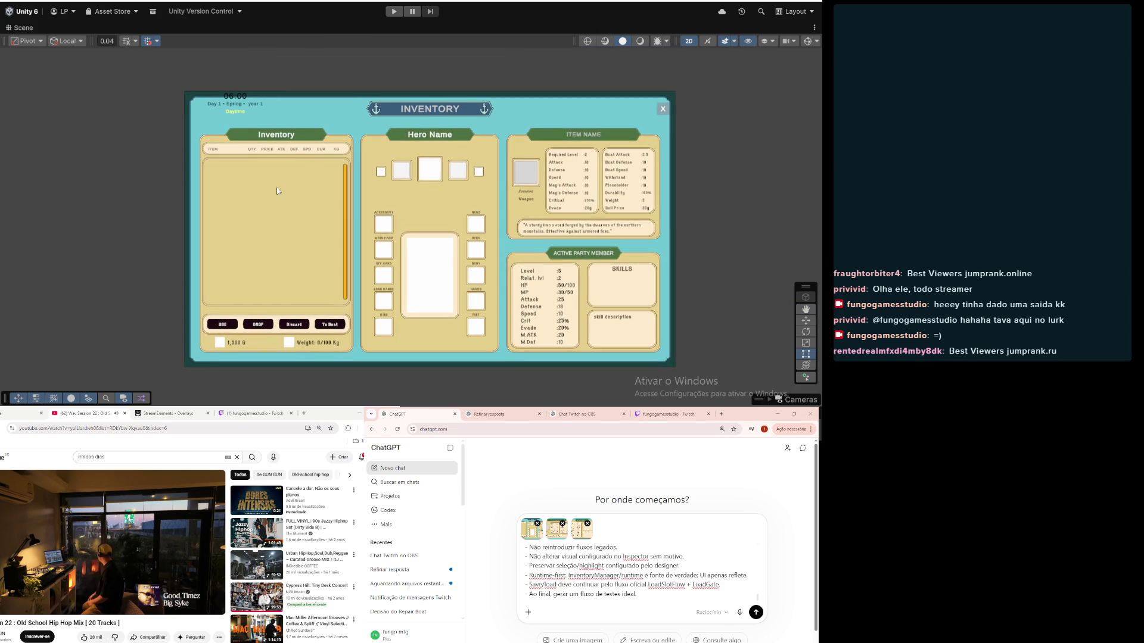
scroll(276, 190, "up", 1)
key("super+shift+s")
mouse_move(166, 84)
left_mouse_down()
mouse_move(332, 203)
mouse_move(384, 227)
mouse_move(388, 217)
mouse_move(381, 407)
left_mouse_up()
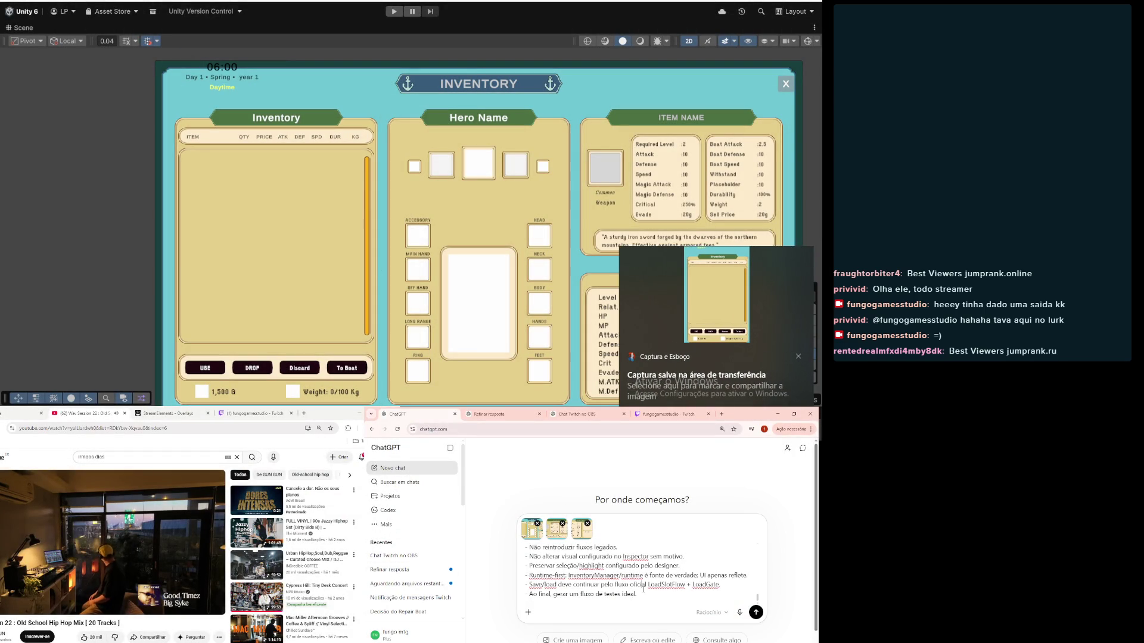
key("ctrl+v")
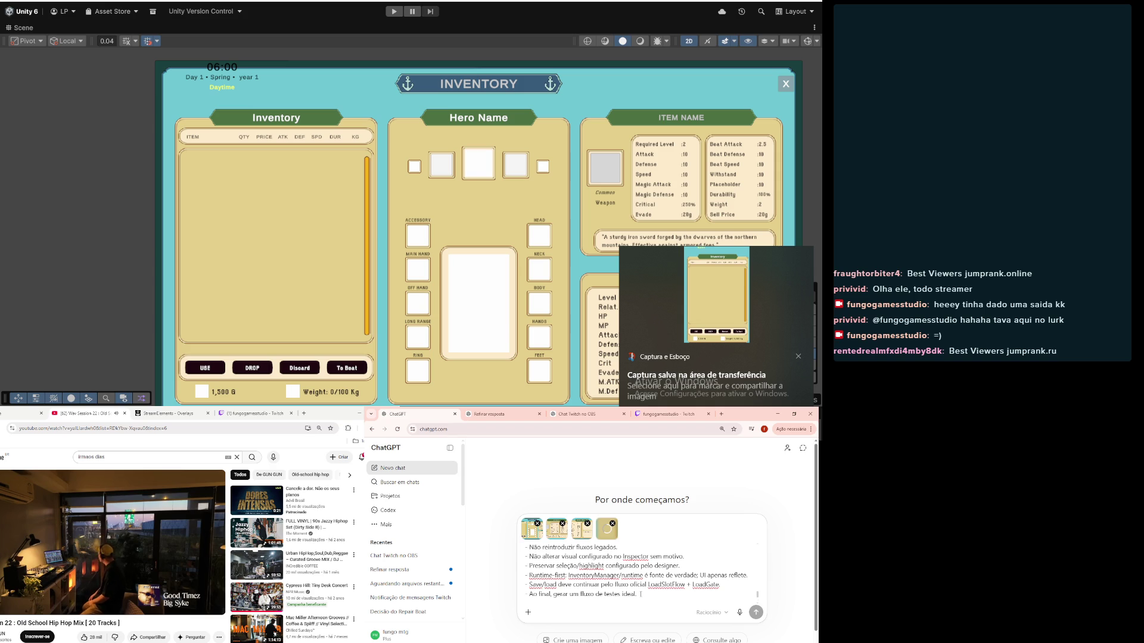
key("shift+Return")
key("shift+Return")
key("shift+Return")
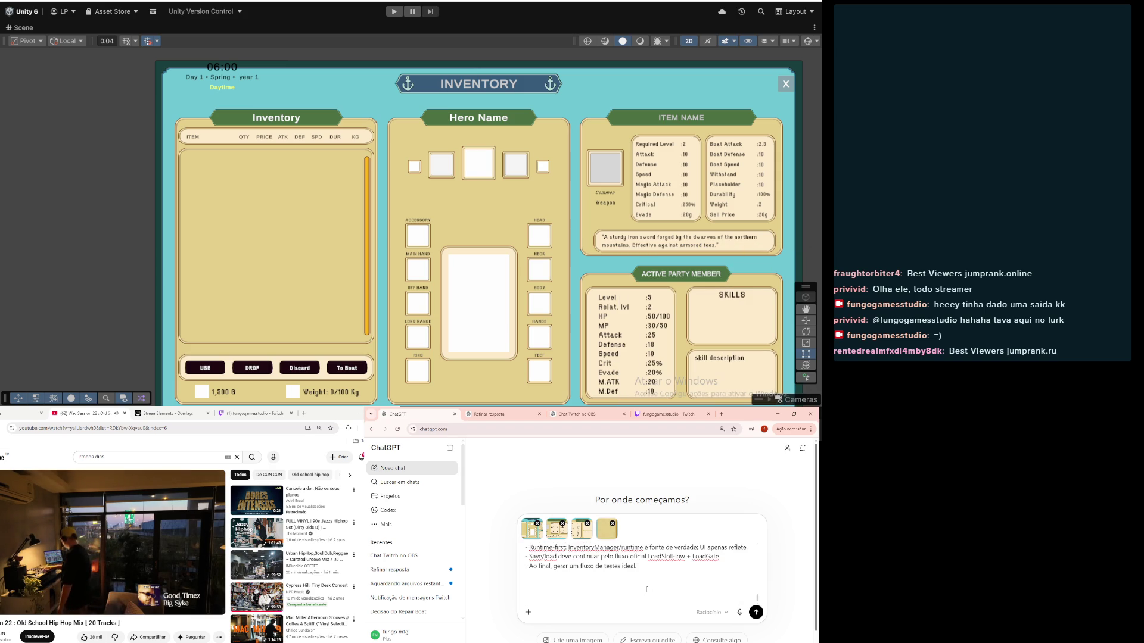
scroll(547, 252, "down", 3)
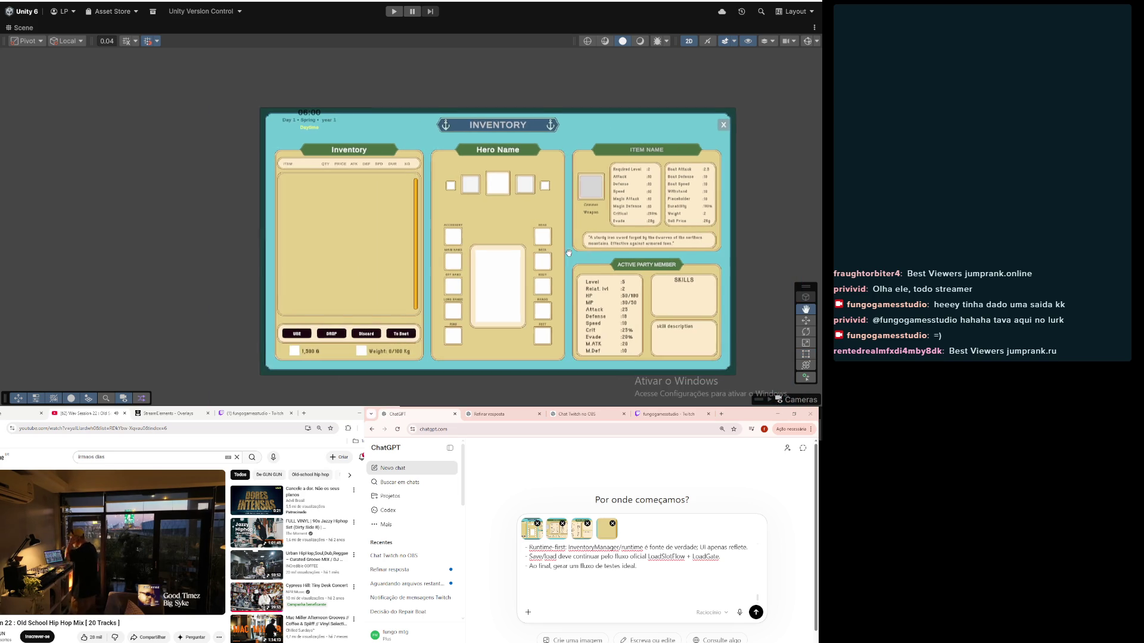
scroll(547, 252, "up", 2)
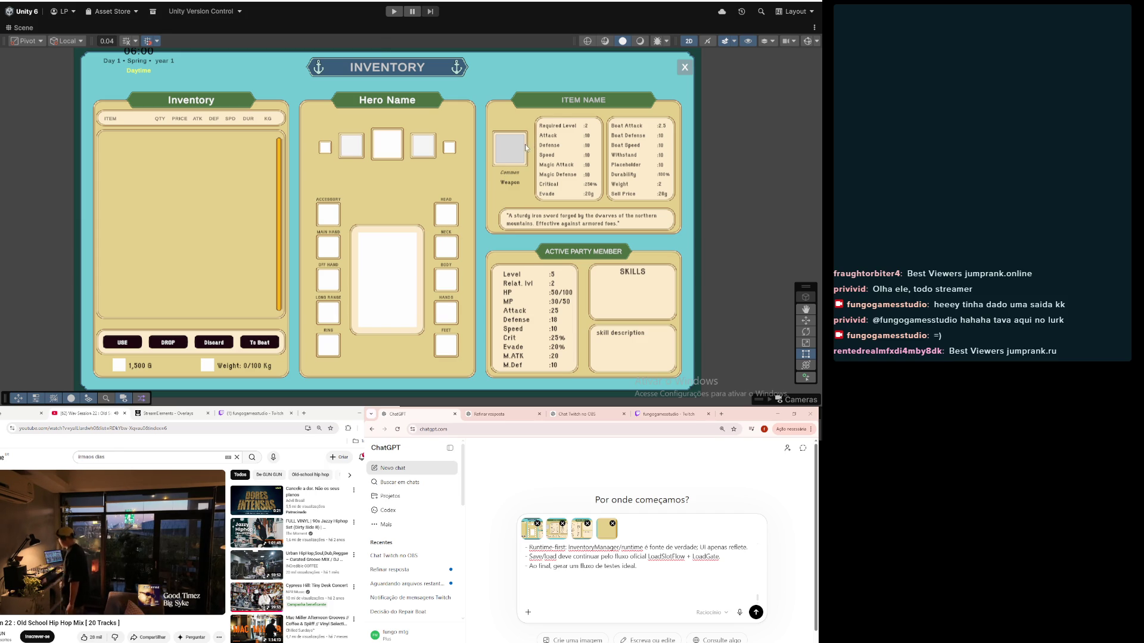
scroll(513, 148, "up", 3)
scroll(513, 150, "down", 5)
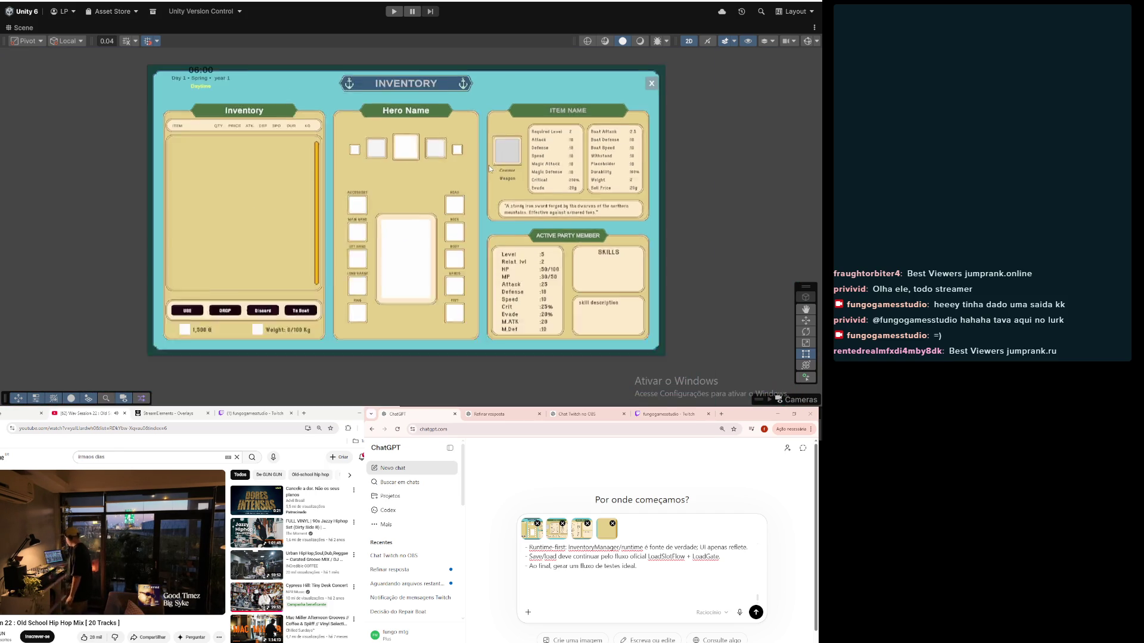
scroll(489, 168, "down", 2)
scroll(415, 250, "up", 1)
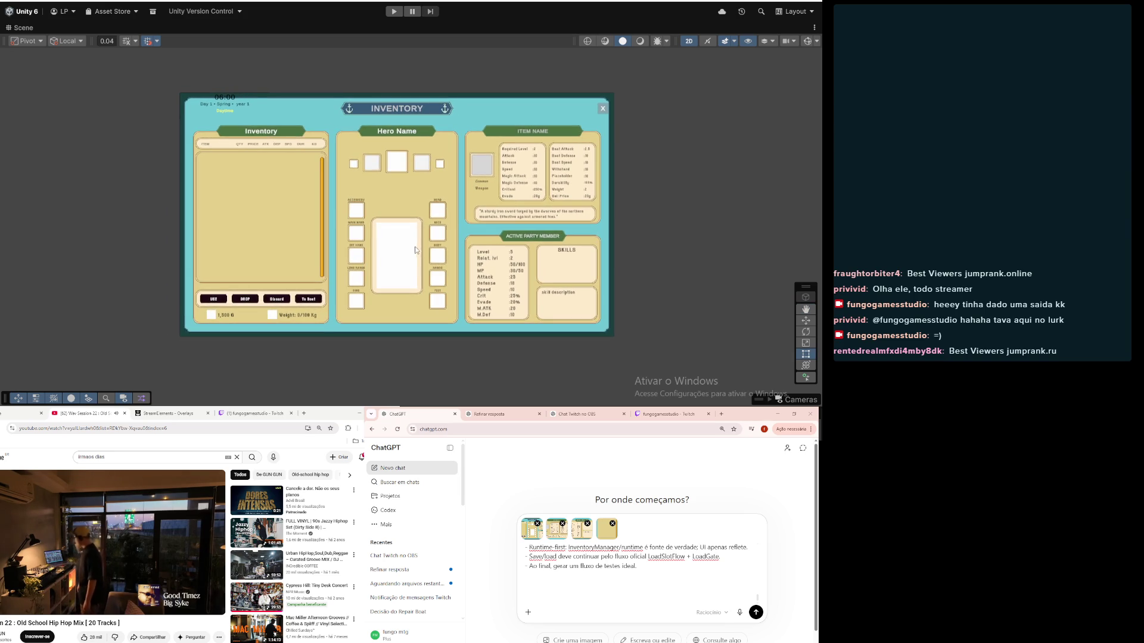
scroll(415, 250, "up", 2)
scroll(411, 256, "down", 2)
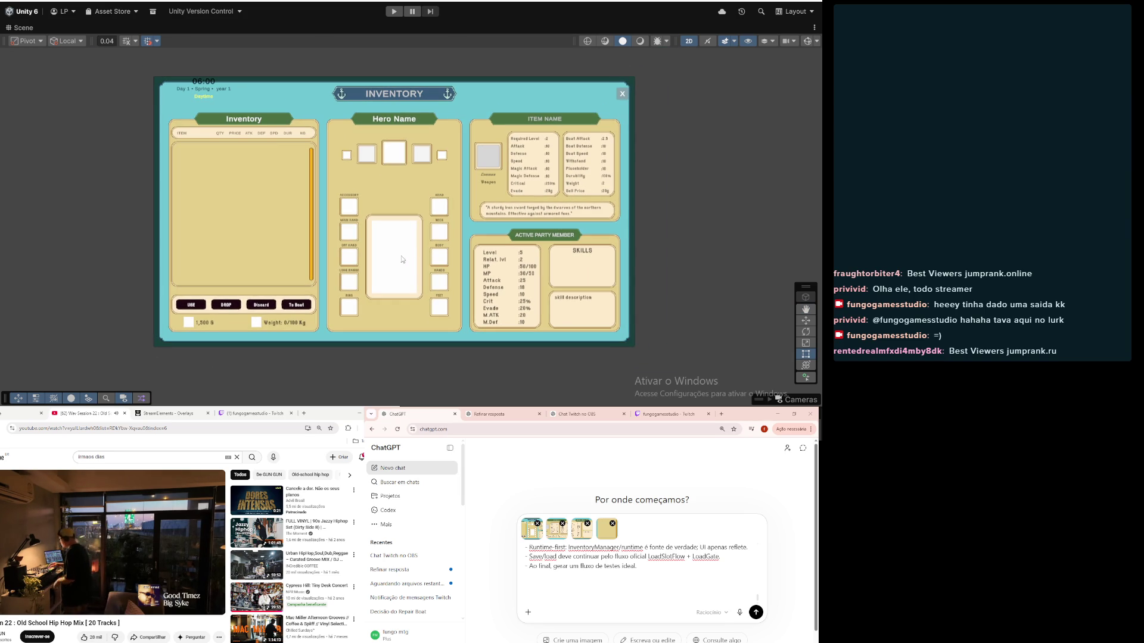
scroll(390, 262, "up", 2)
left_click_drag(391, 263, 382, 311)
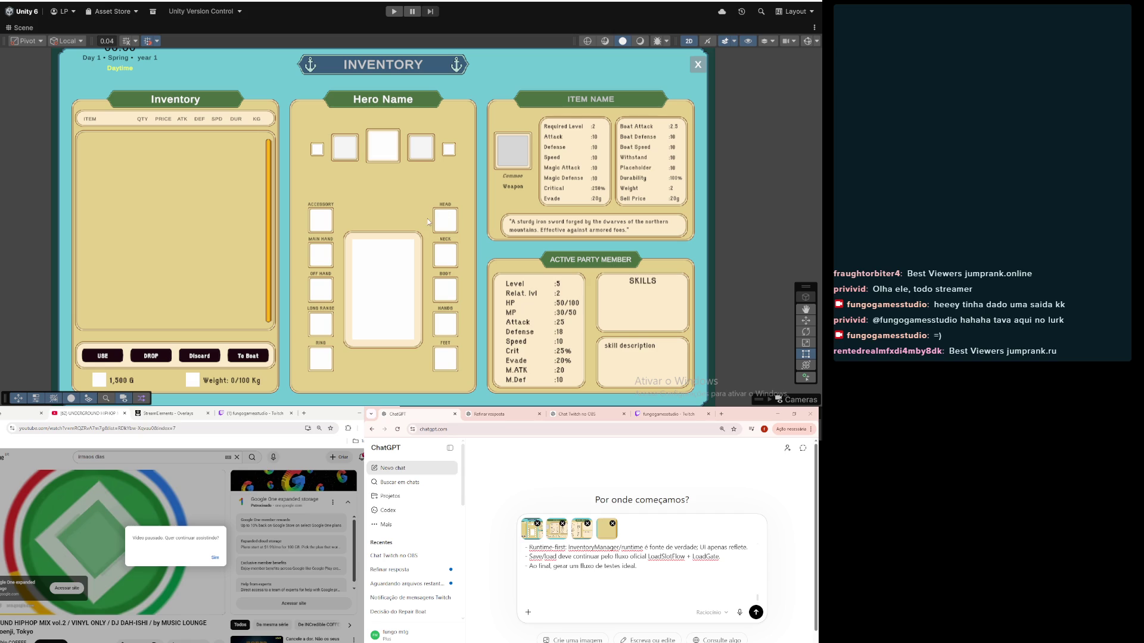
Step: Zoom the Scene view, then resume YouTube, skip the ad and go to the home feed
scroll(387, 285, "up", 3)
scroll(390, 303, "down", 2)
scroll(409, 380, "down", 3)
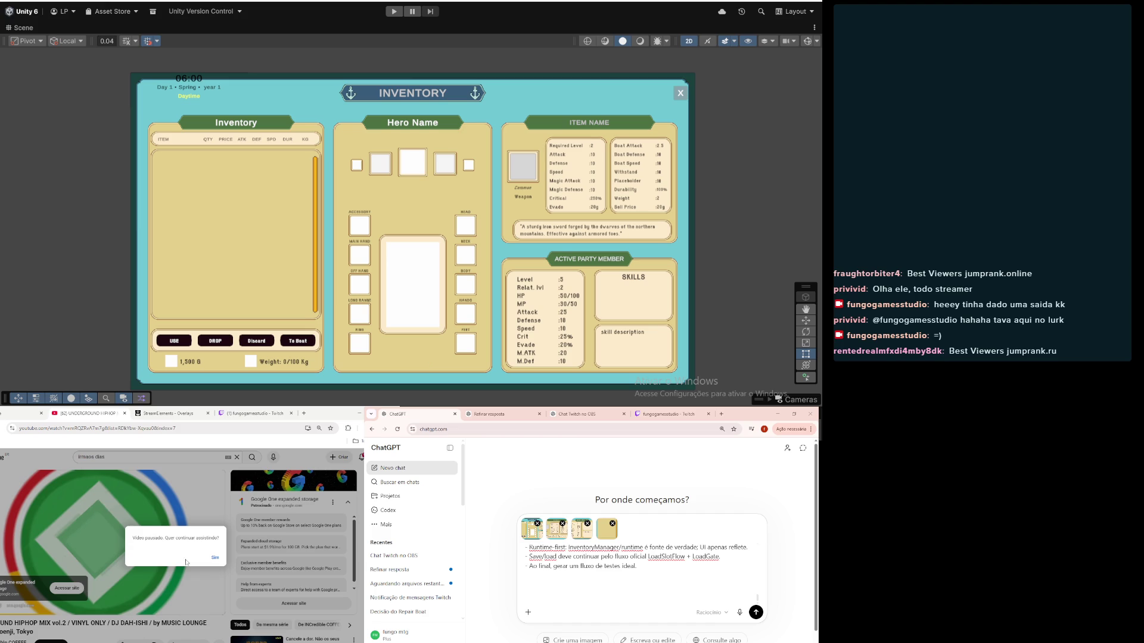
left_click(214, 559)
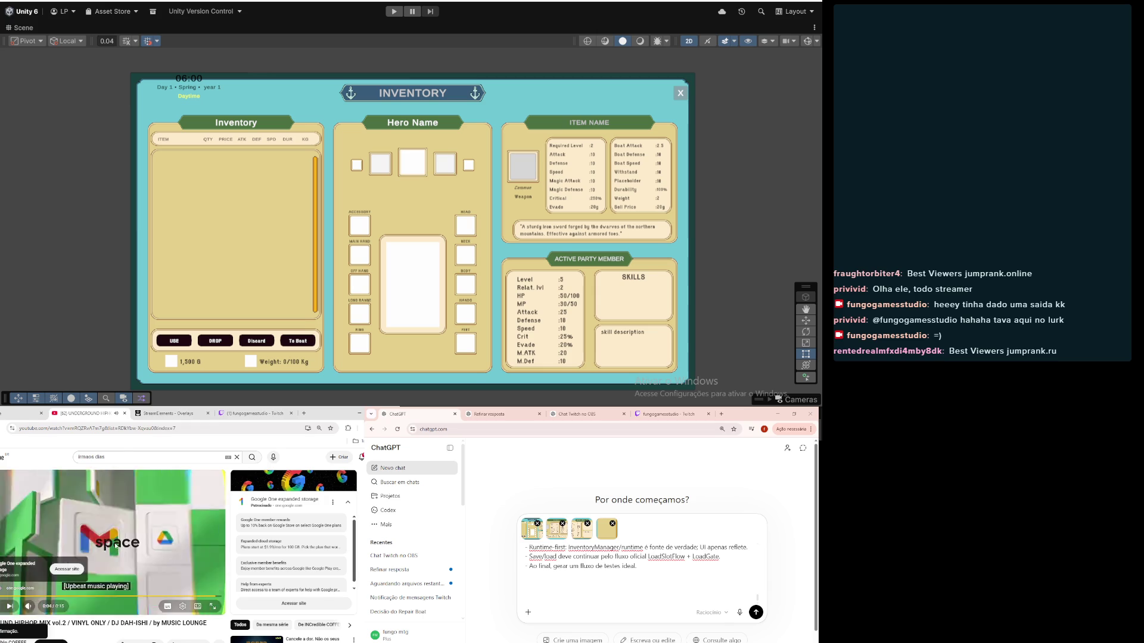
left_click(206, 587)
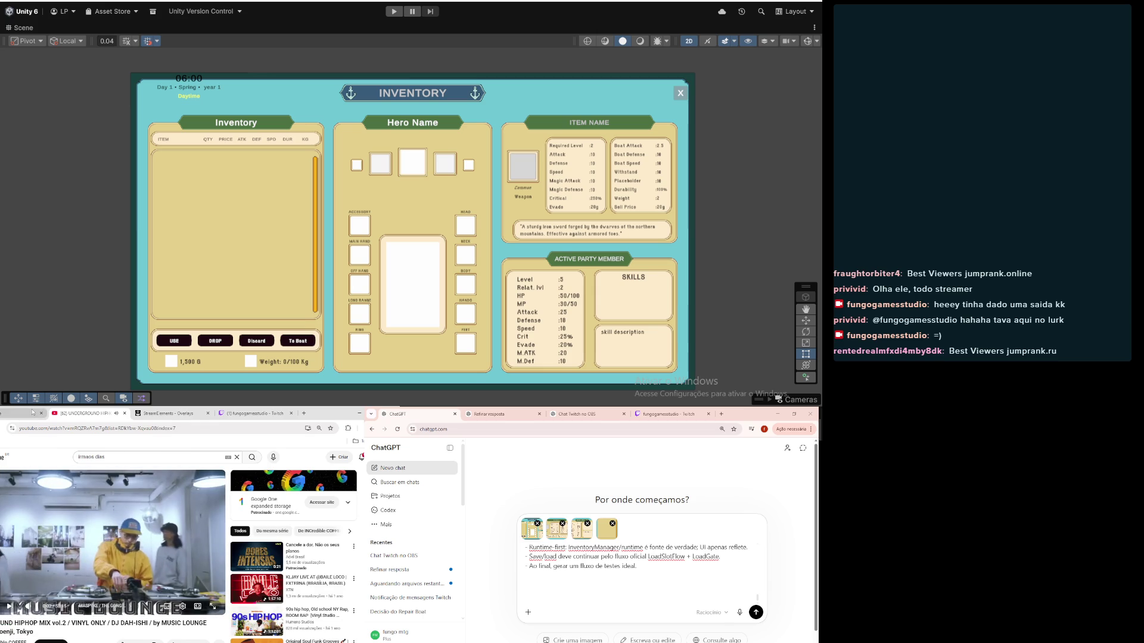
left_click(3, 457)
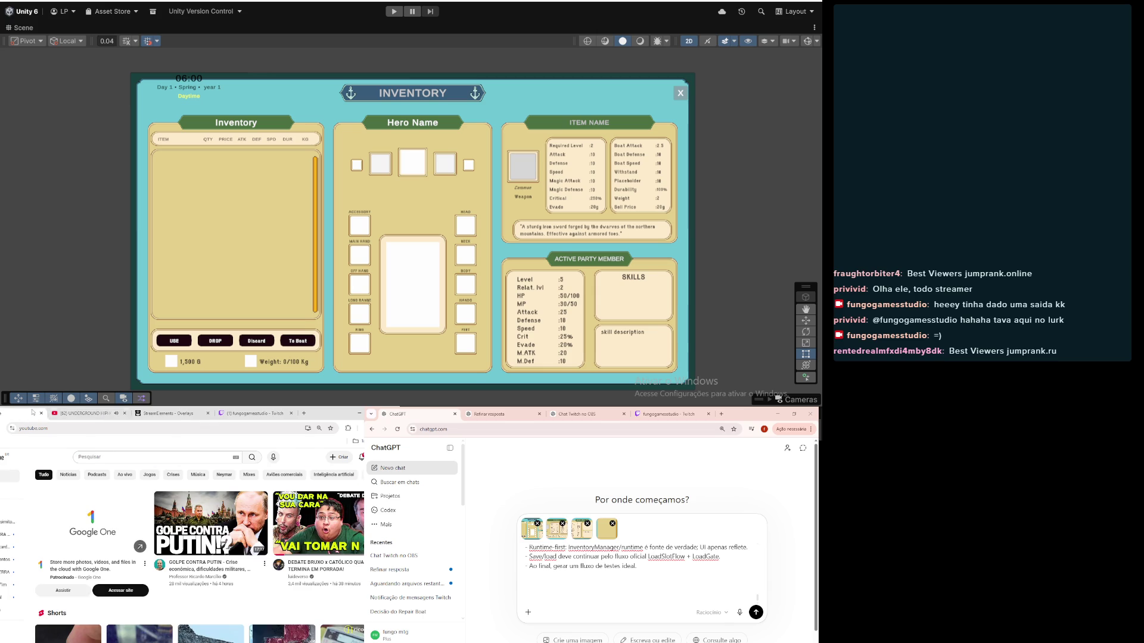
Step: Visit the Twitch tab, return to YouTube and play a video from the home feed
left_click(264, 415)
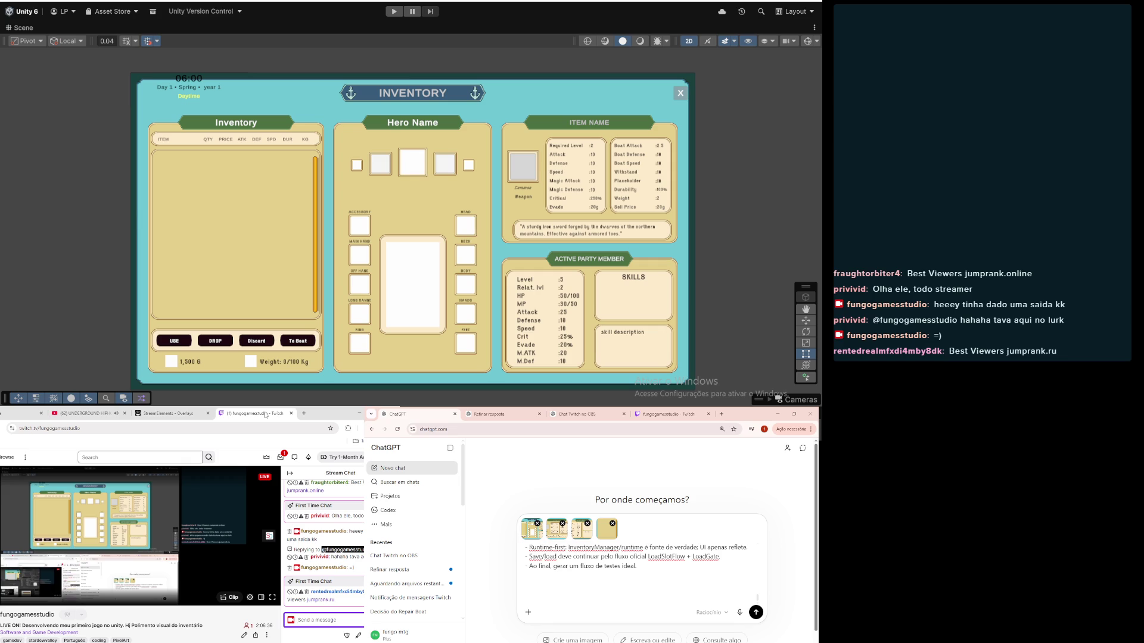
left_click(143, 414)
left_click(89, 413)
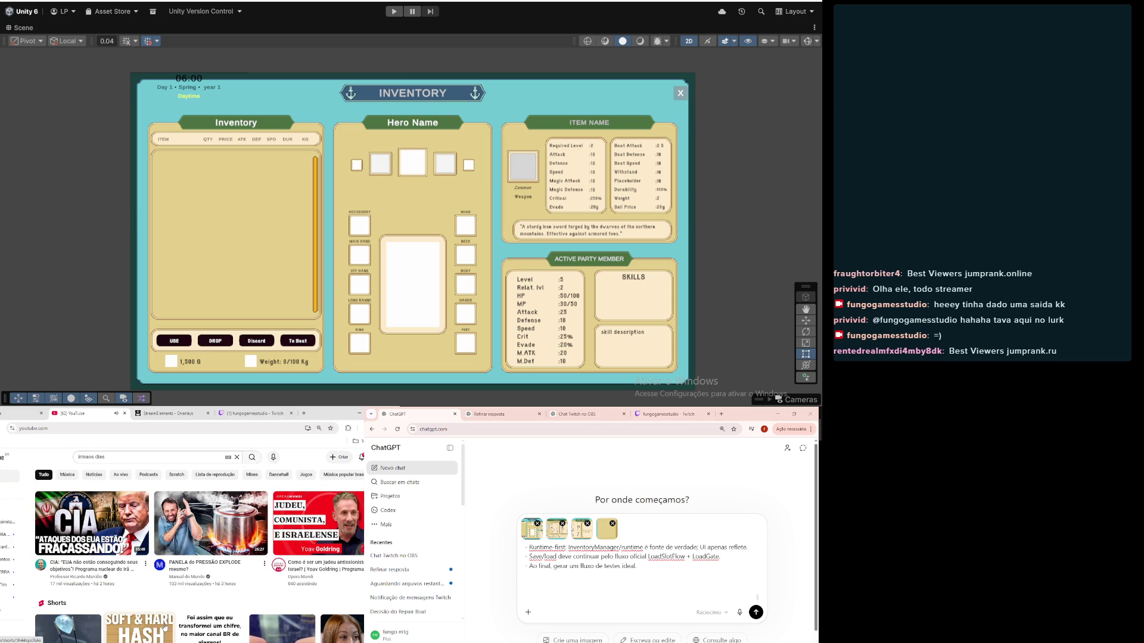
left_click(99, 571)
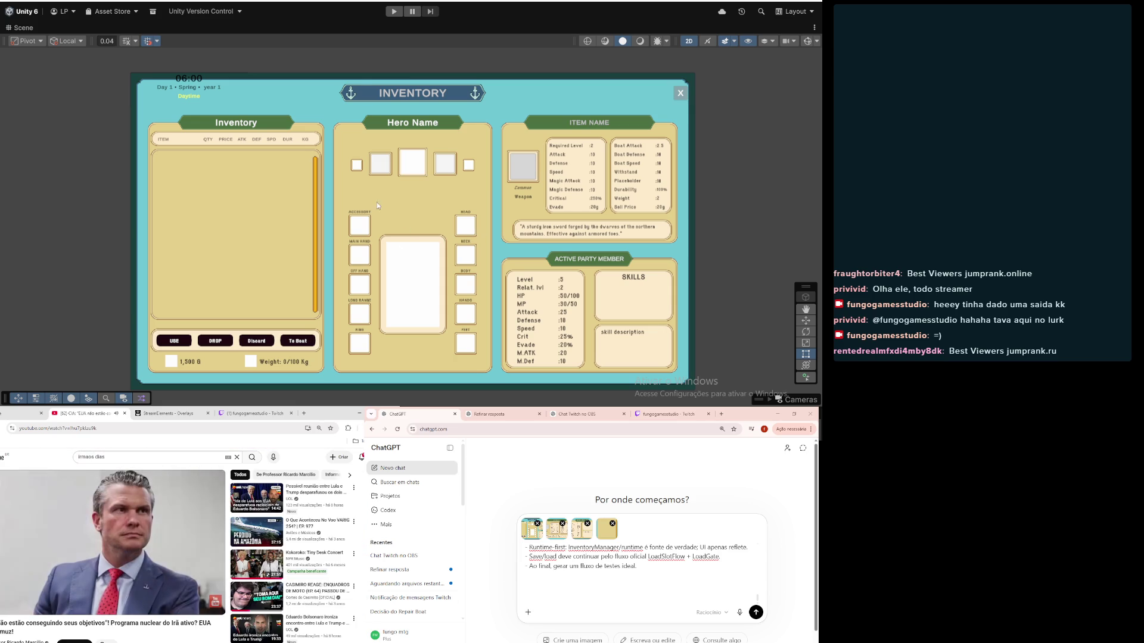
scroll(231, 215, "up", 2)
scroll(231, 215, "down", 2)
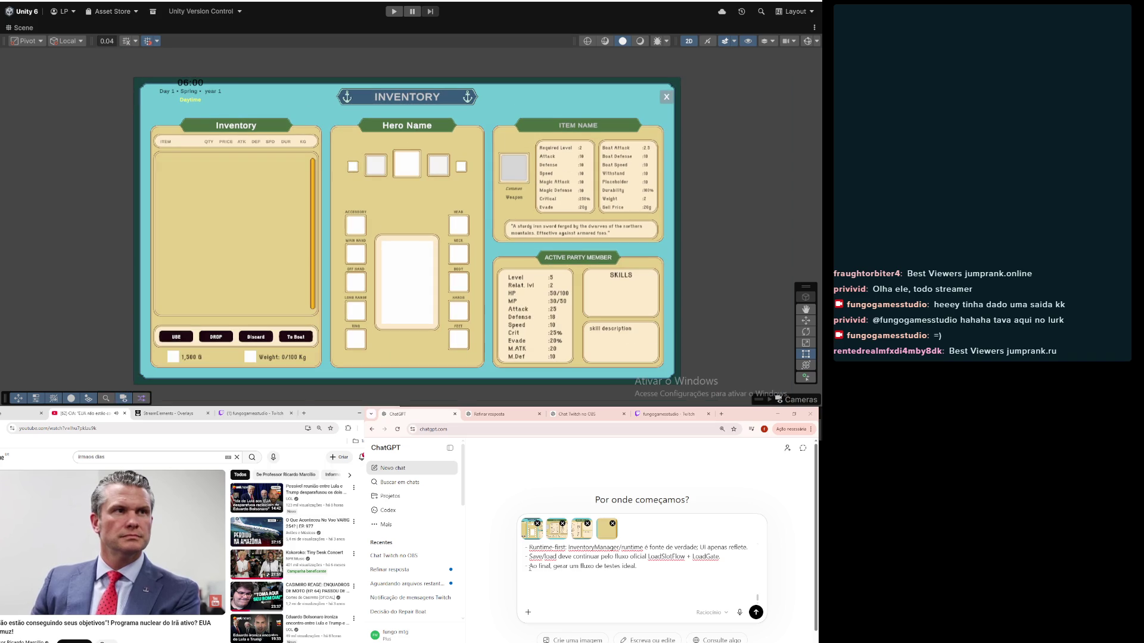
mouse_move(374, 401)
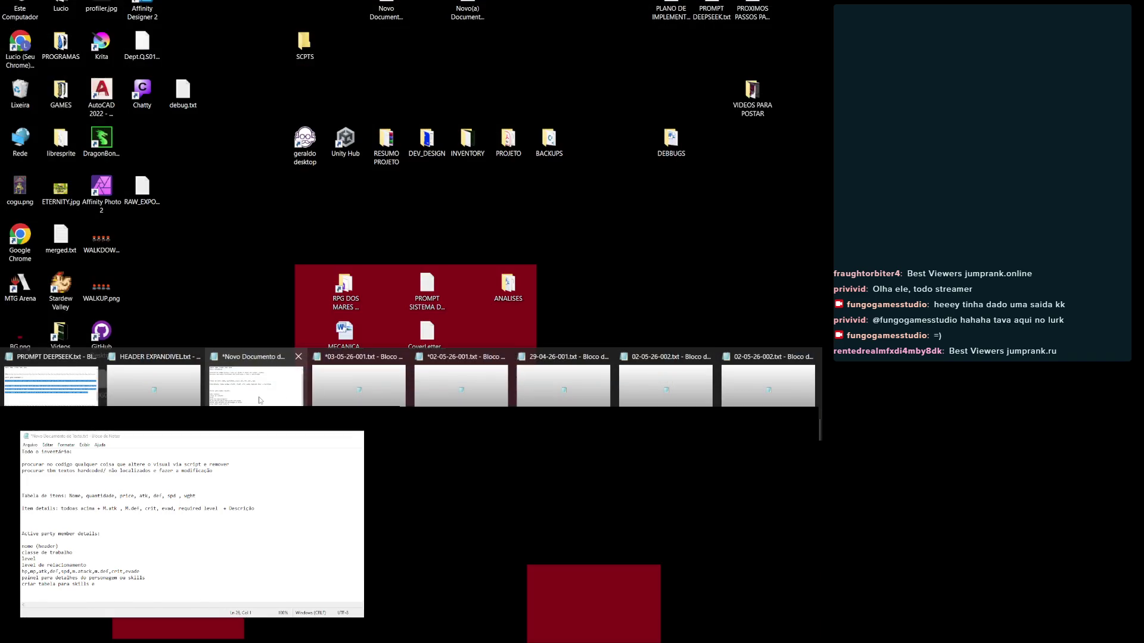
left_click(258, 393)
mouse_move(151, 441)
left_mouse_down()
mouse_move(634, 442)
mouse_move(536, 442)
left_mouse_up()
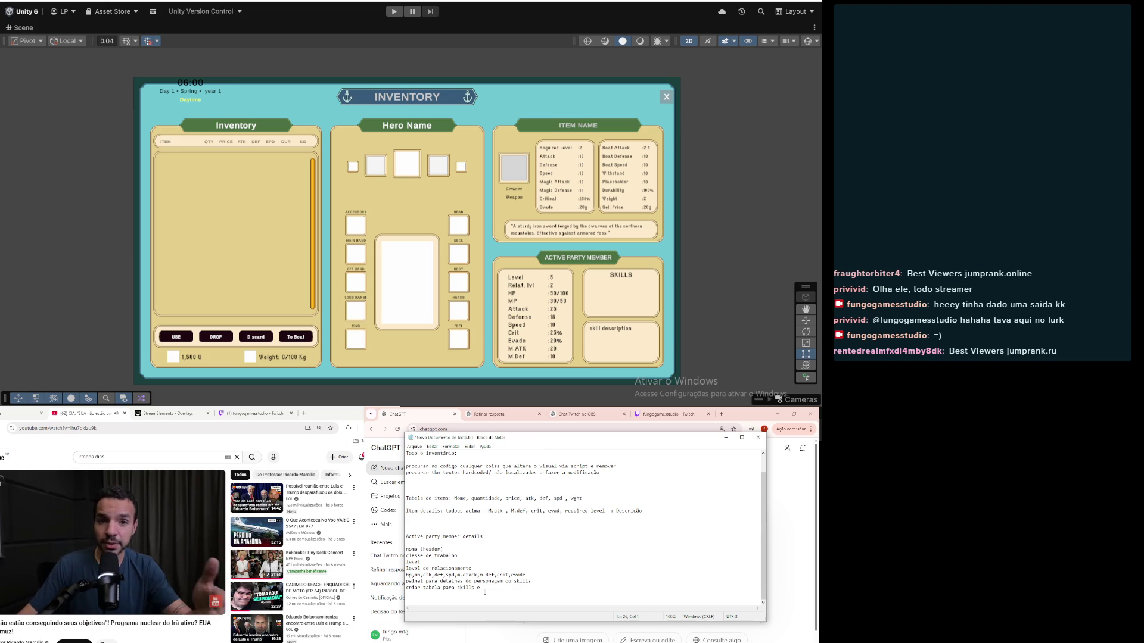
left_click(6, 608)
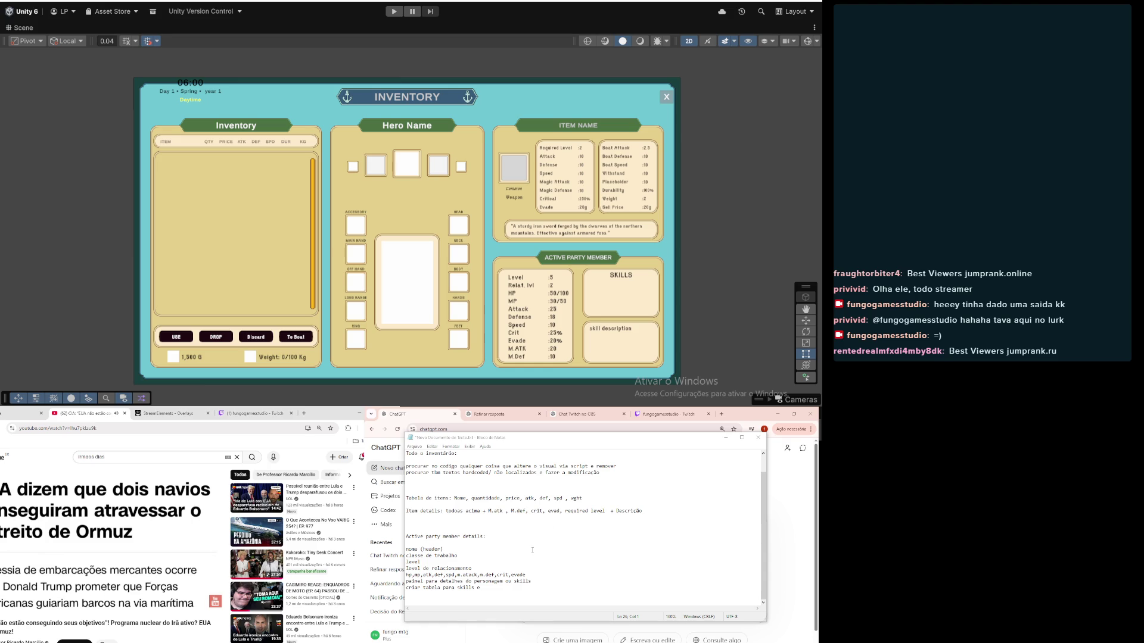
left_click(566, 428)
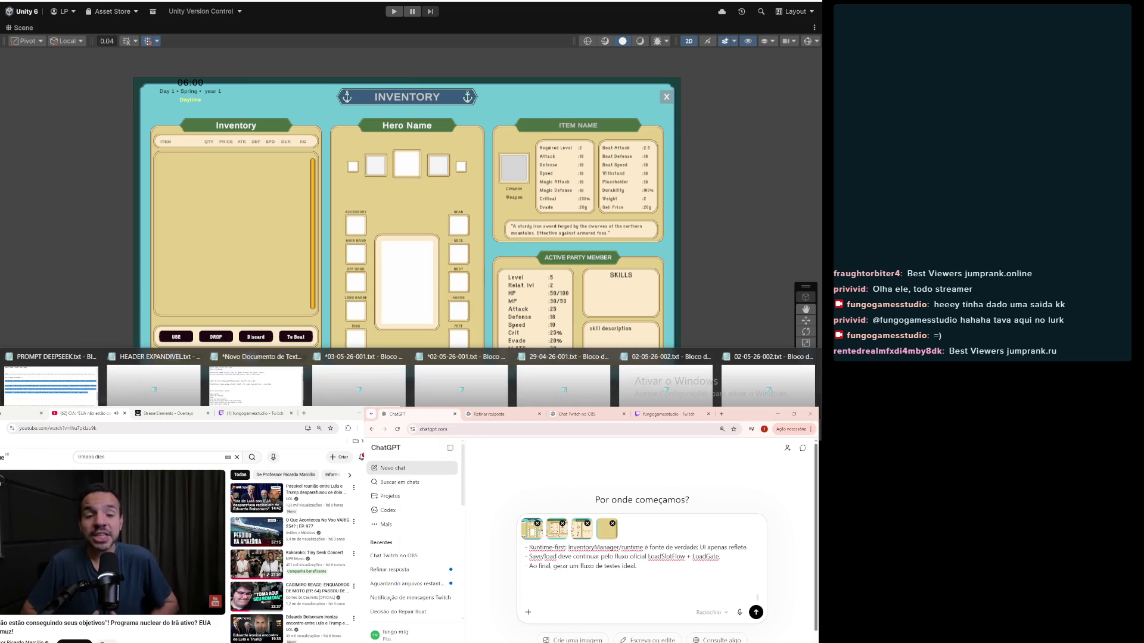
left_click(246, 400)
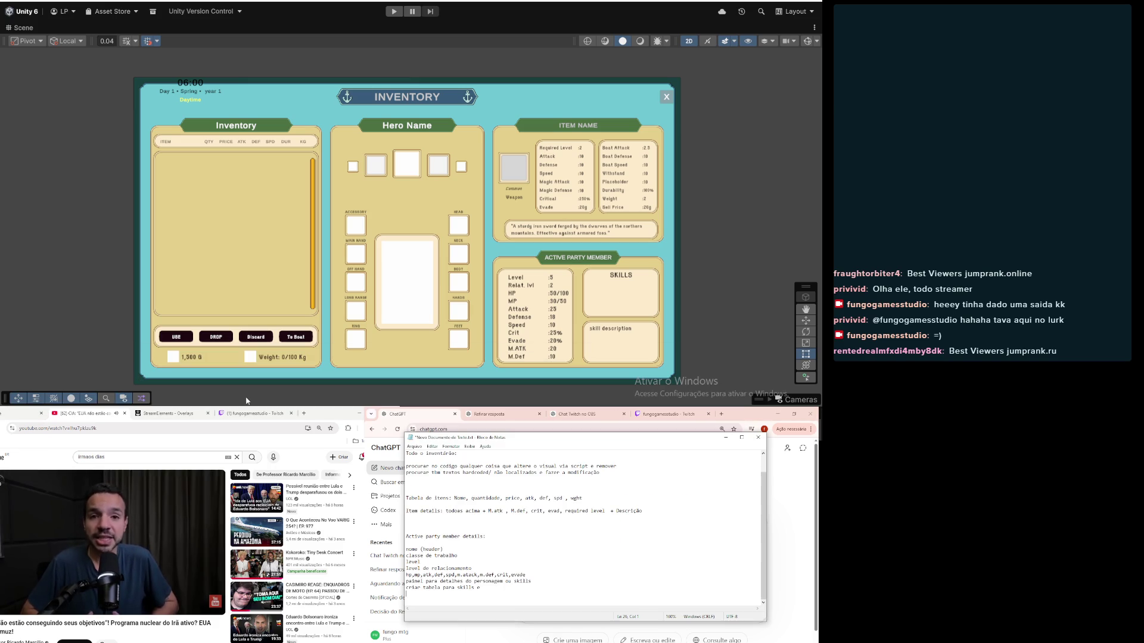
double_click(566, 435)
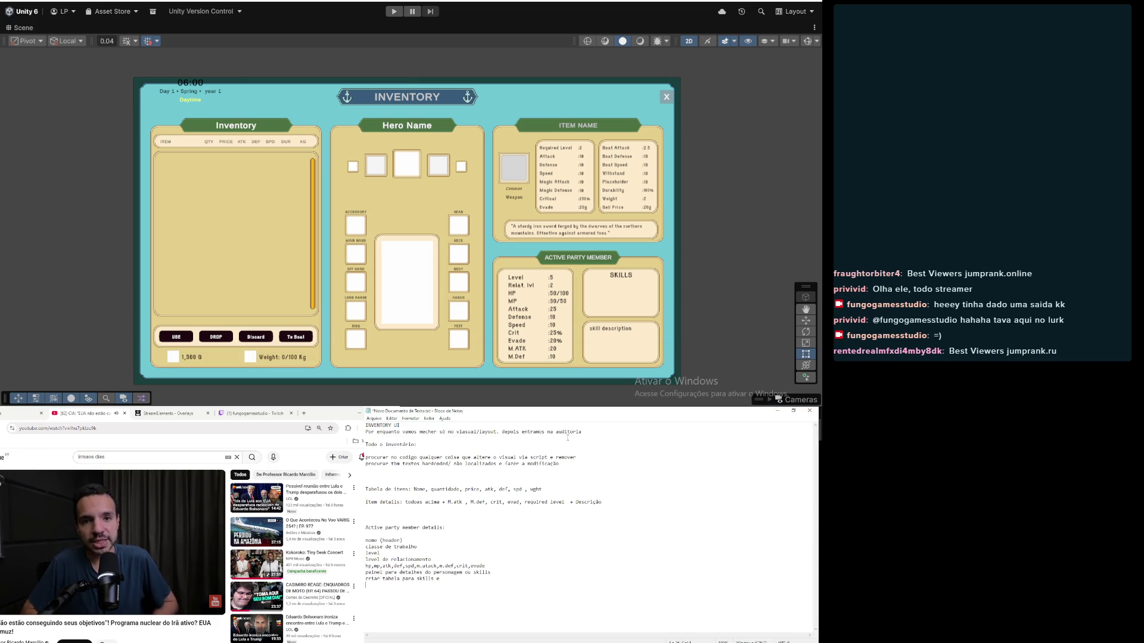
double_click(565, 414)
scroll(529, 540, "down", 1)
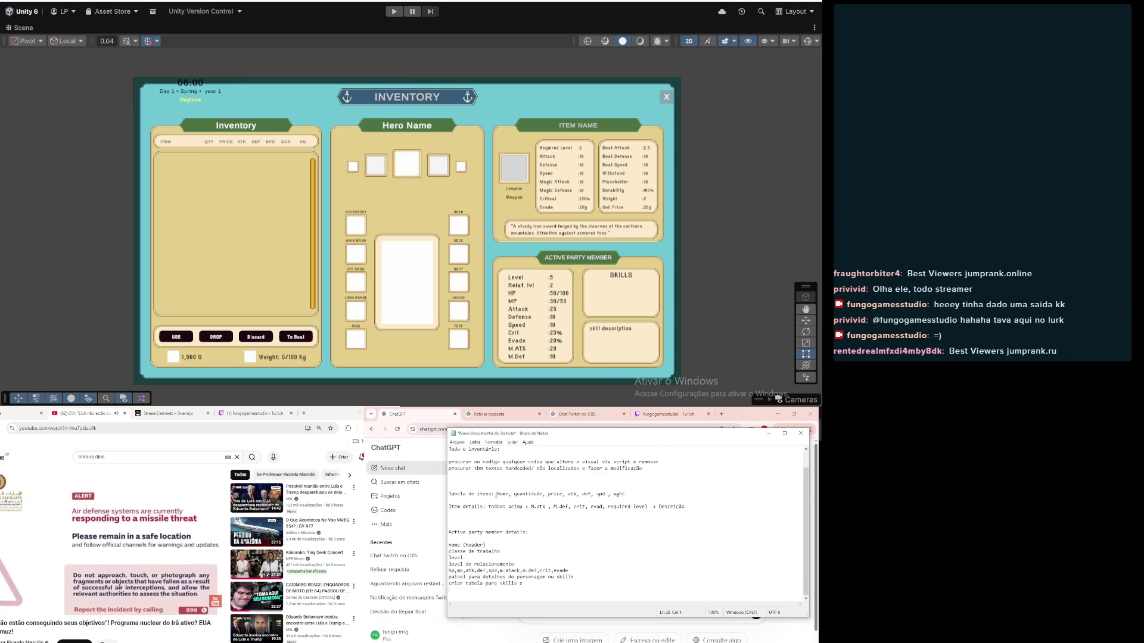
left_click_drag(497, 494, 626, 496)
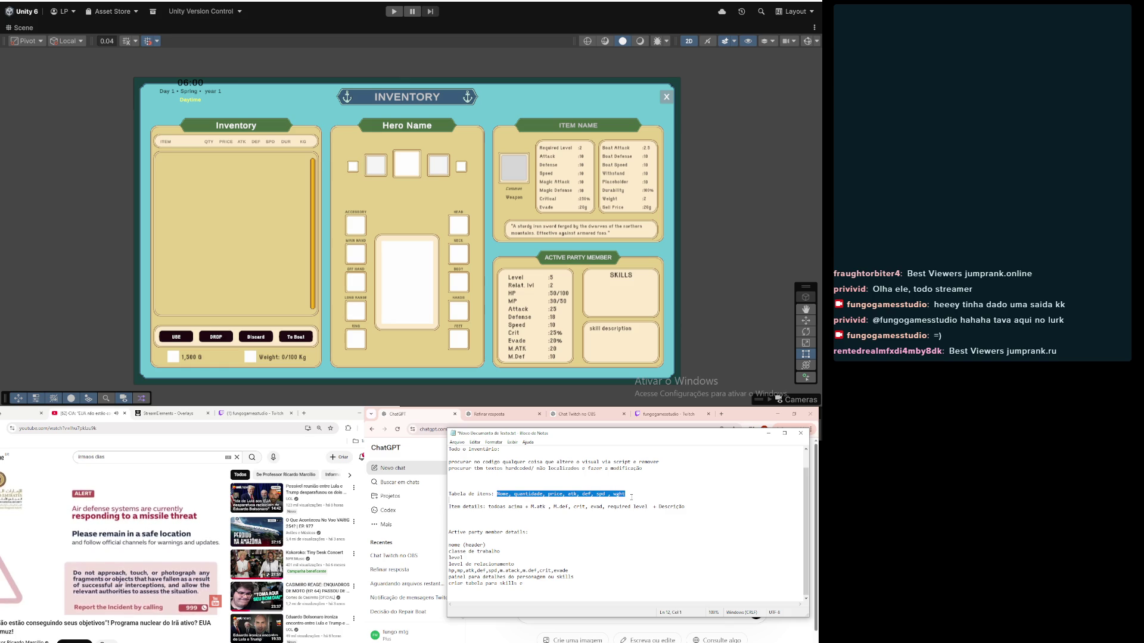
Step: Insert 'Dur, ' before wght in the item field list
left_click(600, 494)
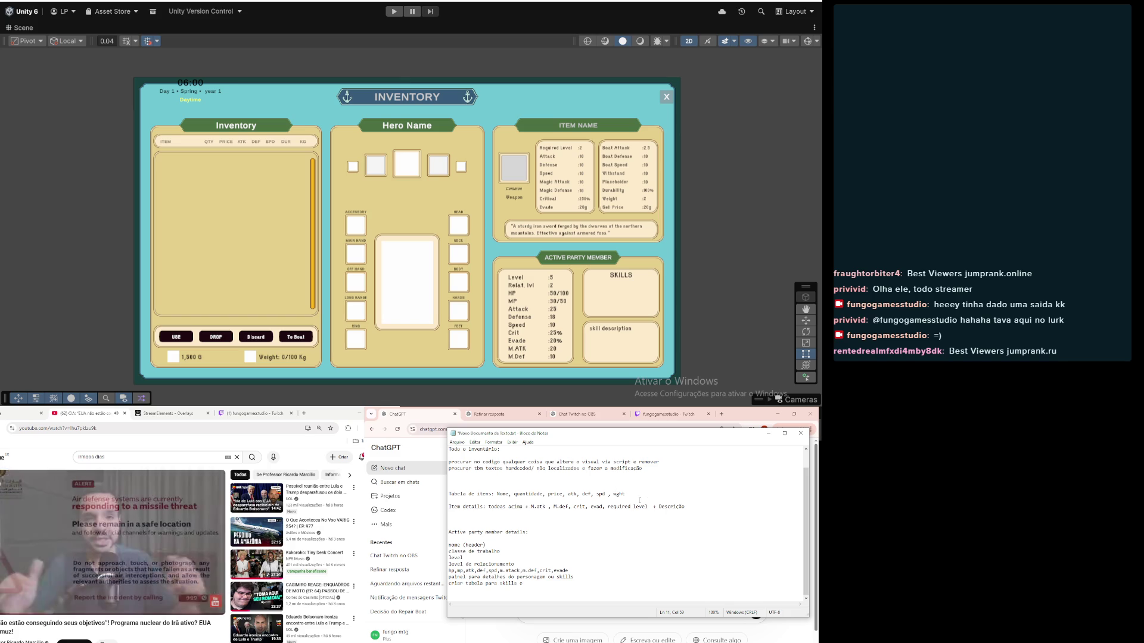
left_click(614, 494)
type("Dur,")
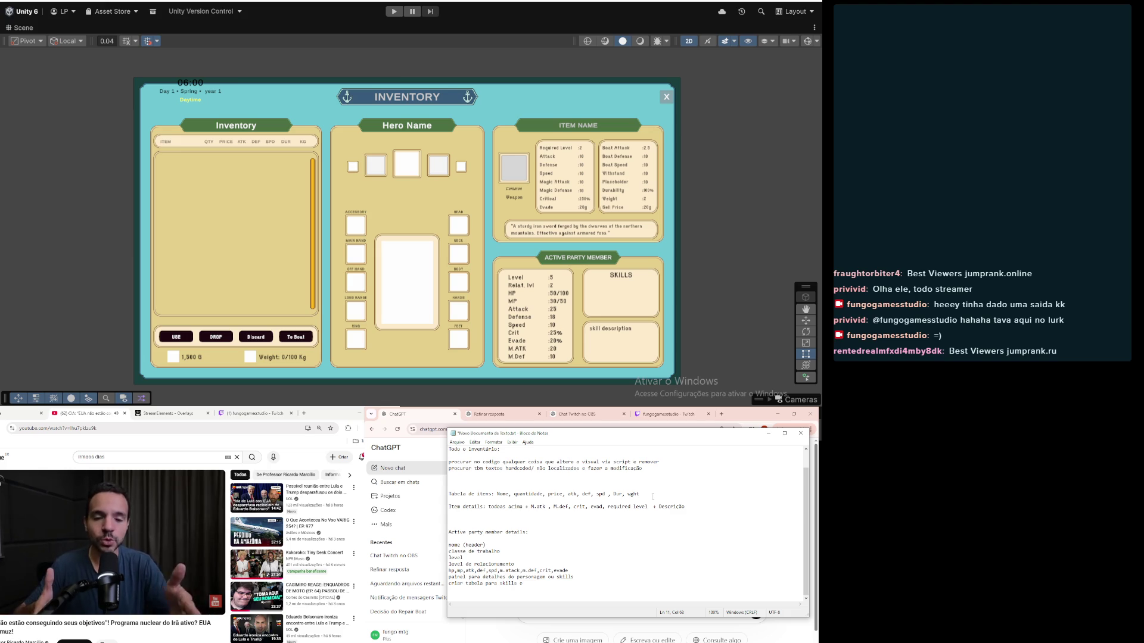
Step: Replace the item details line with the heading 'leftitens details:', removing '+ Descrição'
left_click(585, 534)
left_click(568, 494)
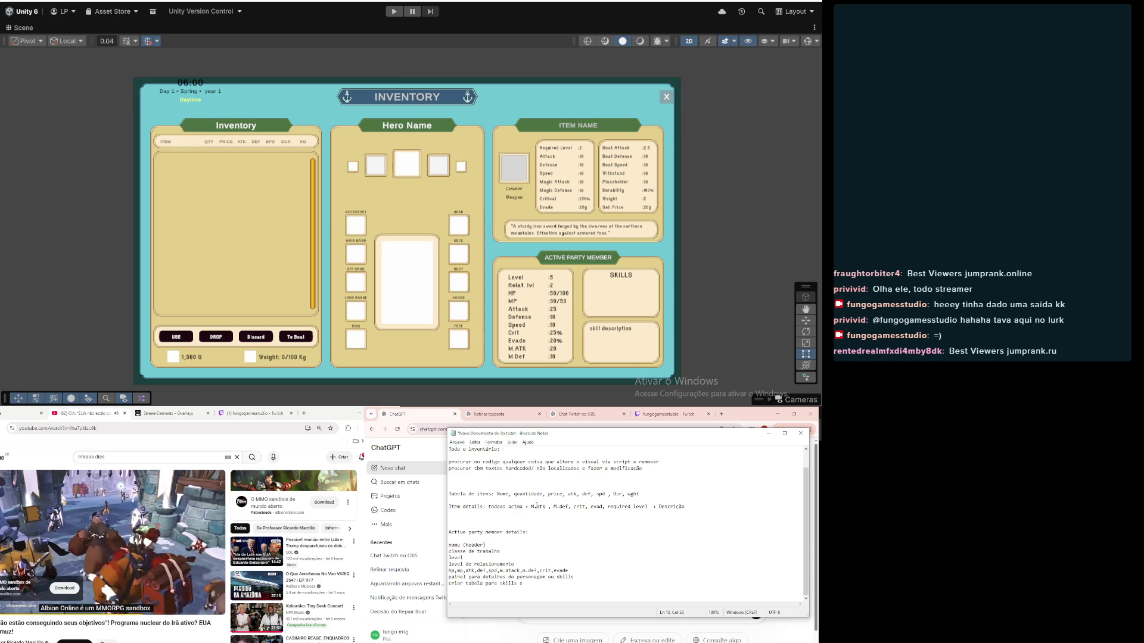
left_click_drag(687, 506, 448, 506)
left_click(648, 506)
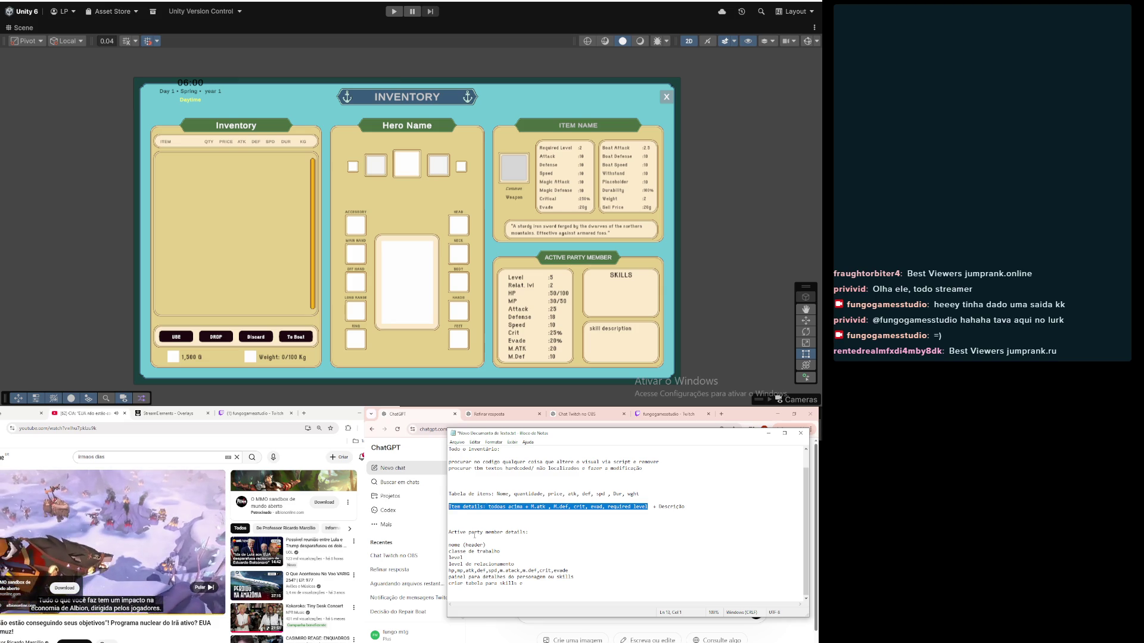
type("left")
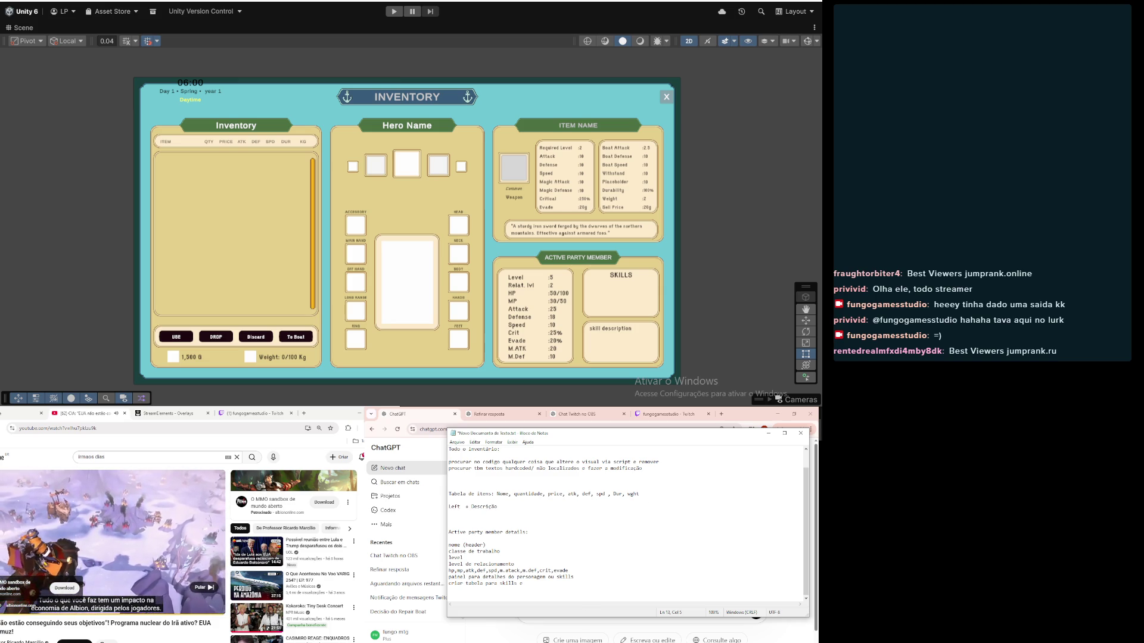
type("itens")
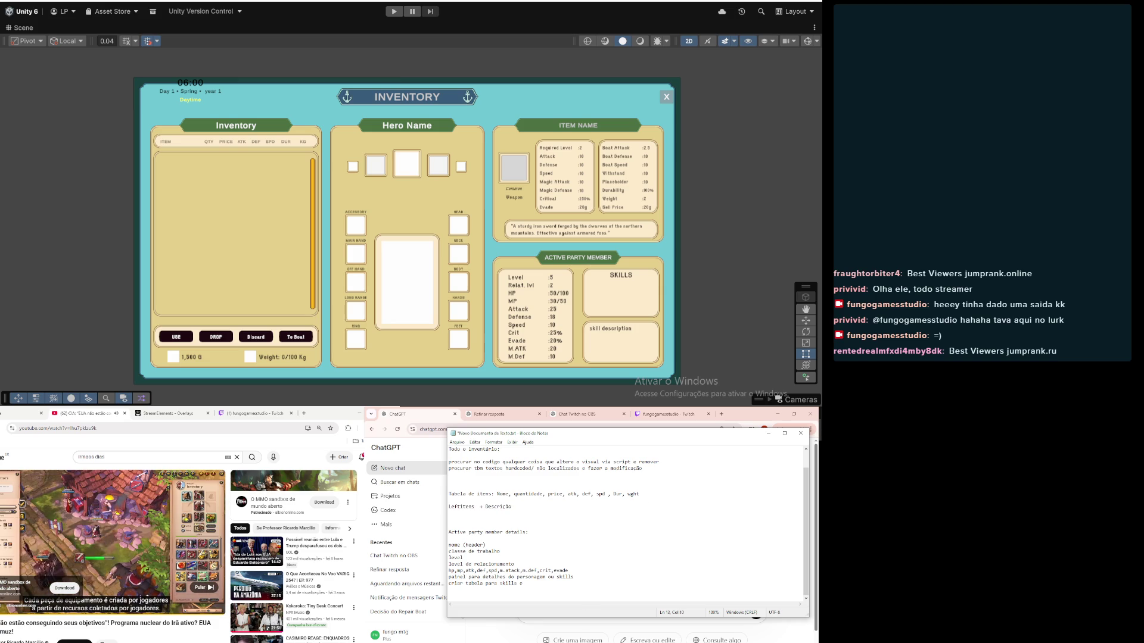
type(" details")
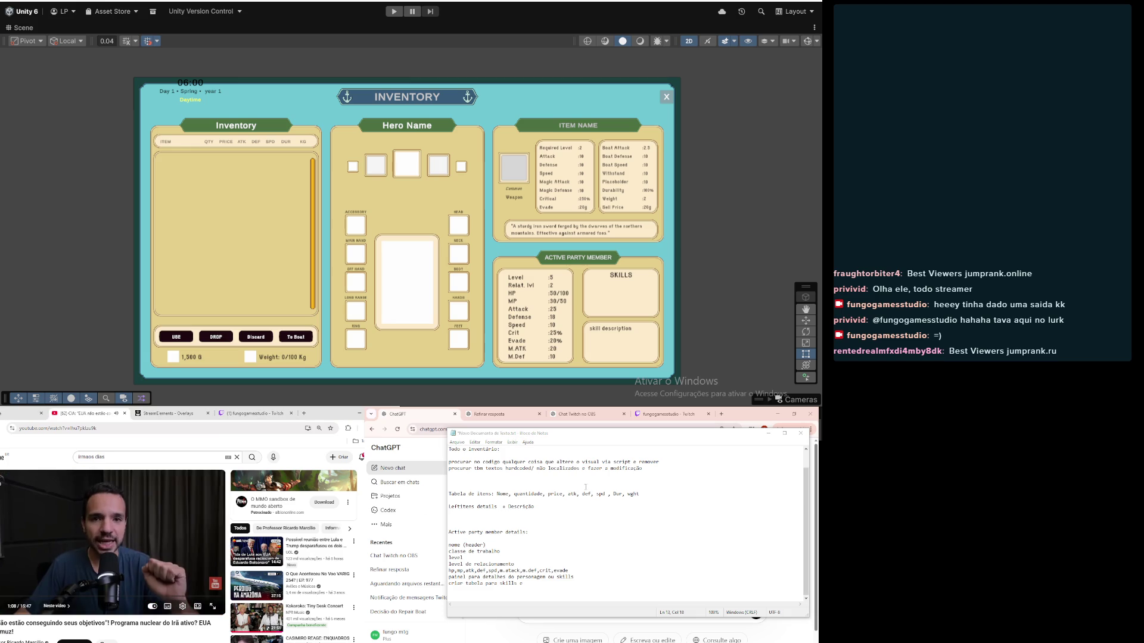
left_click(496, 509)
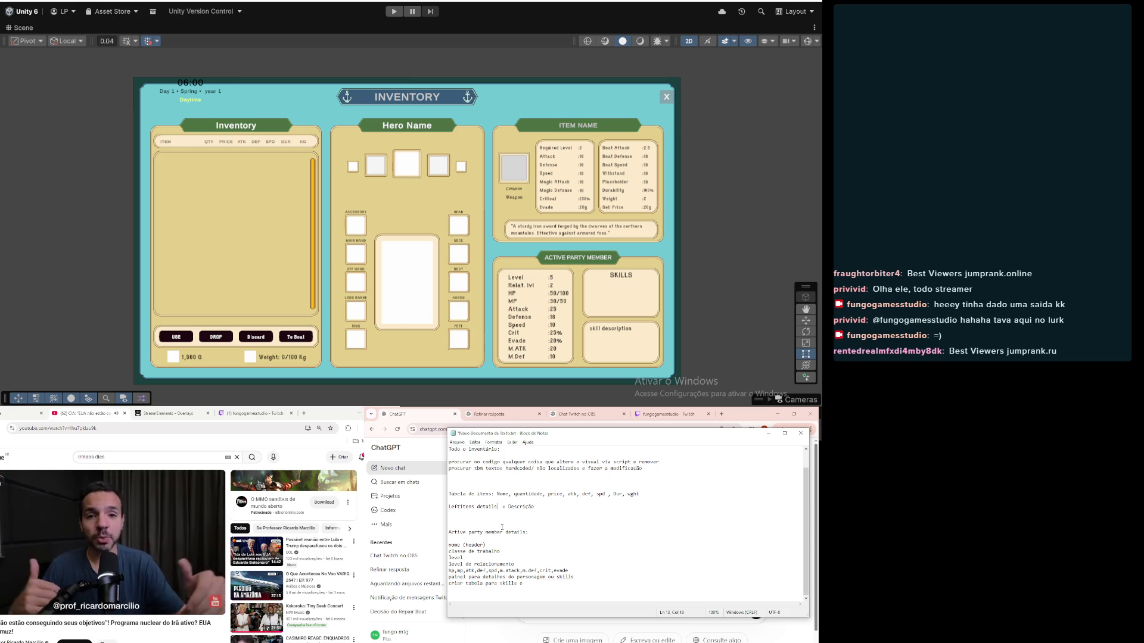
type(":")
key("BackSpace")
key("BackSpace")
key("BackSpace")
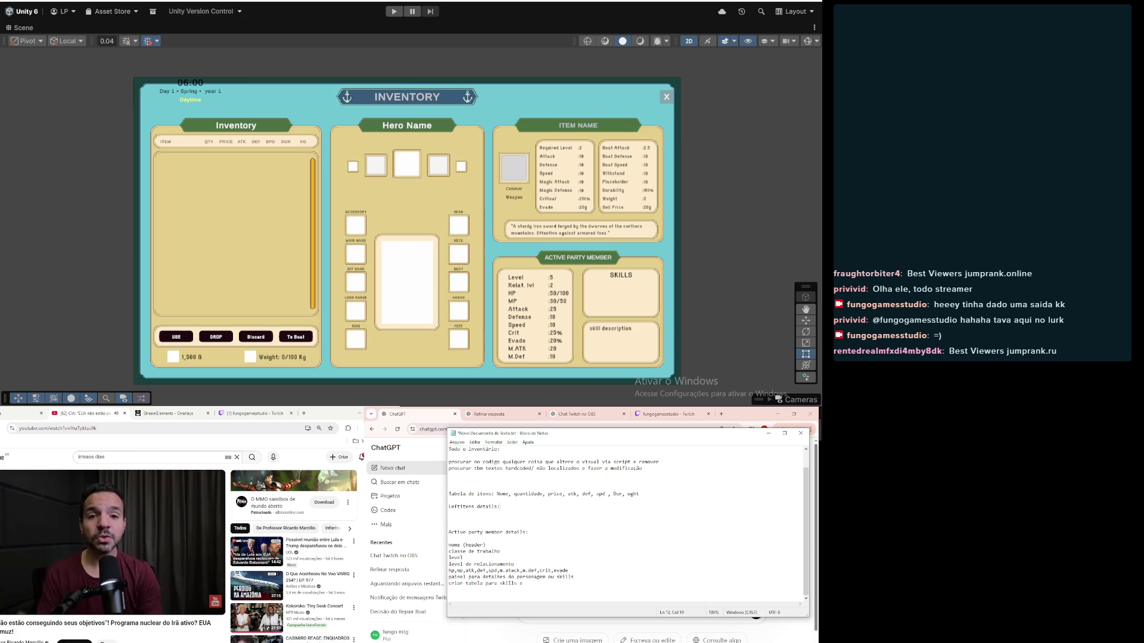
Step: Skip the YouTube video ahead and move to the line below the leftitens heading
mouse_move(53, 609)
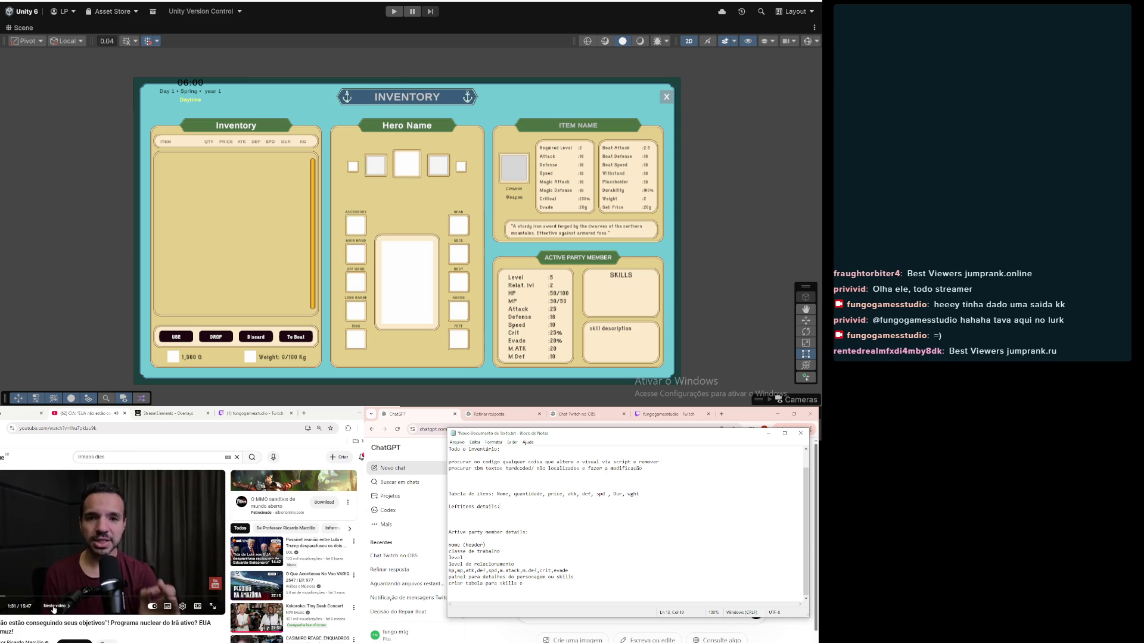
left_click(4, 598)
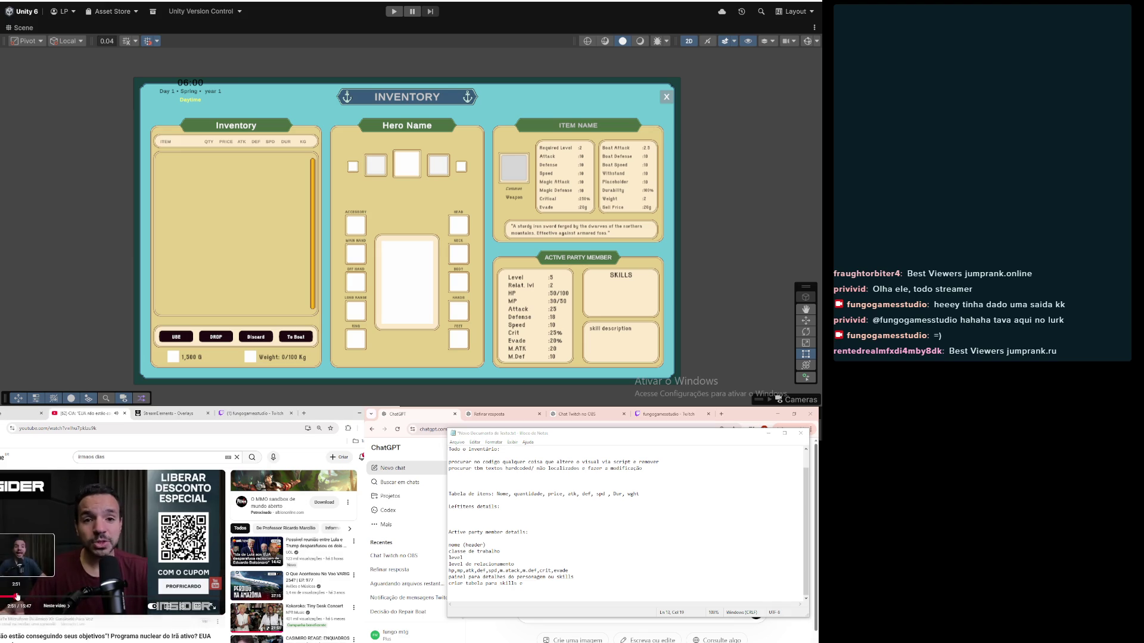
left_click(17, 597)
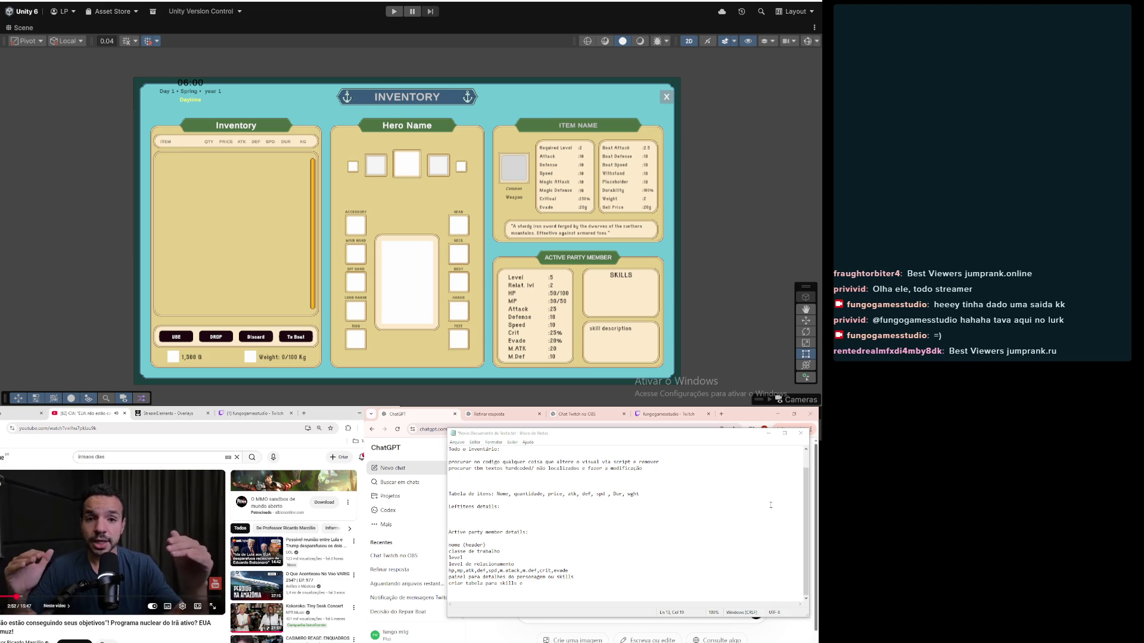
left_click(522, 511)
type("Req. lvl, atk,def,spd, Matack,Mdef,")
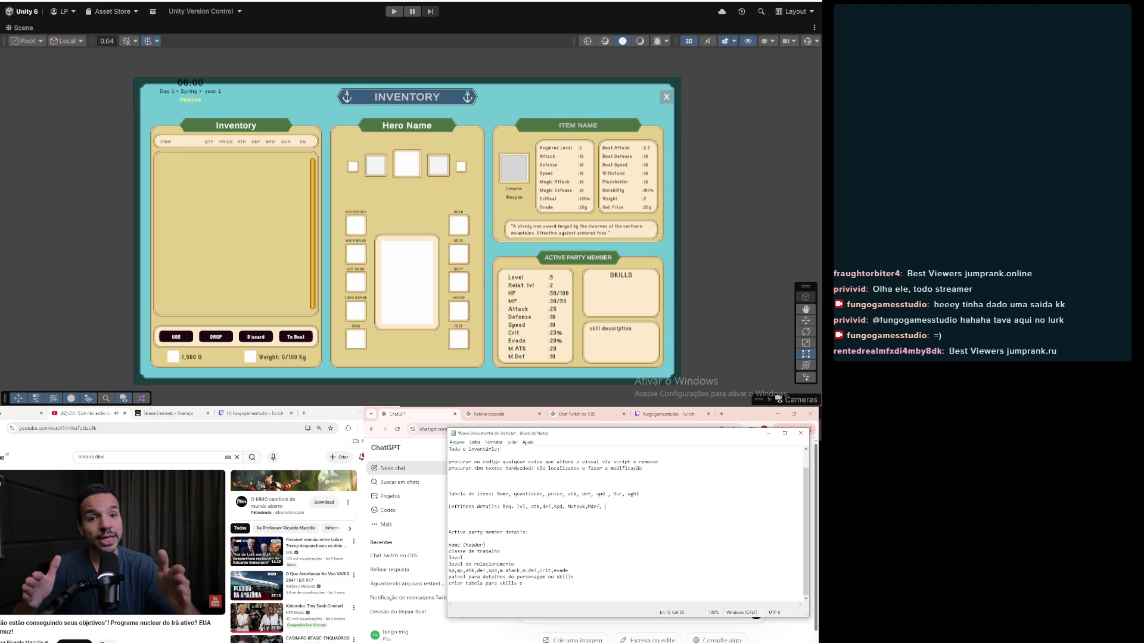
Step: End the leftitens list with 'Critical e evade', then type a Rightitens details line of boat stats
type("Critical ")
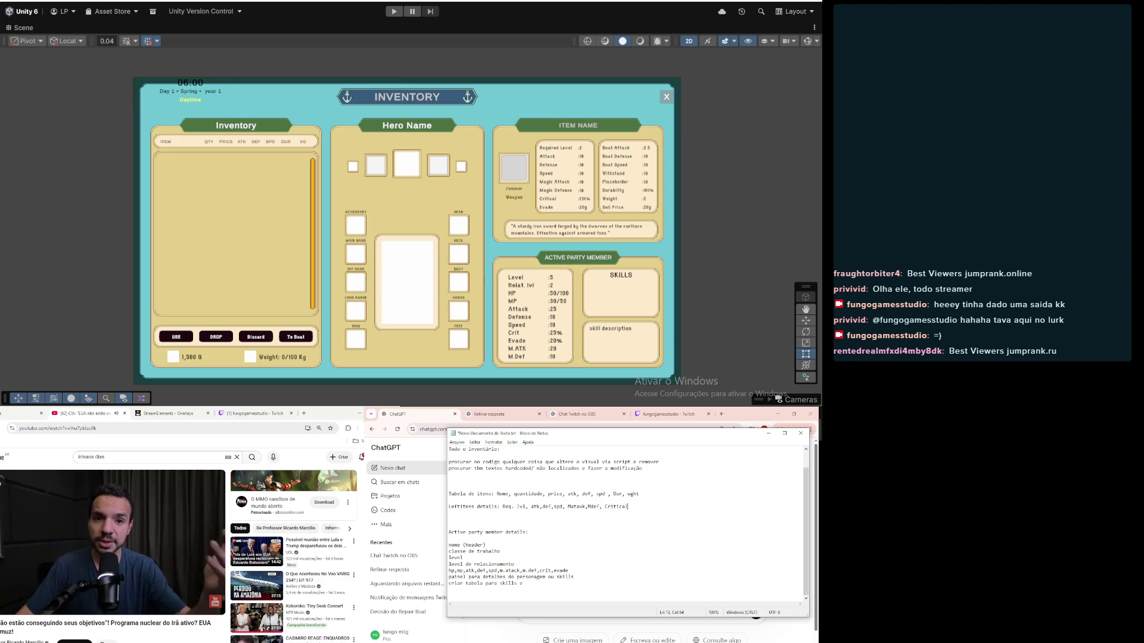
type("e evade")
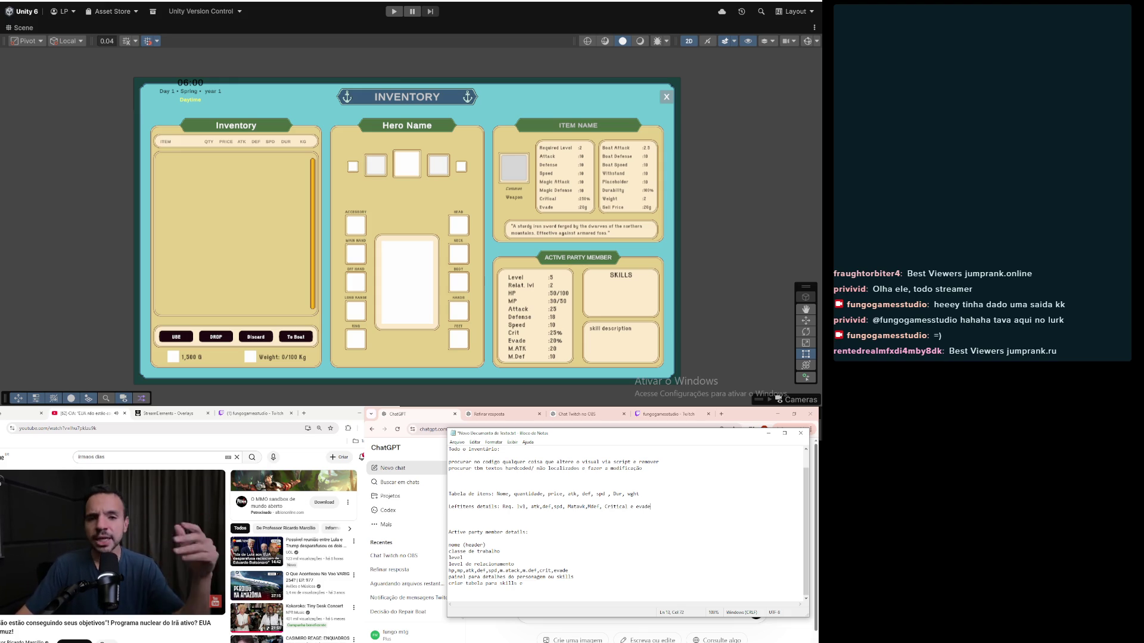
key("Return")
key("Return")
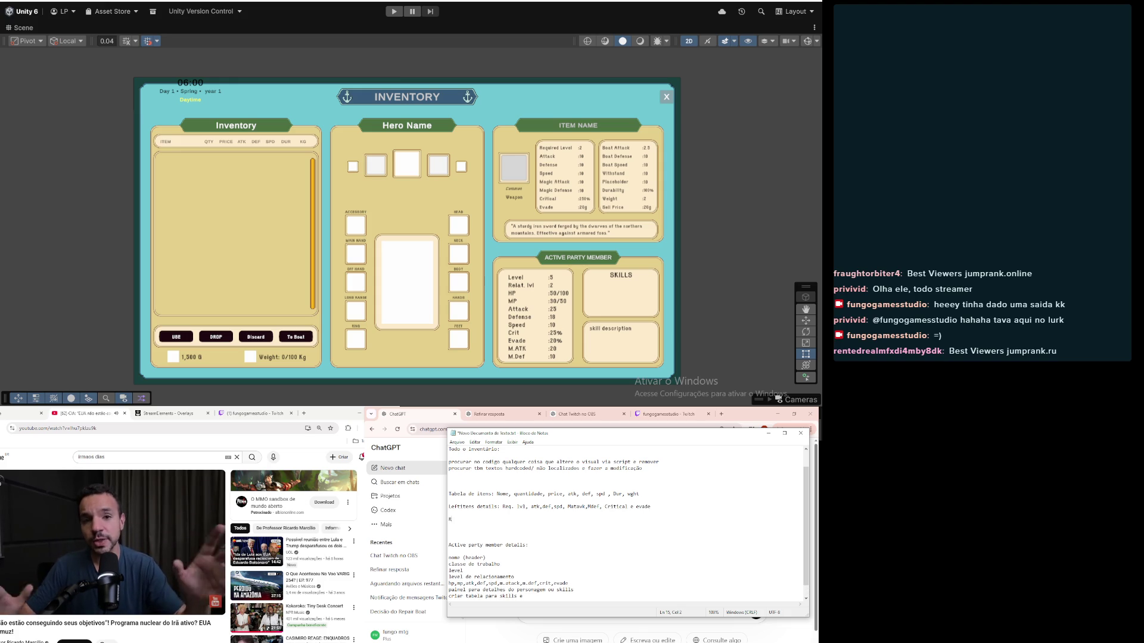
type("ht ite")
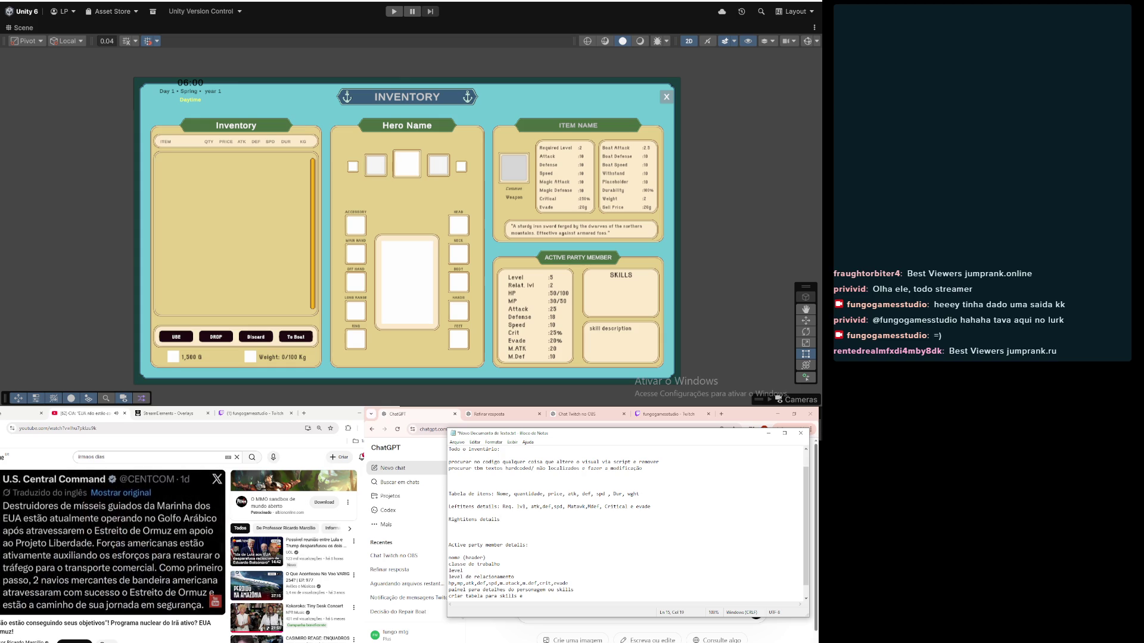
scroll(493, 476, "up", 1)
type(": Bout atack, b def, b spd,")
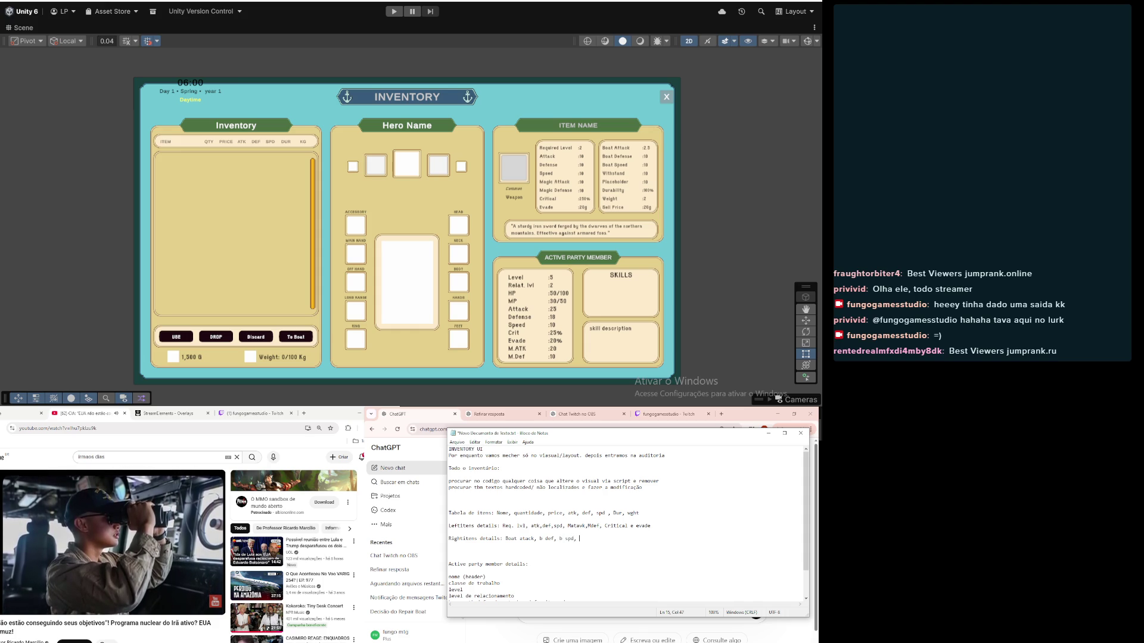
type("withstand, placeholdes")
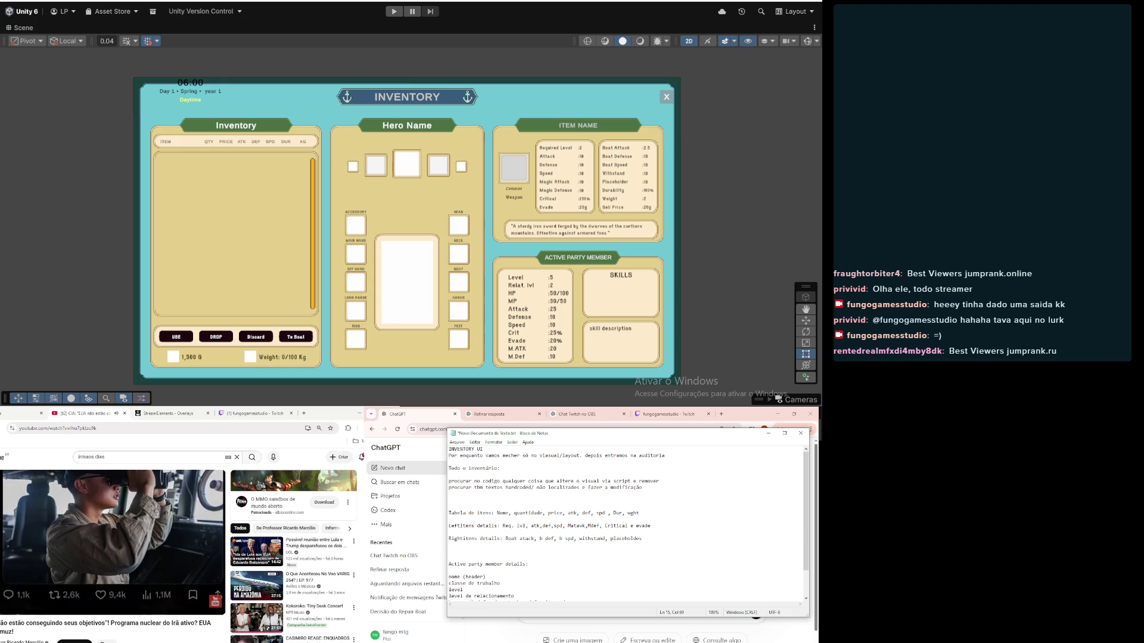
Step: Correct the misspelled entry and add 'e sell price' to the Rightitens line
key("BackSpace")
type("rab")
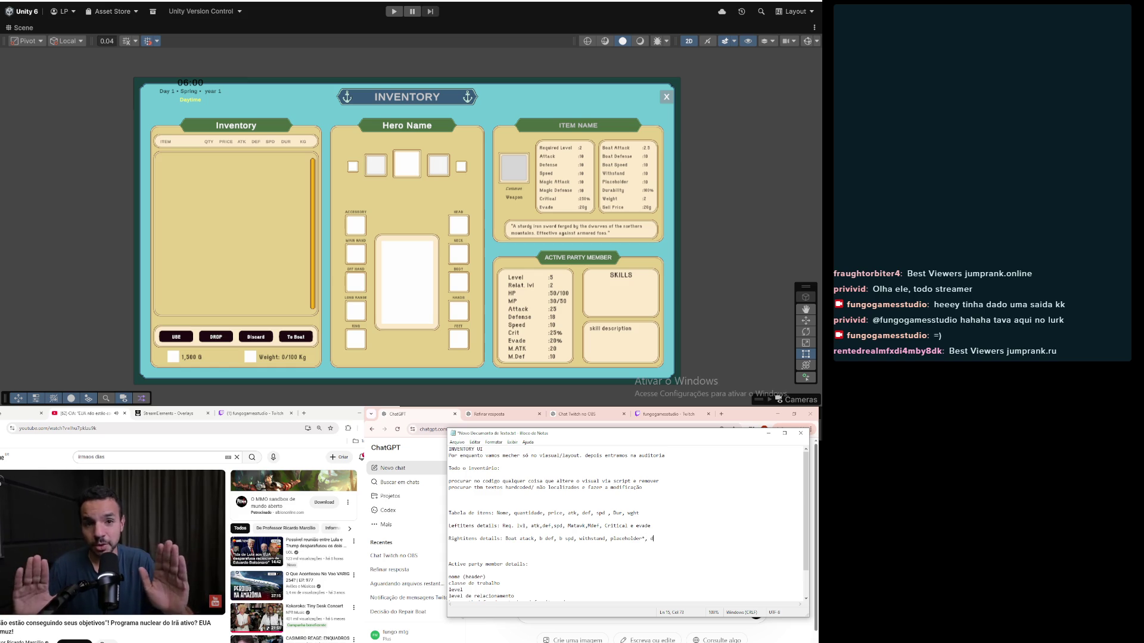
type("ility, weight")
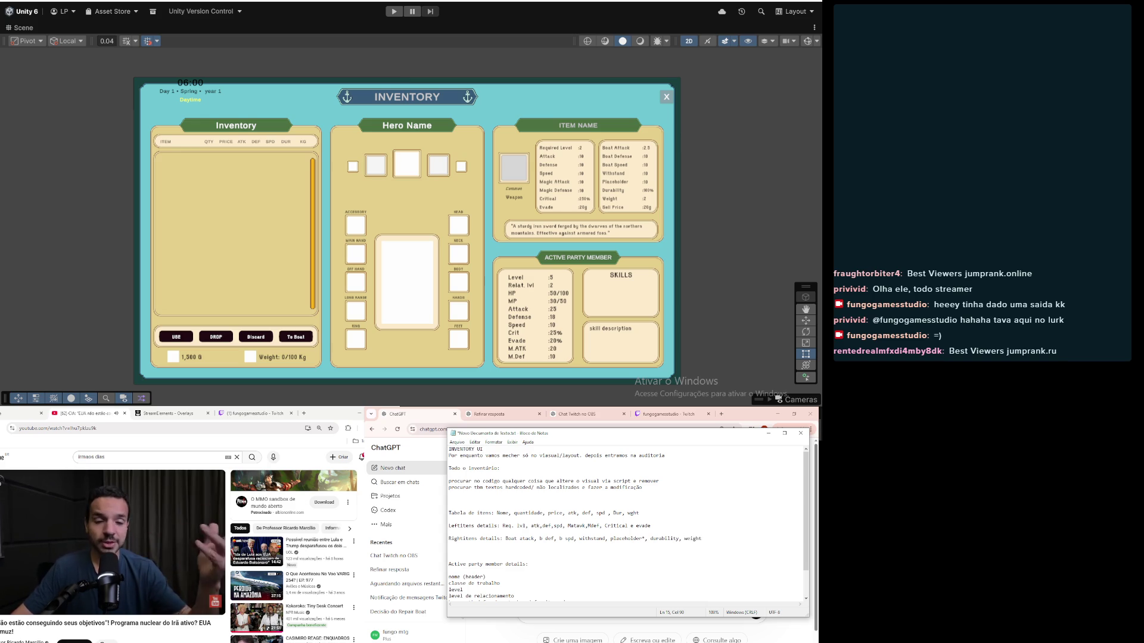
type("e sell price")
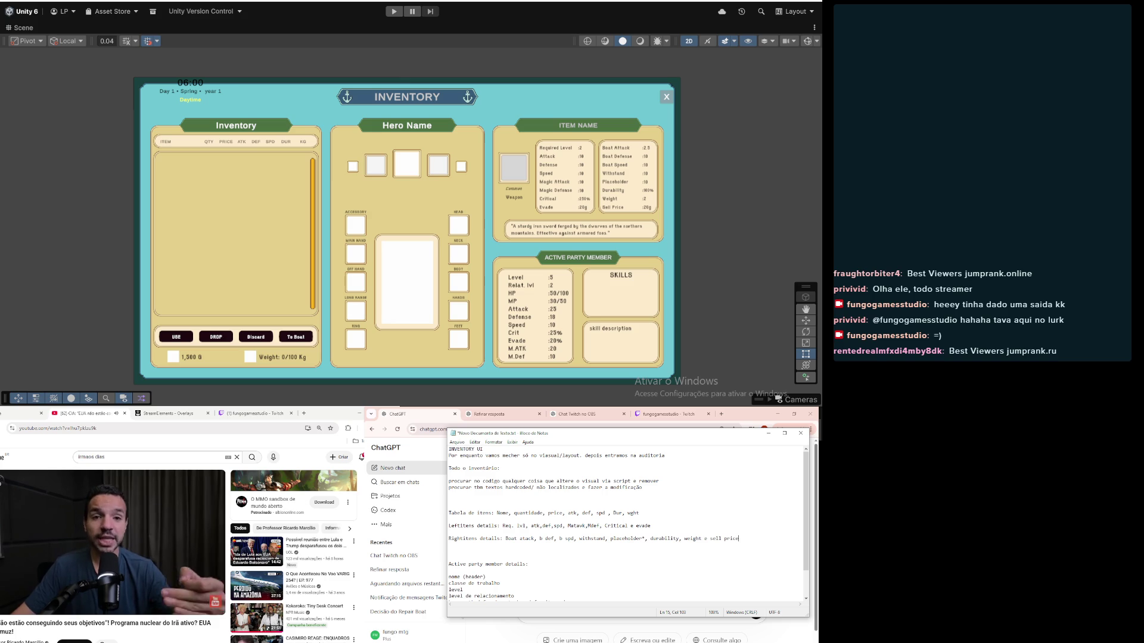
key("Return")
key("Return")
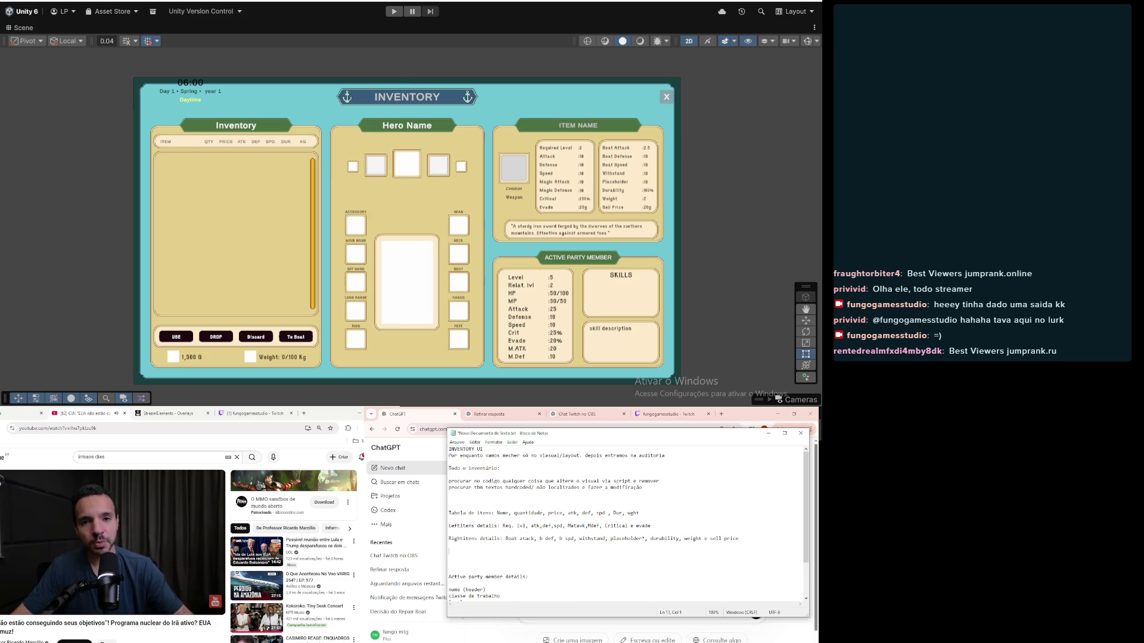
Step: Type a '*placeholder' note for an undecided future stat, followed by blank lines
type("*")
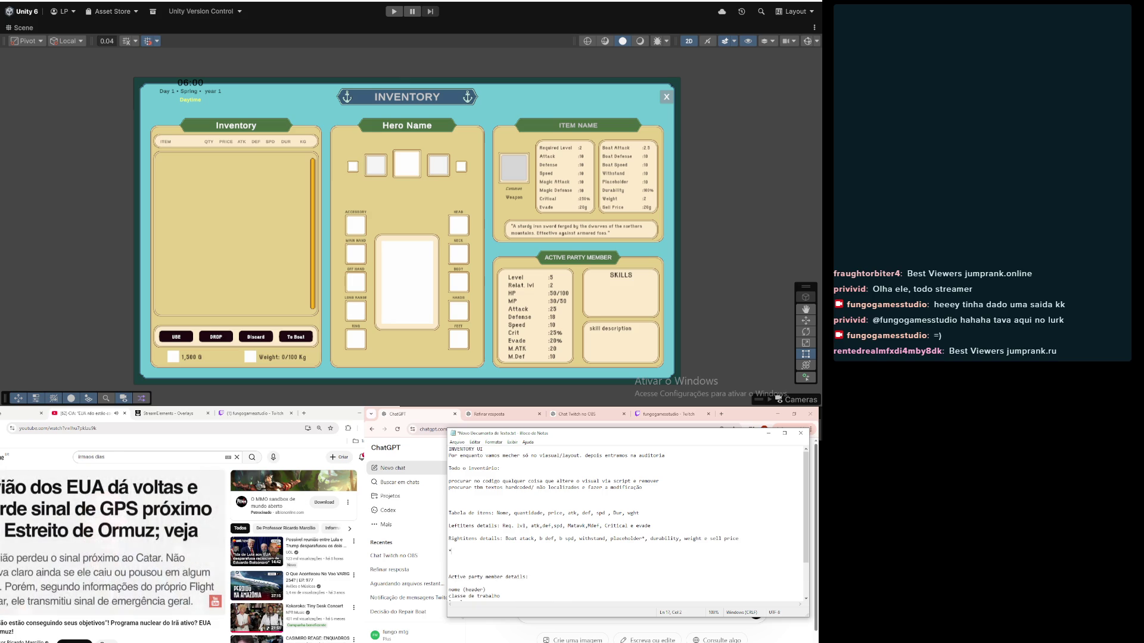
type("picaholder para algum futuro s")
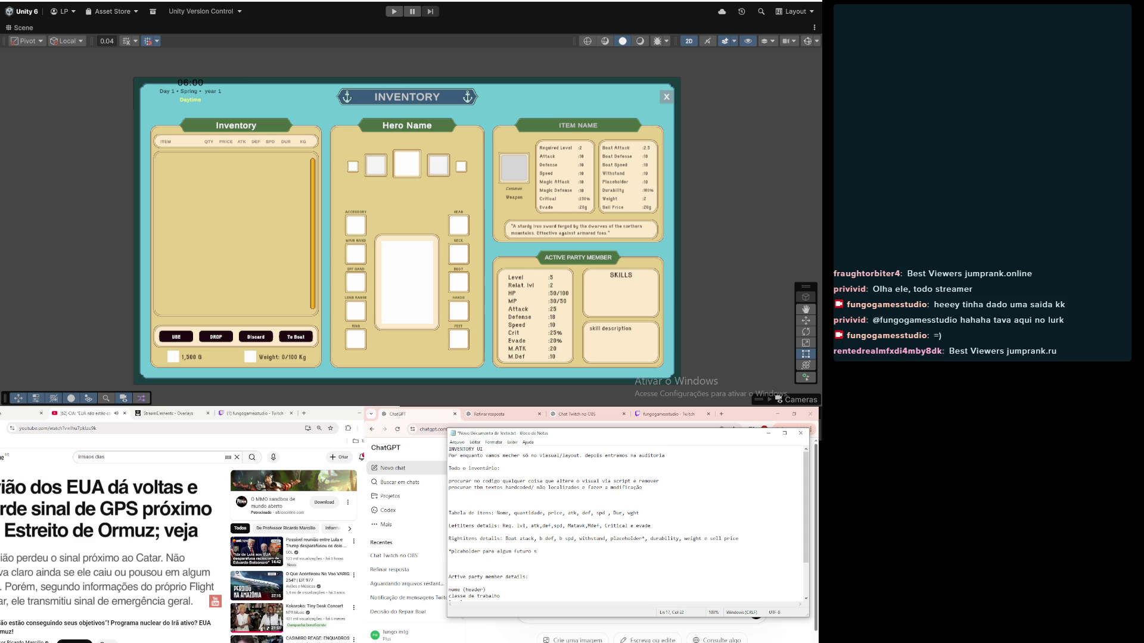
type("tat")
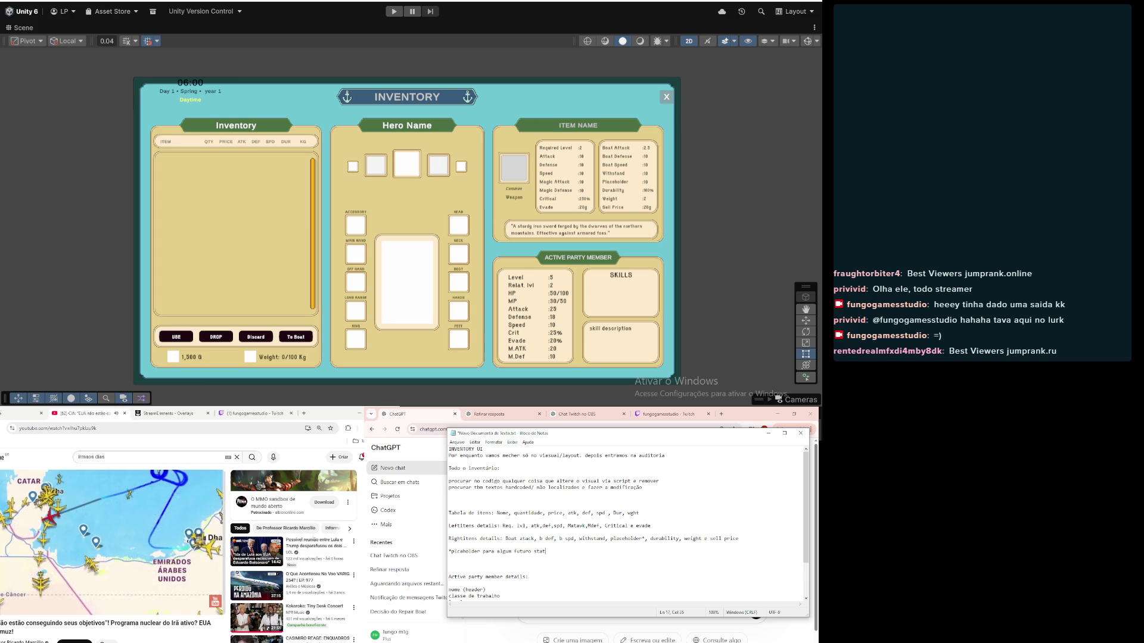
type(" não decidido")
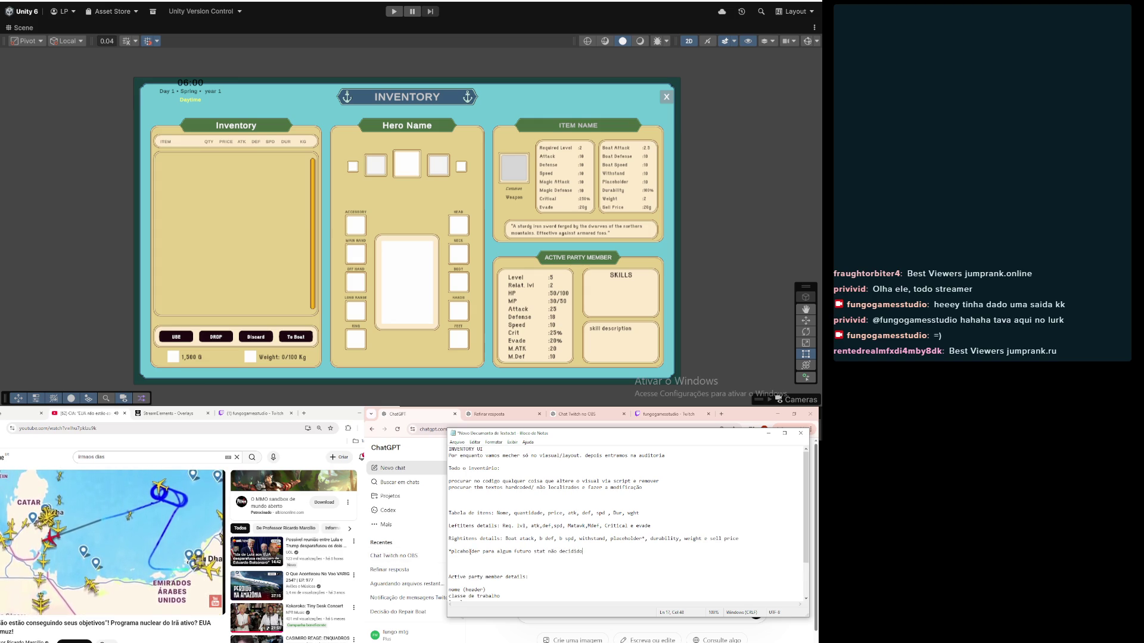
type("e")
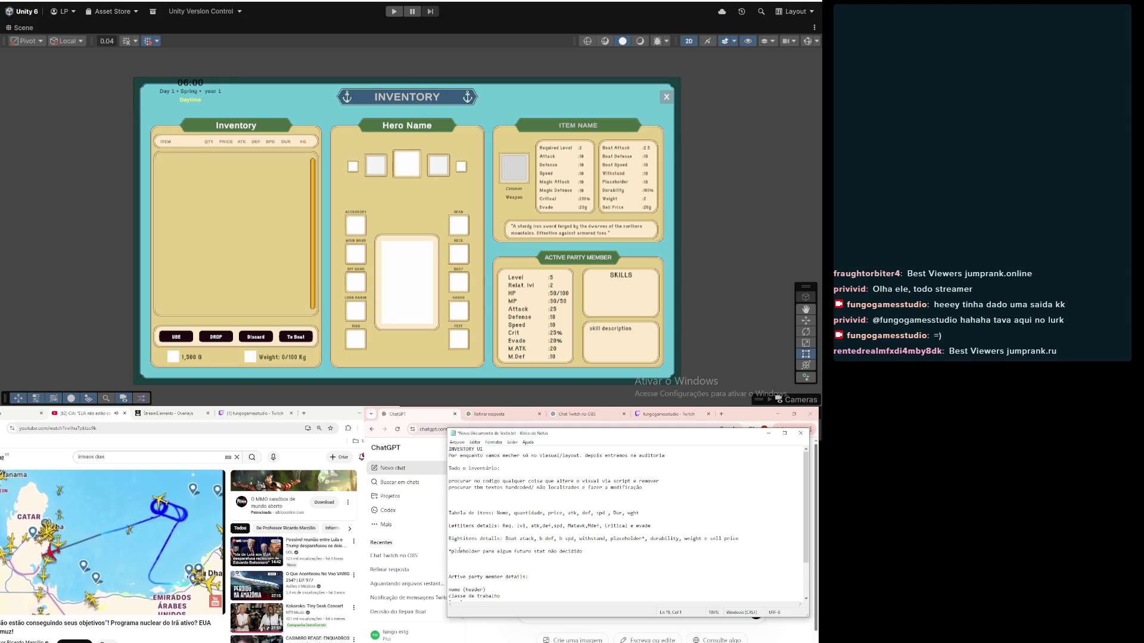
type("alc")
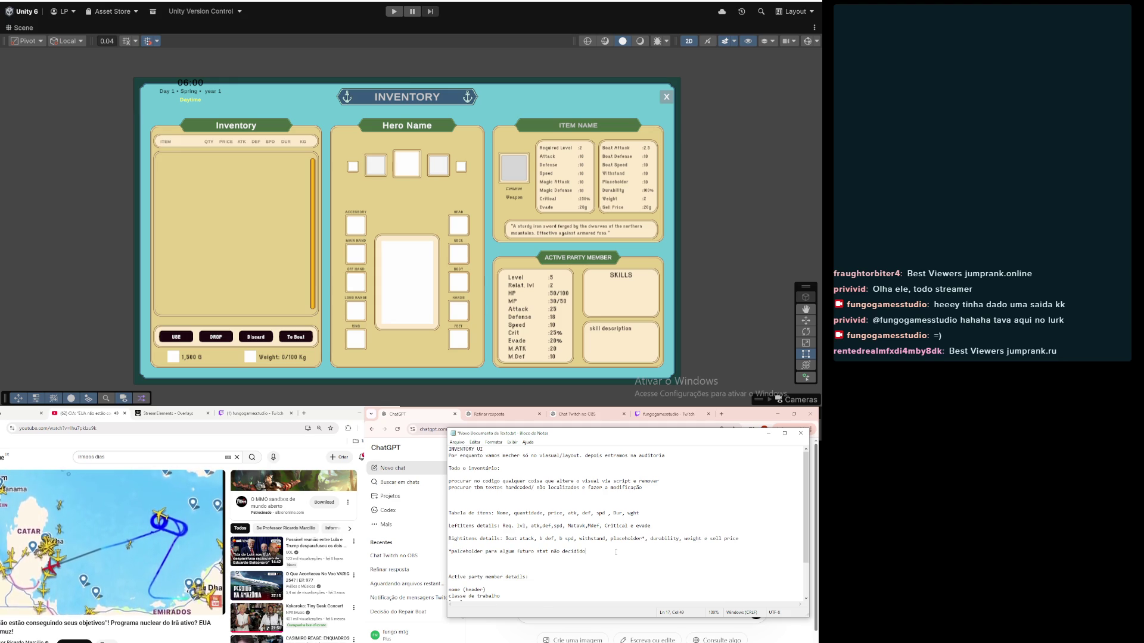
key("Return")
key("Return")
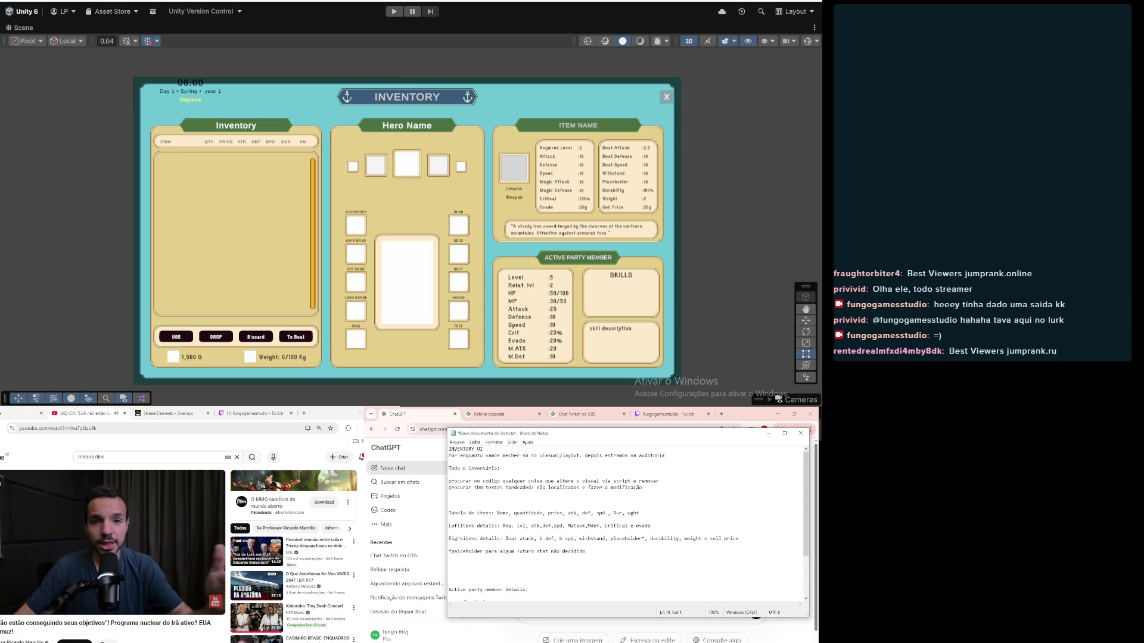
scroll(572, 577, "down", 3)
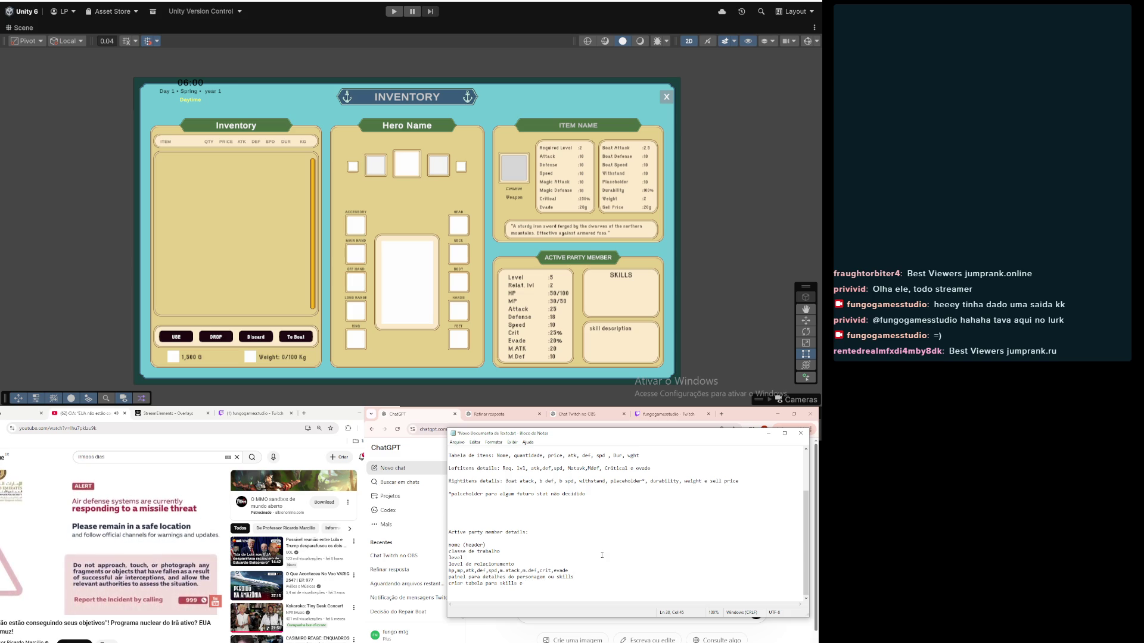
Step: Below the 'Tabela de itens' line, add a note that ItemdetailsPanel divides into right and left panels
scroll(602, 555, "up", 3)
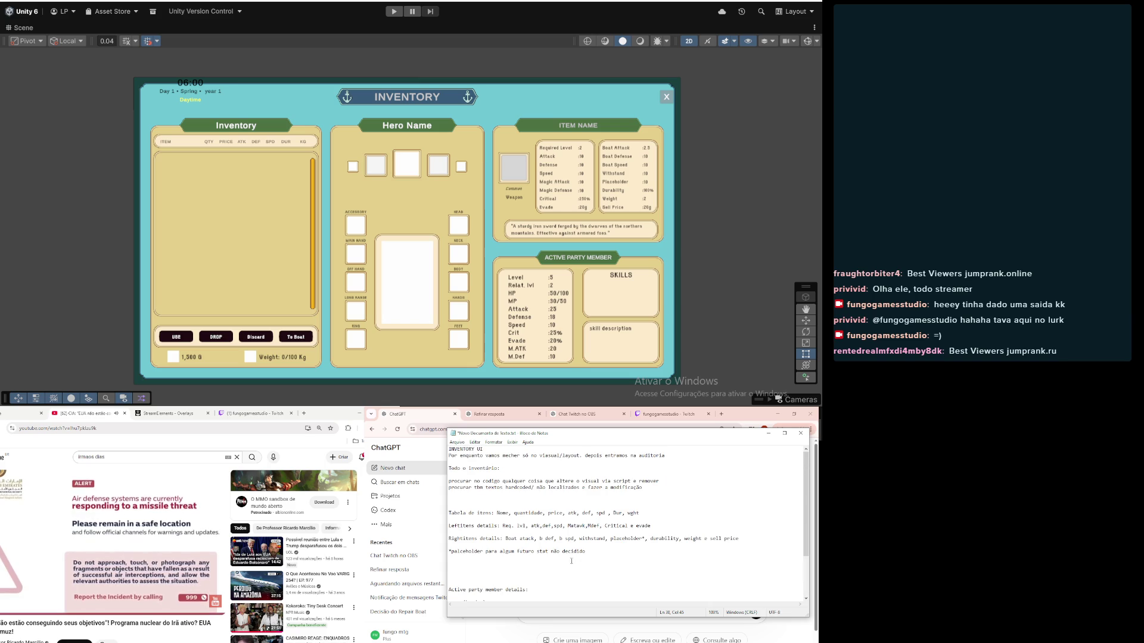
left_click(489, 500)
left_click(662, 513)
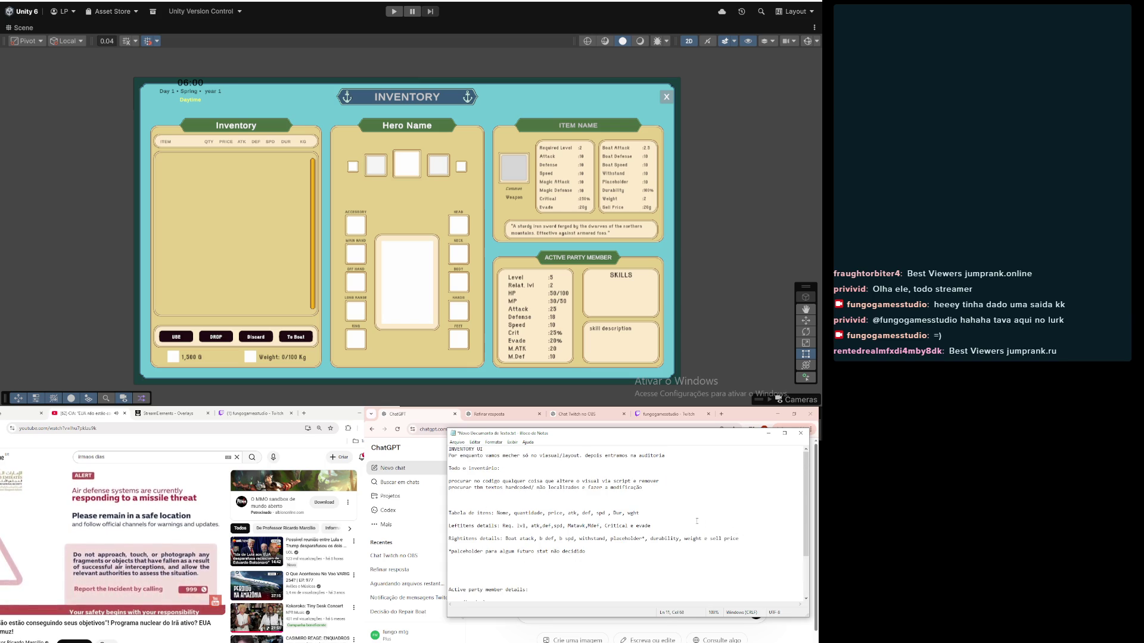
key("Return")
key("Return")
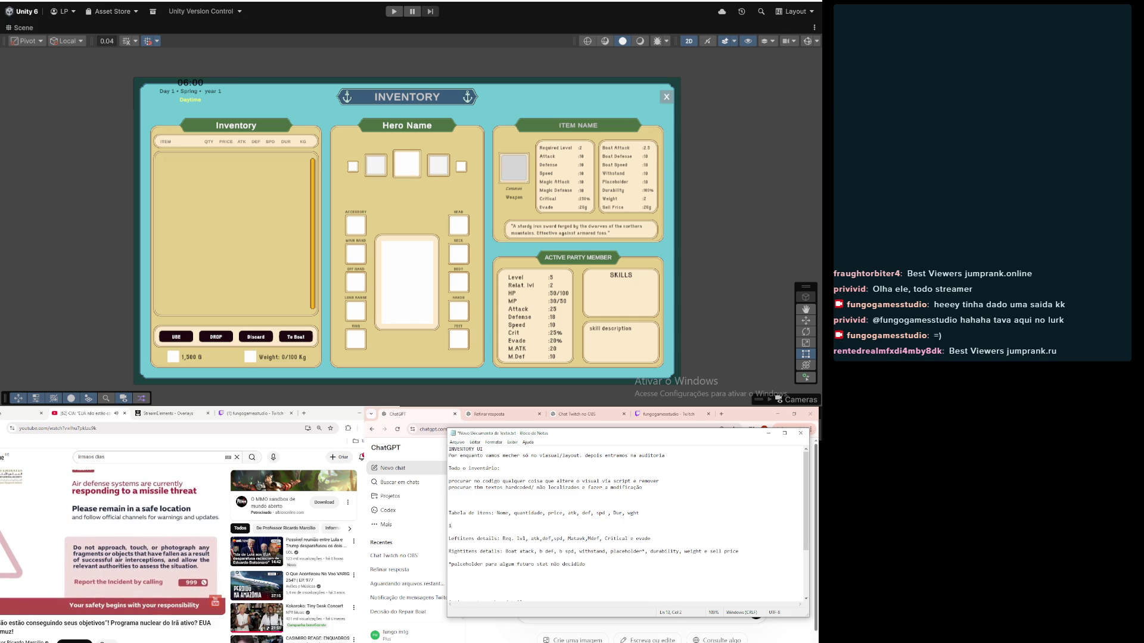
type("Itemdetails")
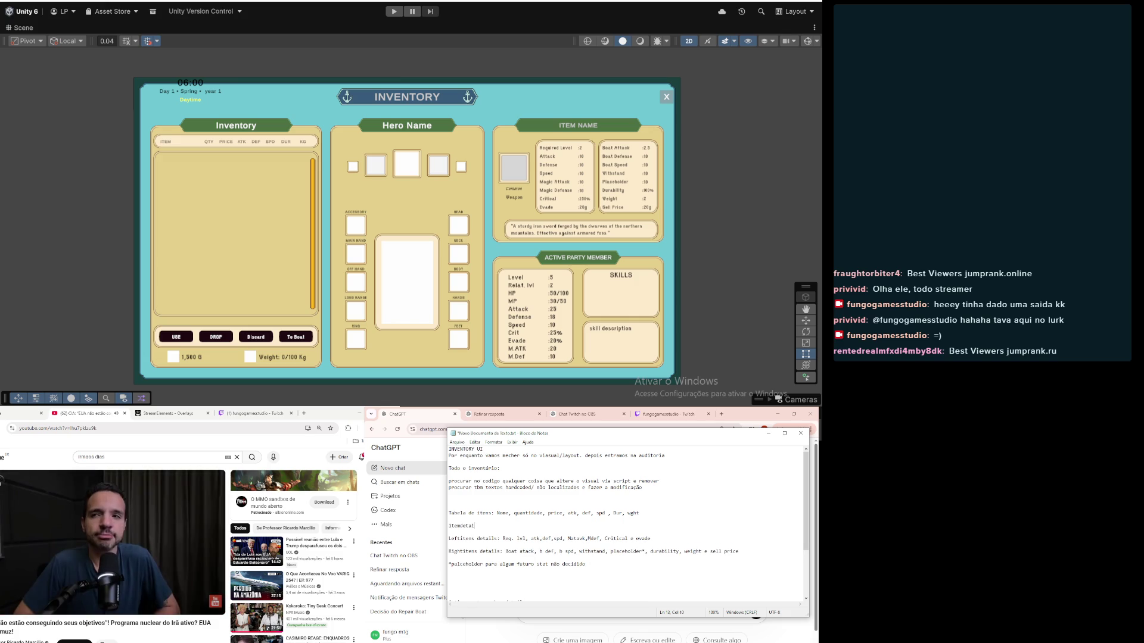
type("panel:")
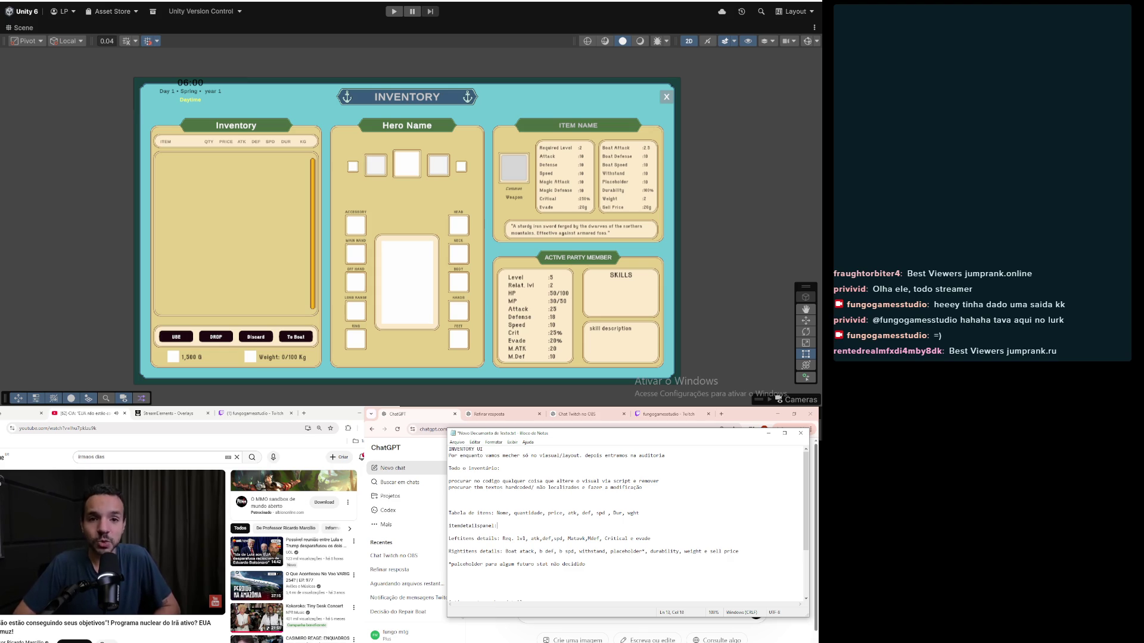
type(" dividir em dois paion")
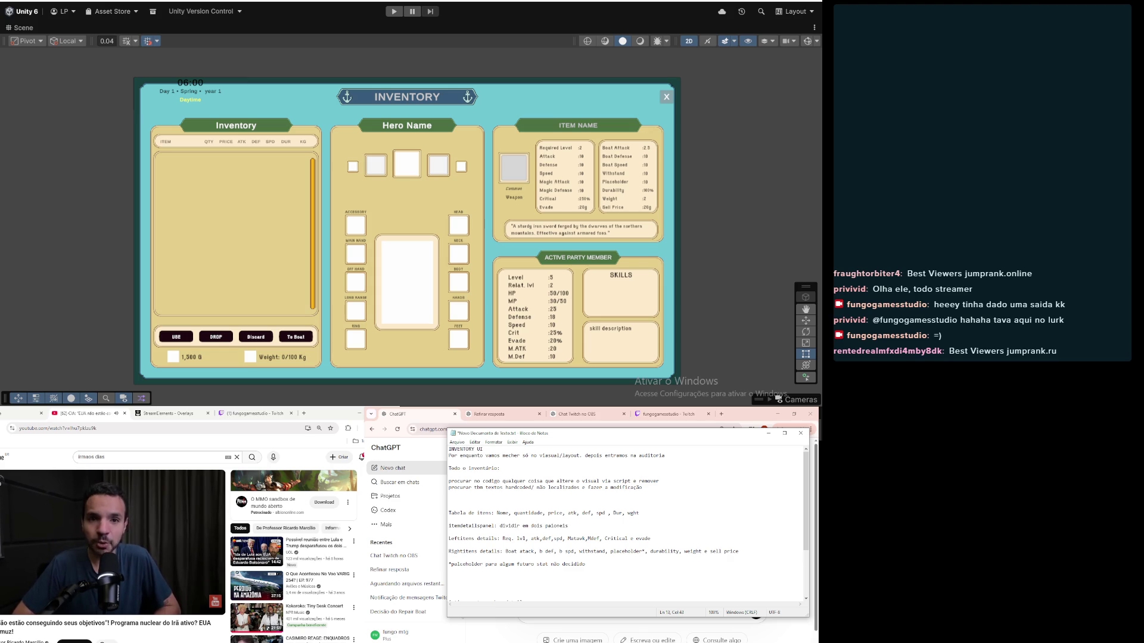
type("eis")
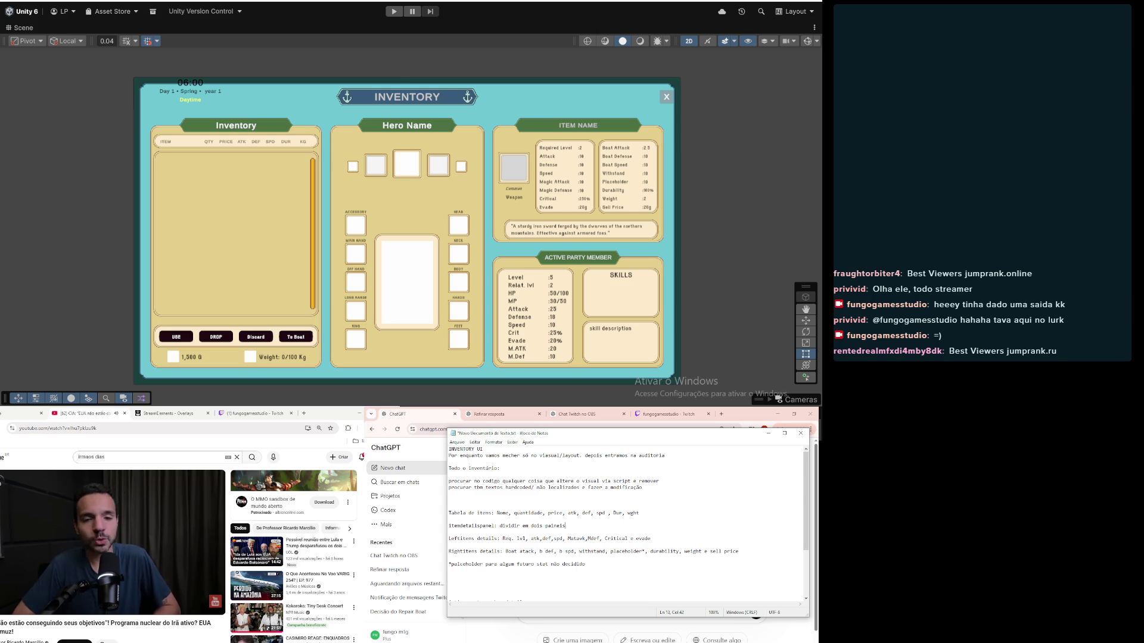
type(" (right ")
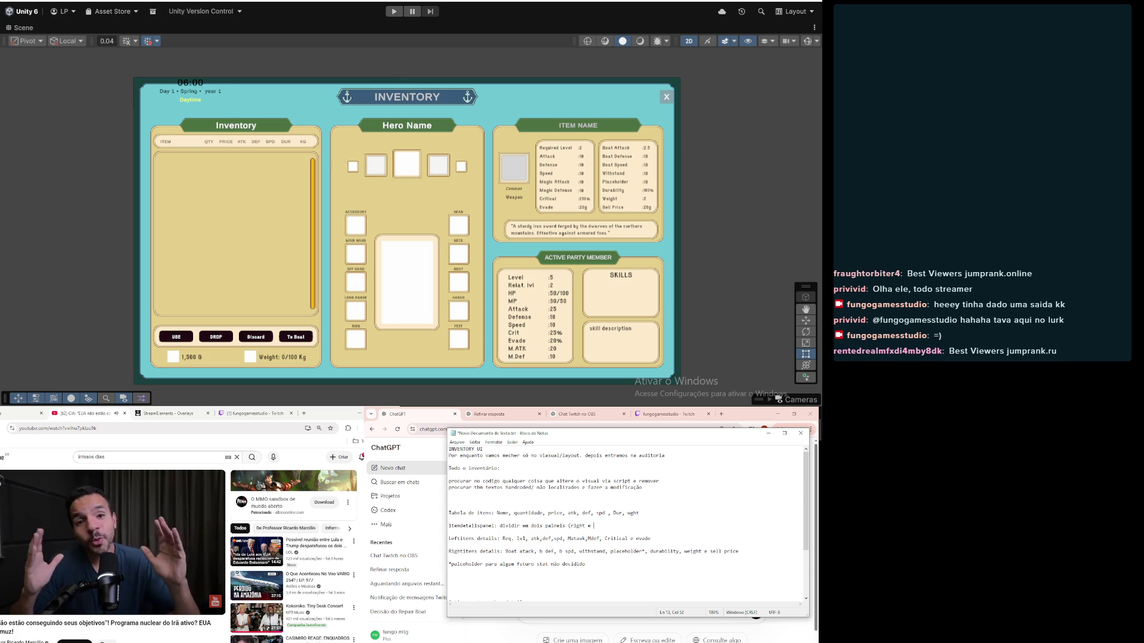
type("e left)")
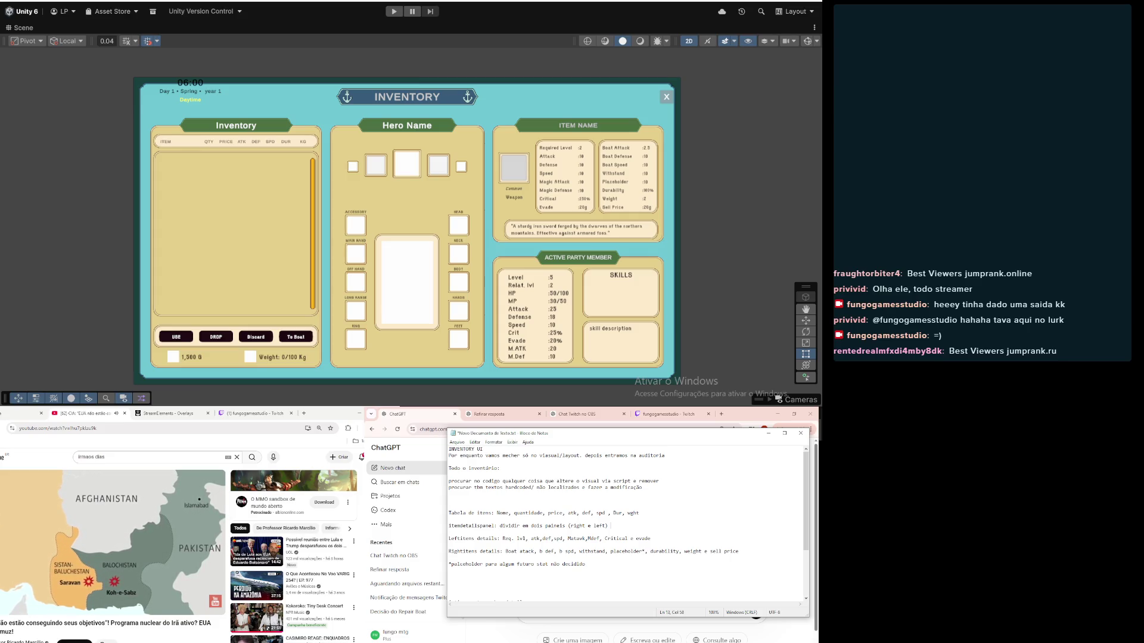
Step: Note that the complete lower section holds slots for titles and slots for values
left_click(615, 577)
type("na hierarquia tem slots para")
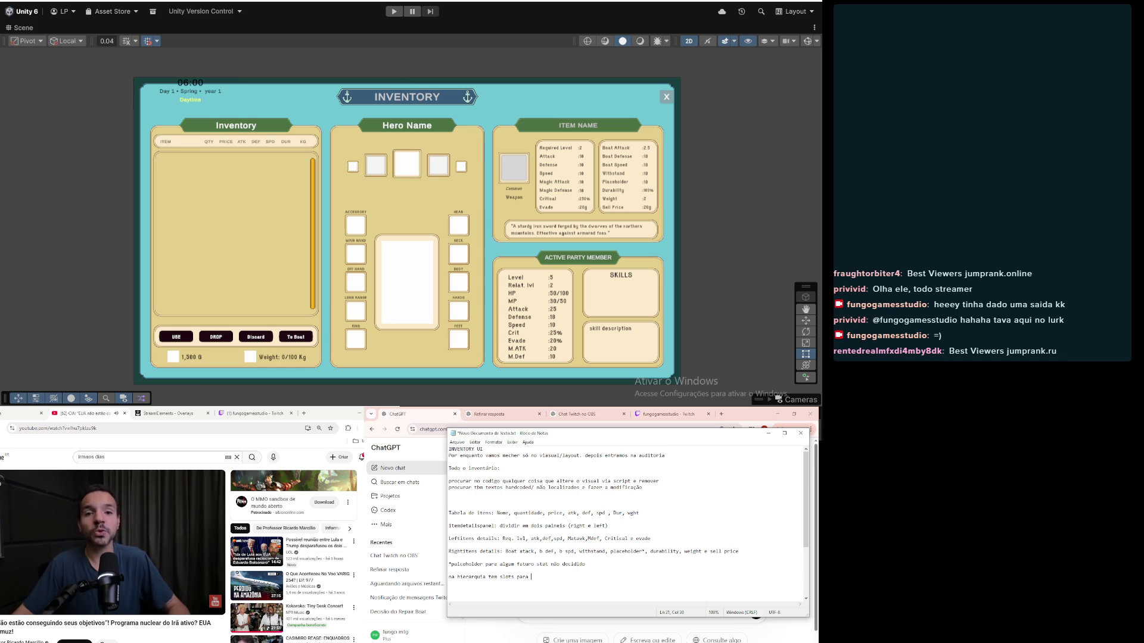
type("texto")
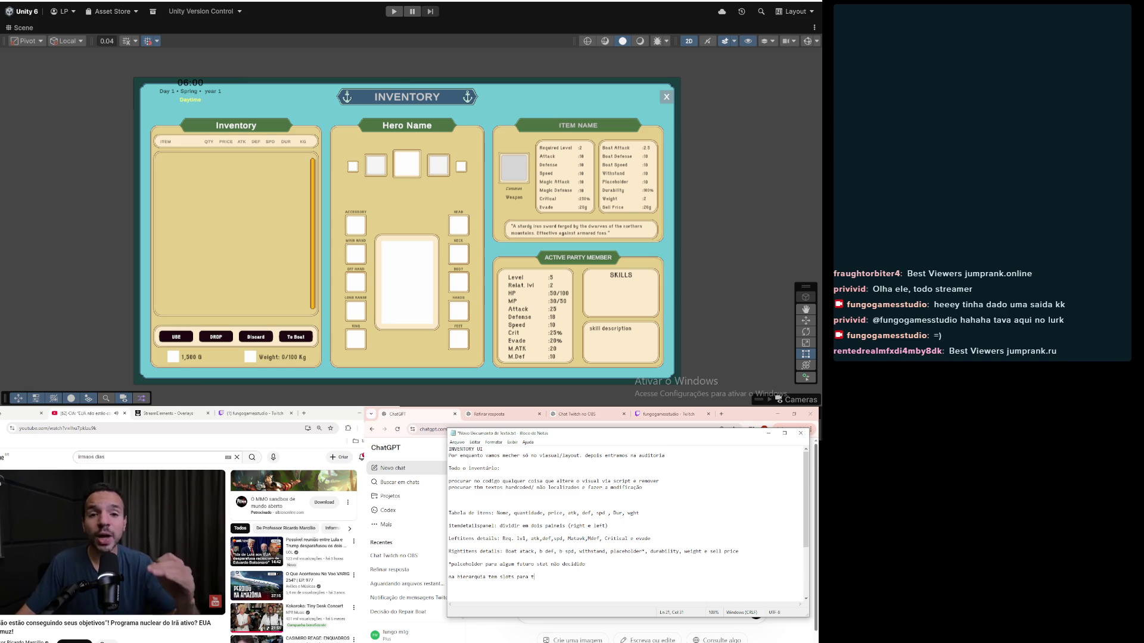
type("o ")
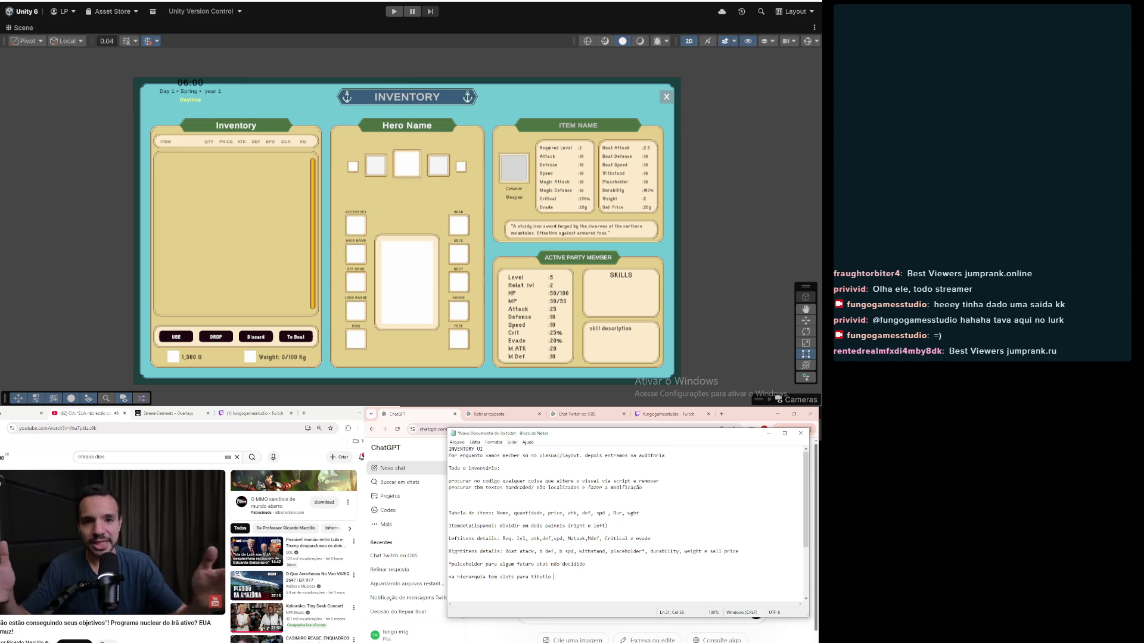
type("l")
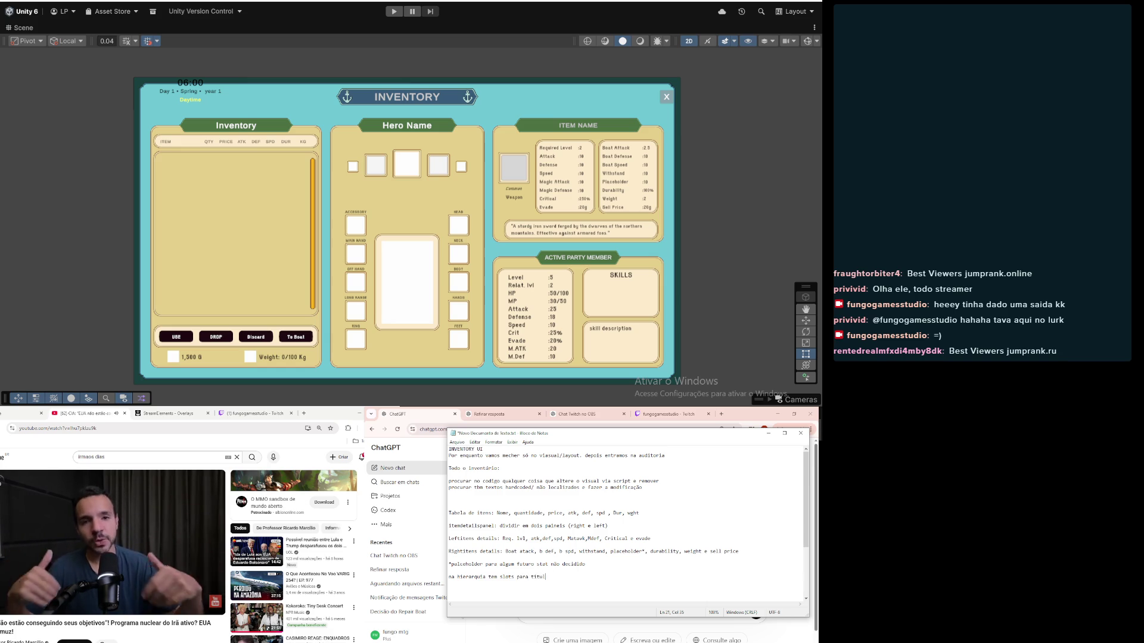
type("o e slots v")
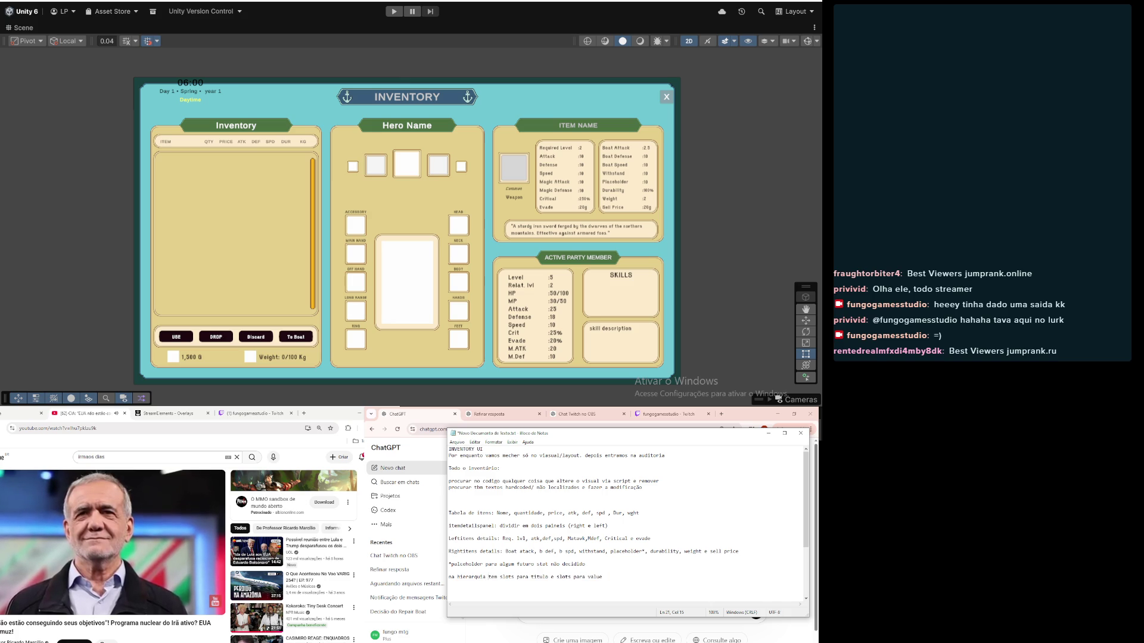
type("(abaixo")
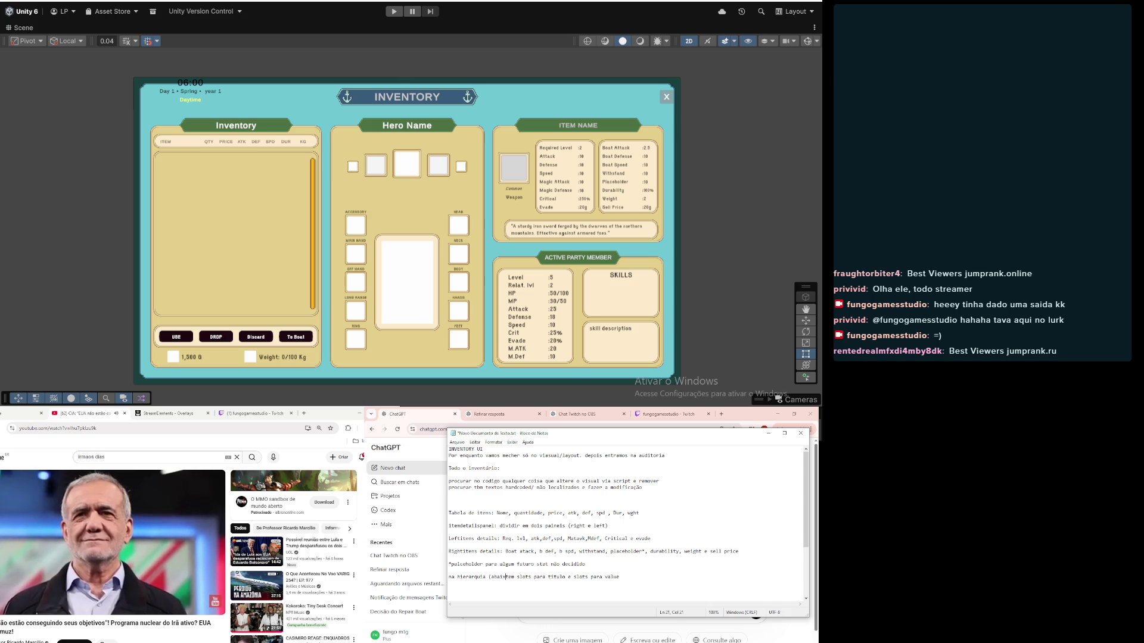
key("BackSpace")
key("BackSpace")
key("BackSpace")
type("completa a")
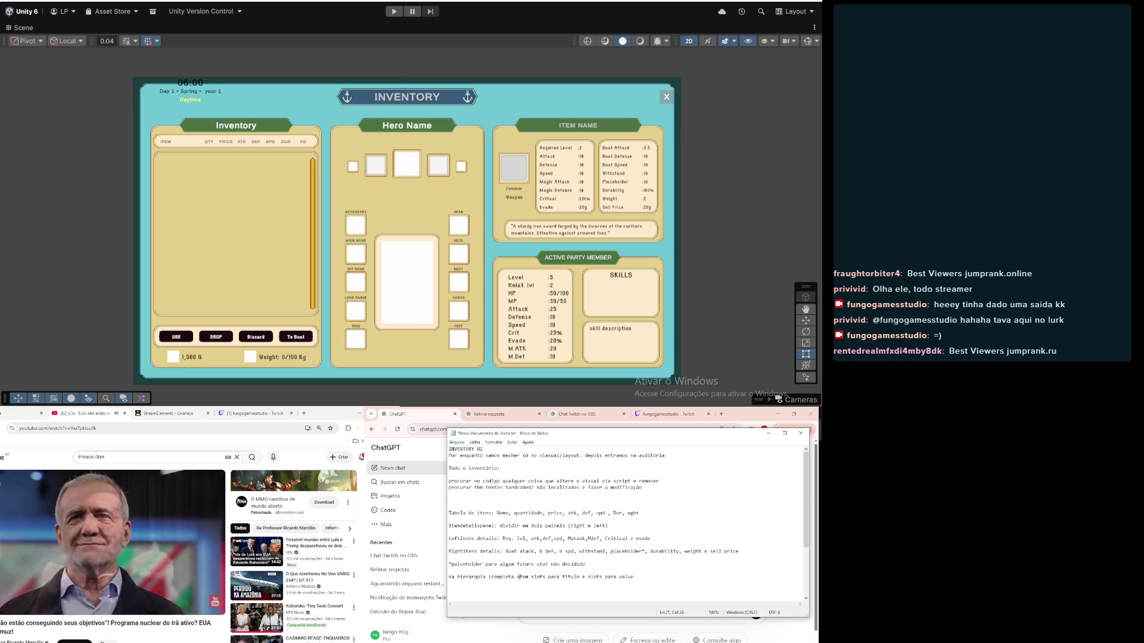
type("baixo)")
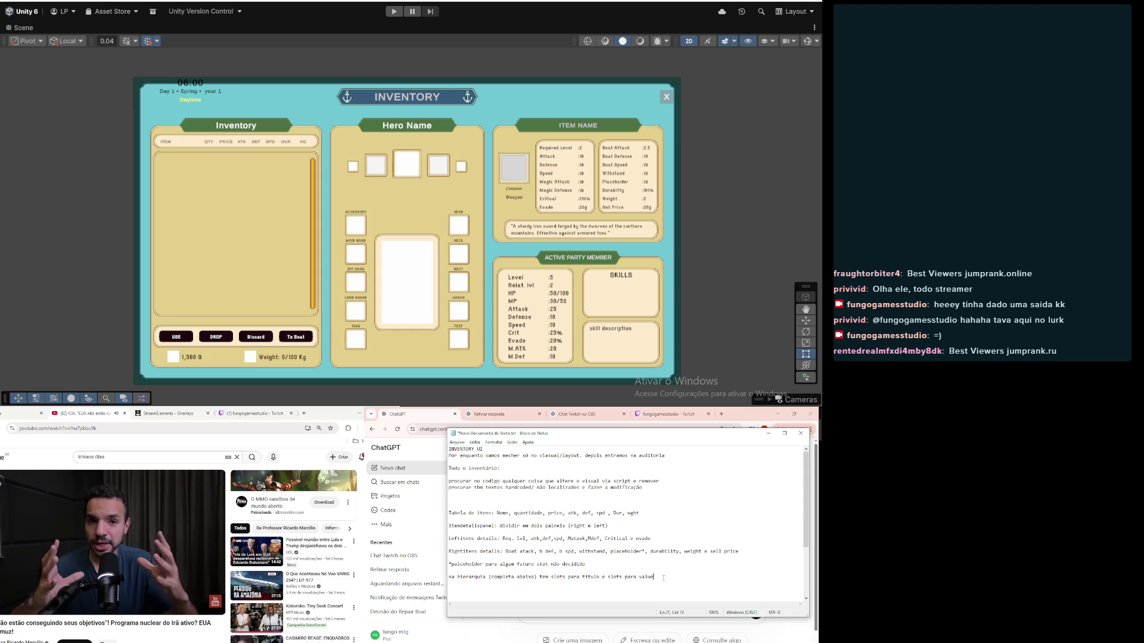
Step: Remove the extra blank line and add a skills table and description panel line to the party member details
scroll(625, 524, "down", 4)
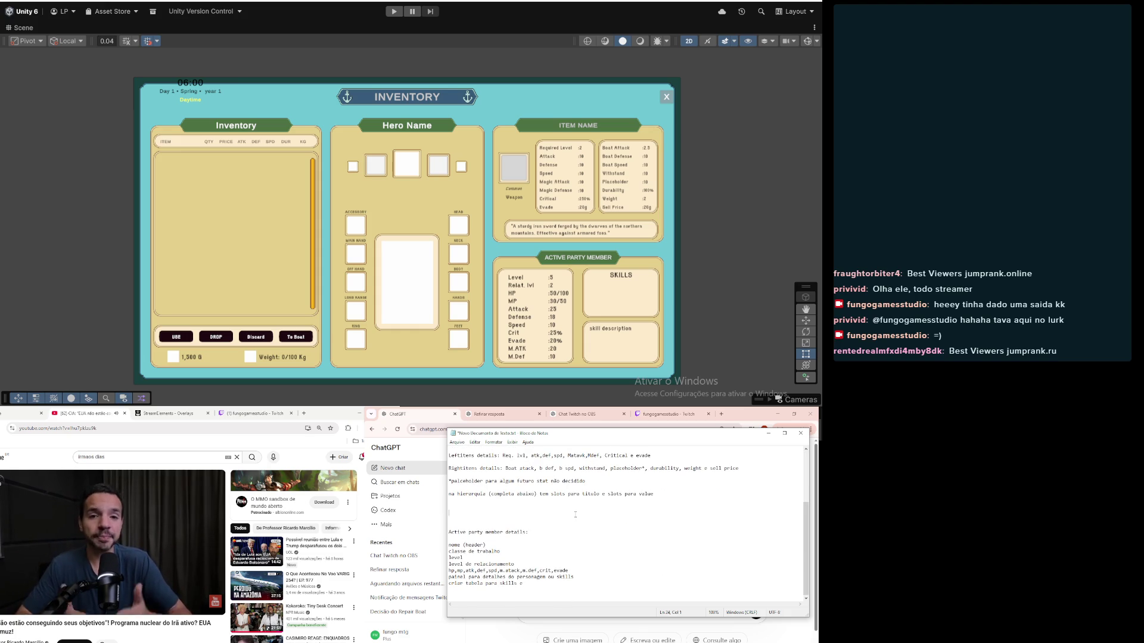
key("BackSpace")
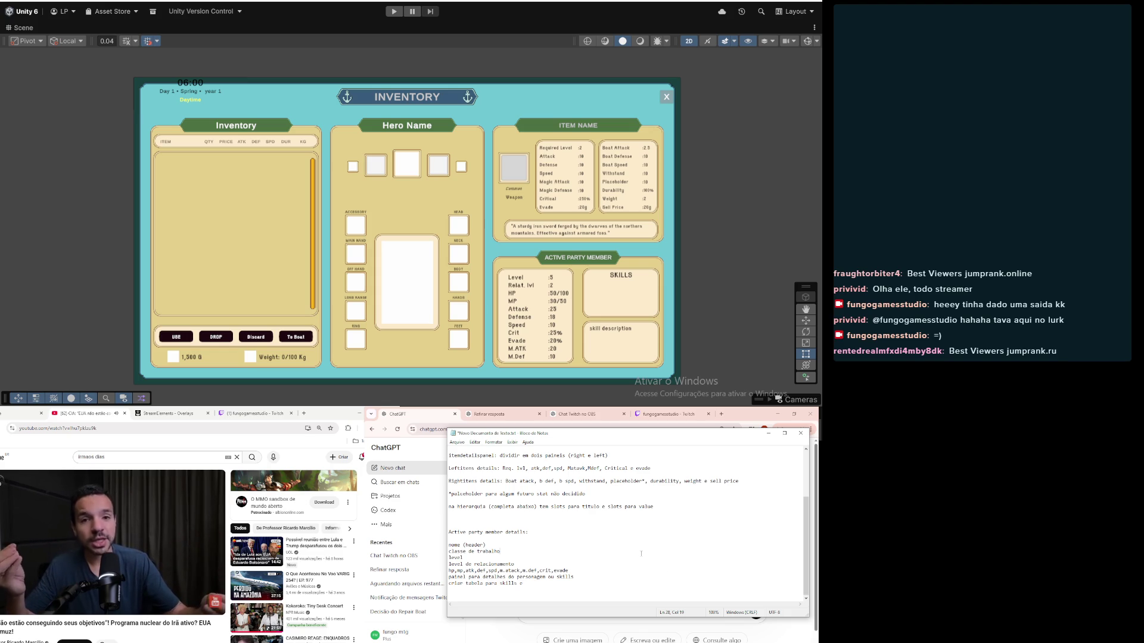
triple_click(619, 529)
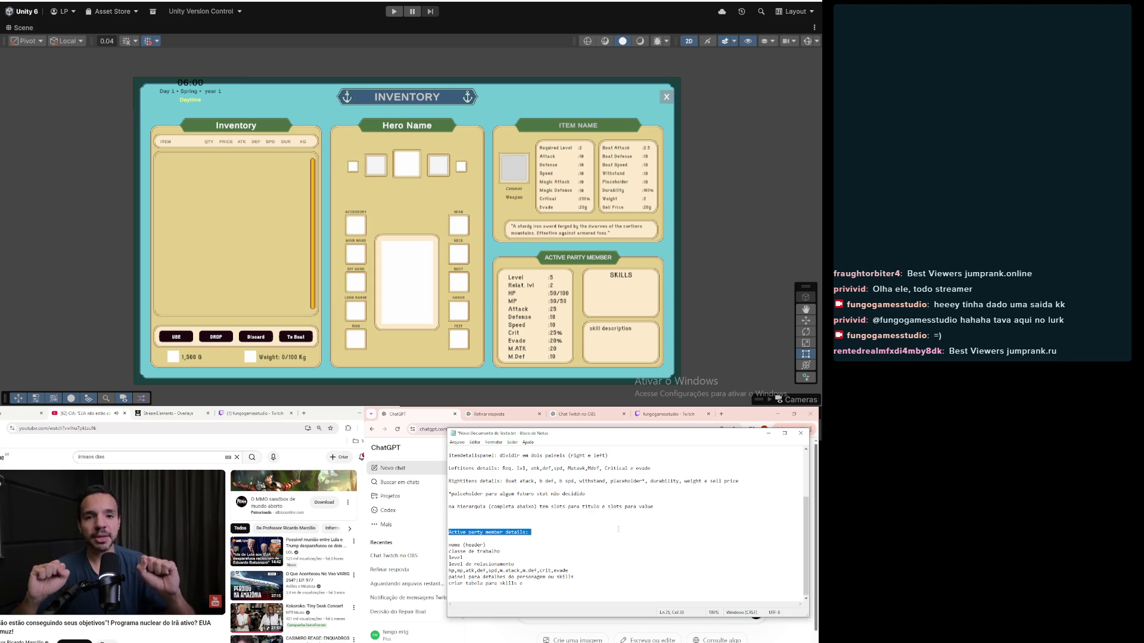
left_click(616, 546)
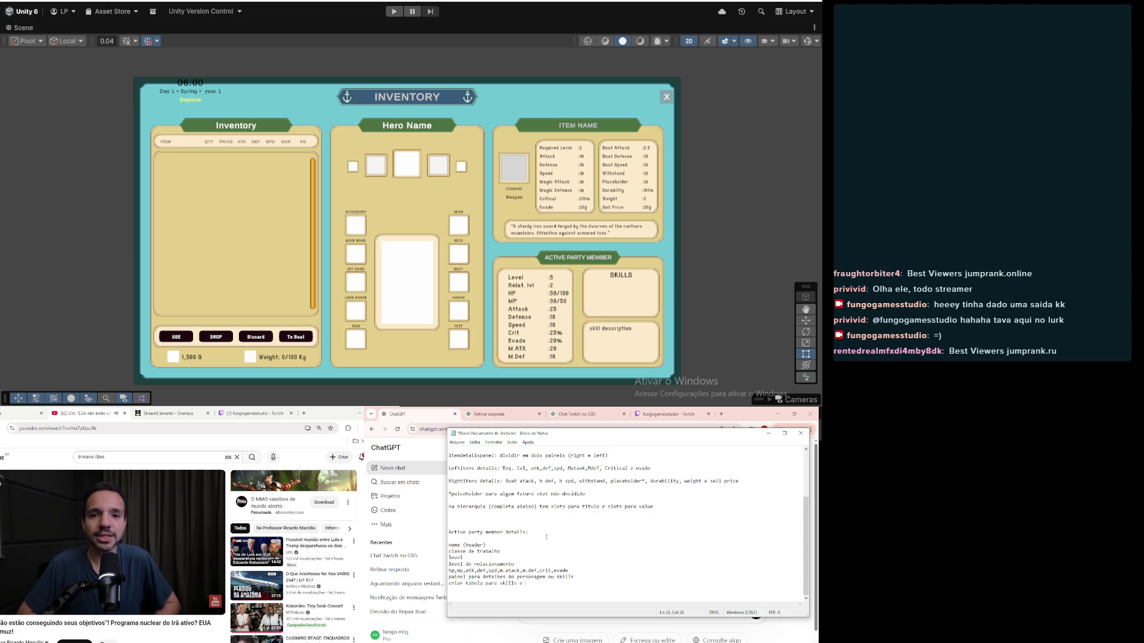
type("poli")
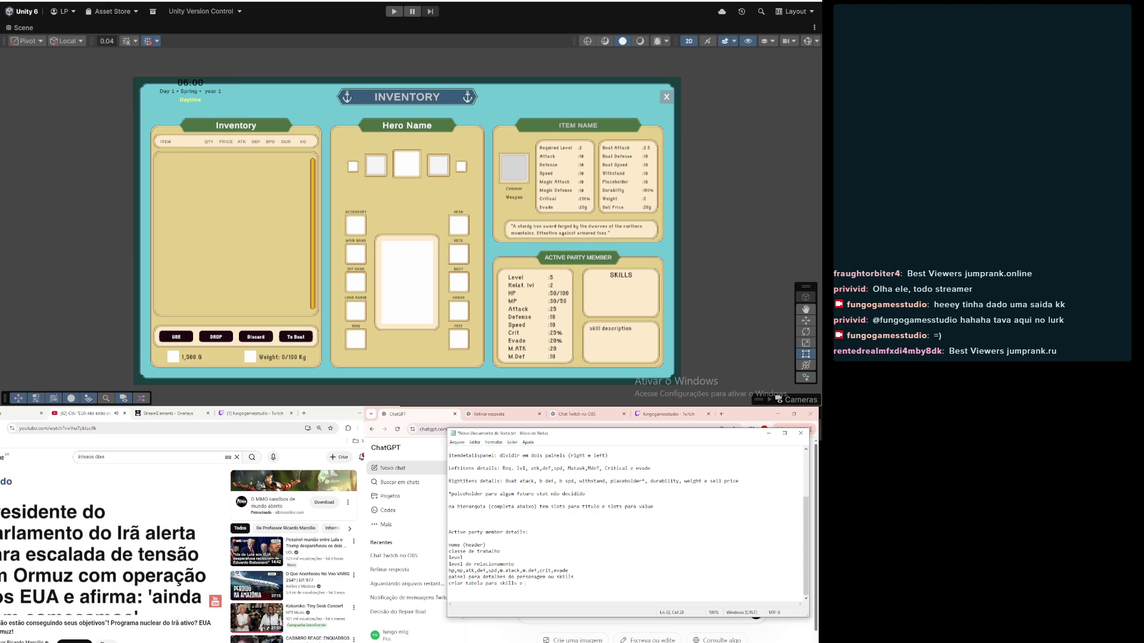
type("nel ")
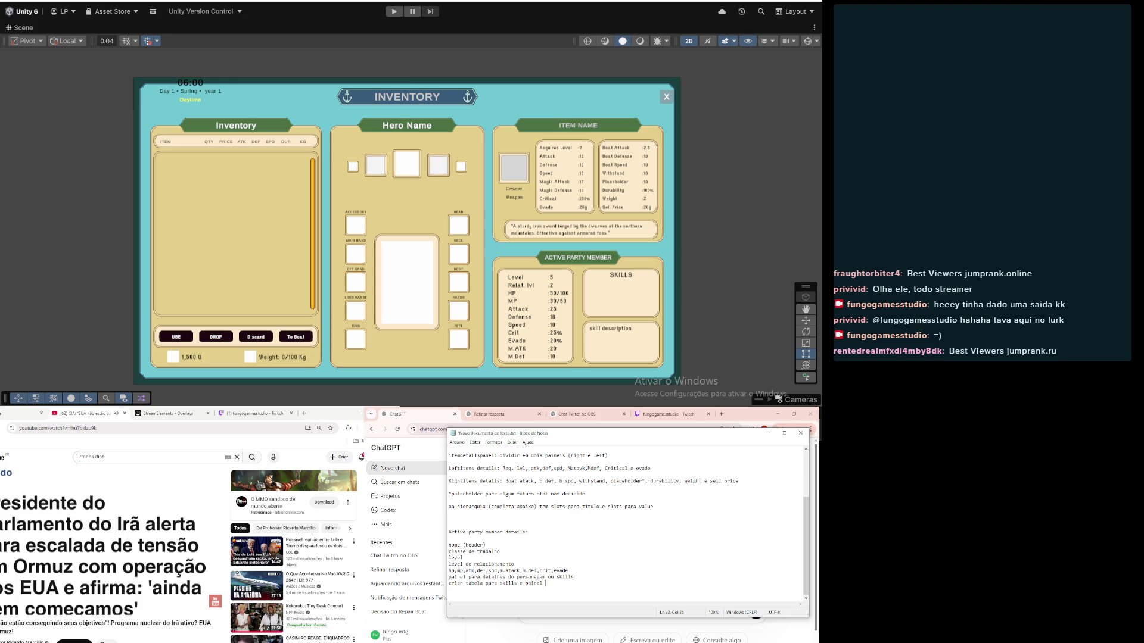
type("de descri")
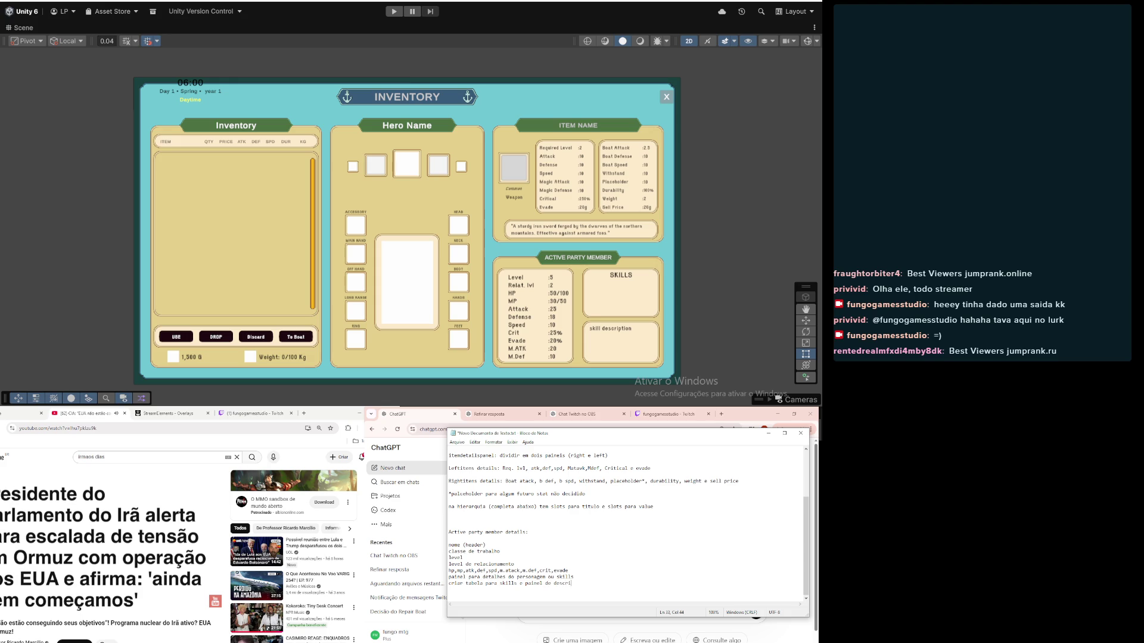
type("ção para skills")
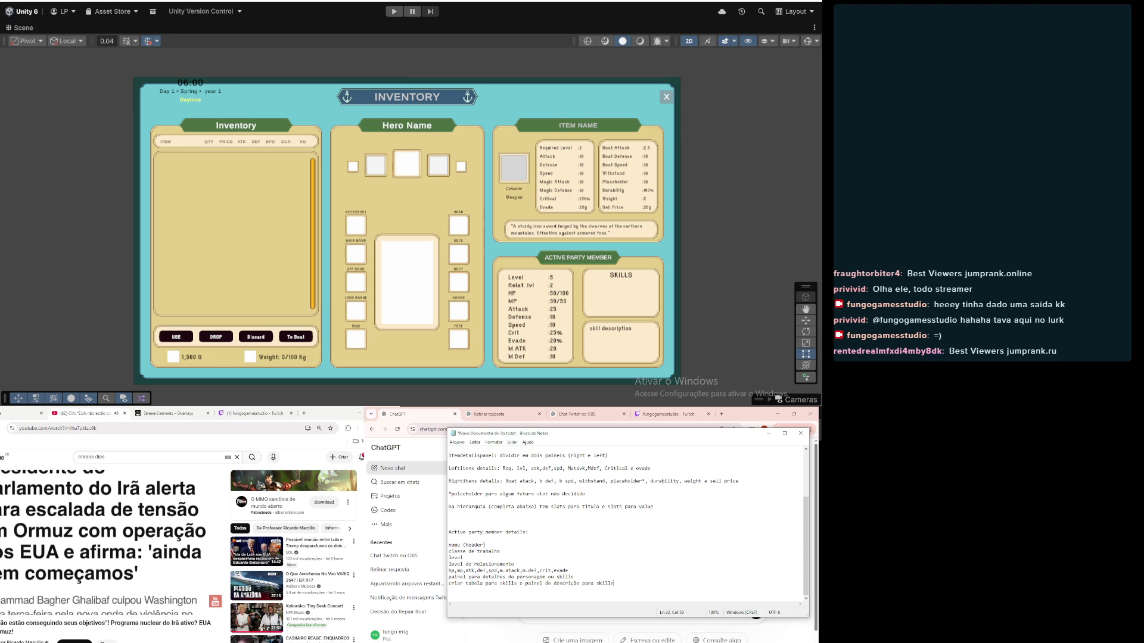
Step: Select the last party-member line and retype it as a character detail note
left_click(591, 578)
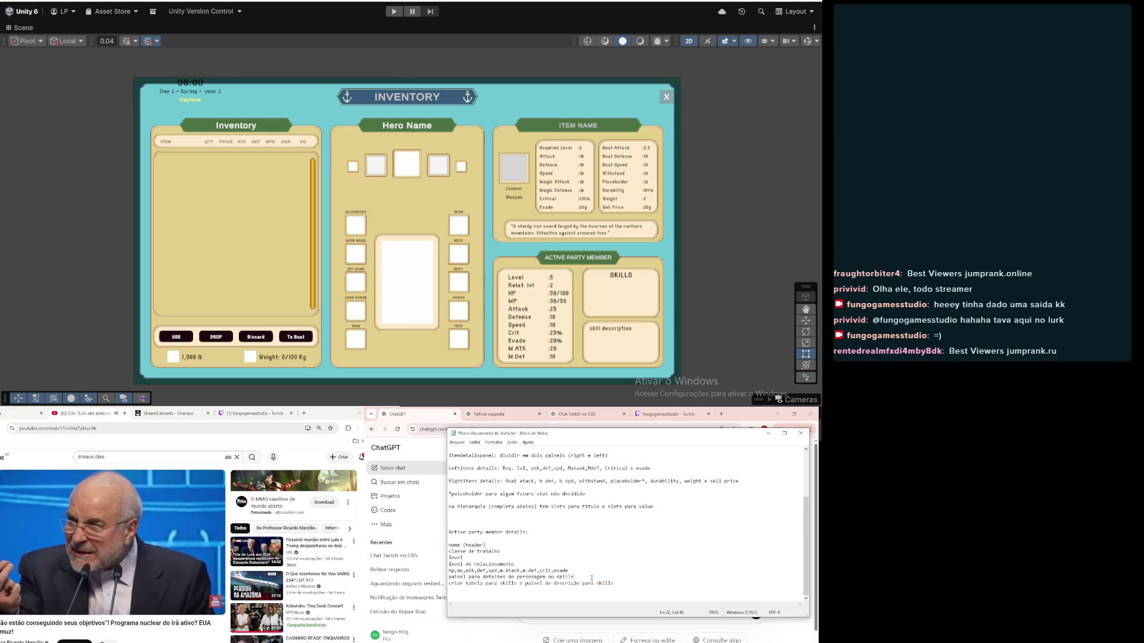
left_click(588, 578)
left_click(588, 584)
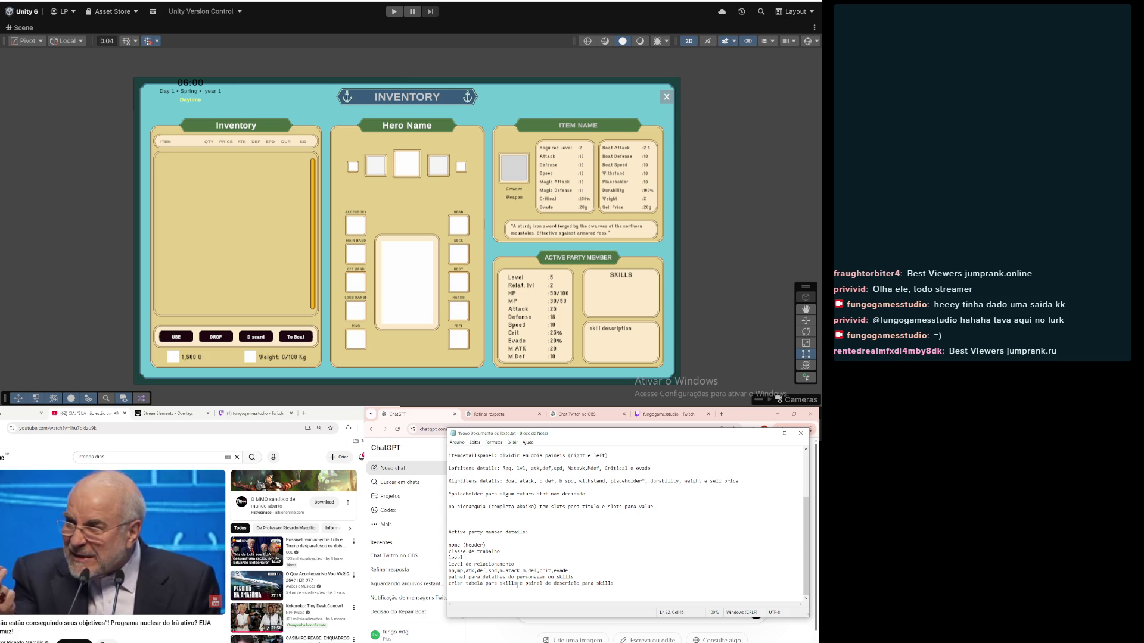
mouse_move(517, 585)
left_mouse_down()
mouse_move(621, 584)
mouse_move(424, 589)
left_mouse_up()
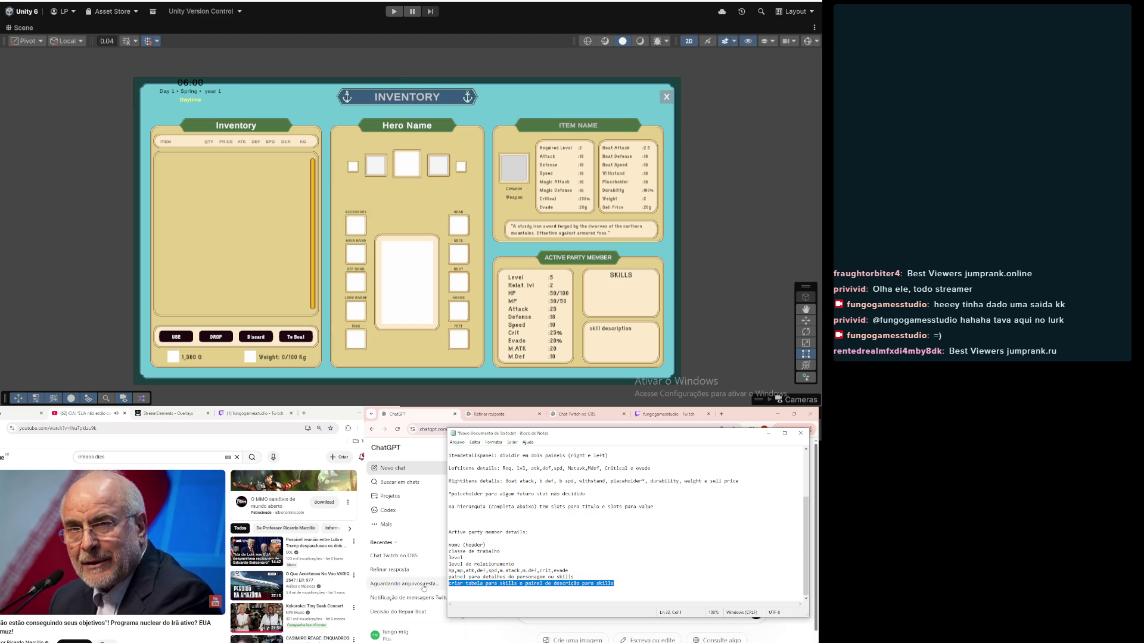
type("tabela pa")
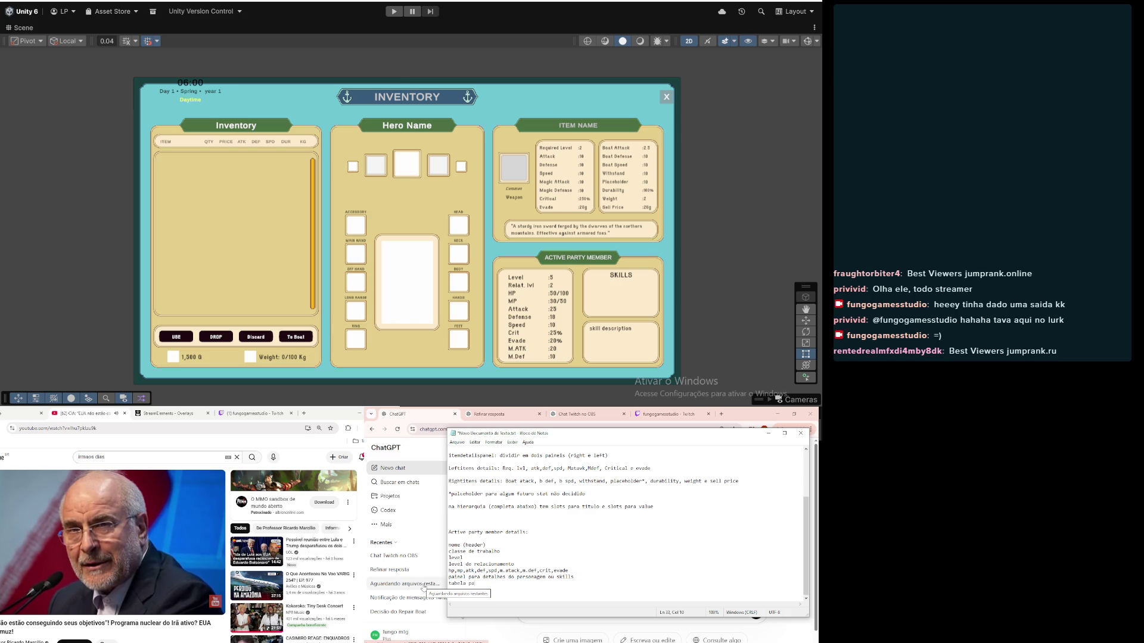
type("ra skill")
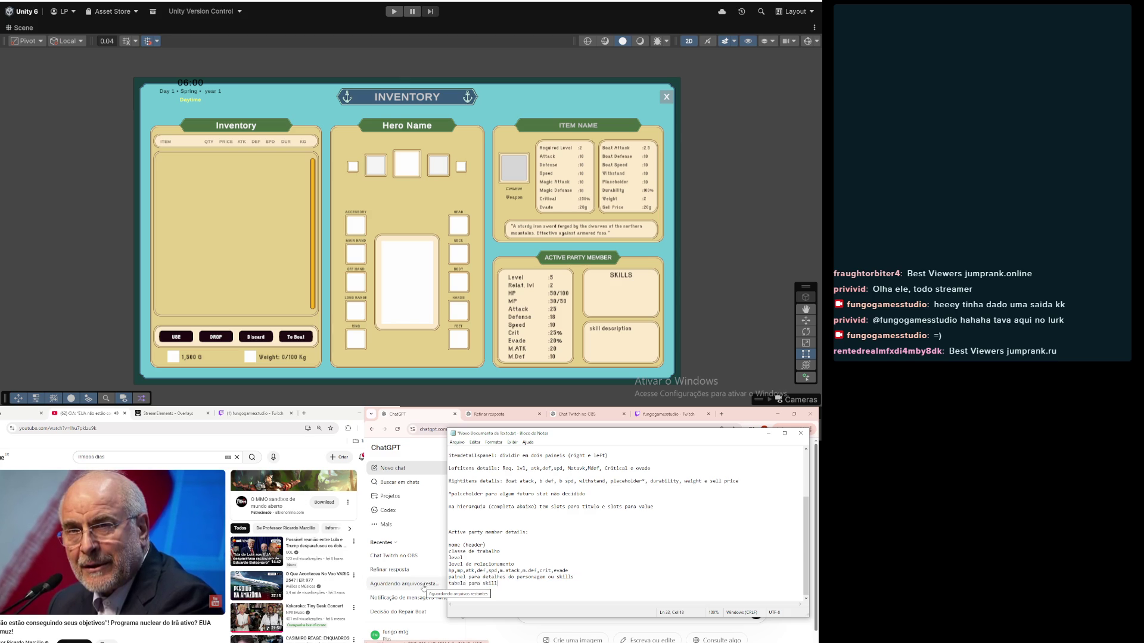
type(" do c")
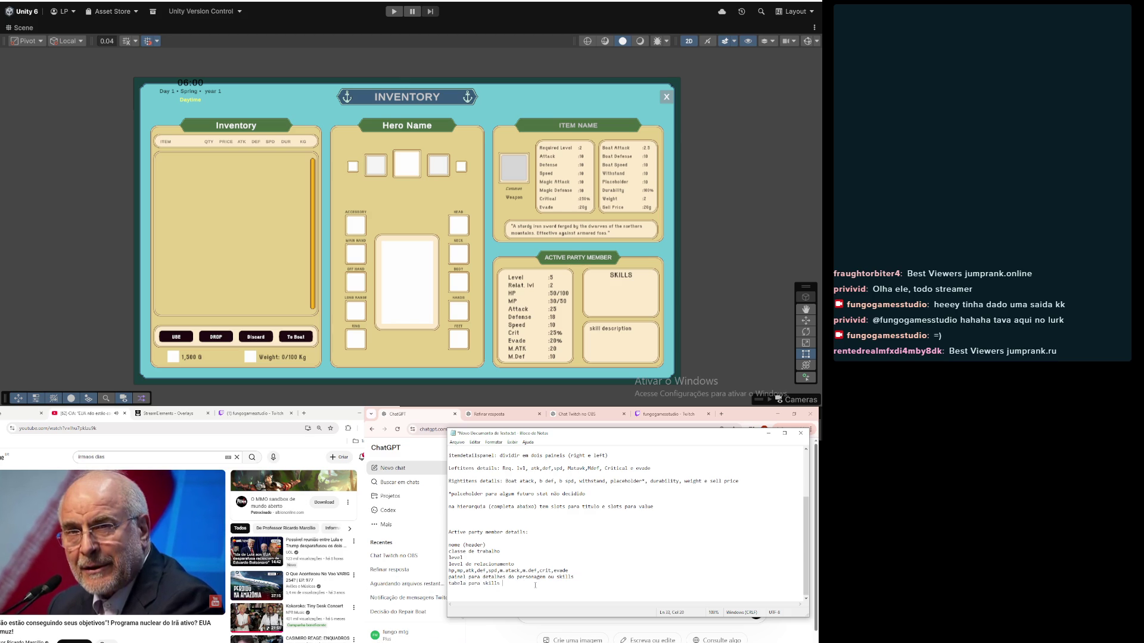
type("cter")
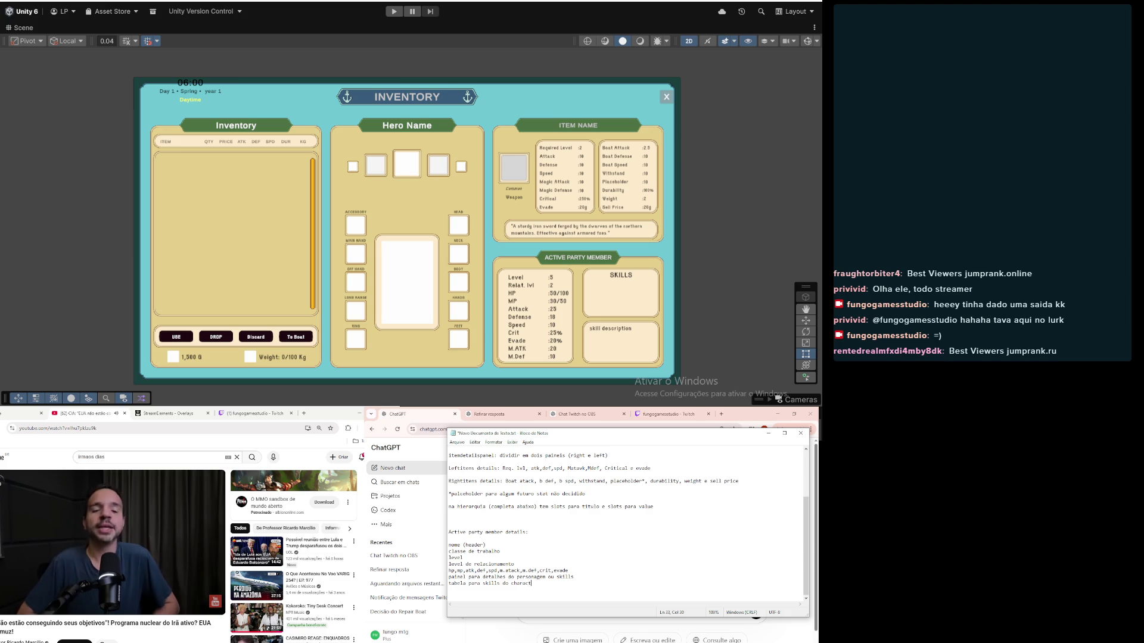
Step: Change the party member heading to say 'dividir em 2 blocos' and start a new line below it
left_click(598, 578)
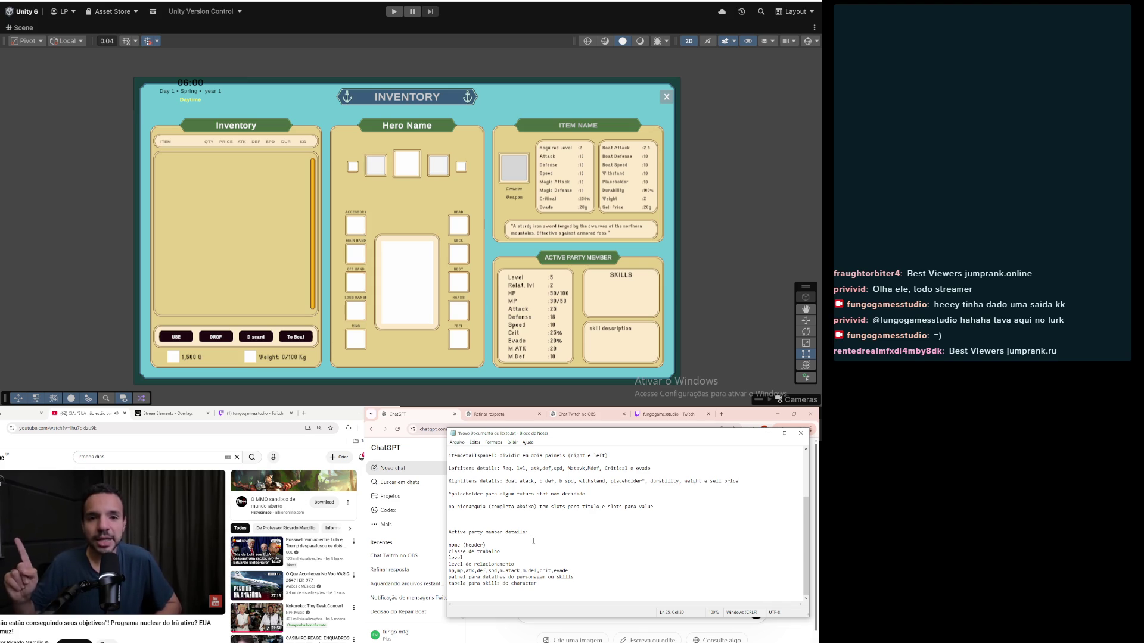
type("dividir em 3 blocos")
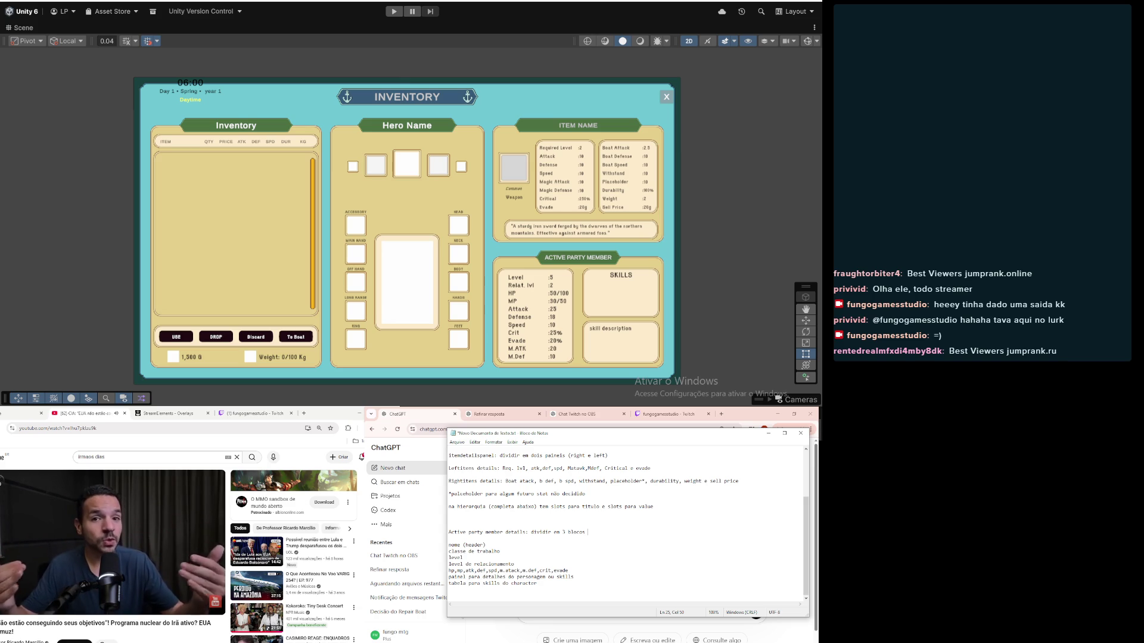
key("BackSpace")
key("BackSpace")
key("BackSpace")
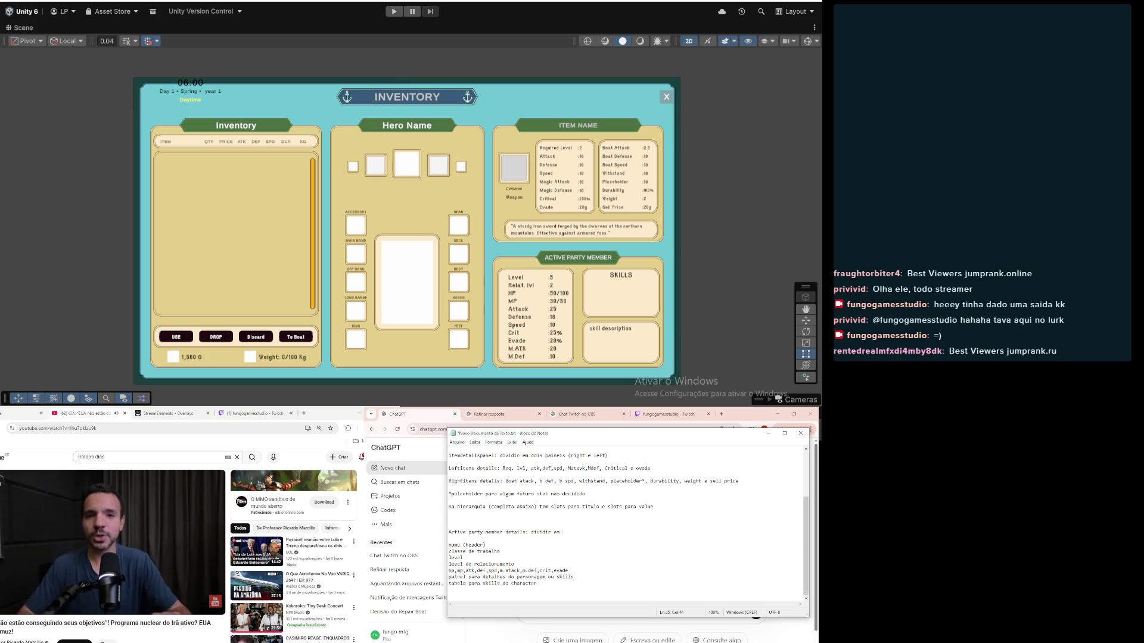
type("2blocos")
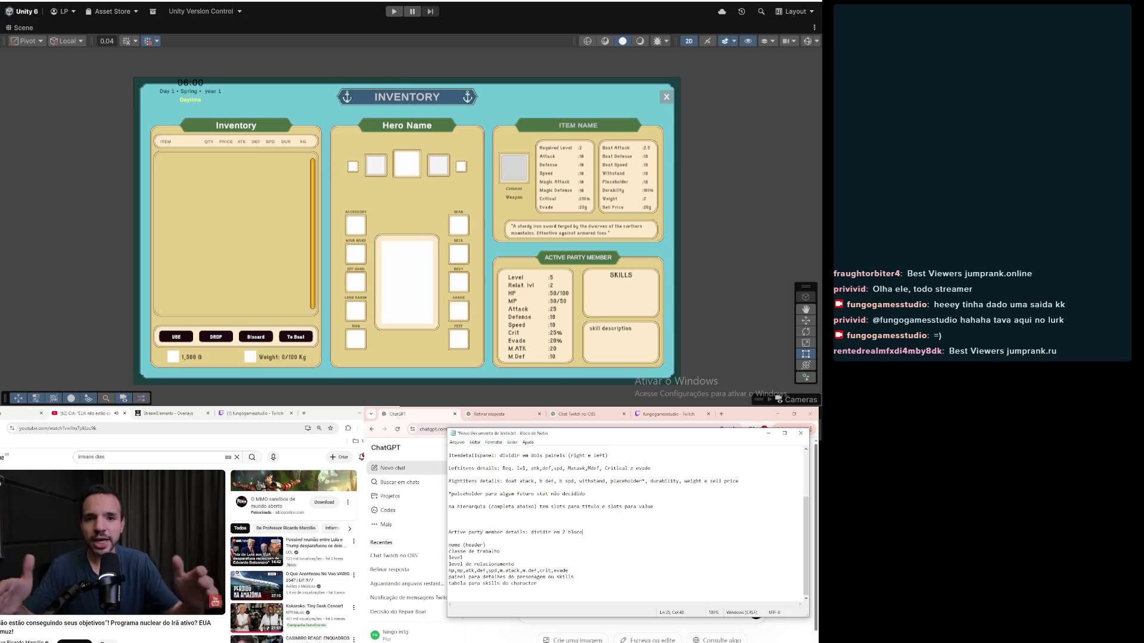
key("Return")
key("Return")
type("left panel:")
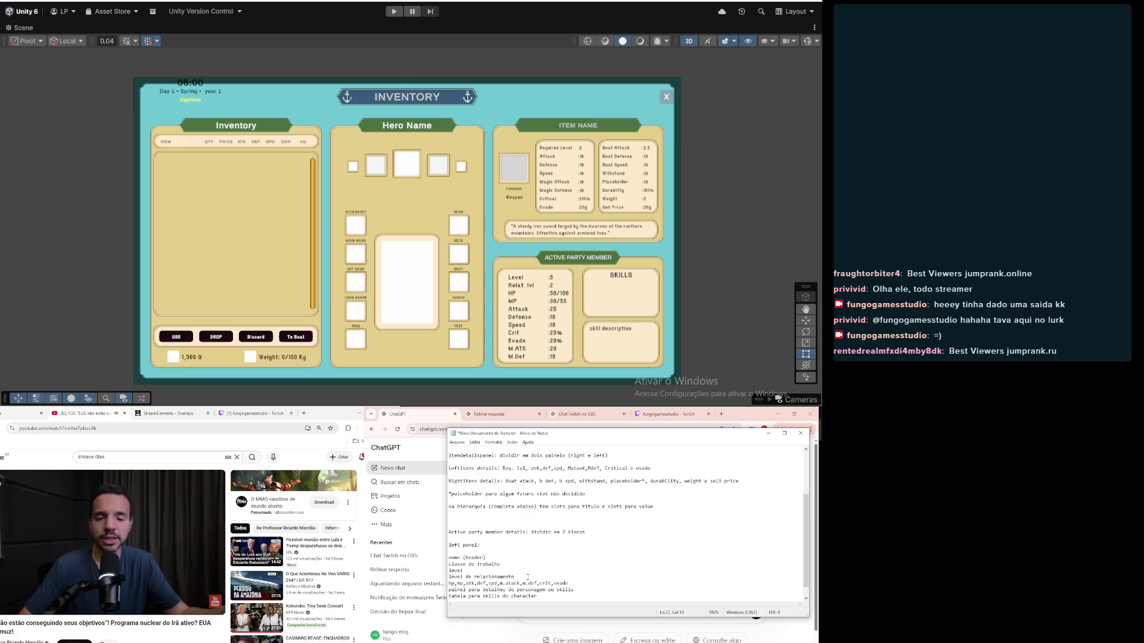
Step: Move the 'nome (header)' line above 'left panel:' and reword it as 'Header : nome do character'
left_click(515, 559)
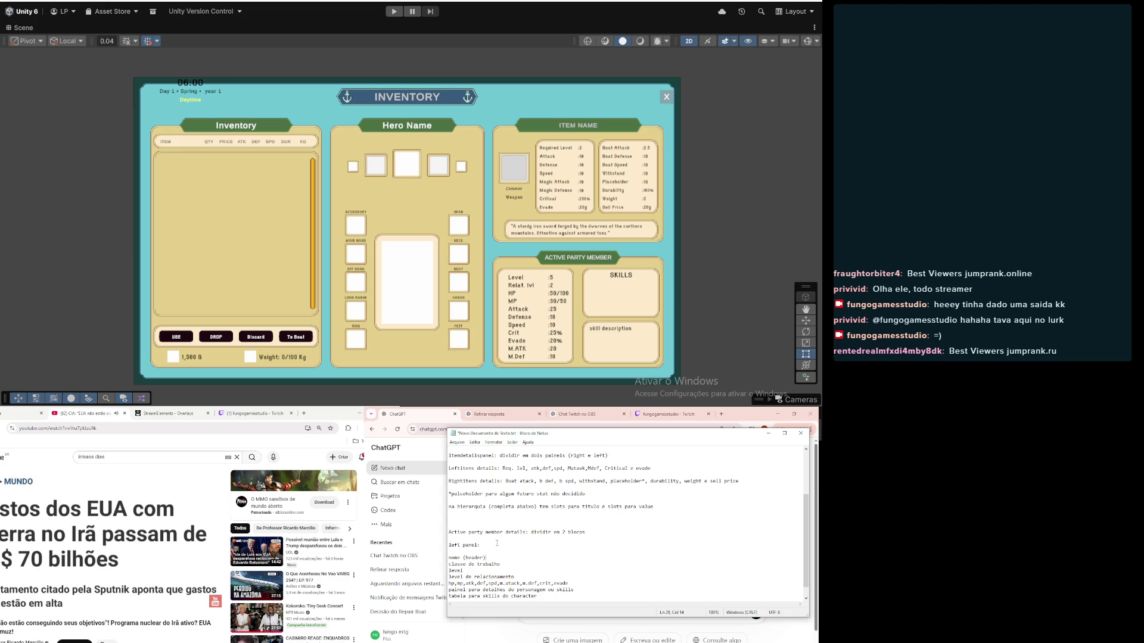
left_click_drag(492, 559, 450, 558)
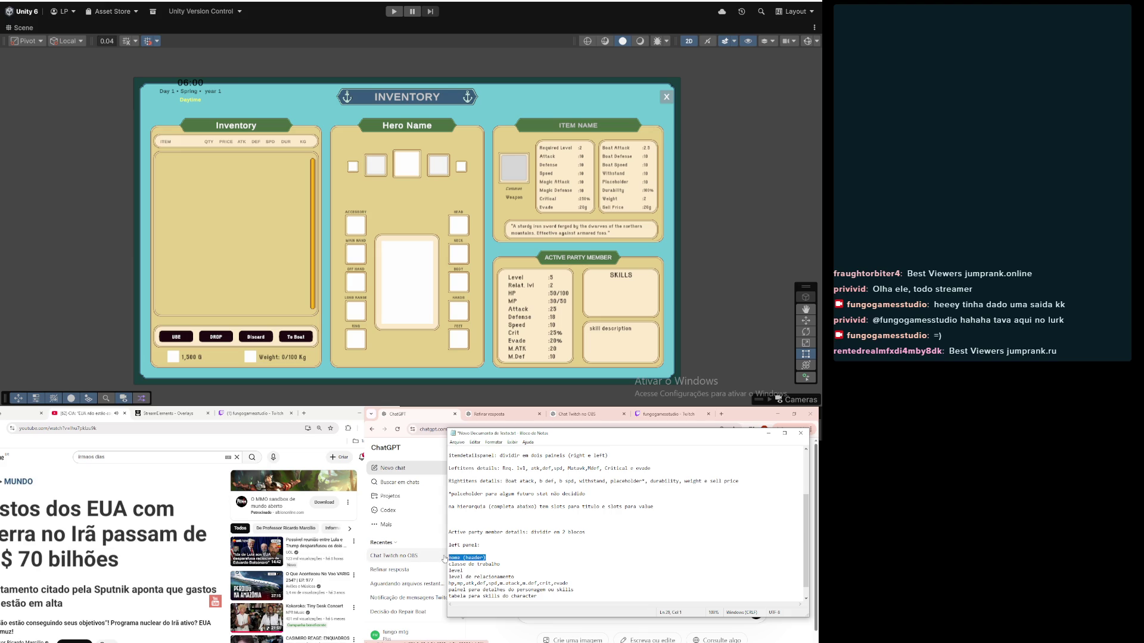
key("BackSpace")
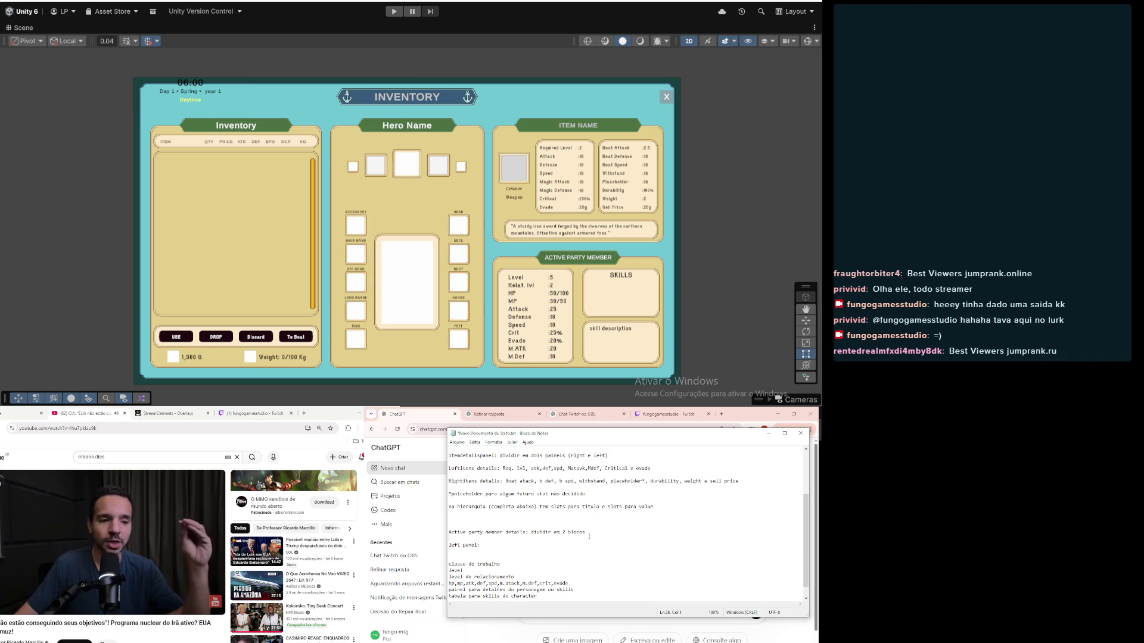
left_click(583, 538)
key("Return")
type("nome (header)")
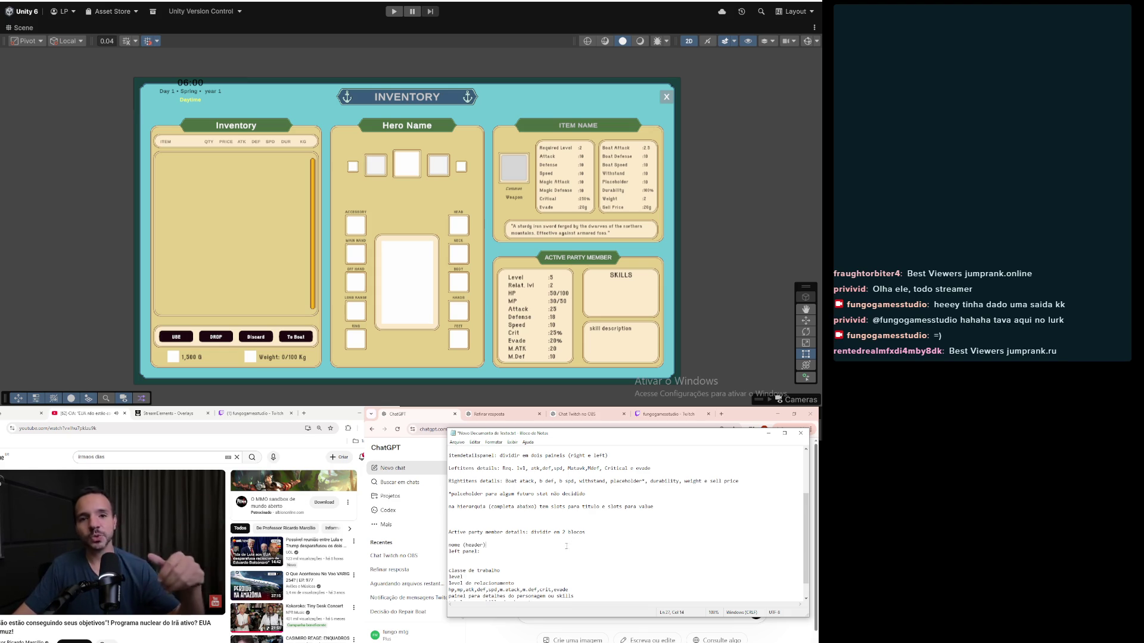
left_click_drag(494, 544, 460, 545)
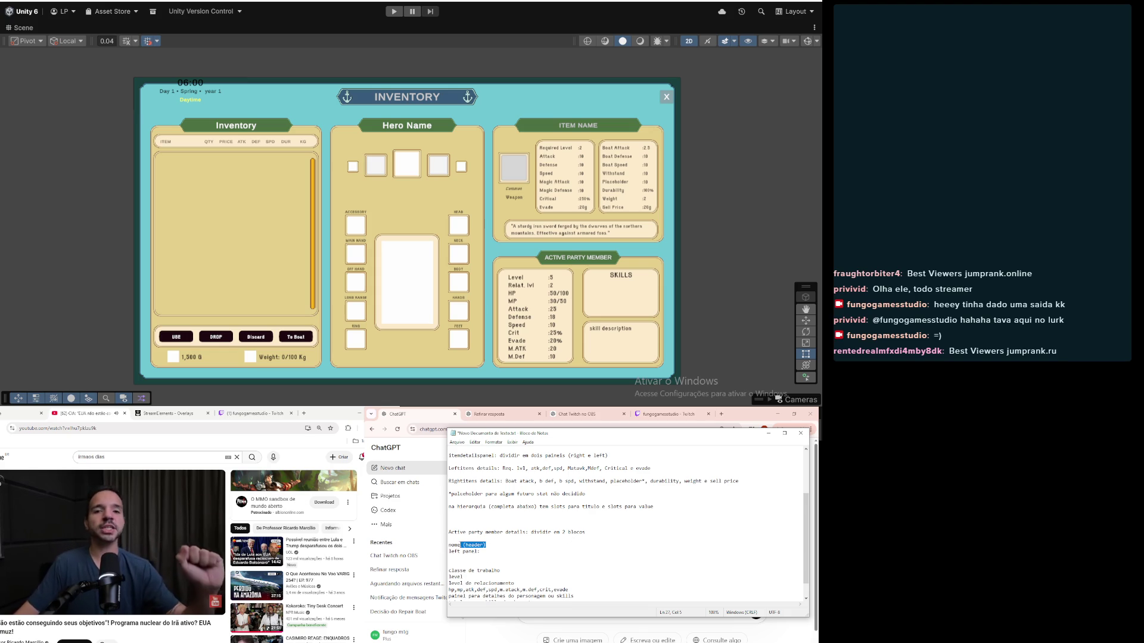
key("BackSpace")
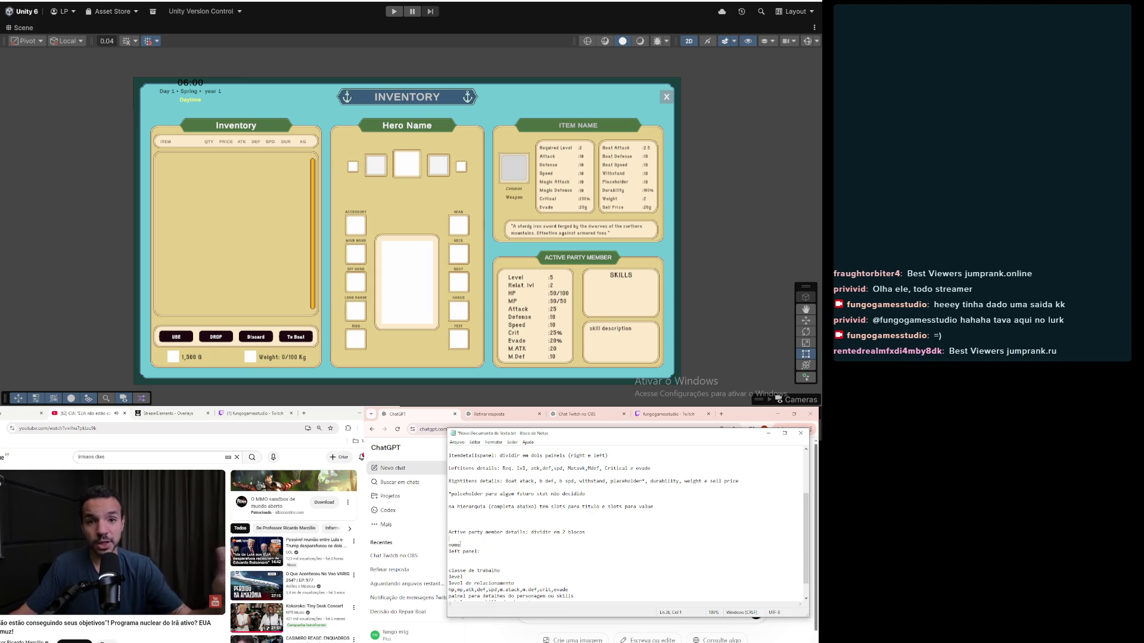
type("He")
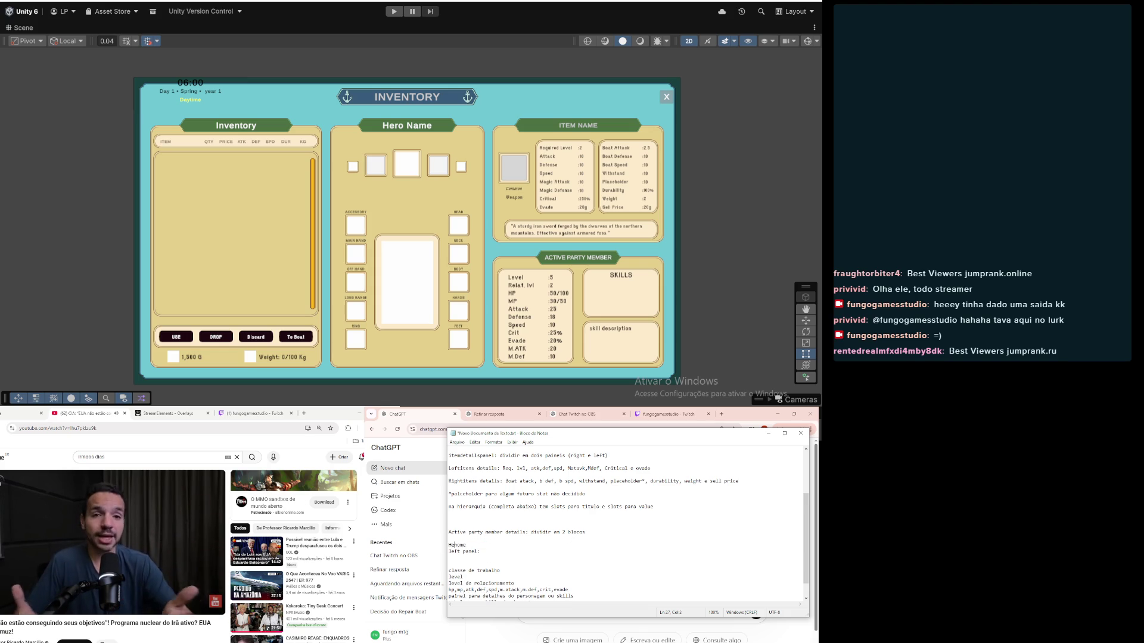
type(" : ")
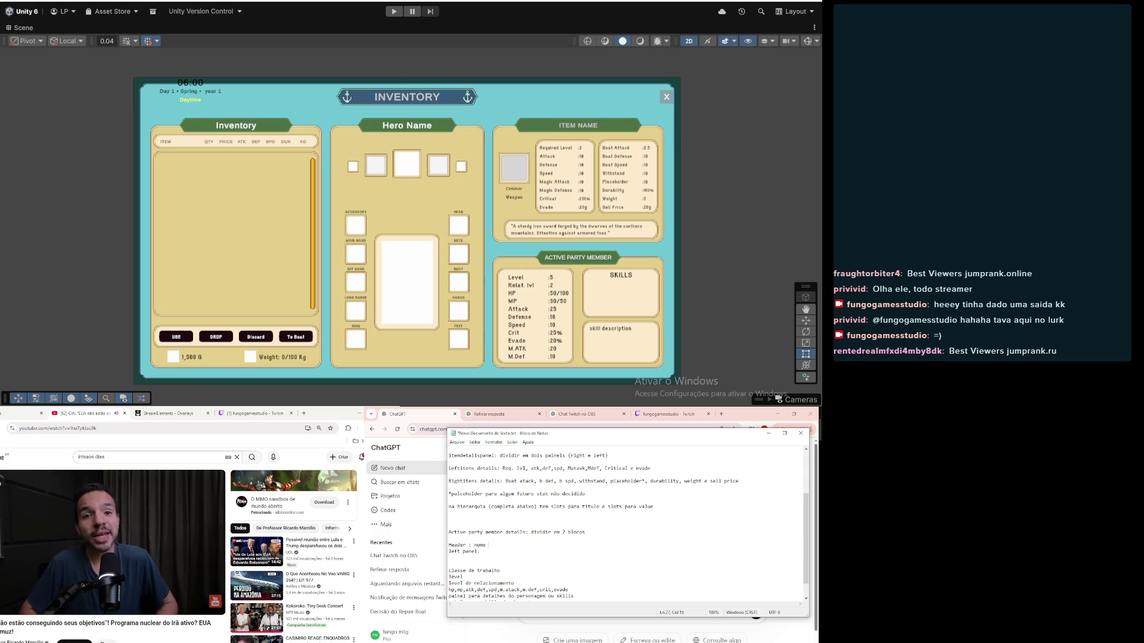
type(" character")
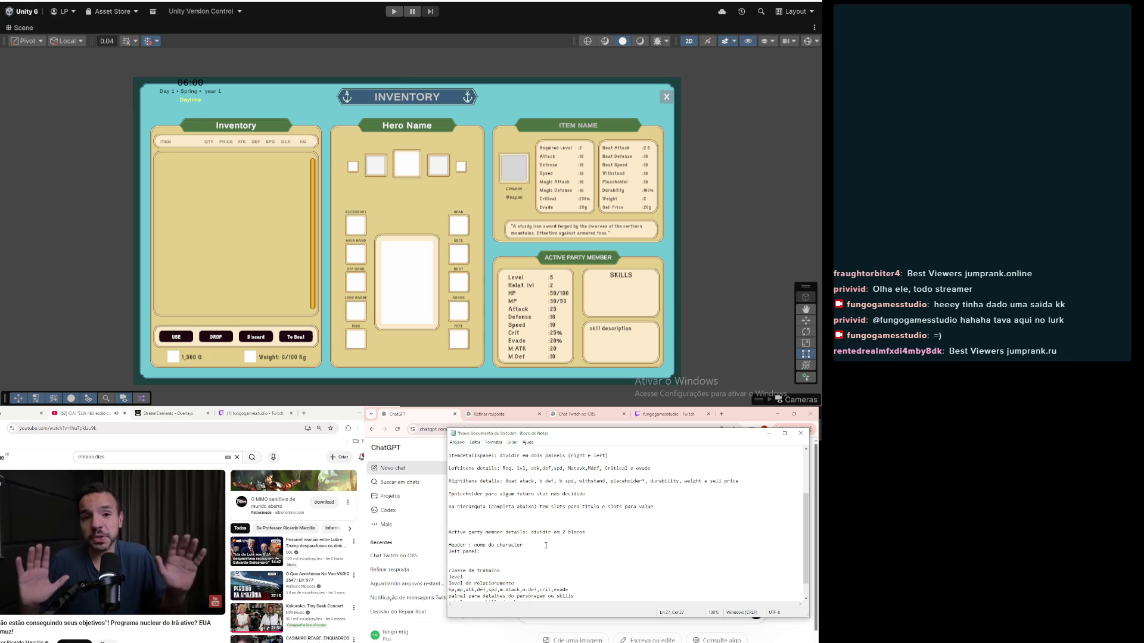
key("Return")
Step: Label the left panel heading '(statspanel)'
left_click(536, 560)
left_click(534, 559)
type("(")
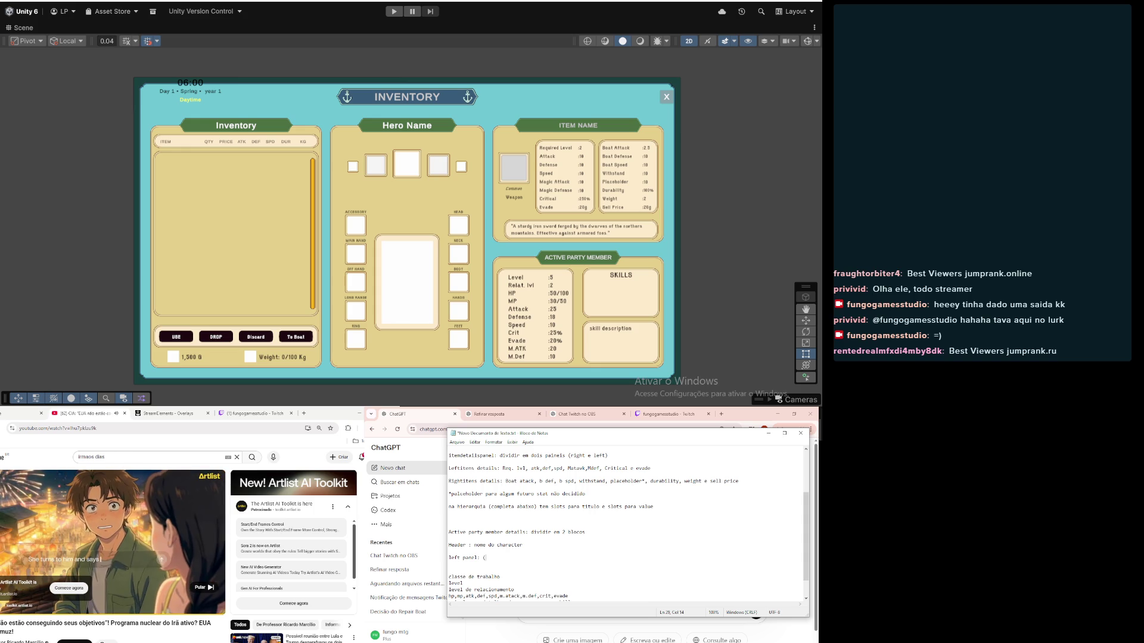
type("statspanel")
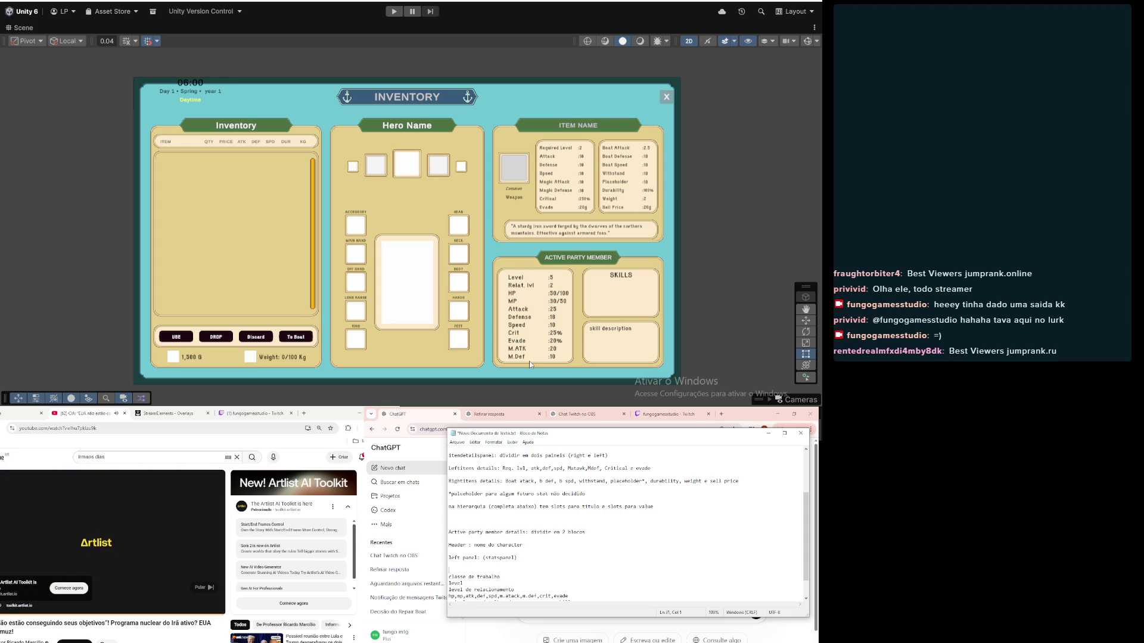
scroll(538, 321, "up", 2)
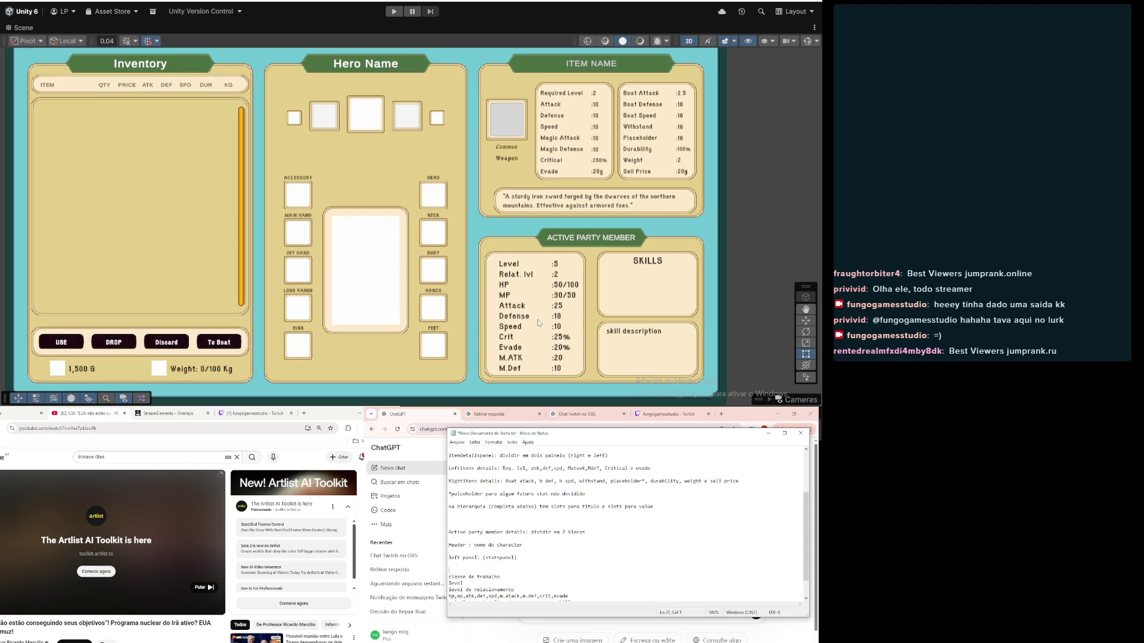
scroll(537, 320, "down", 2)
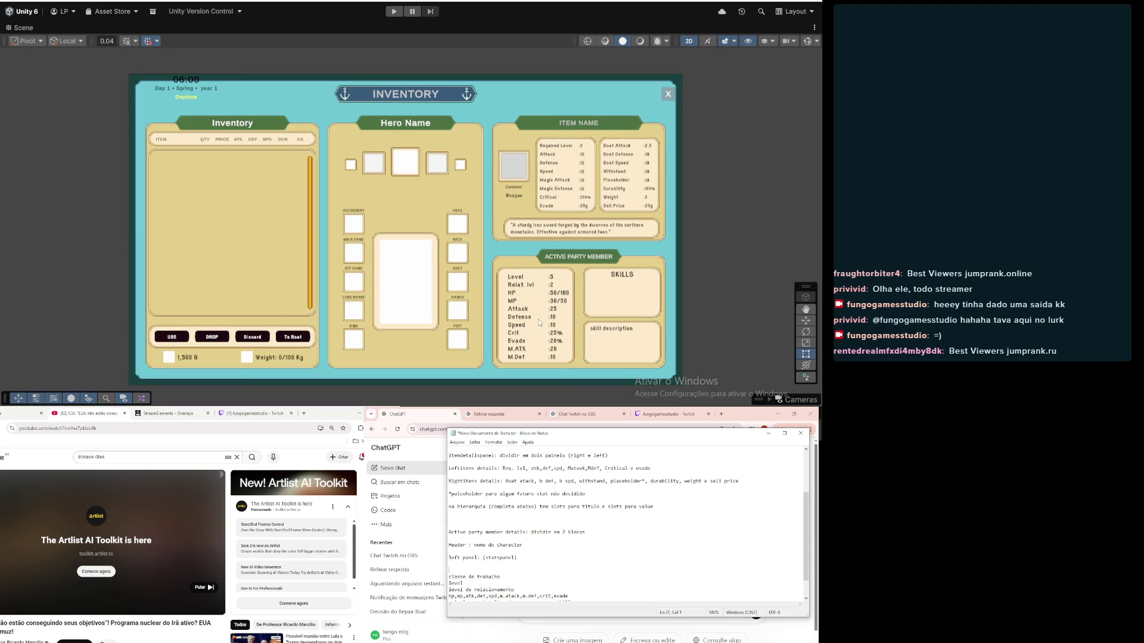
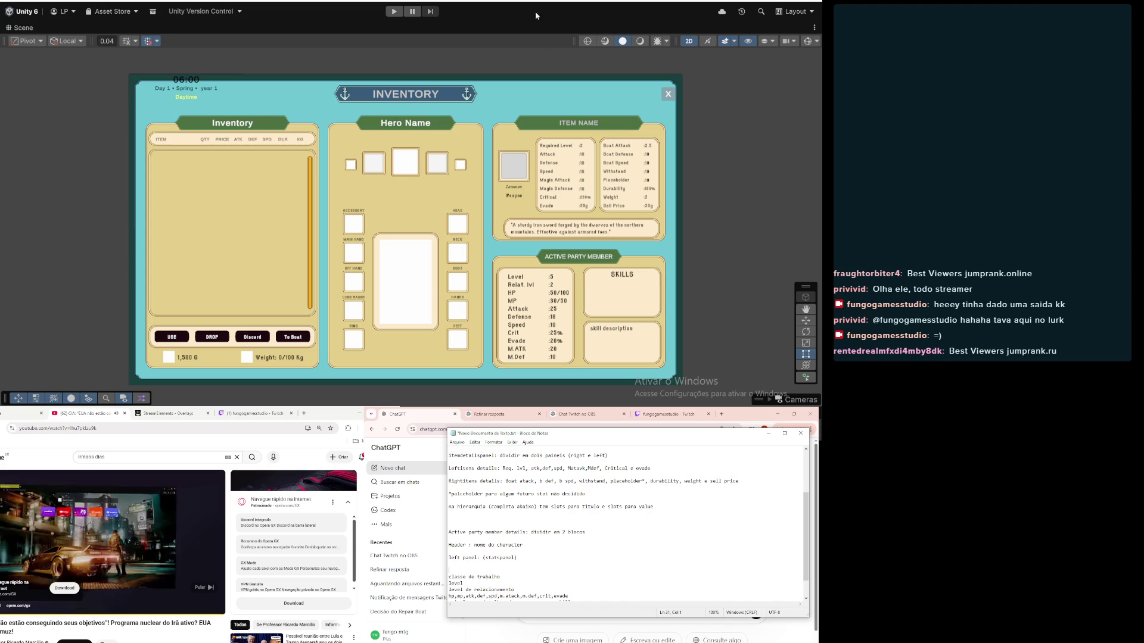
Step: Delete the 'classe de trabalho' line and the empty line left above level
left_click_drag(504, 576, 431, 570)
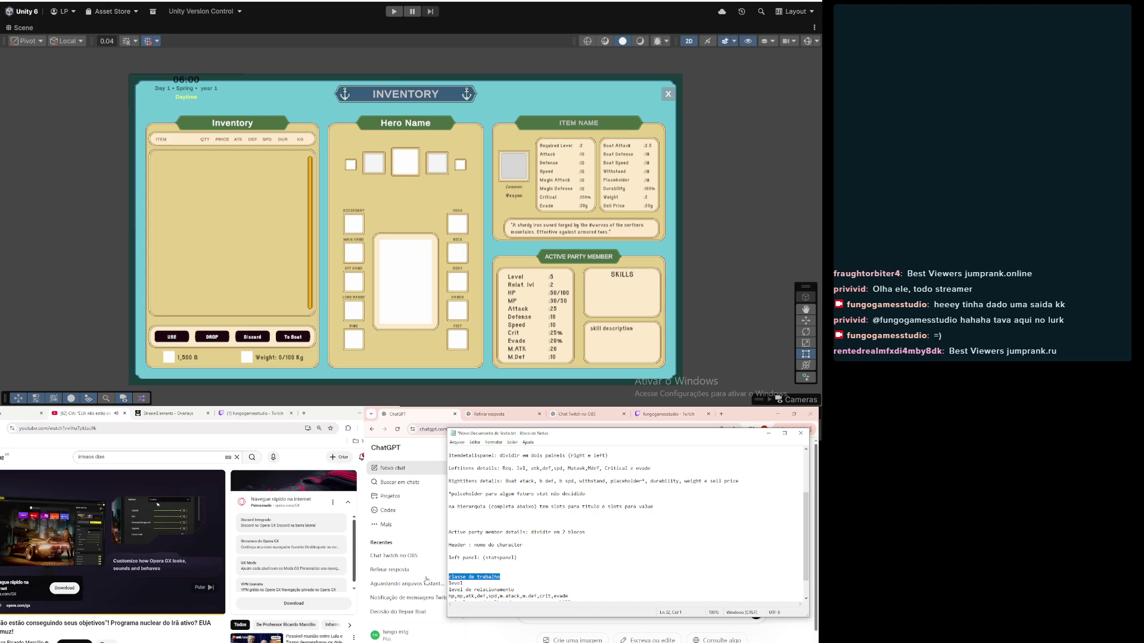
key("BackSpace")
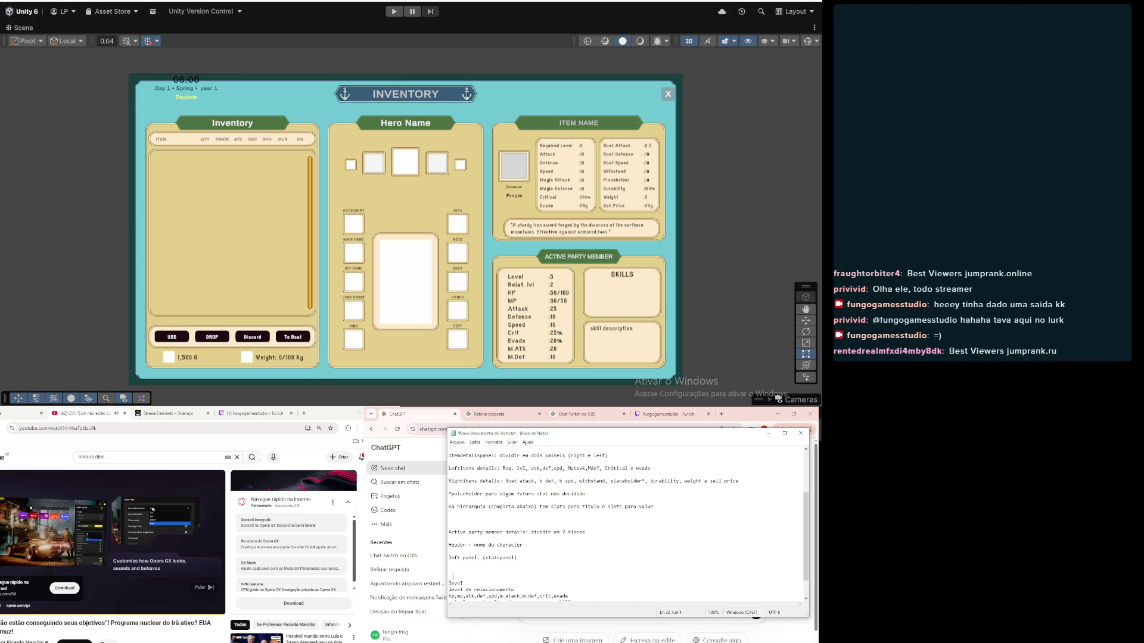
key("BackSpace")
left_click(587, 584)
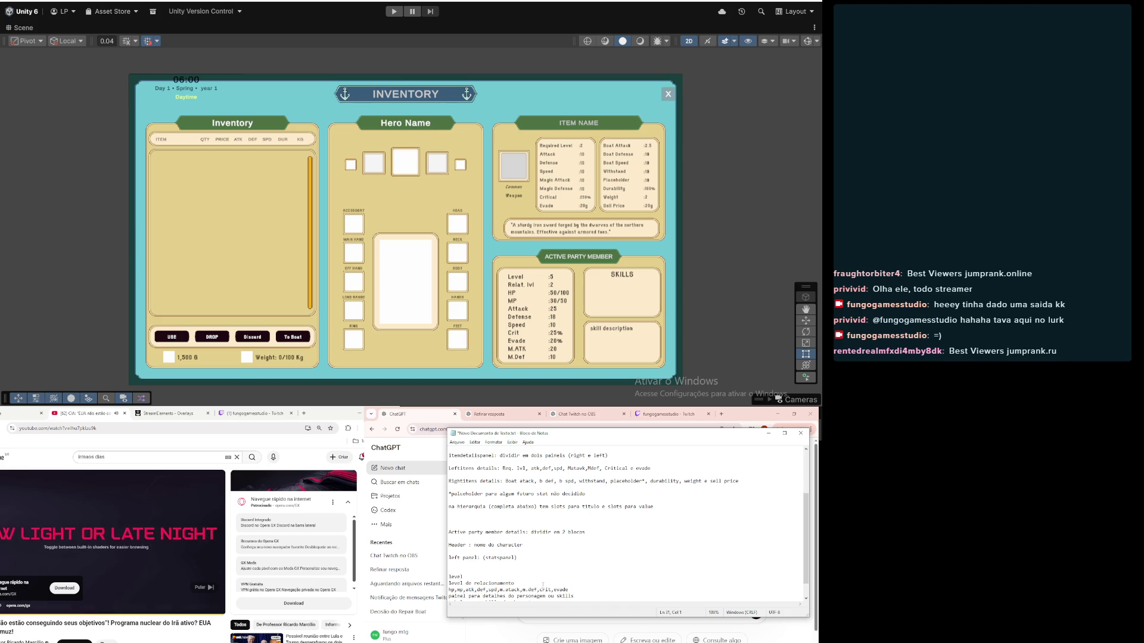
Step: Move the 'painel para detalhes' line below 'tabela para skills' and start a new line above them
scroll(588, 592, "down", 1)
left_click(582, 583)
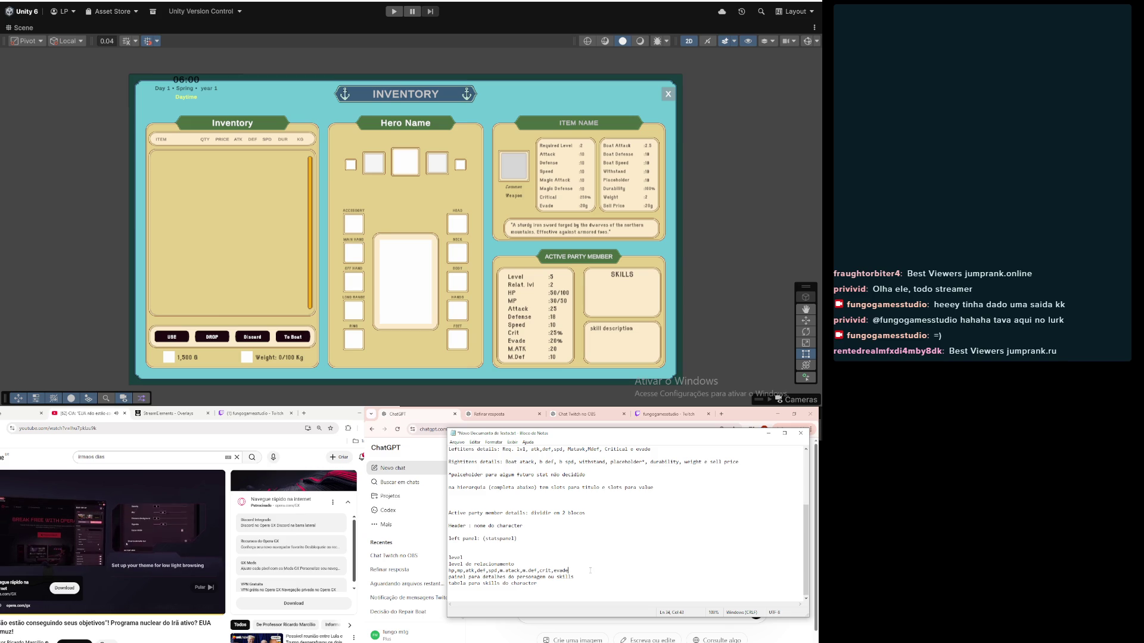
key("Return")
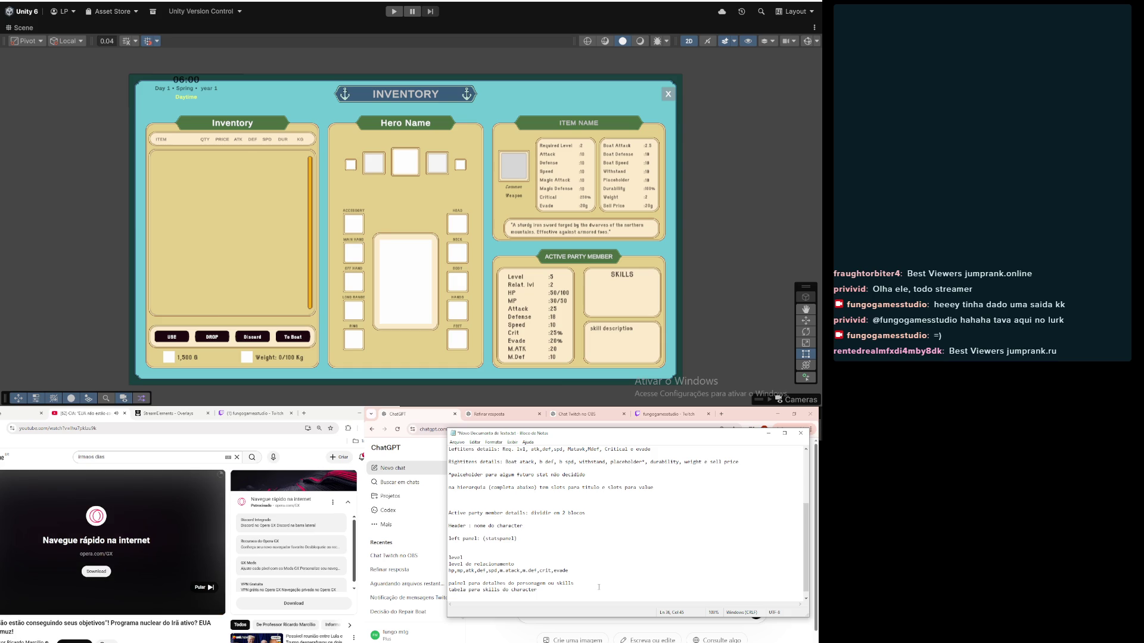
left_click_drag(586, 586, 434, 586)
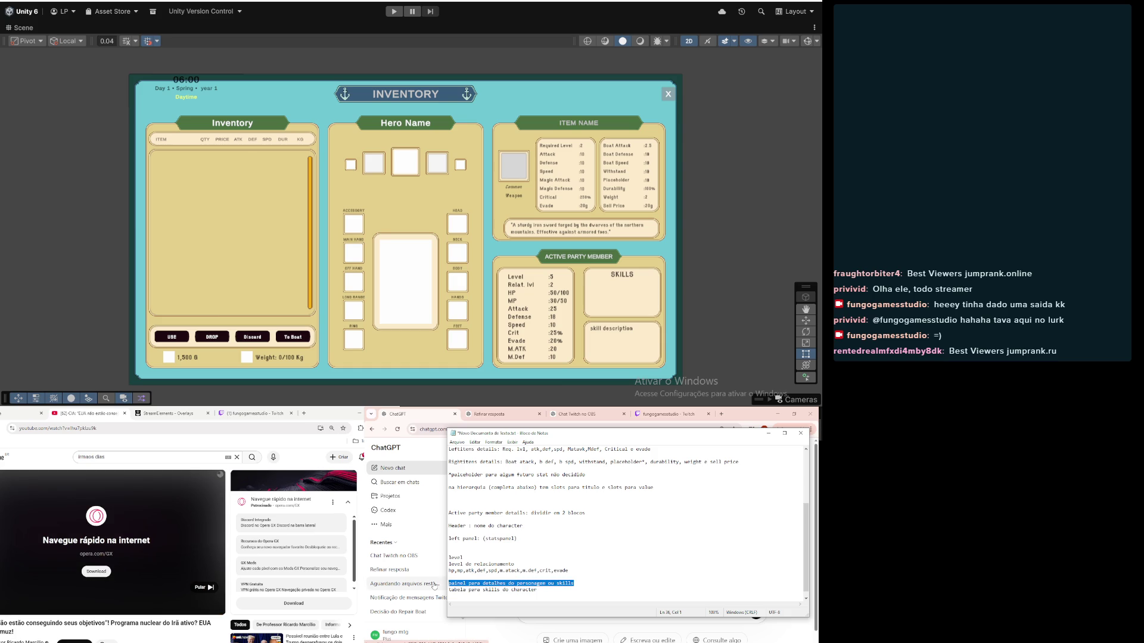
key("Delete")
key("ctrl+z")
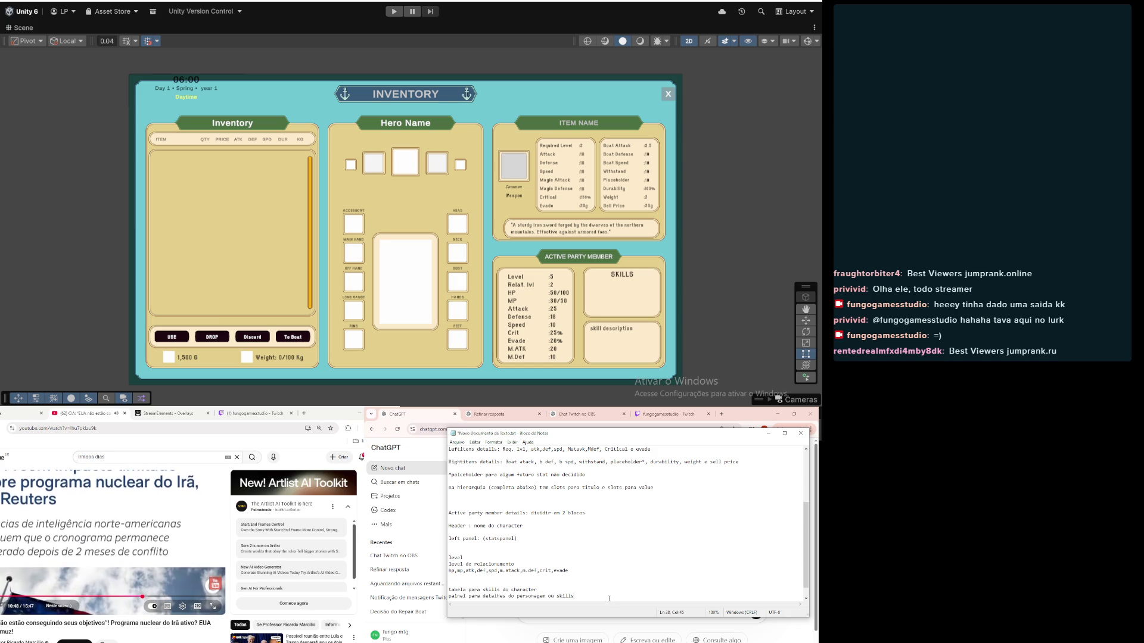
left_click(609, 589)
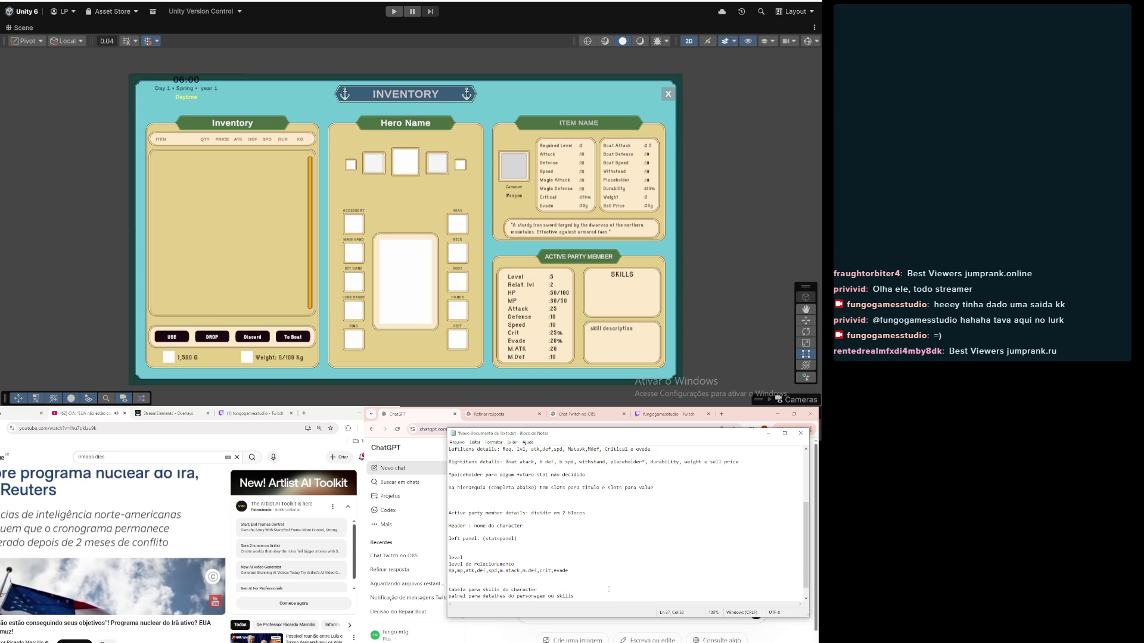
left_click(603, 586)
type("Rig")
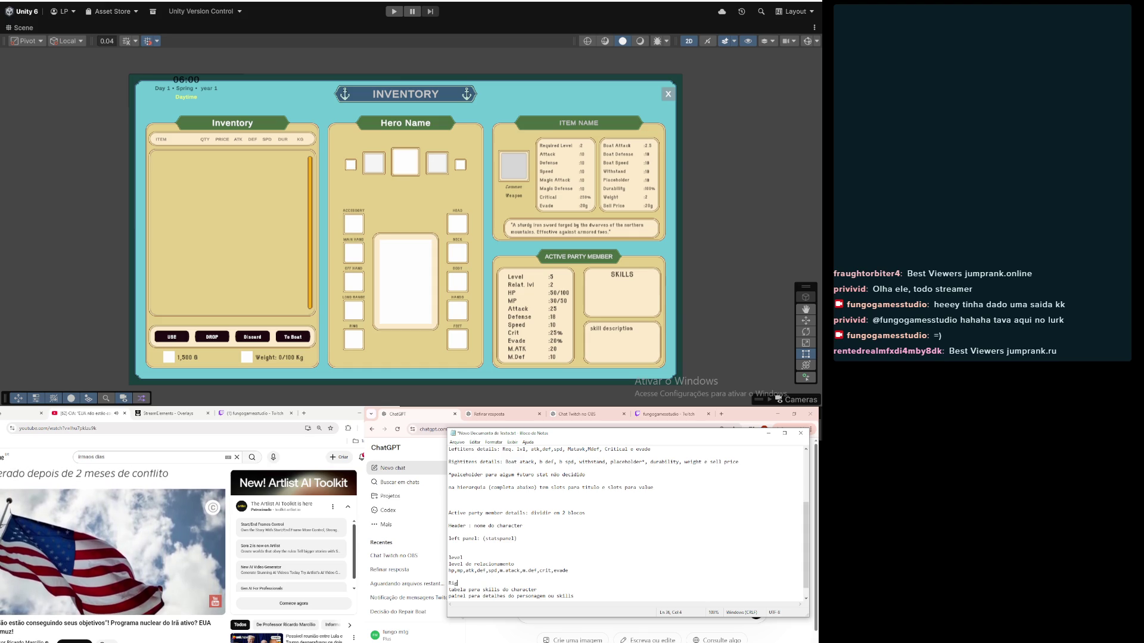
Step: Add a RightPanel heading and reword the details line to 'painel para detalhes da skills'
type("htPanel")
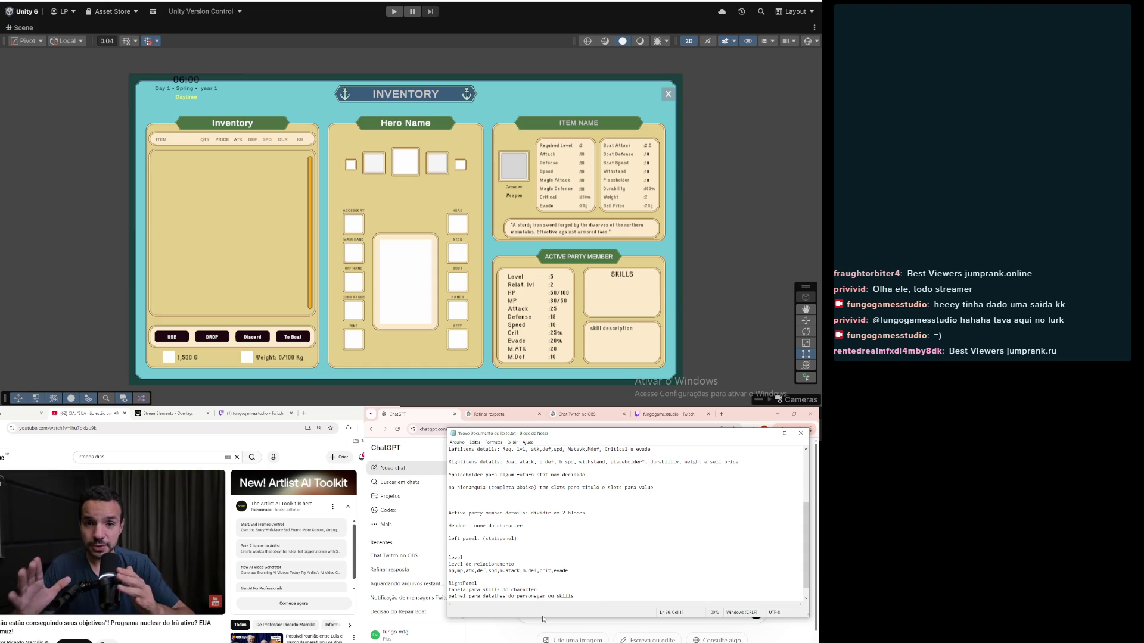
key("Return")
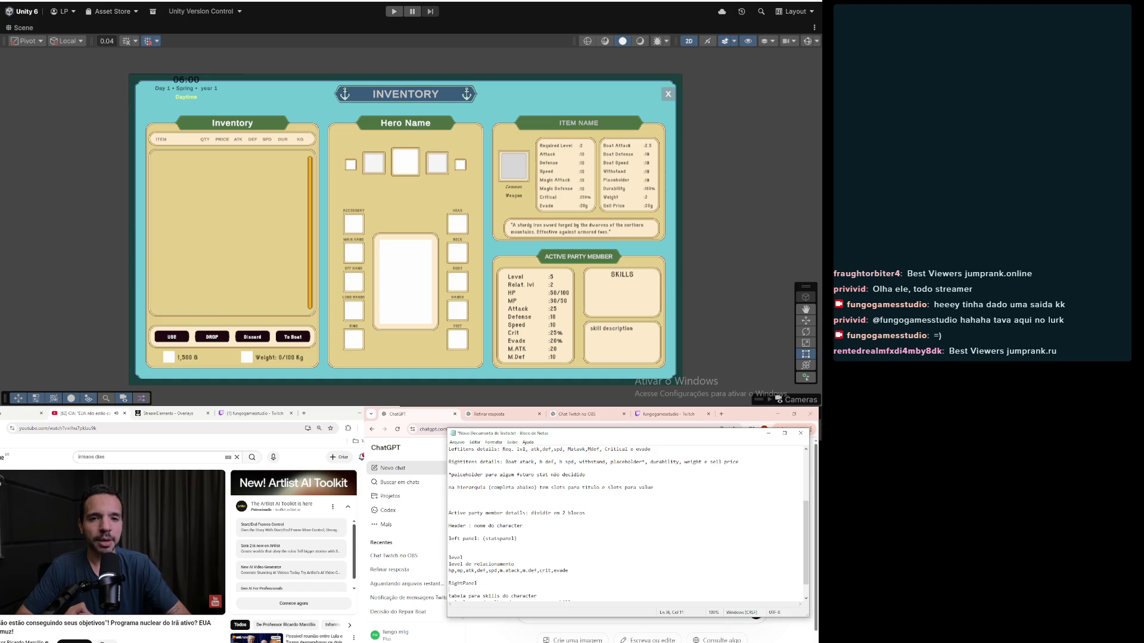
scroll(520, 585, "down", 1)
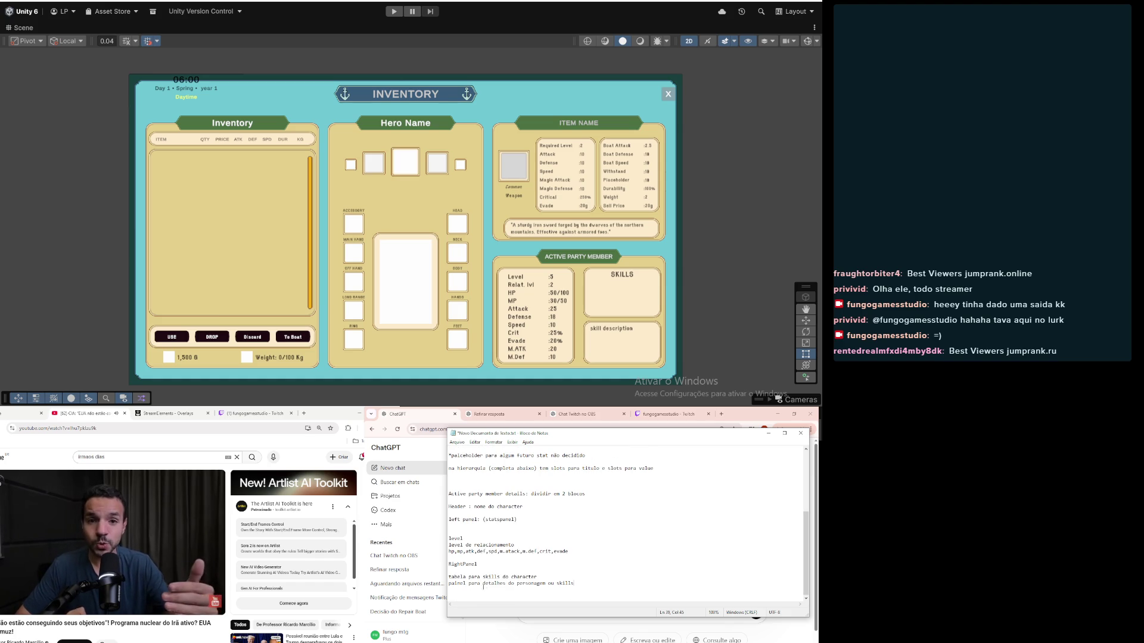
left_click_drag(508, 583, 585, 584)
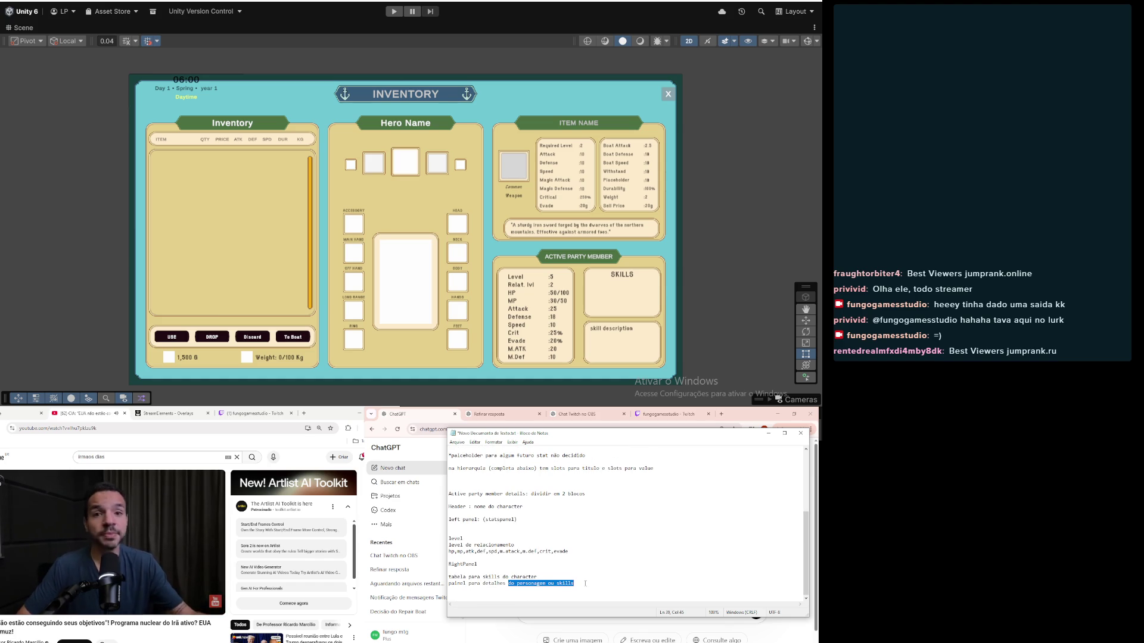
type("da")
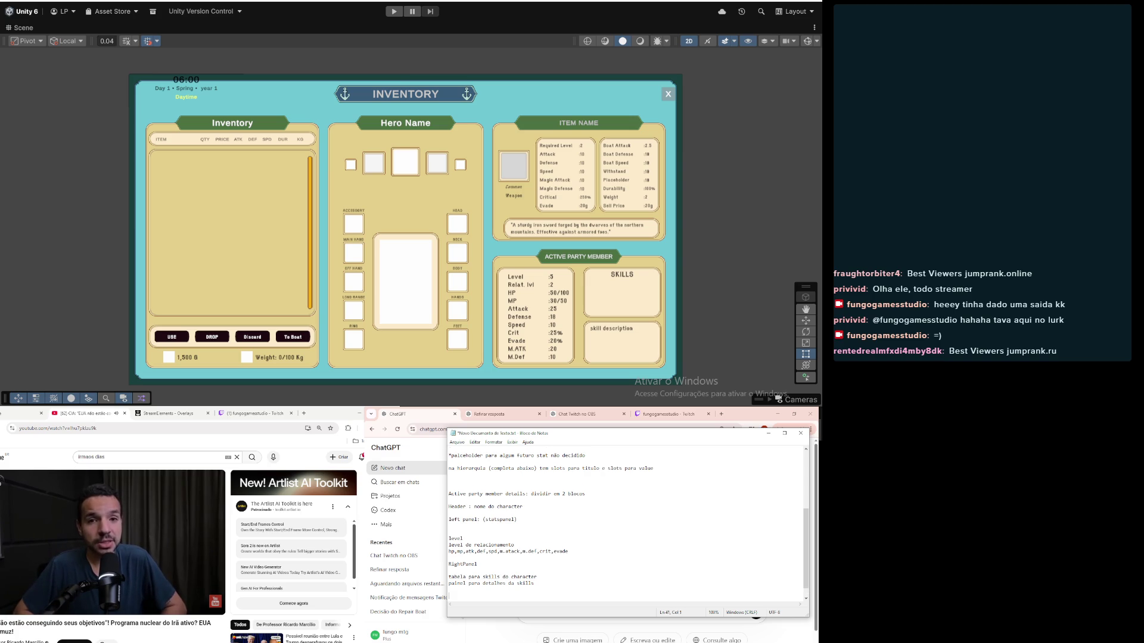
Step: Write a closing paragraph saying the hierarchy is ready and only the missing connections remain
key("Return")
key("Return")
type("Segue abai")
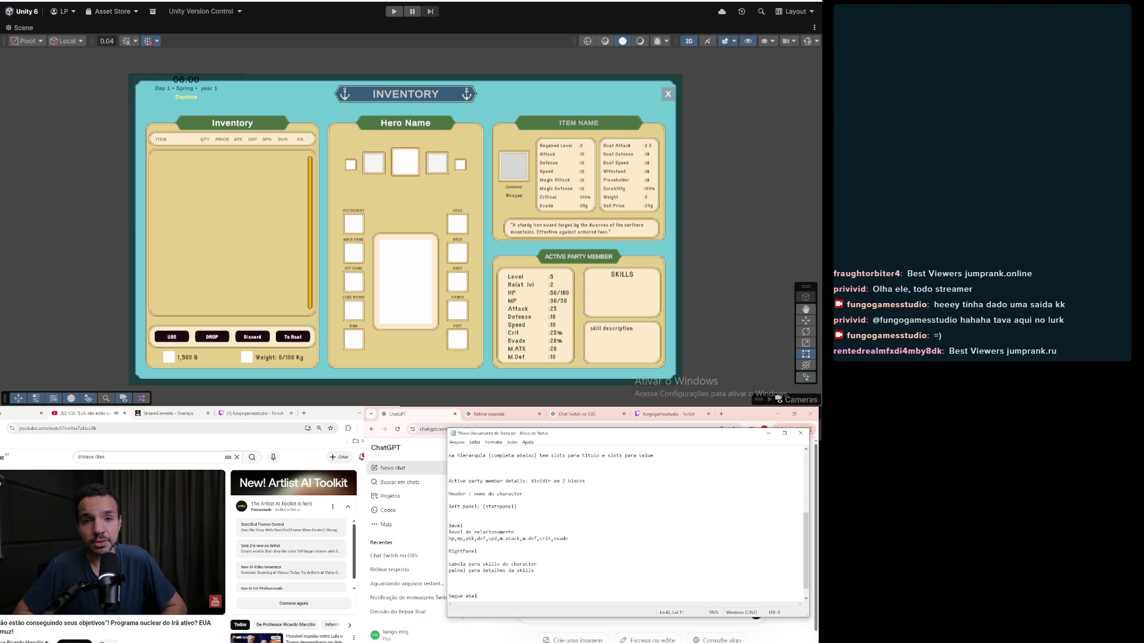
type("xo a hier")
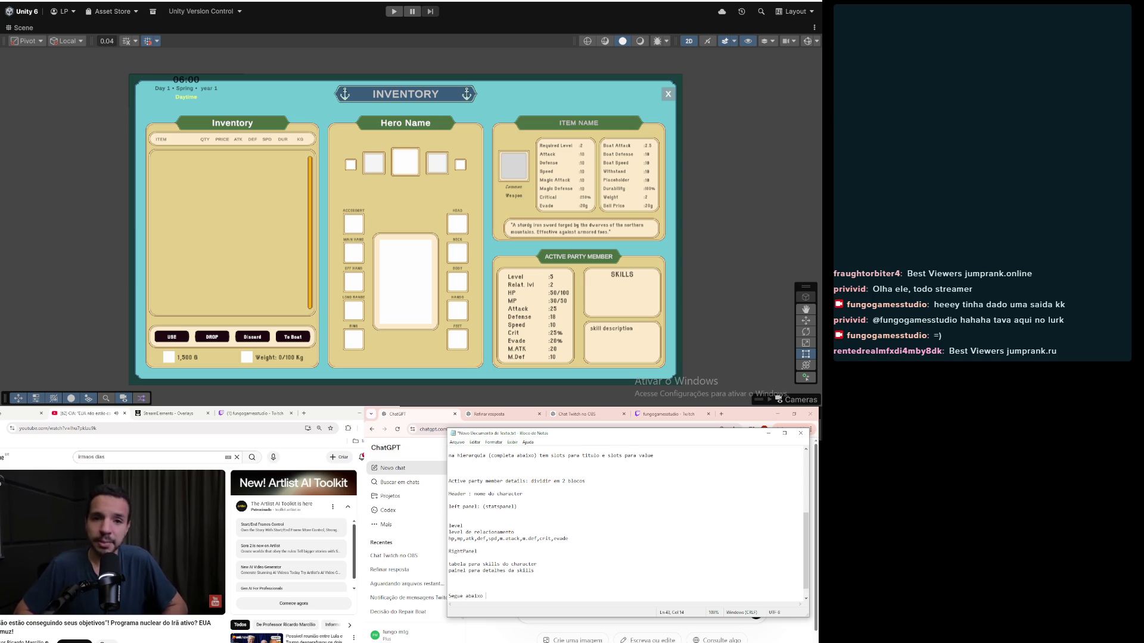
type("arq")
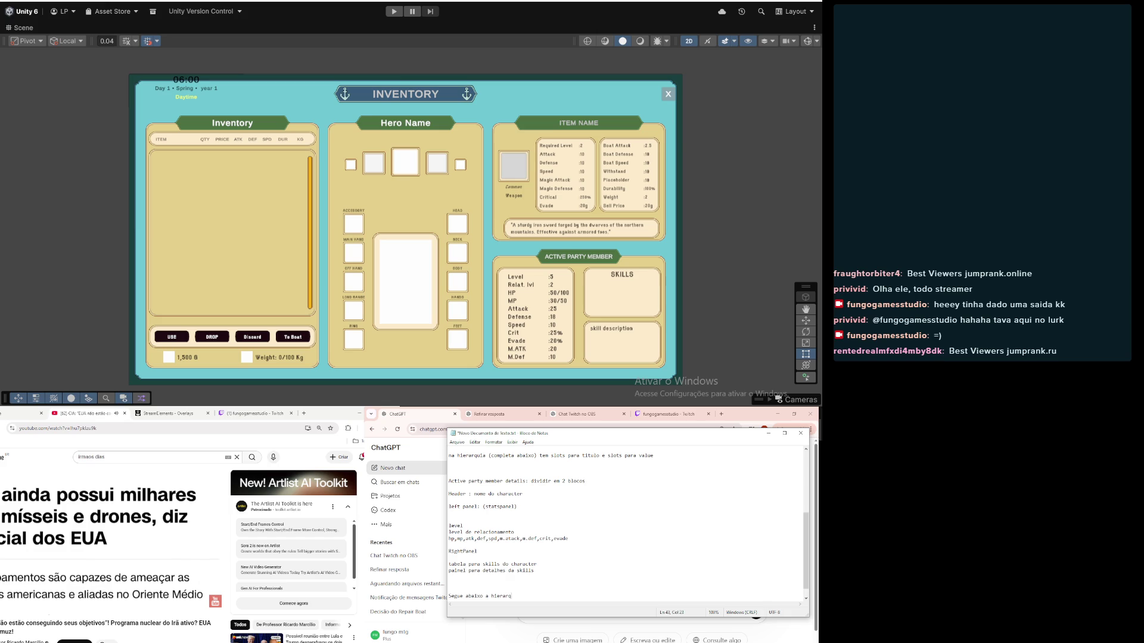
type("uia pronta para ")
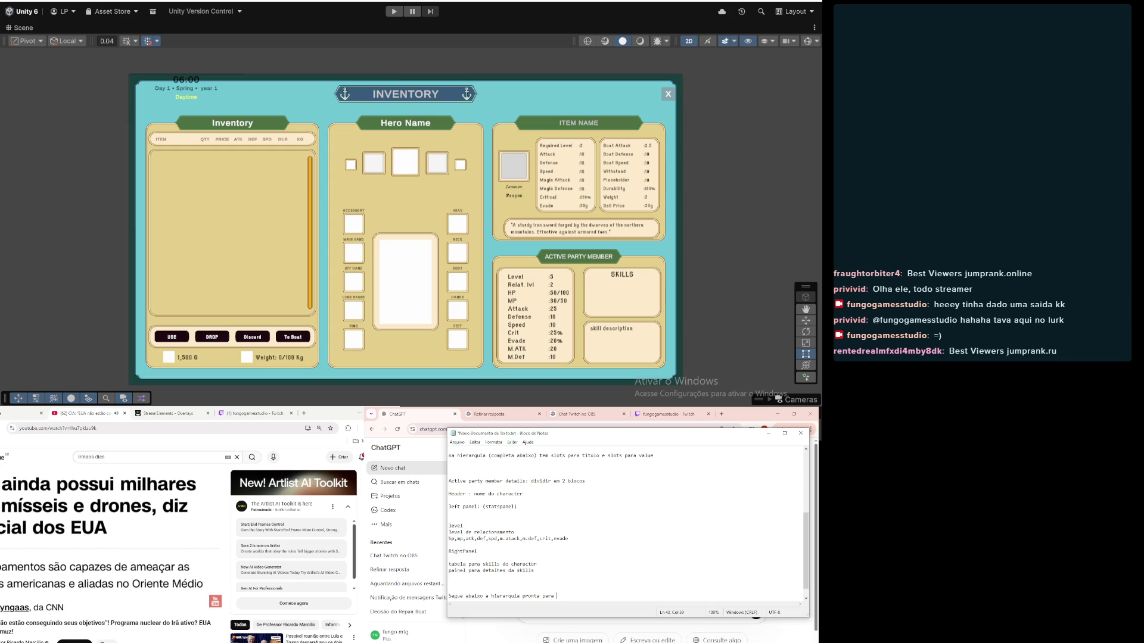
type("codi")
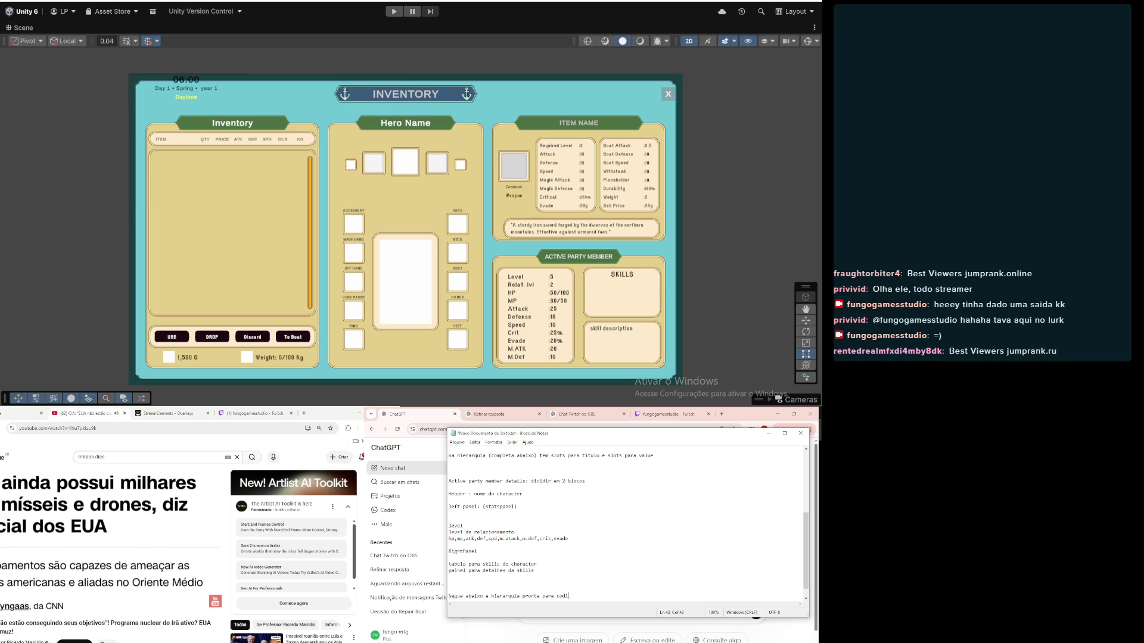
type("go. a ")
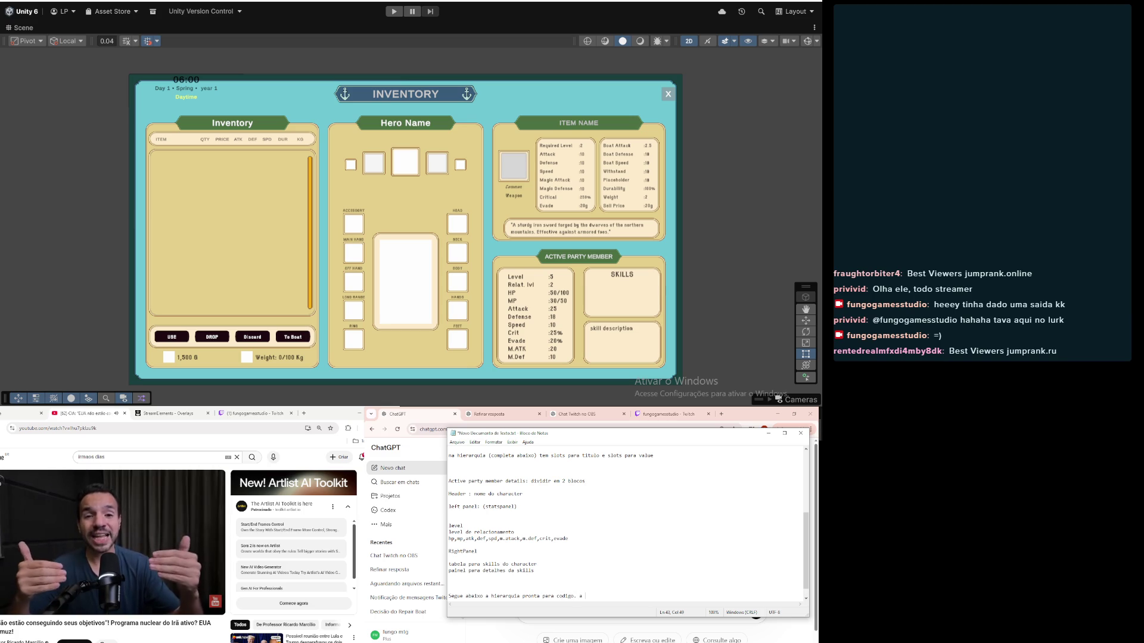
type("hierarquia ja")
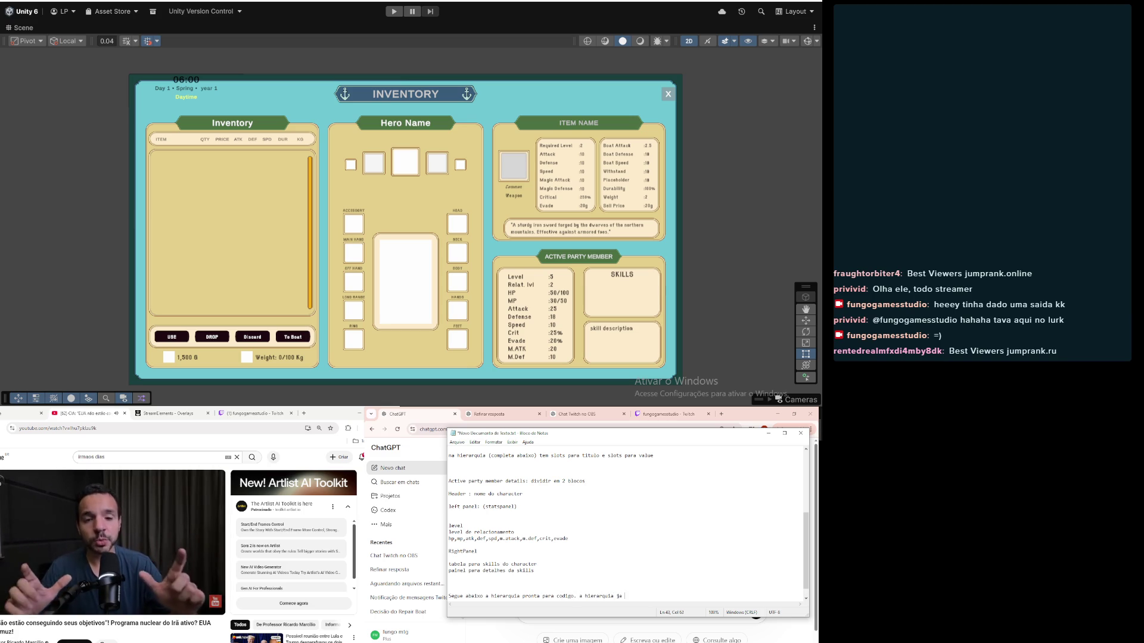
type(" esta pronta e o layout tbm, ago")
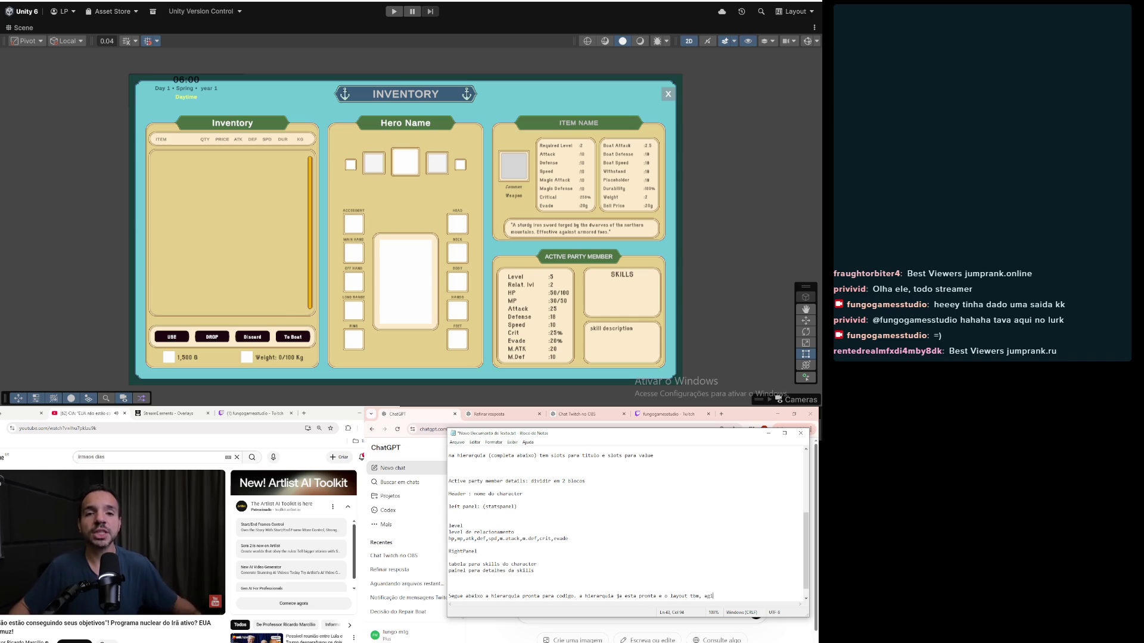
type("ra precisam")
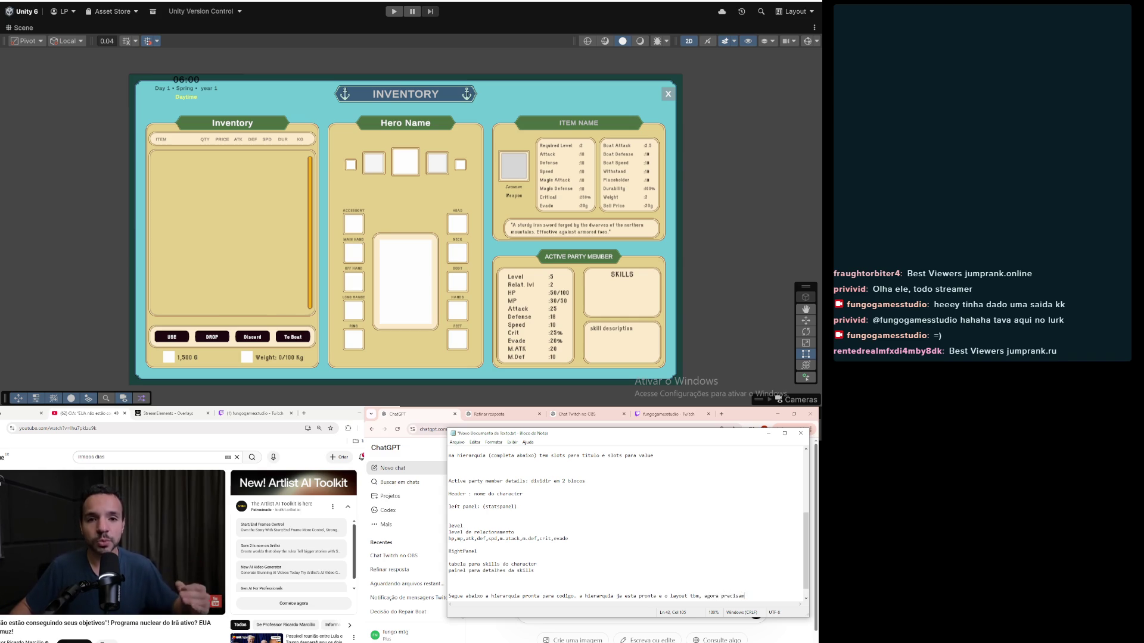
type("os somente con")
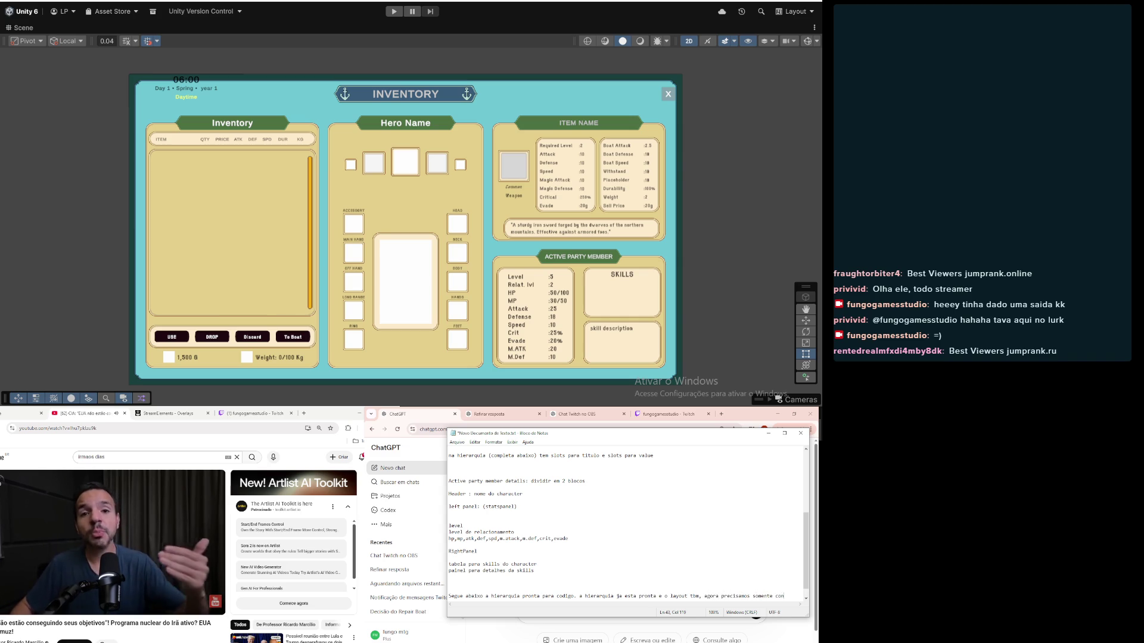
type("ectar as ")
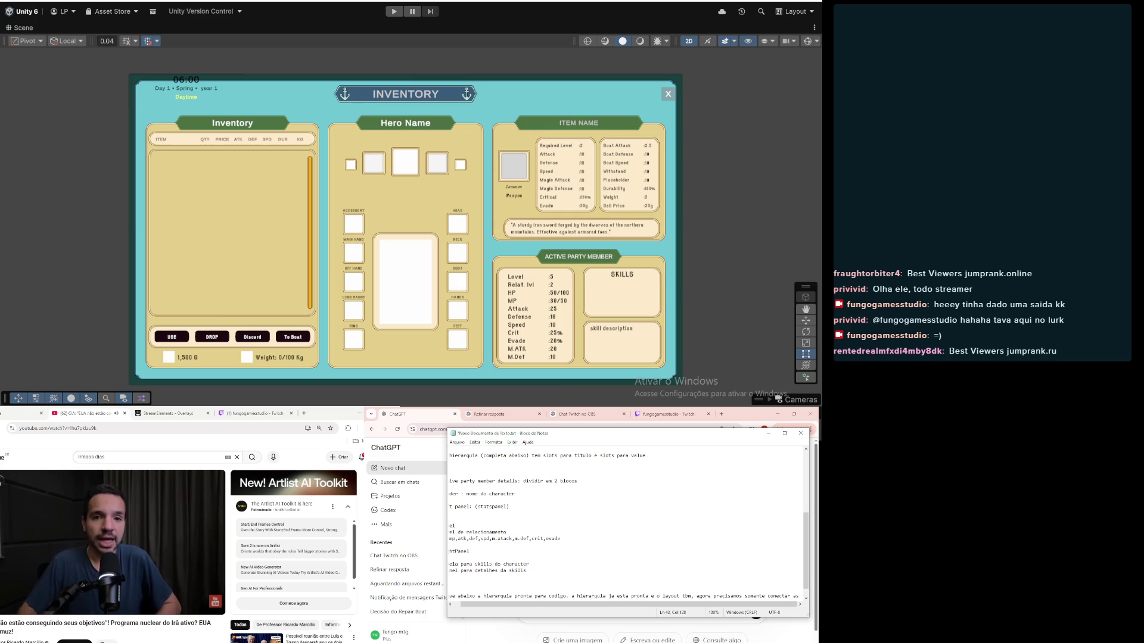
type("coisas que faltam")
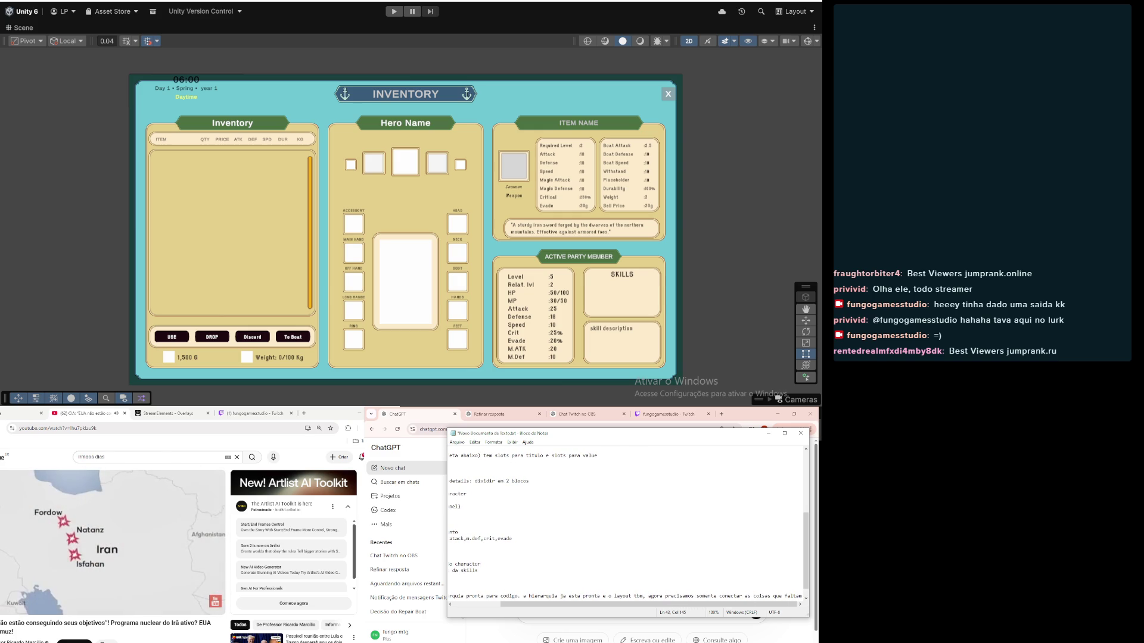
key("Return")
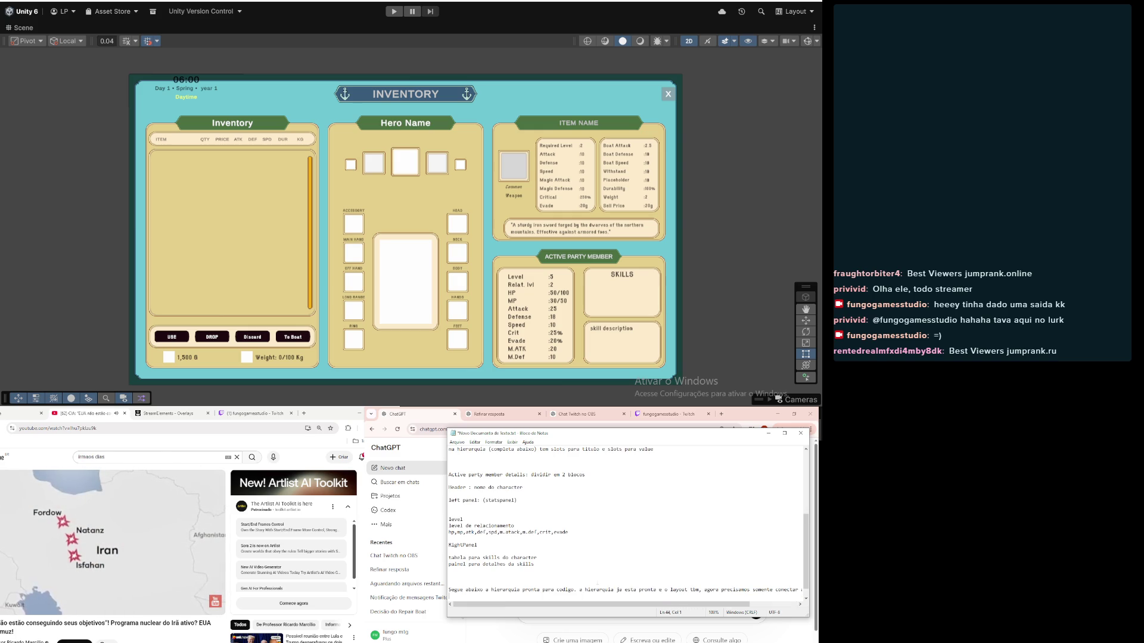
Step: Add the line 'Aguarde o upload do restante dos arquivos', then select and deselect the spec text
key("Return")
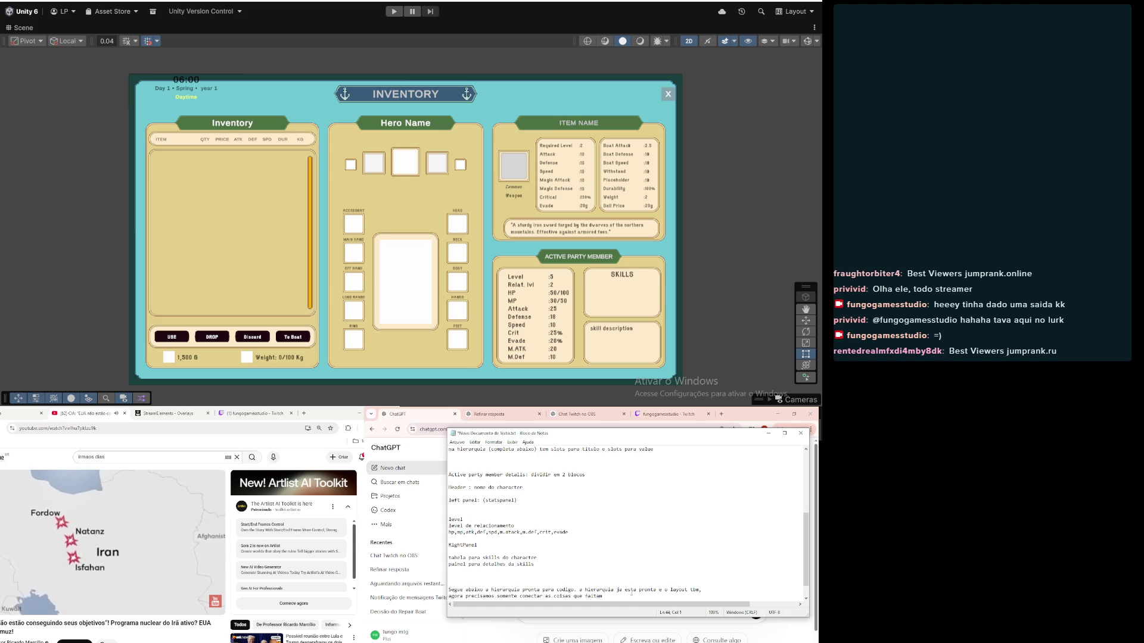
key("Return")
key("Return")
key("Return")
type("Aguarde o uploa")
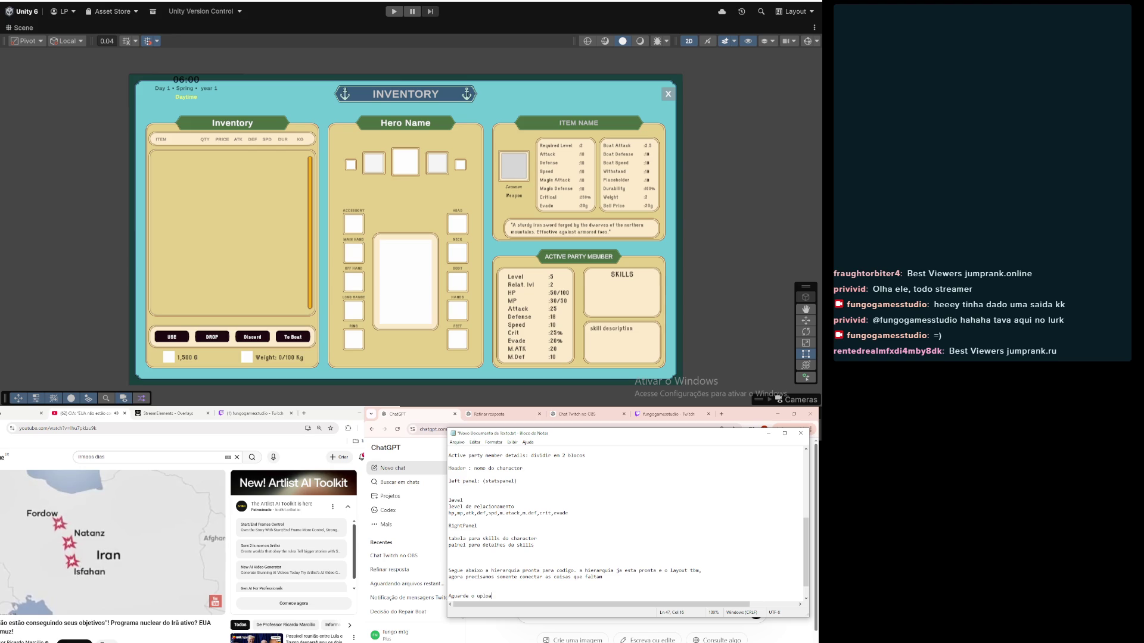
type("d do re")
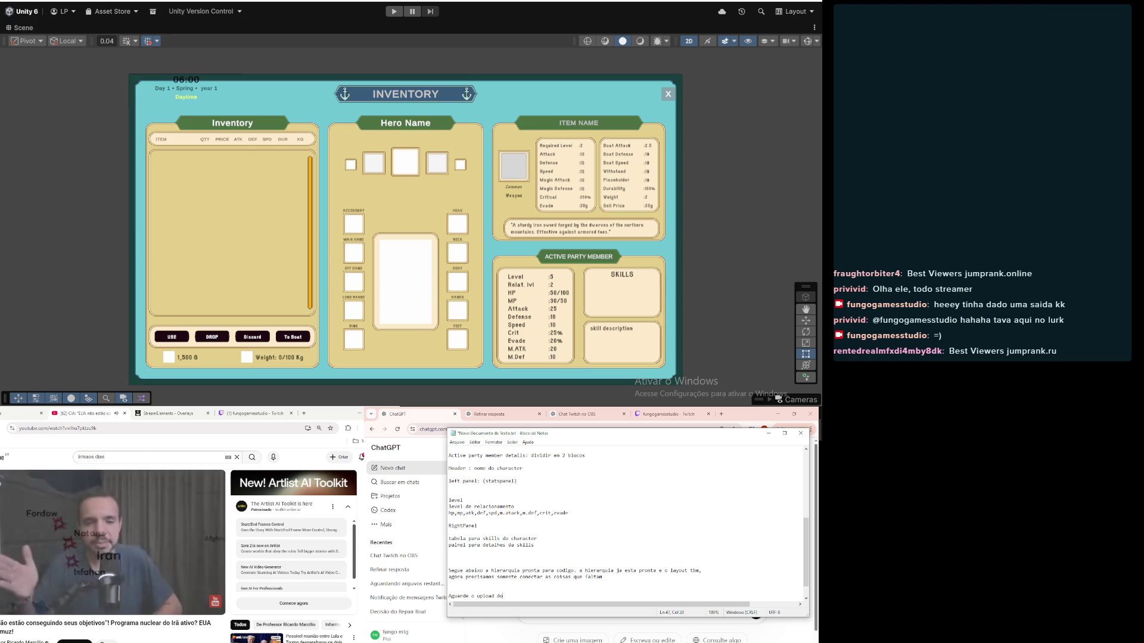
type("stante ")
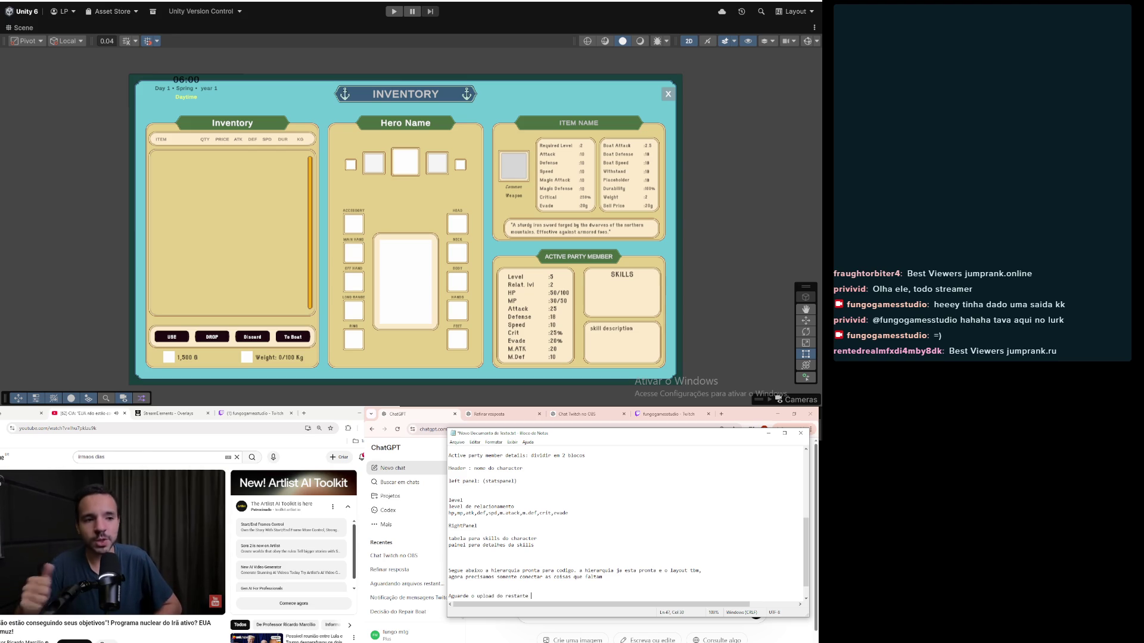
type("dos arquivos")
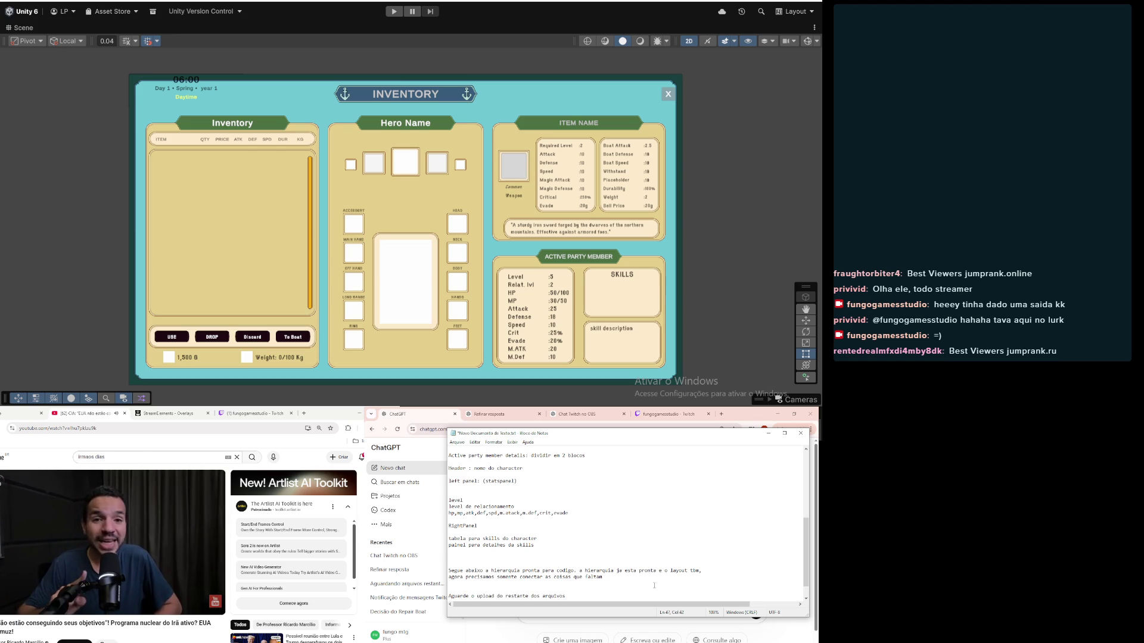
mouse_move(654, 595)
left_mouse_down()
mouse_move(596, 571)
mouse_move(506, 477)
mouse_move(426, 446)
left_mouse_up()
scroll(556, 505, "up", 6)
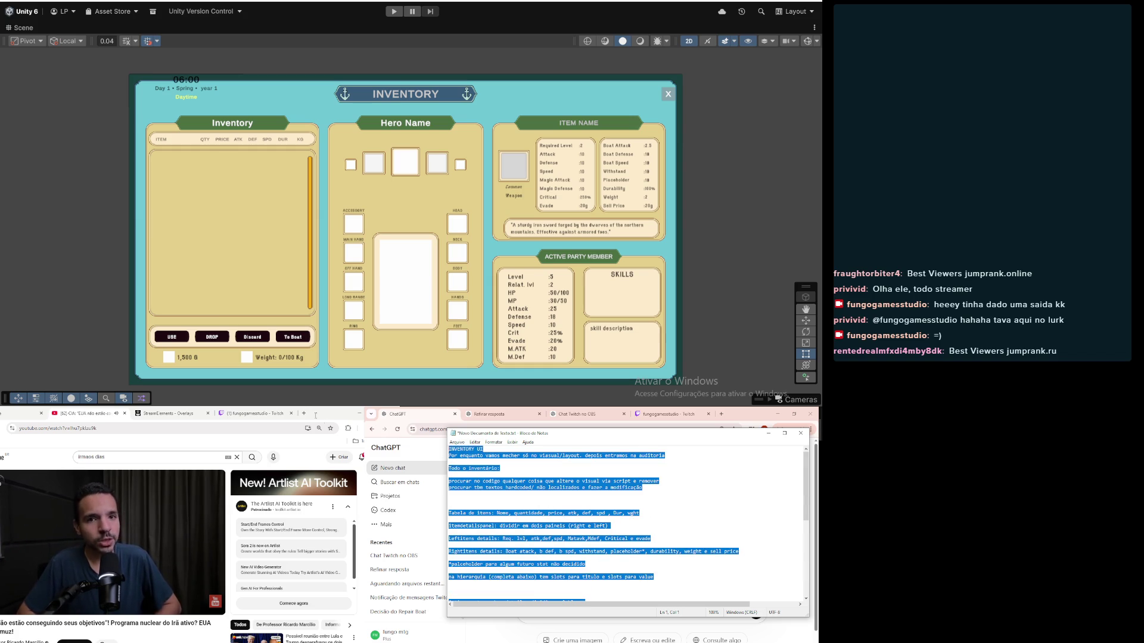
left_click_drag(426, 446, 425, 467)
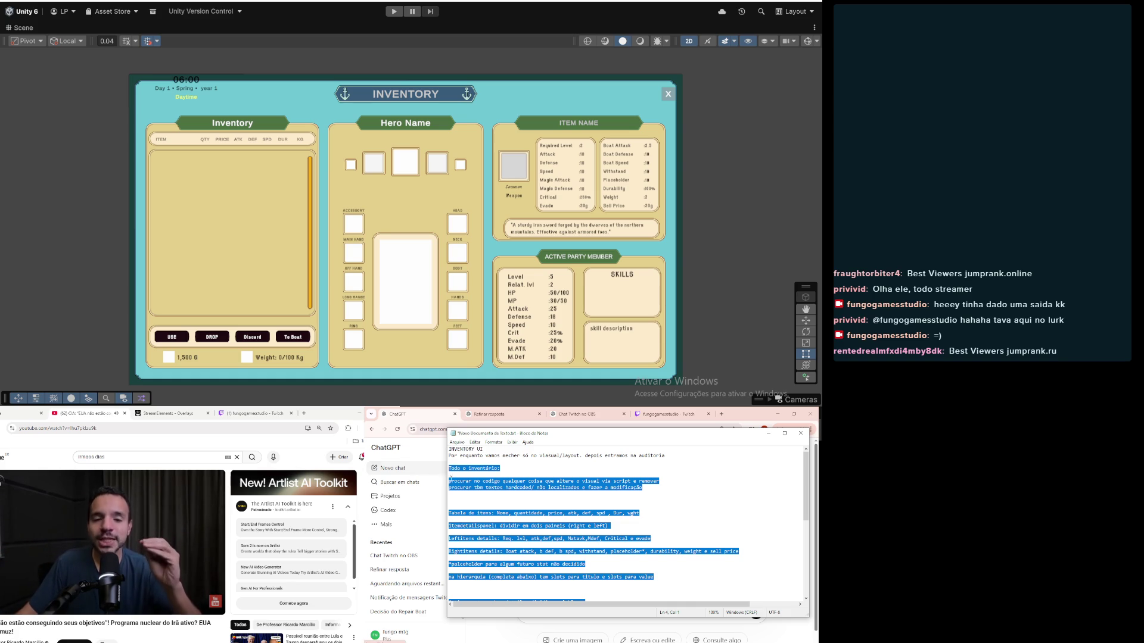
left_click(649, 513)
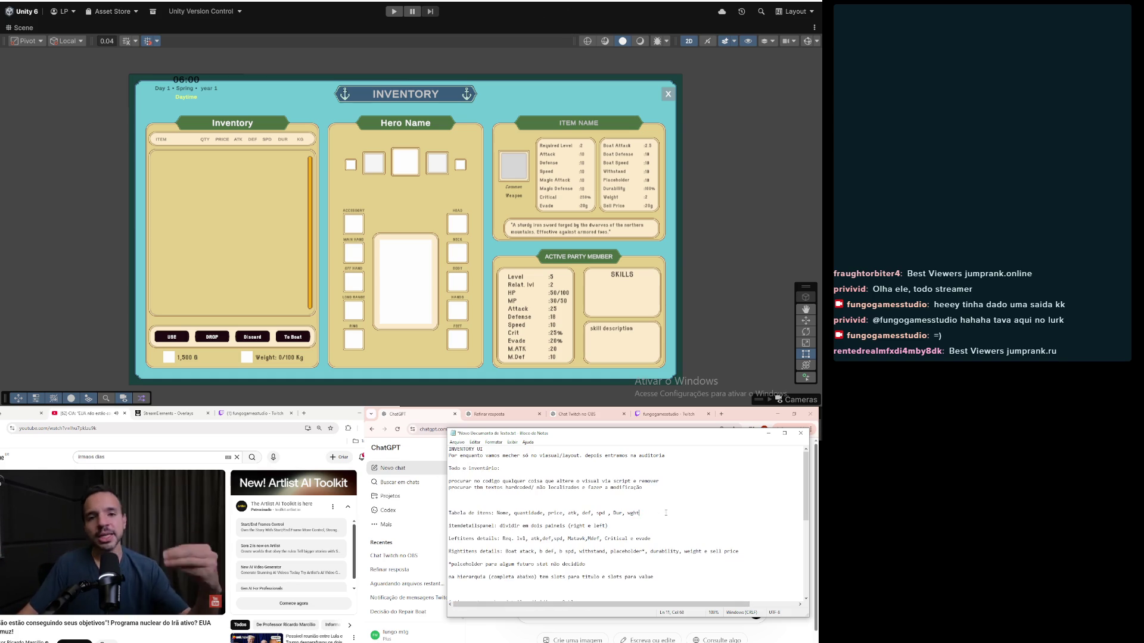
Step: Return to the ChatGPT draft and scroll to the end of the message
left_click(425, 420)
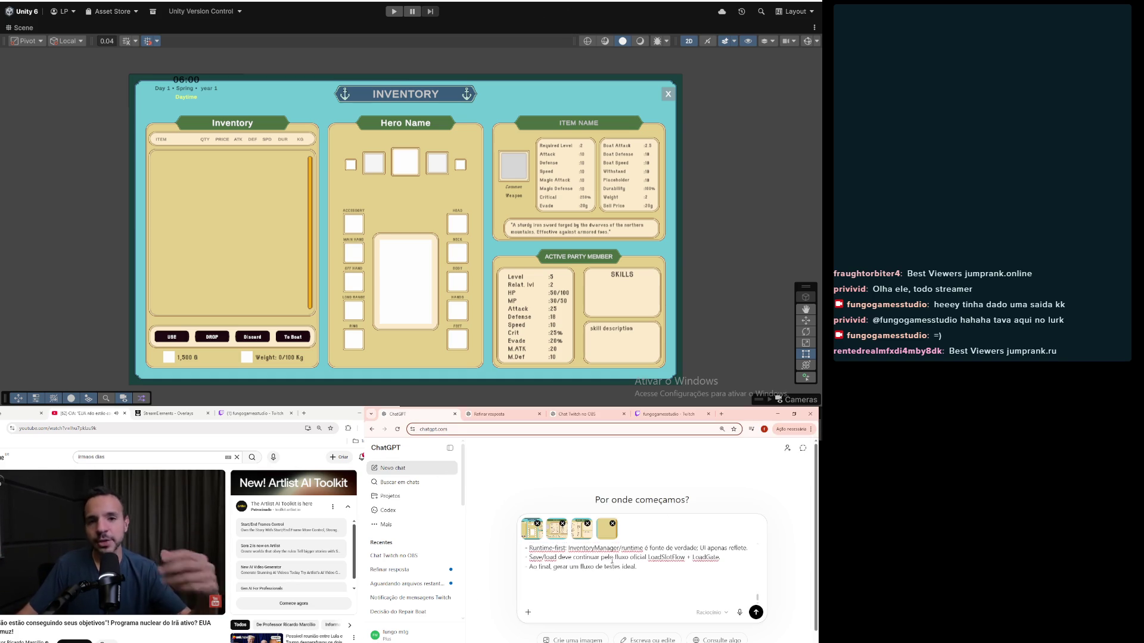
scroll(611, 561, "down", 3)
scroll(611, 562, "down", 2)
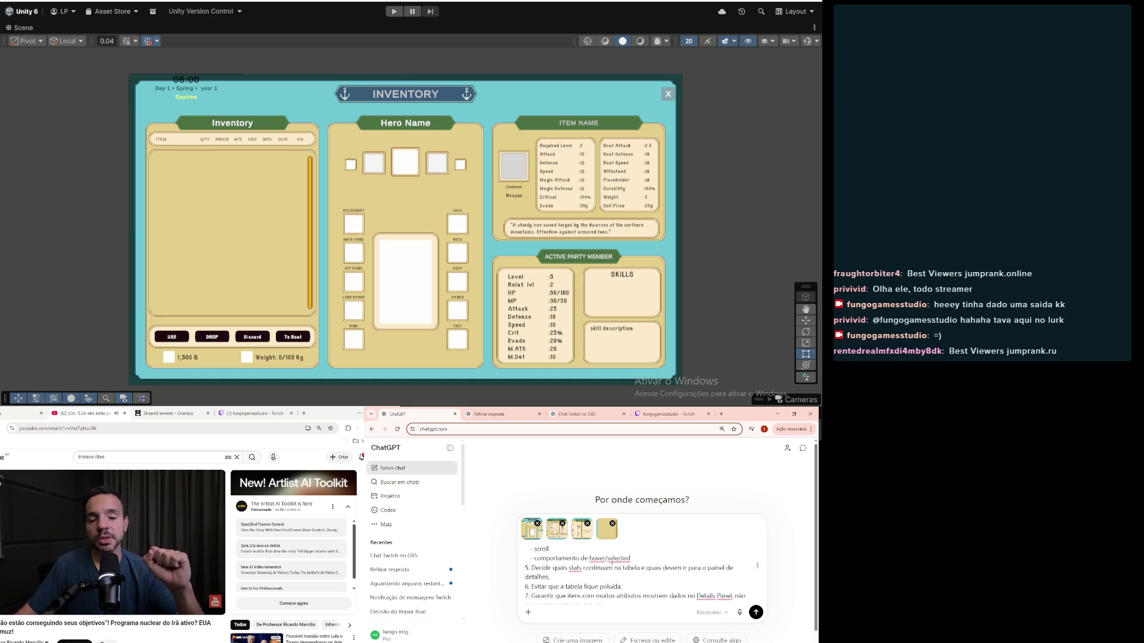
scroll(612, 562, "up", 2)
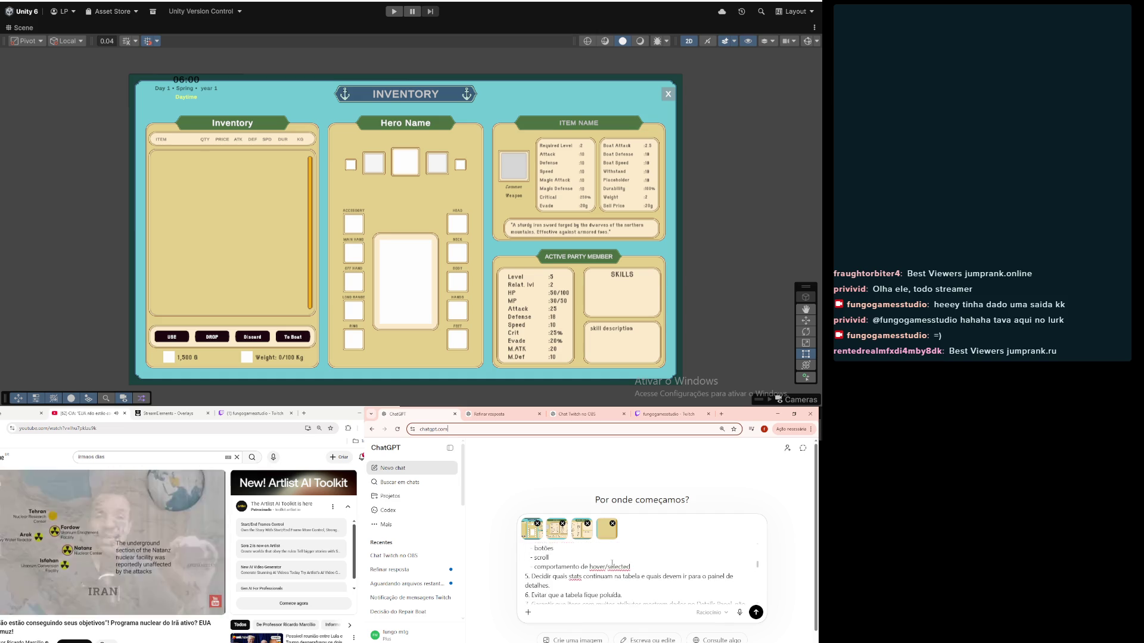
scroll(612, 562, "down", 5)
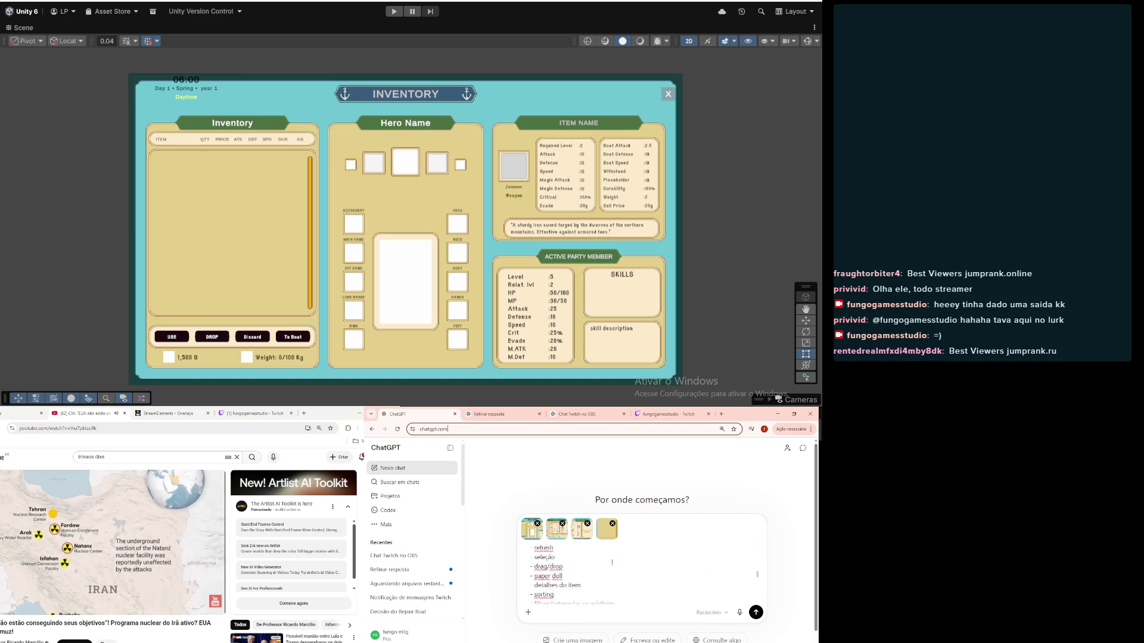
scroll(612, 563, "down", 2)
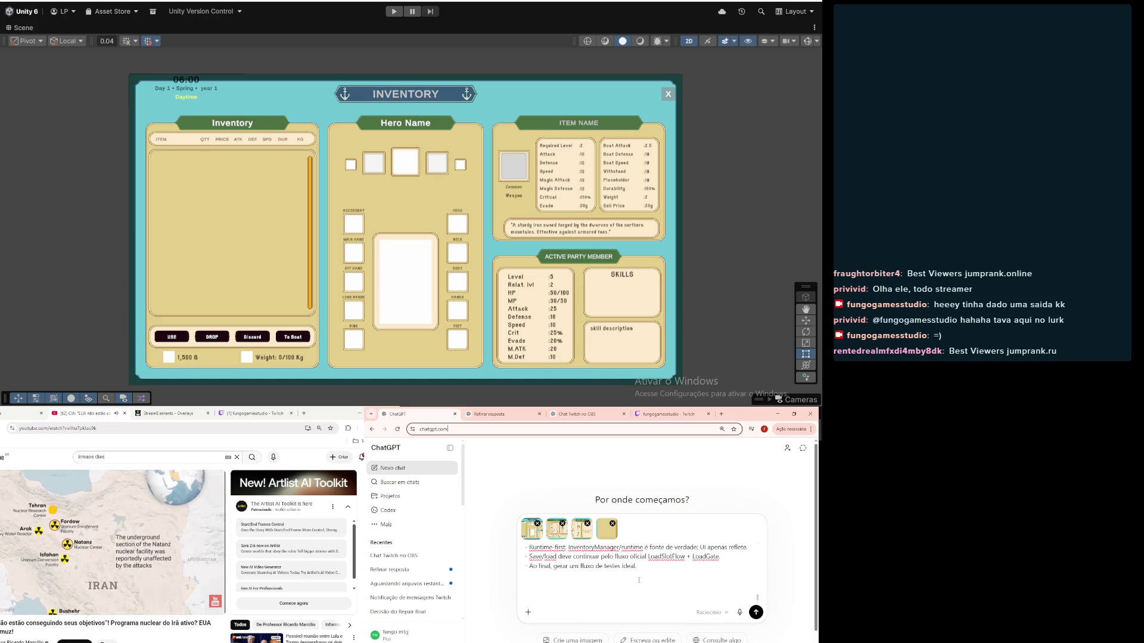
Step: Add a new last line 'SEGUE DEFINIÇÕES:' to the draft after 'ideal.'
left_click(653, 568)
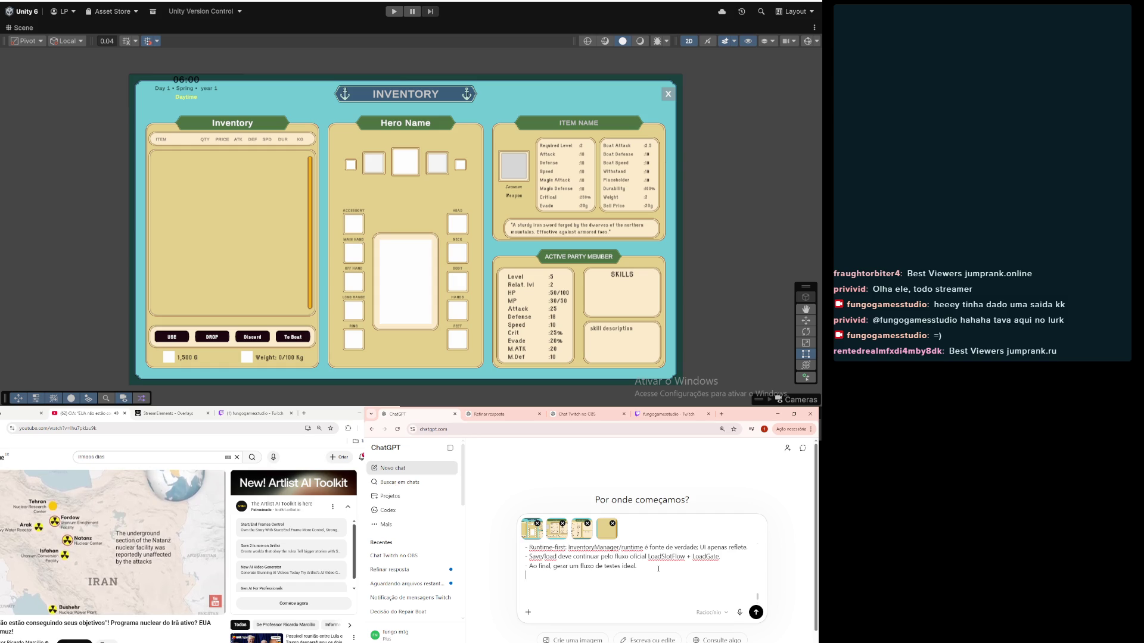
key("shift+Return")
key("shift+Return")
type("SEGUE ADECISÕE")
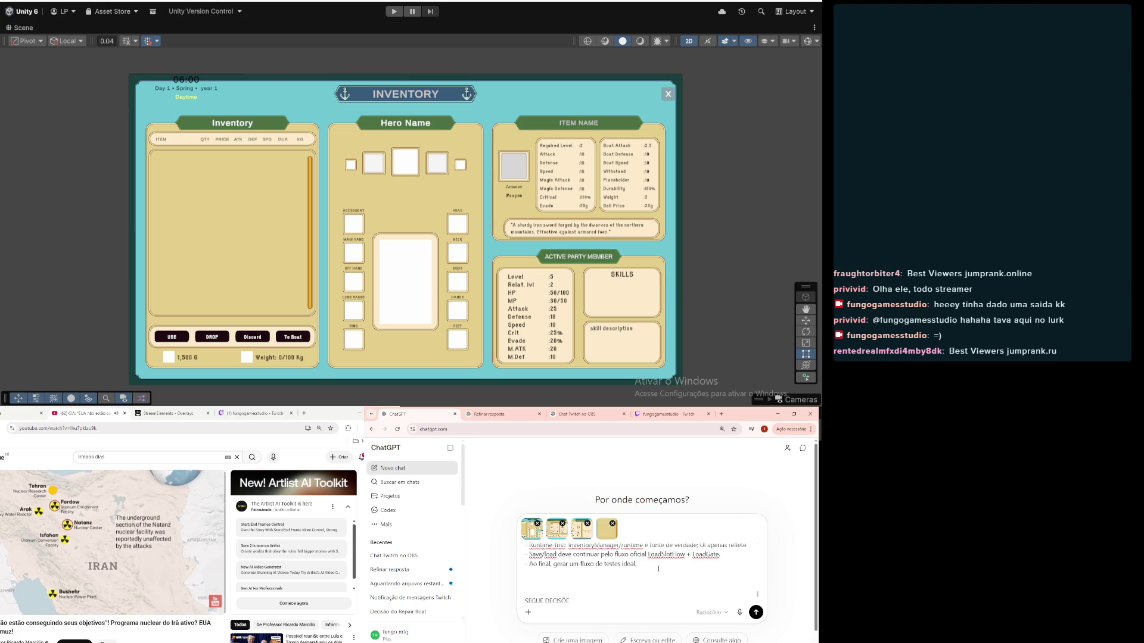
key("BackSpace")
key("BackSpace")
key("BackSpace")
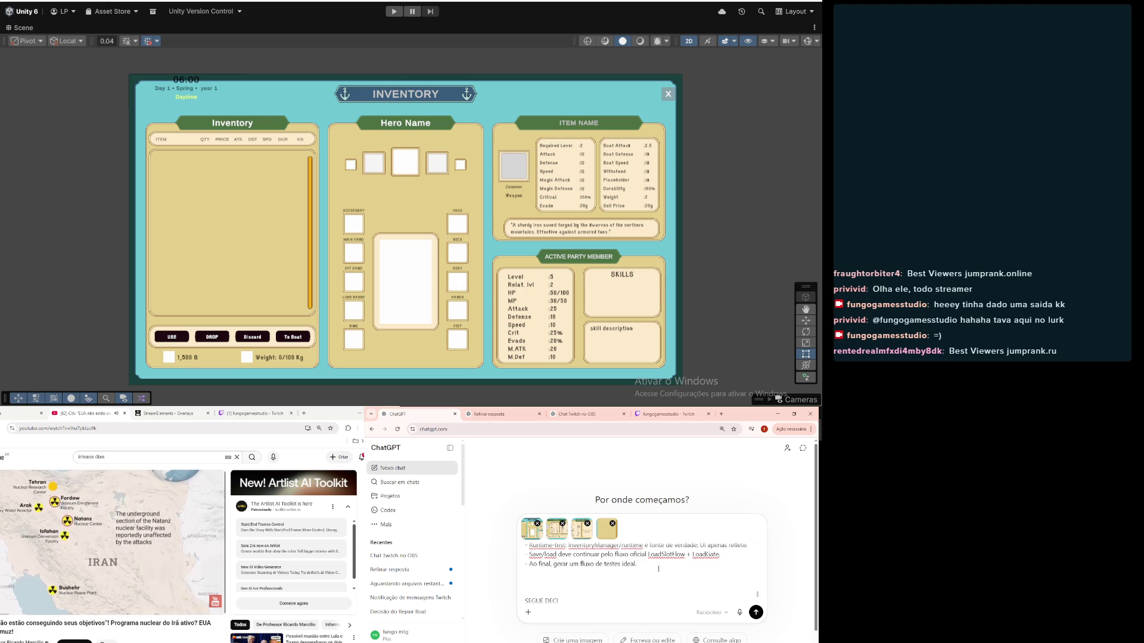
type("FINI")
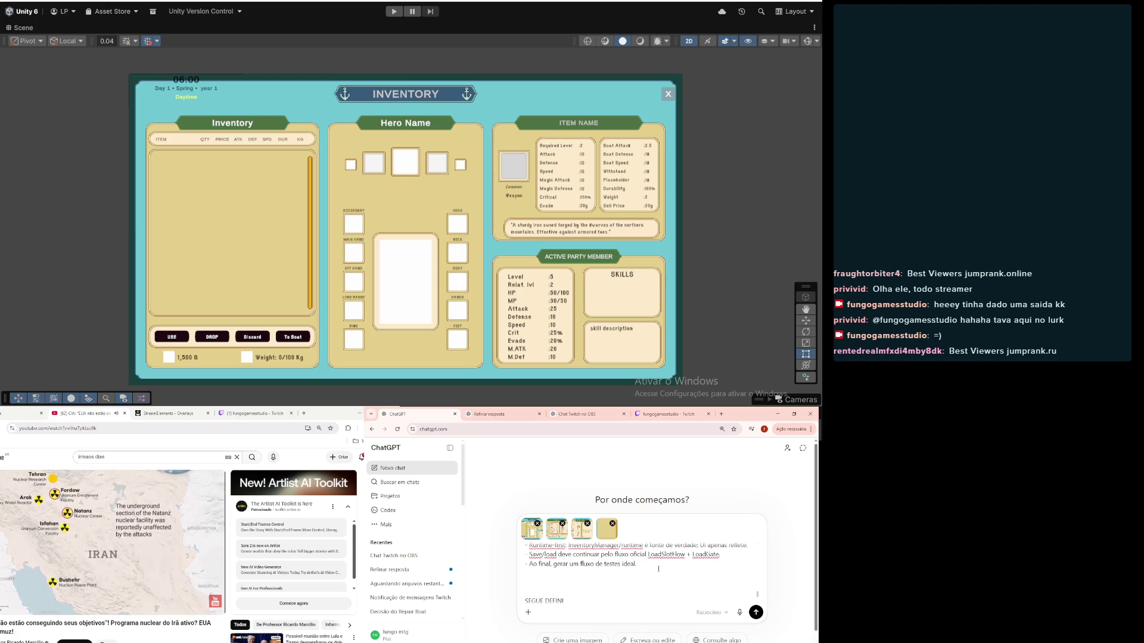
type("ÇÕES")
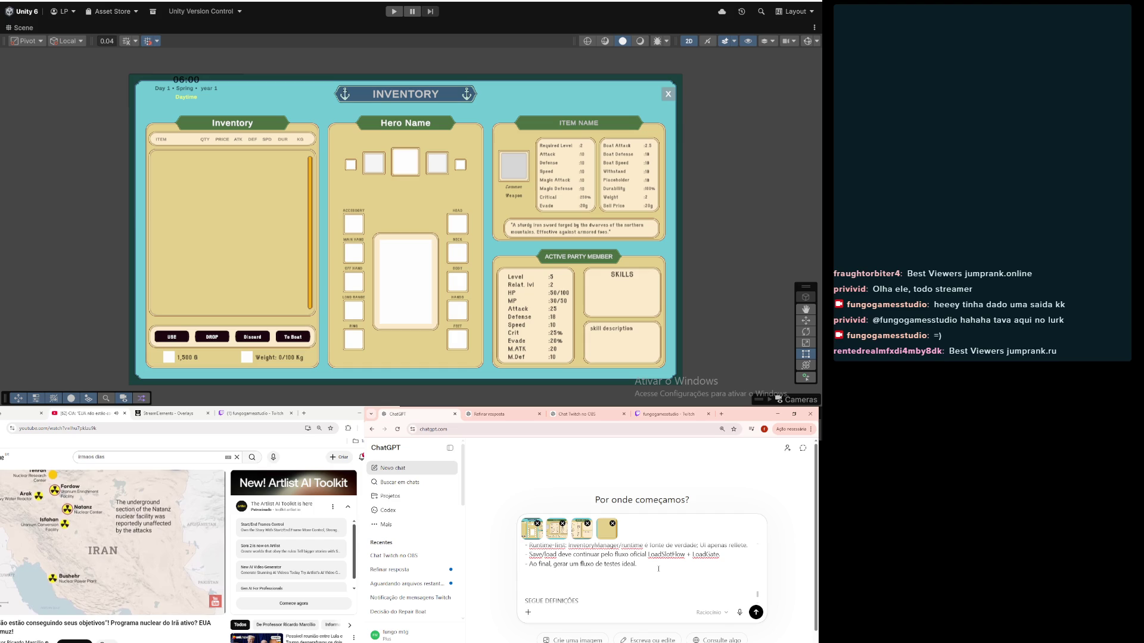
key("BackSpace")
key("BackSpace")
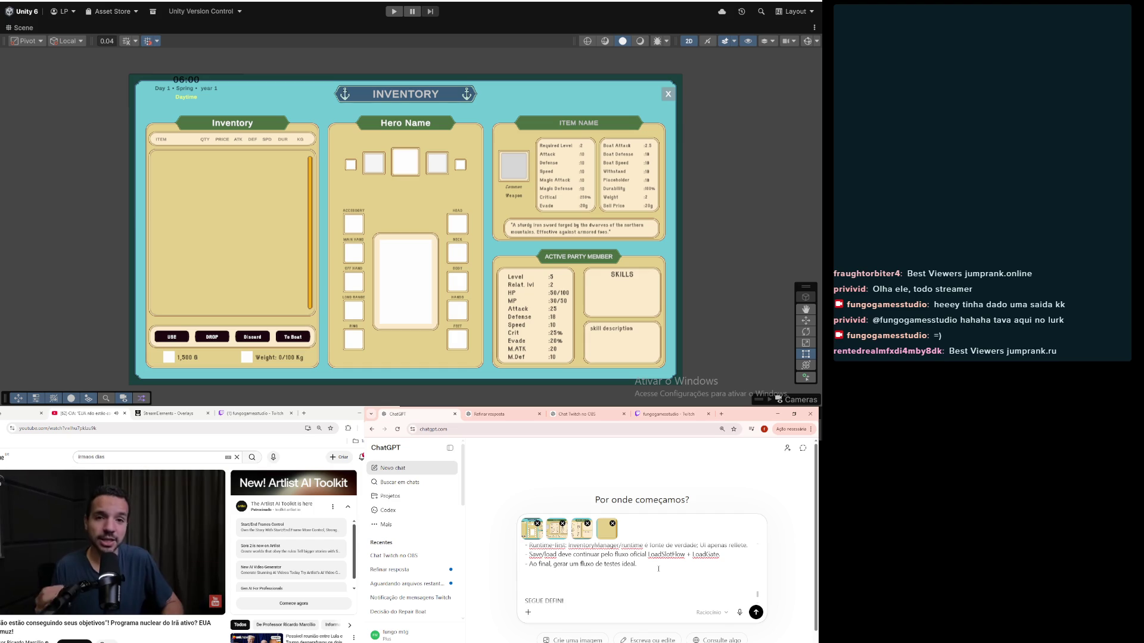
type("ÇÕES:")
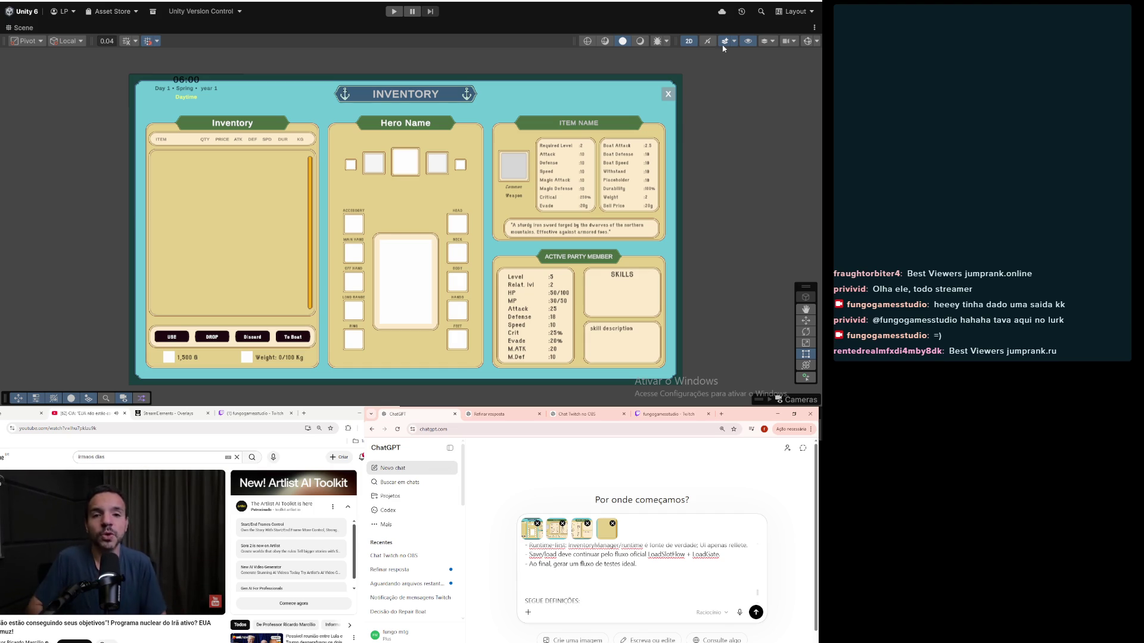
mouse_move(239, 405)
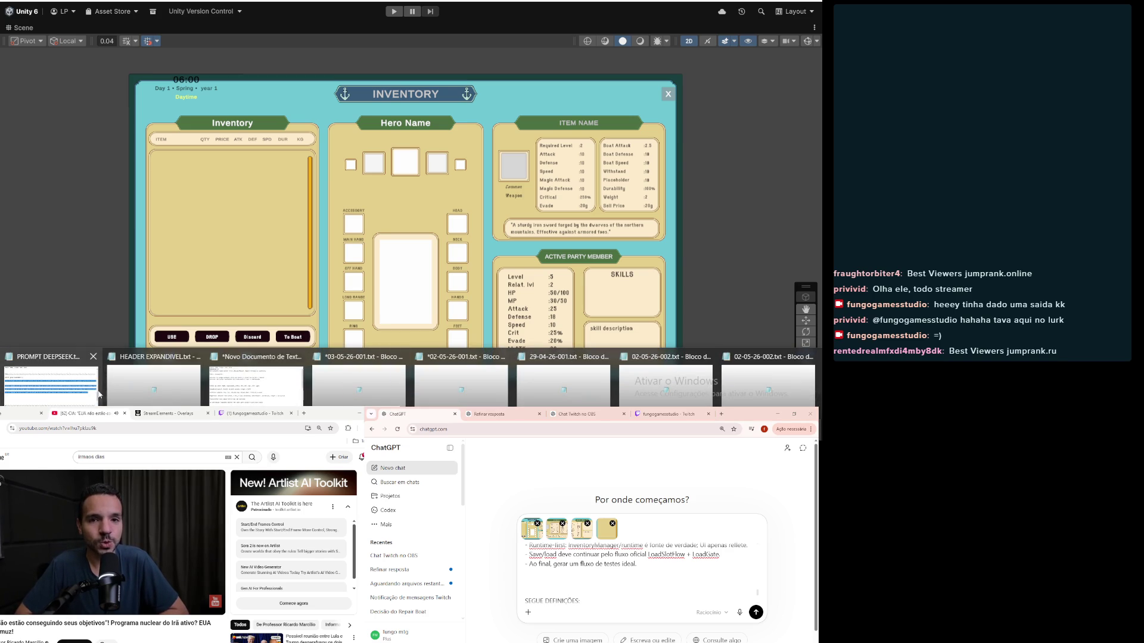
left_click(275, 398)
Step: Delete the wait-for-remaining-files line from the notes and restore Unity's full editor layout
scroll(648, 548, "down", 2)
scroll(647, 548, "down", 5)
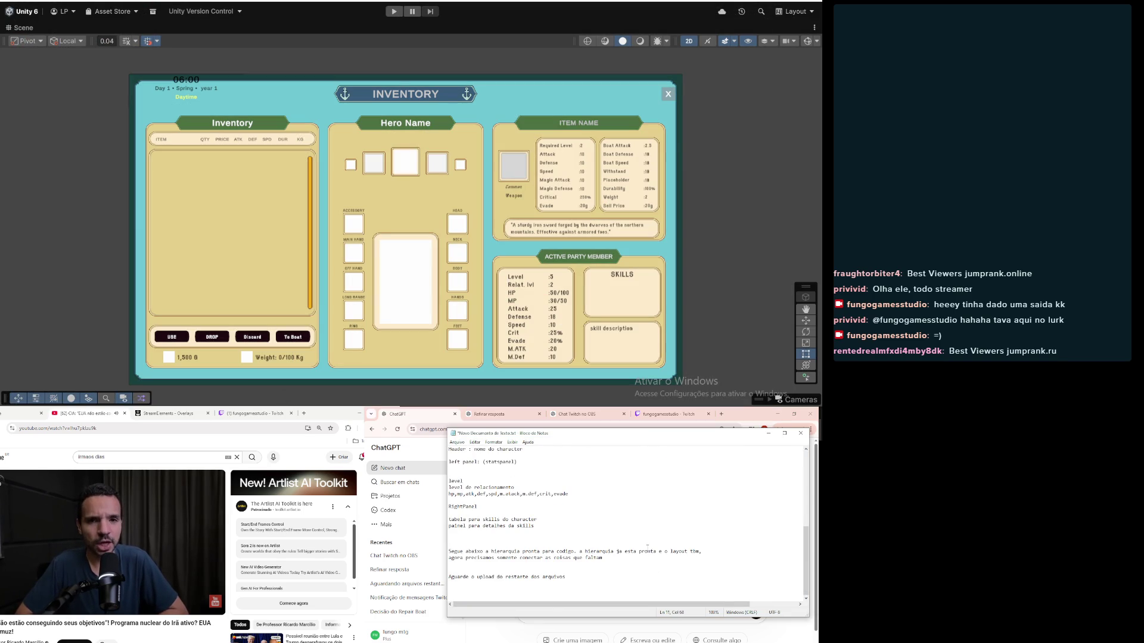
triple_click(553, 576)
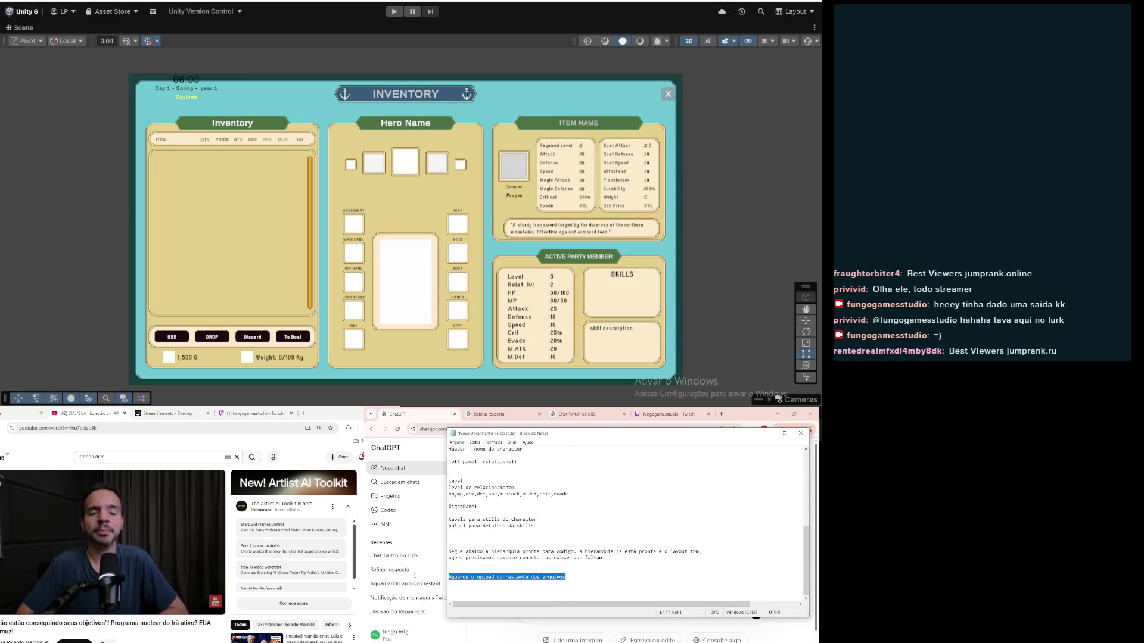
key("BackSpace")
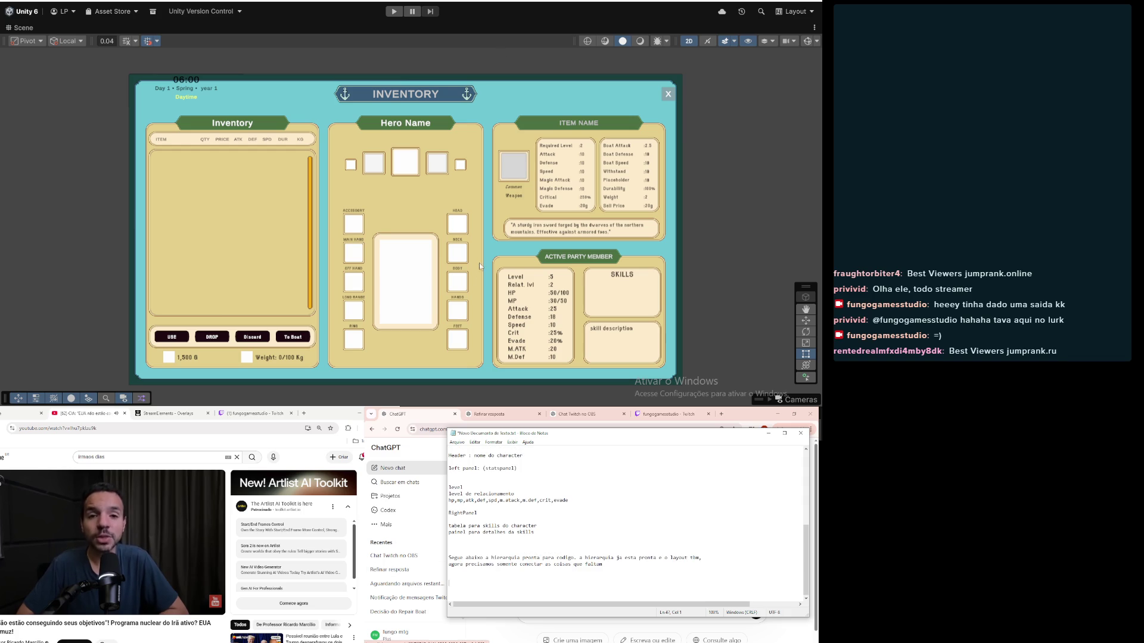
double_click(29, 26)
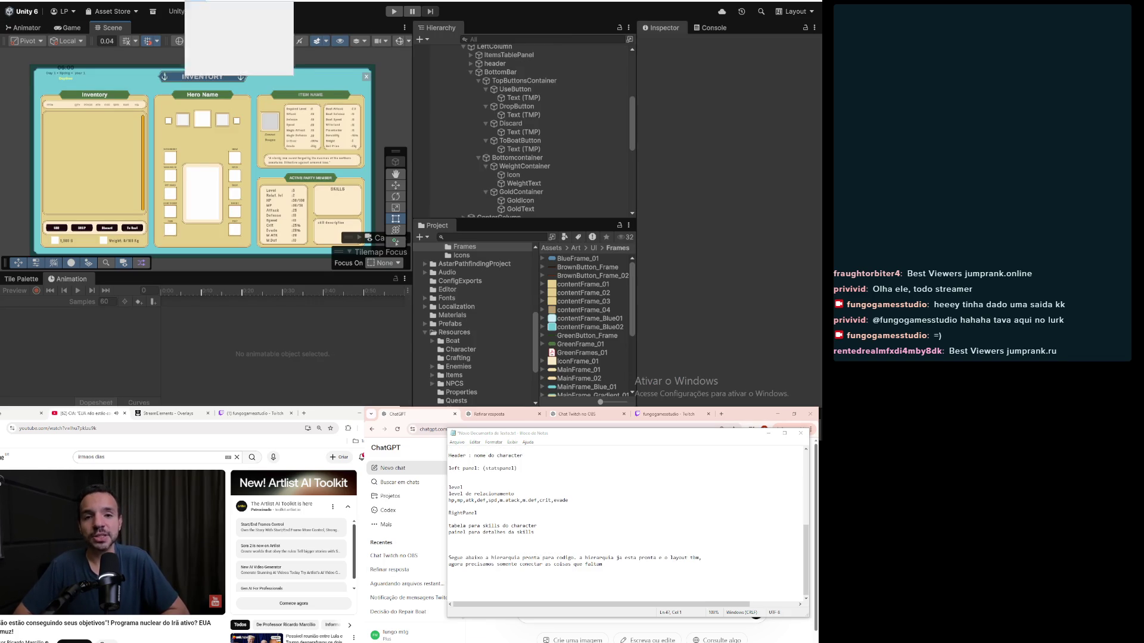
left_click(195, 1)
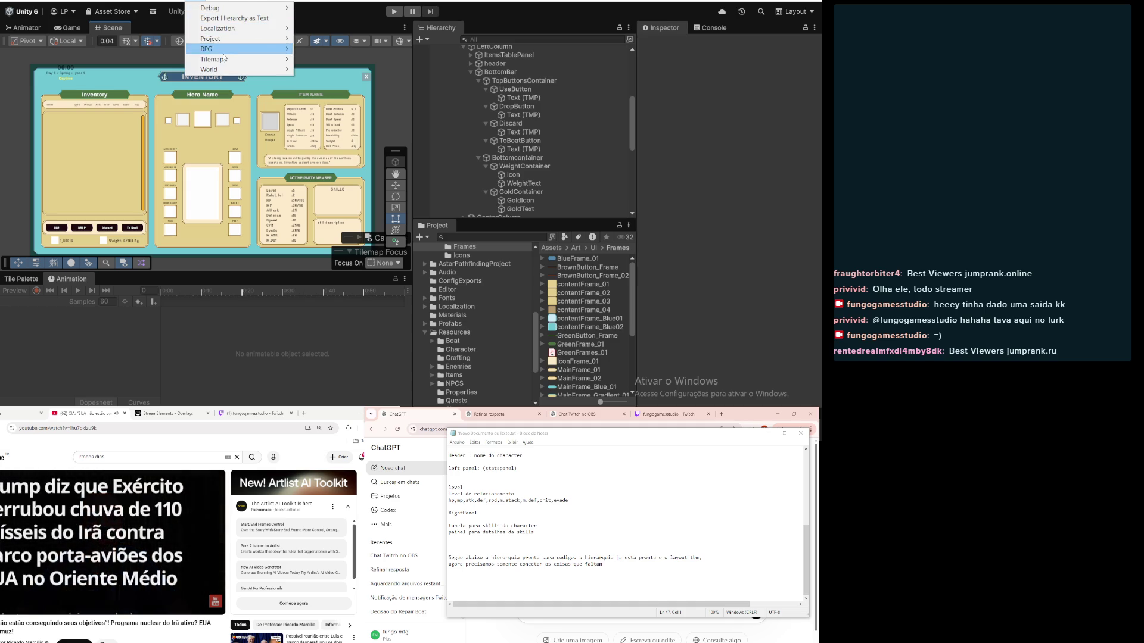
left_click(209, 22)
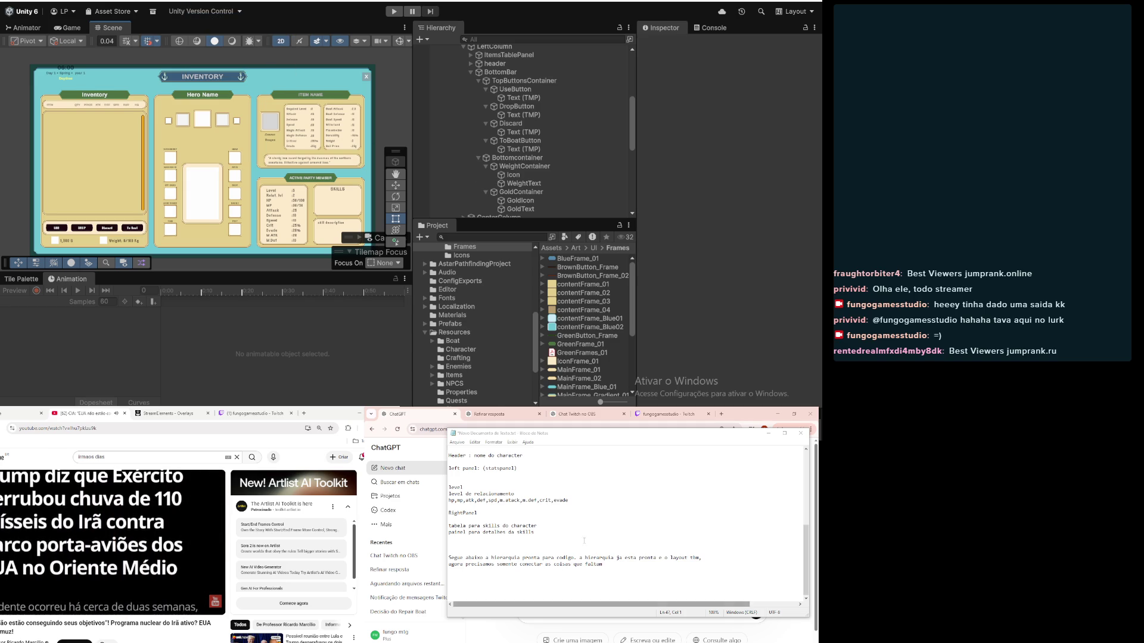
left_click(587, 600)
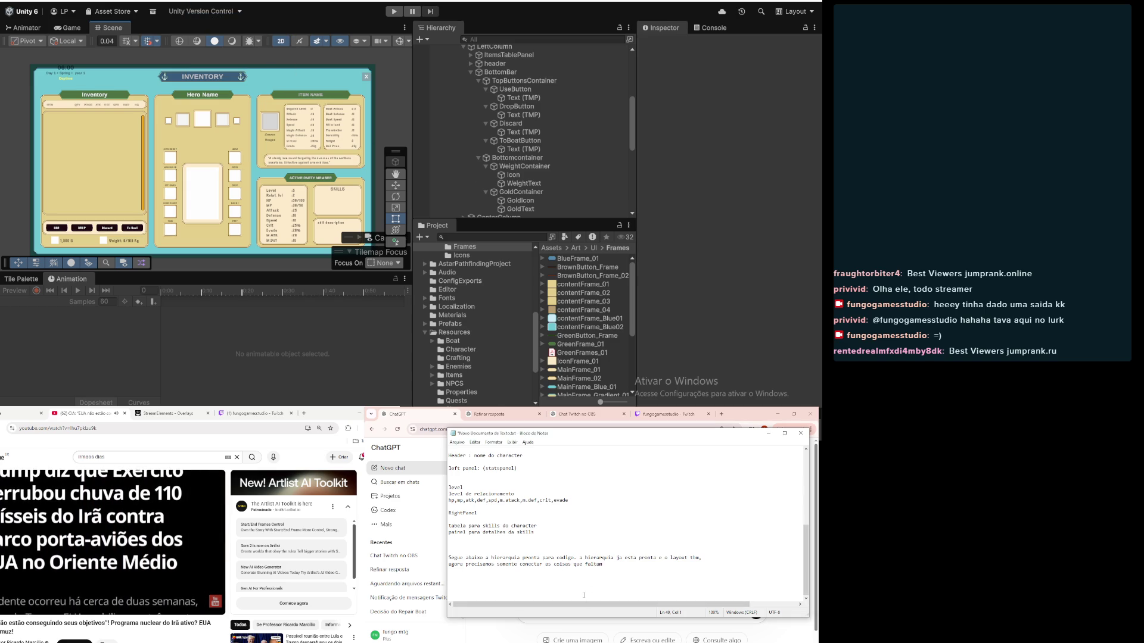
key("ctrl+v")
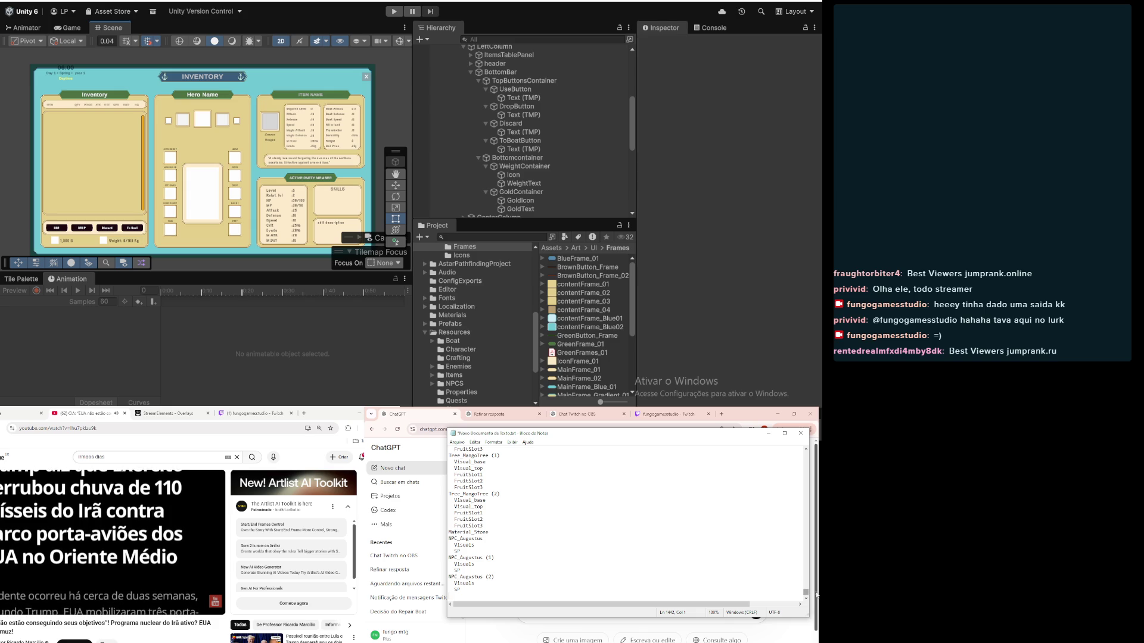
left_click_drag(806, 591, 806, 456)
scroll(526, 531, "down", 10)
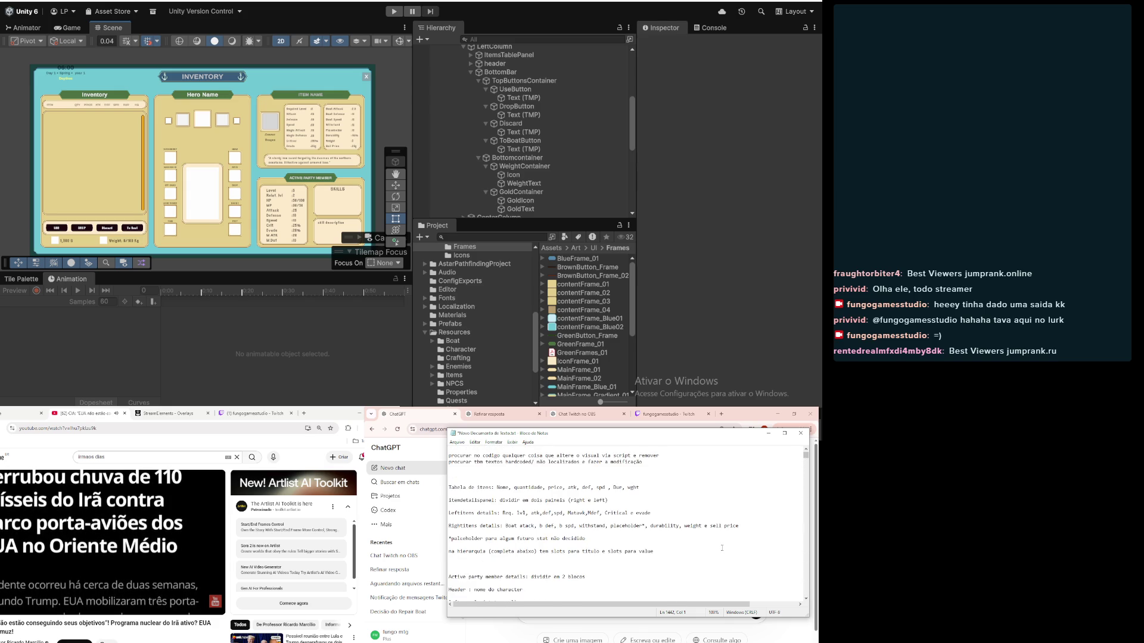
scroll(526, 531, "down", 15)
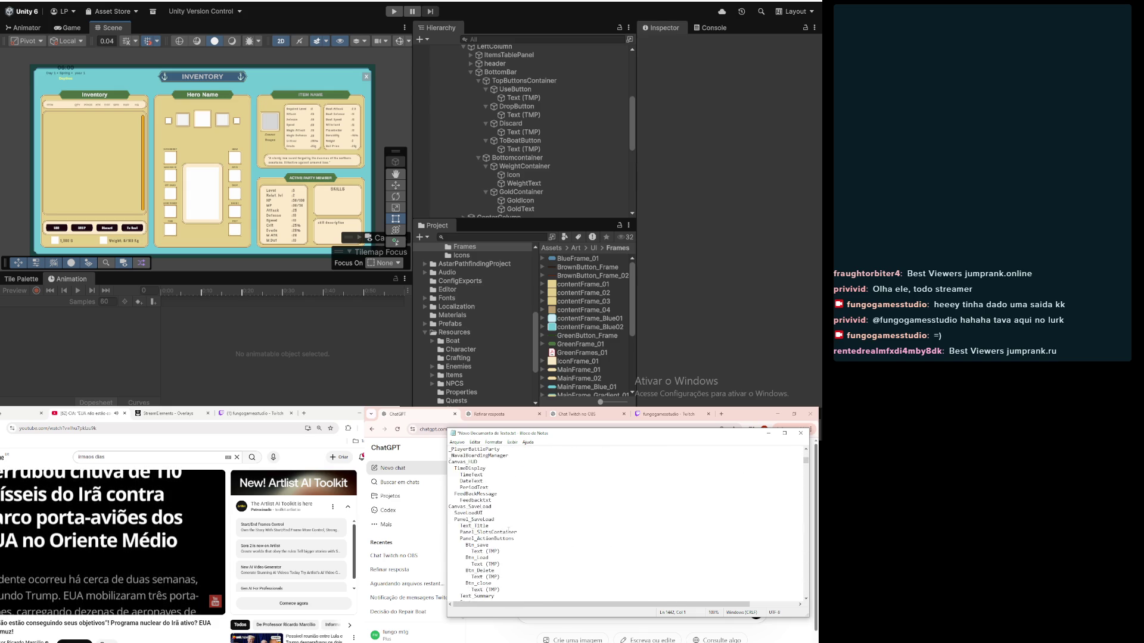
scroll(492, 539, "down", 15)
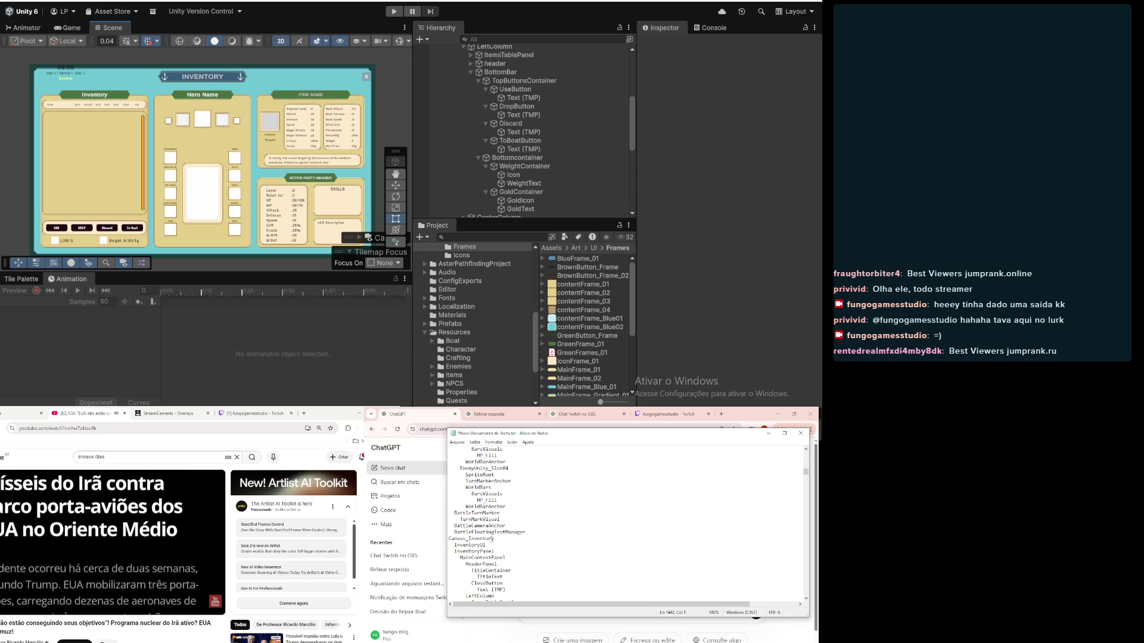
left_click(540, 532)
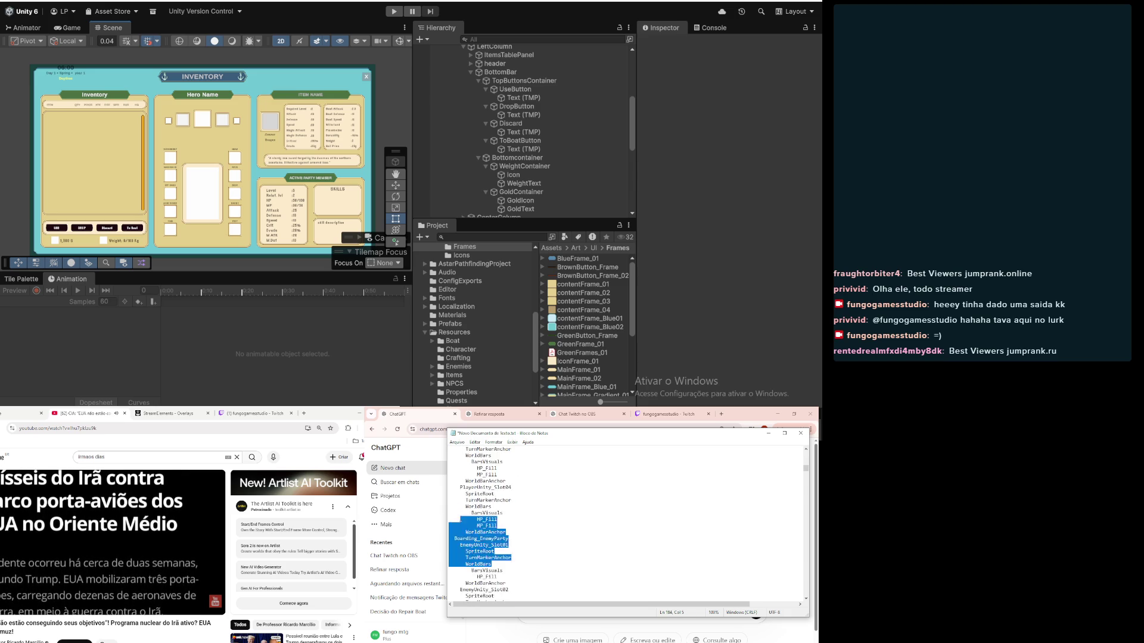
scroll(461, 518, "up", 4)
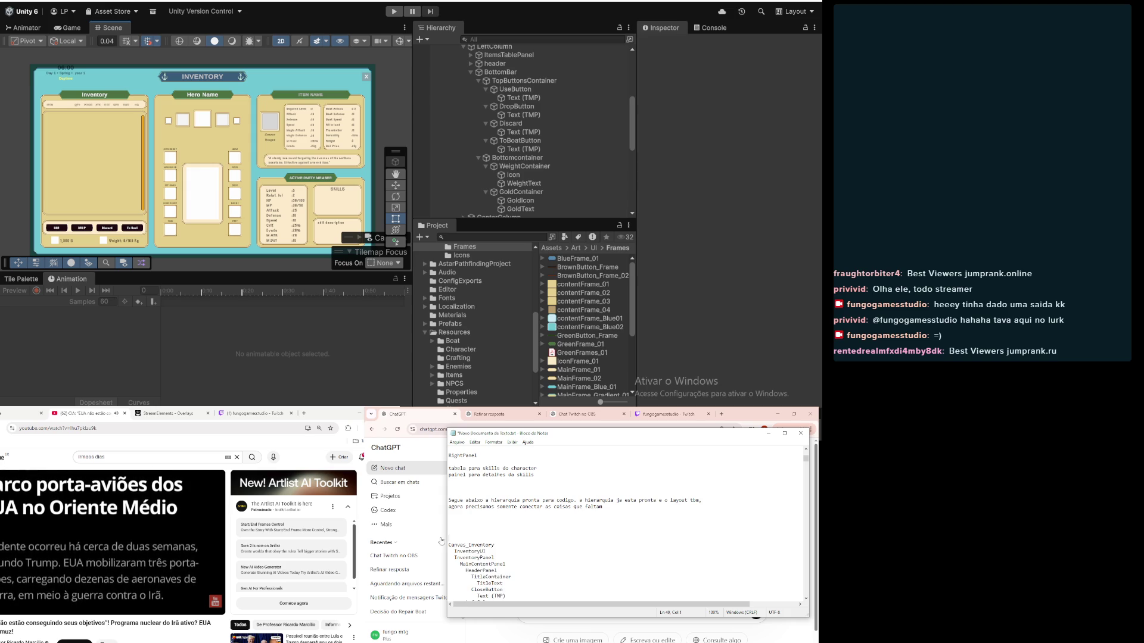
Step: Delete the hierarchy notes block from Canvas_Boat down to Content
scroll(519, 553, "down", 10)
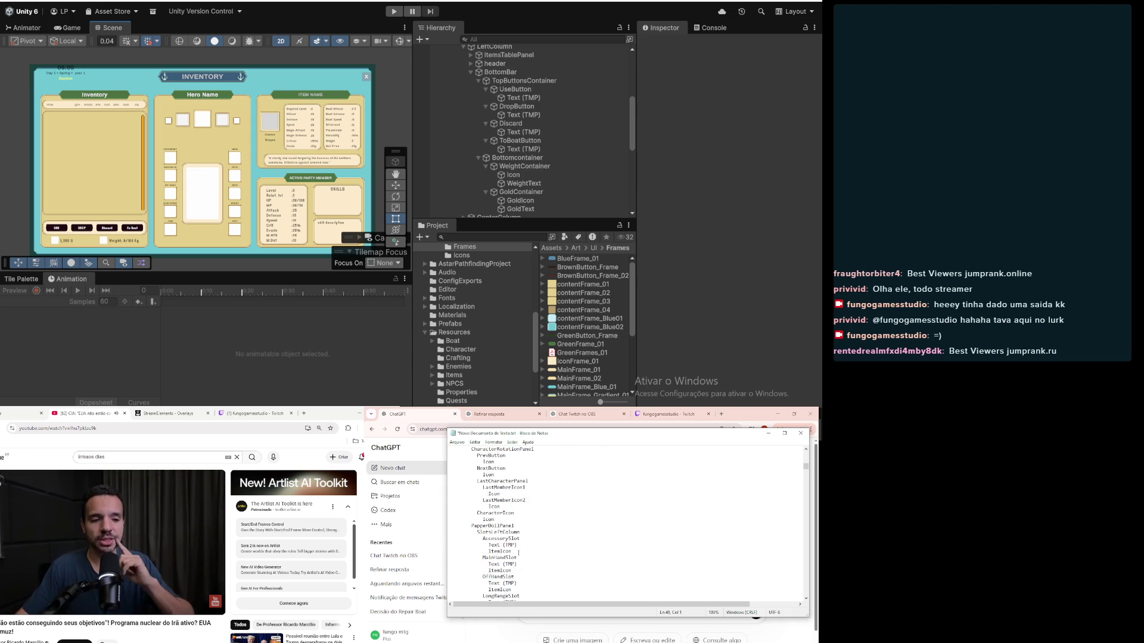
scroll(519, 553, "down", 10)
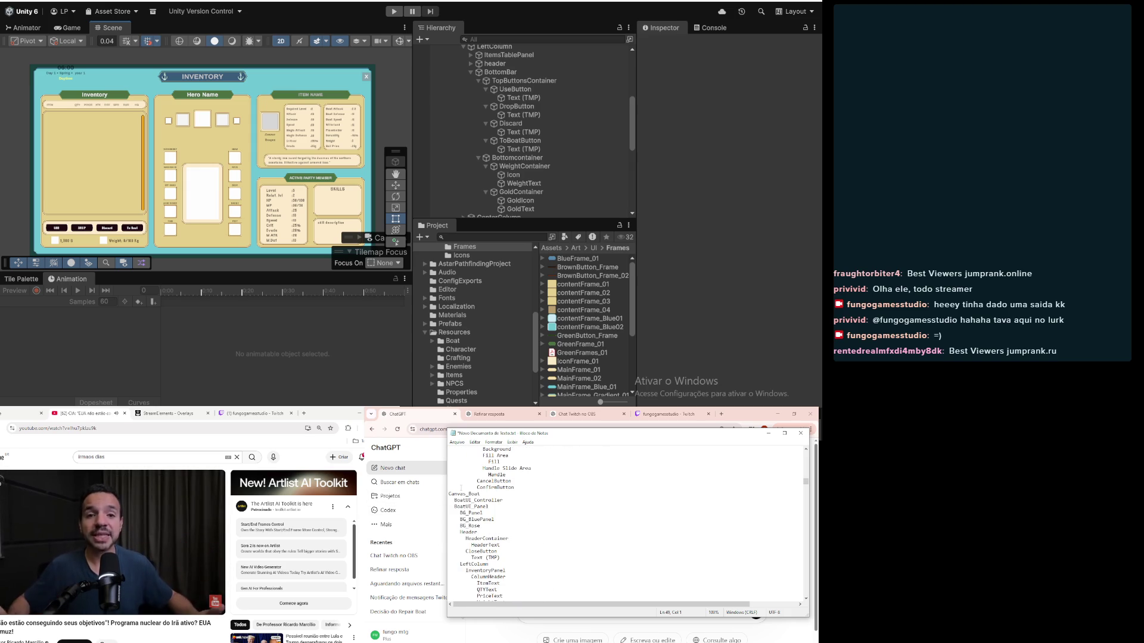
left_click_drag(450, 492, 467, 501)
left_click_drag(487, 543, 497, 563)
mouse_move(544, 626)
left_mouse_down()
mouse_move(534, 591)
mouse_move(536, 605)
mouse_move(499, 602)
mouse_move(552, 614)
left_mouse_up()
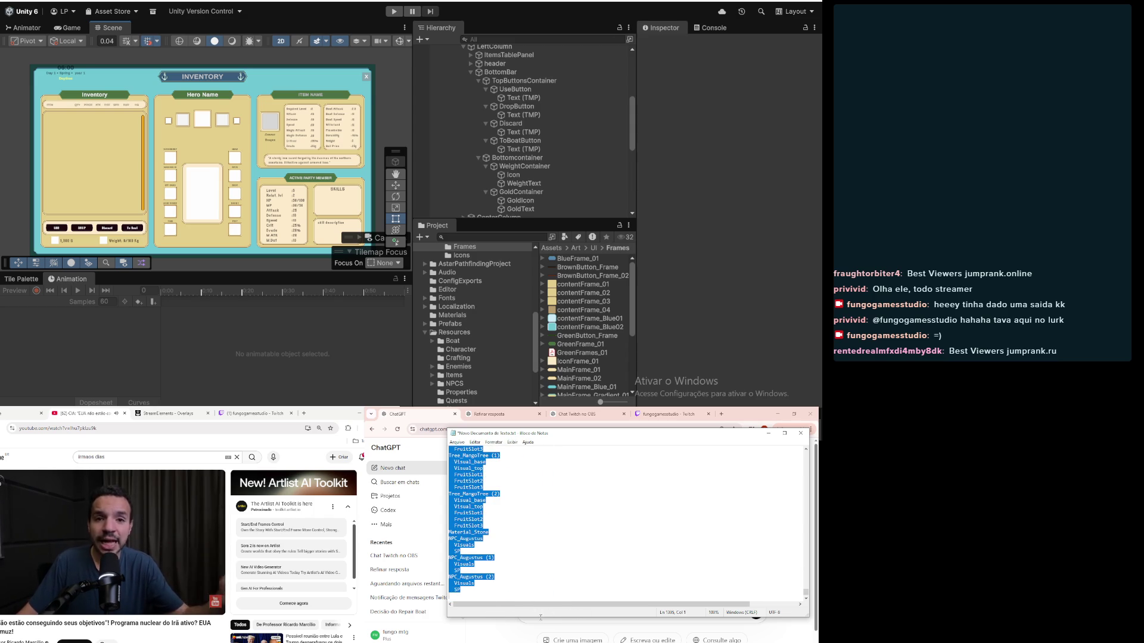
key("Delete")
Step: Select all the remaining notes text and return to ChatGPT
left_click(597, 549)
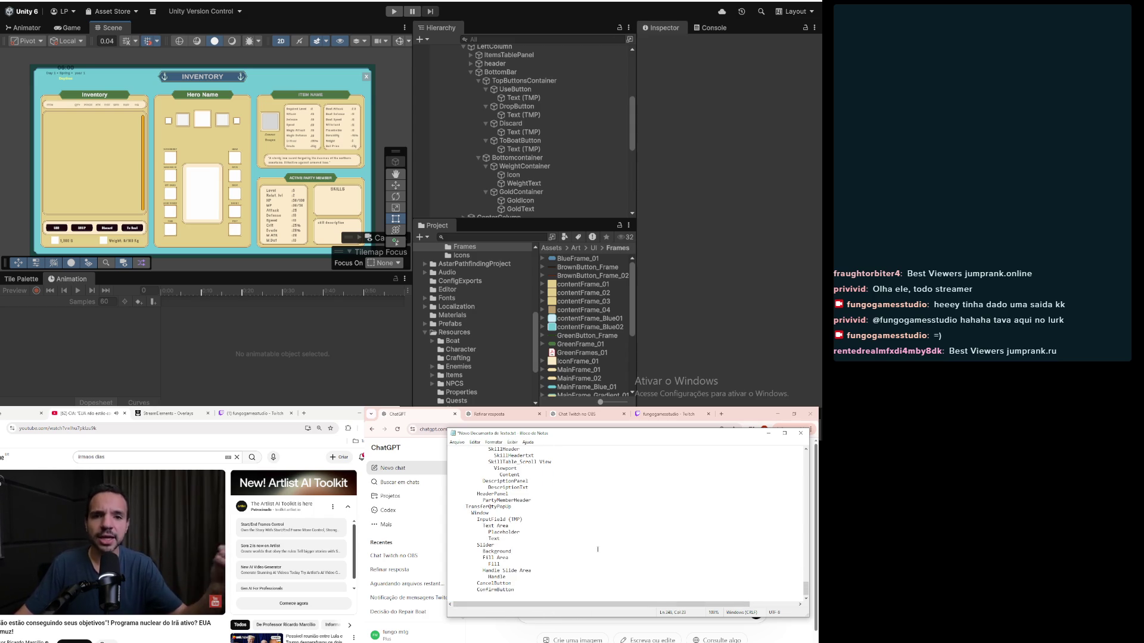
key("ctrl+a")
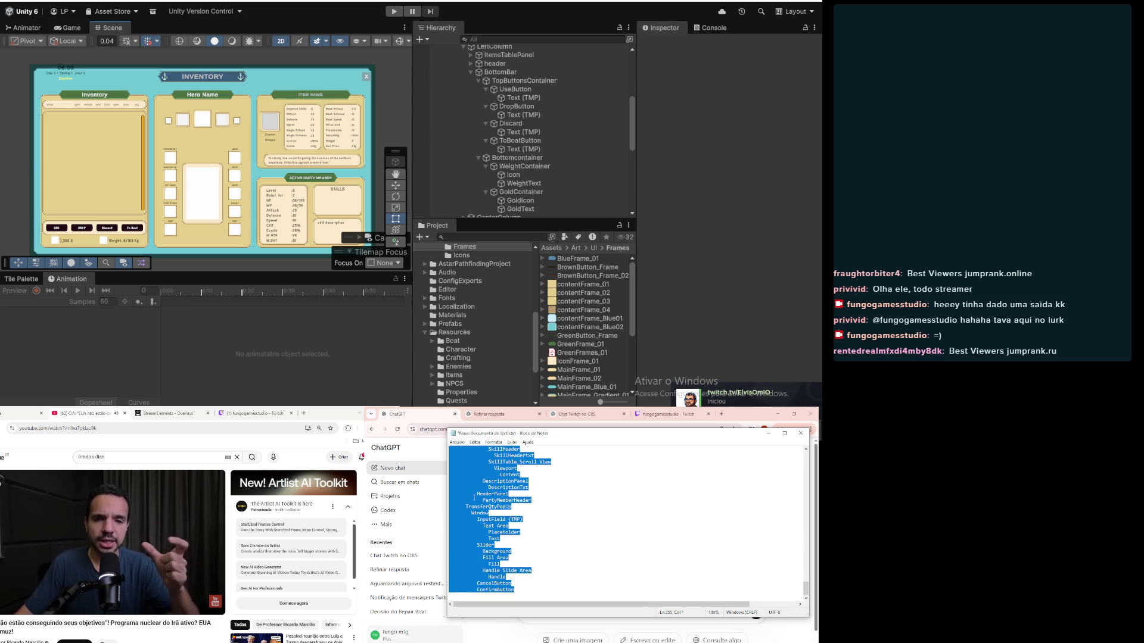
left_click(390, 412)
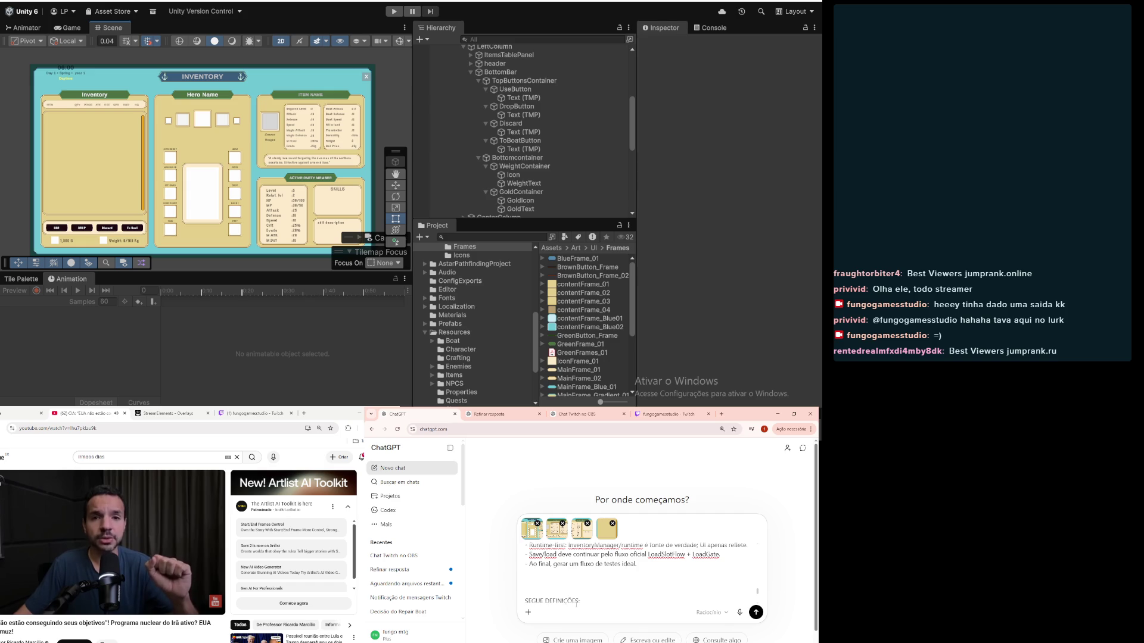
Step: Paste the notes as an attachment and add 'SEGUE DEFINIÇÕES FINAIS EM ANEXO.' plus 'Aguarde o upload do restante dos arquivos'
key("ctrl+v")
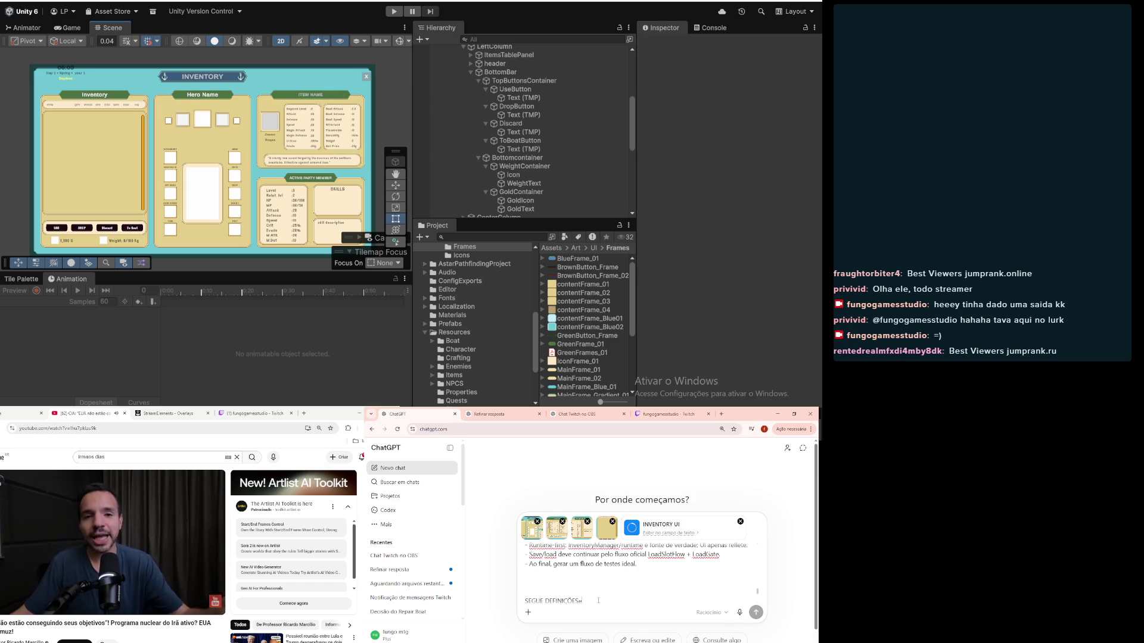
type("FINAIS EM ANEXO.")
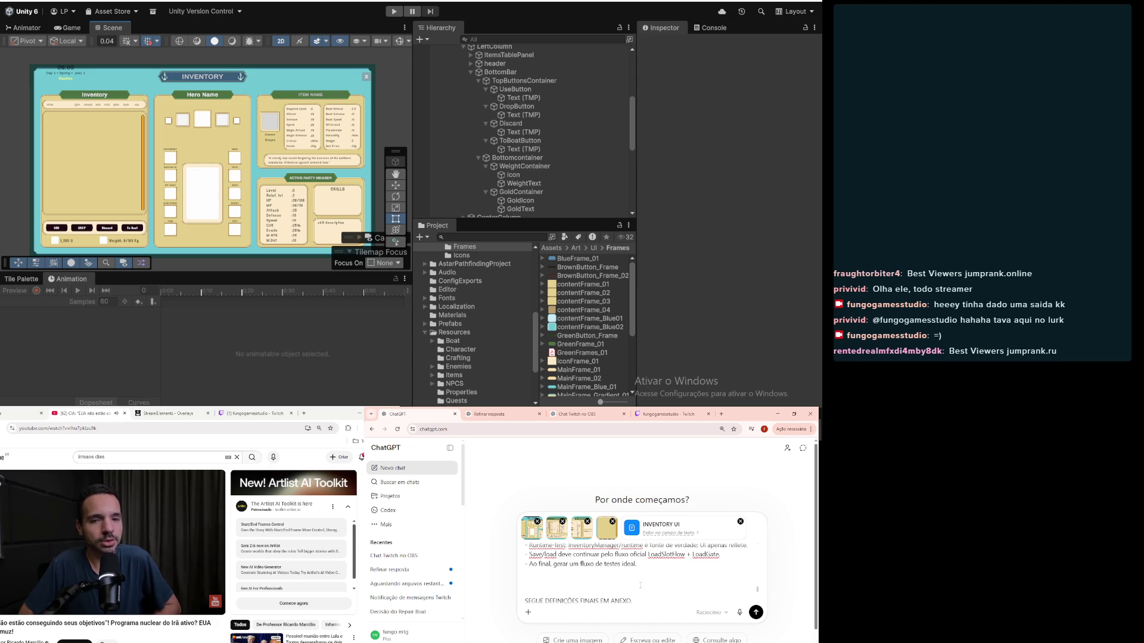
key("shift+Return")
key("shift+Return")
key("shift+Return")
type("Aguarde o")
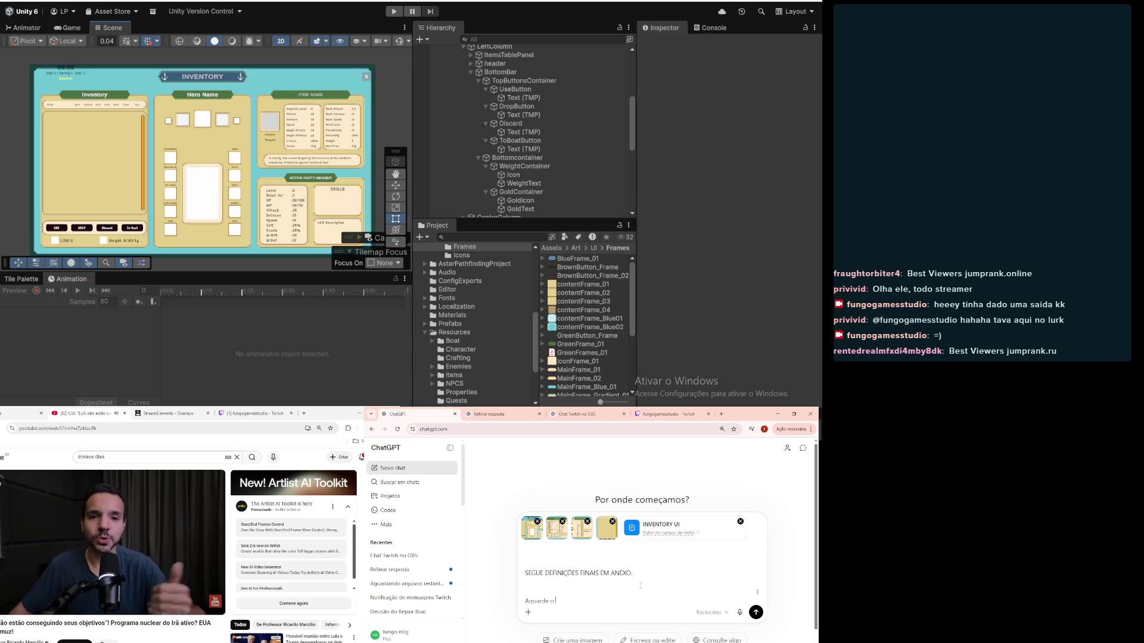
type(" upload do")
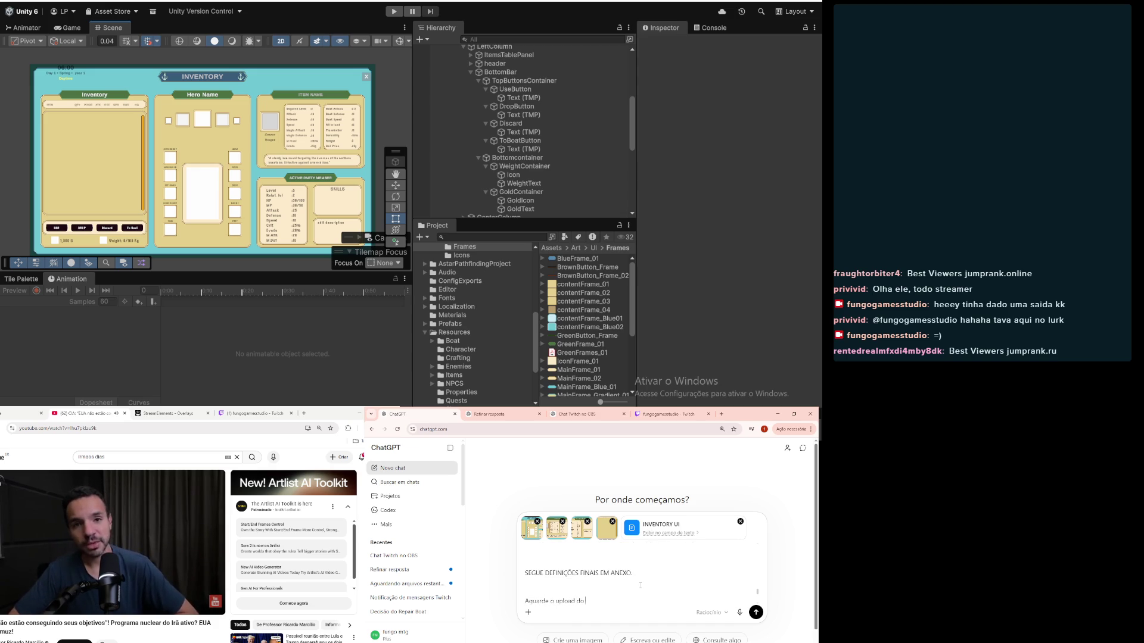
type(" restante dos arq")
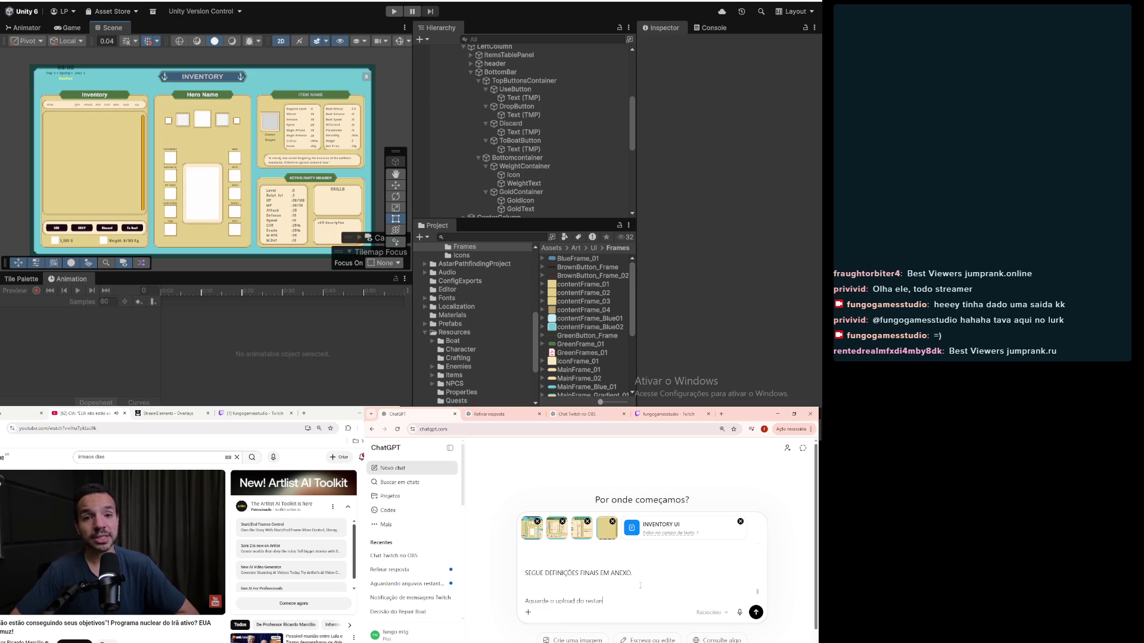
type("uivos")
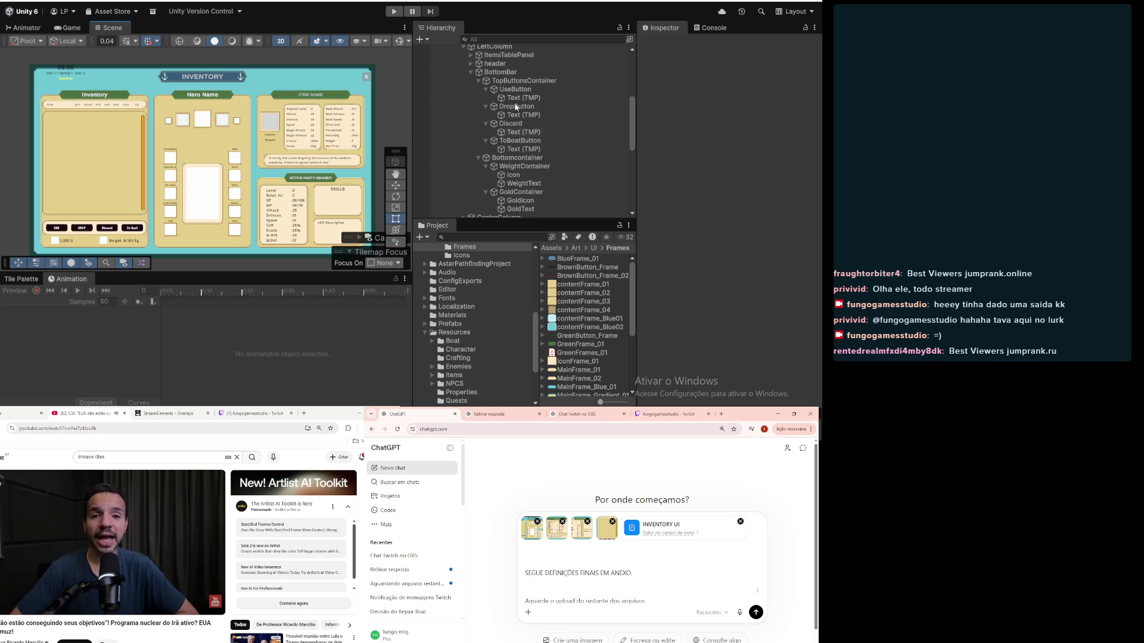
scroll(437, 210, "up", 6)
Step: Attach the ItemRegistry and InventoryManager scripts from Scripts/Inventory to the ChatGPT message
left_click(441, 163)
scroll(529, 191, "down", 5)
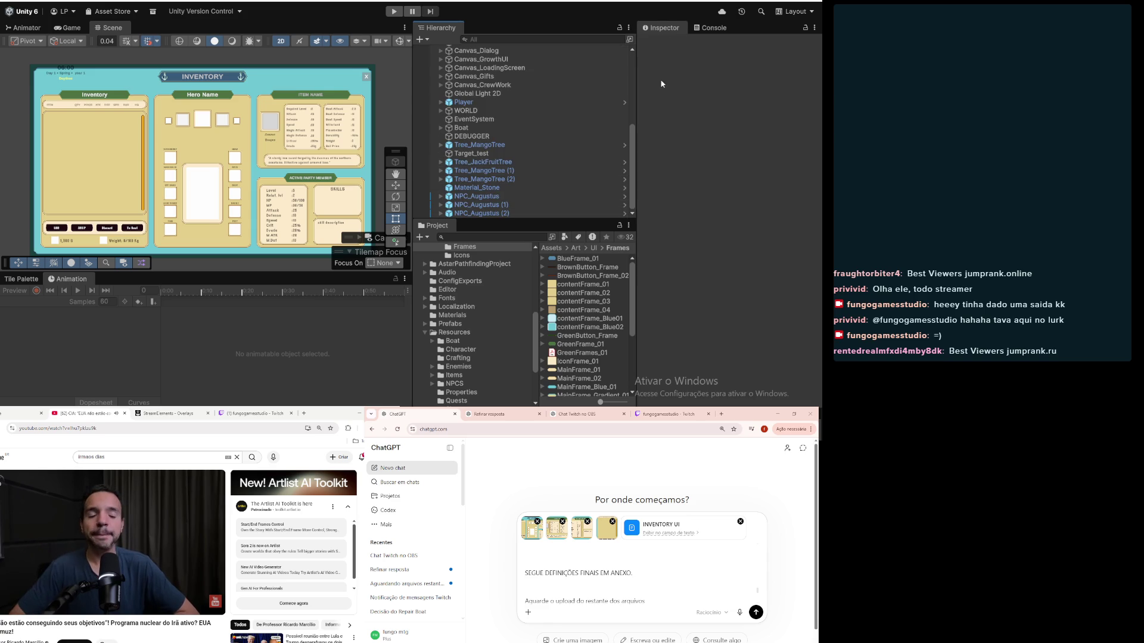
scroll(503, 374, "down", 3)
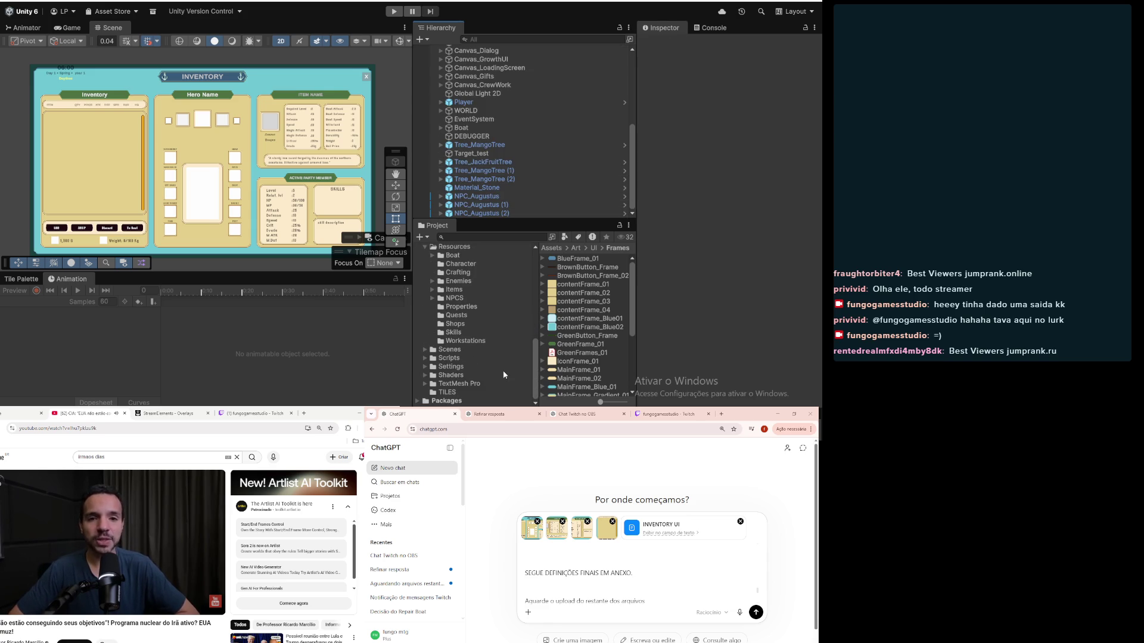
left_click(503, 359)
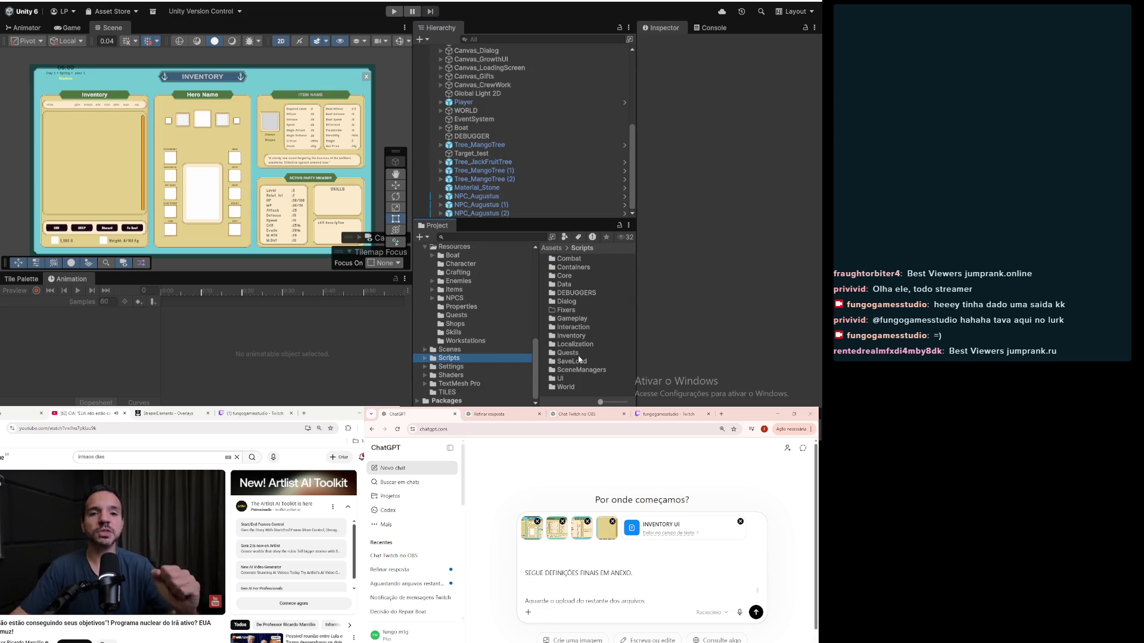
double_click(563, 336)
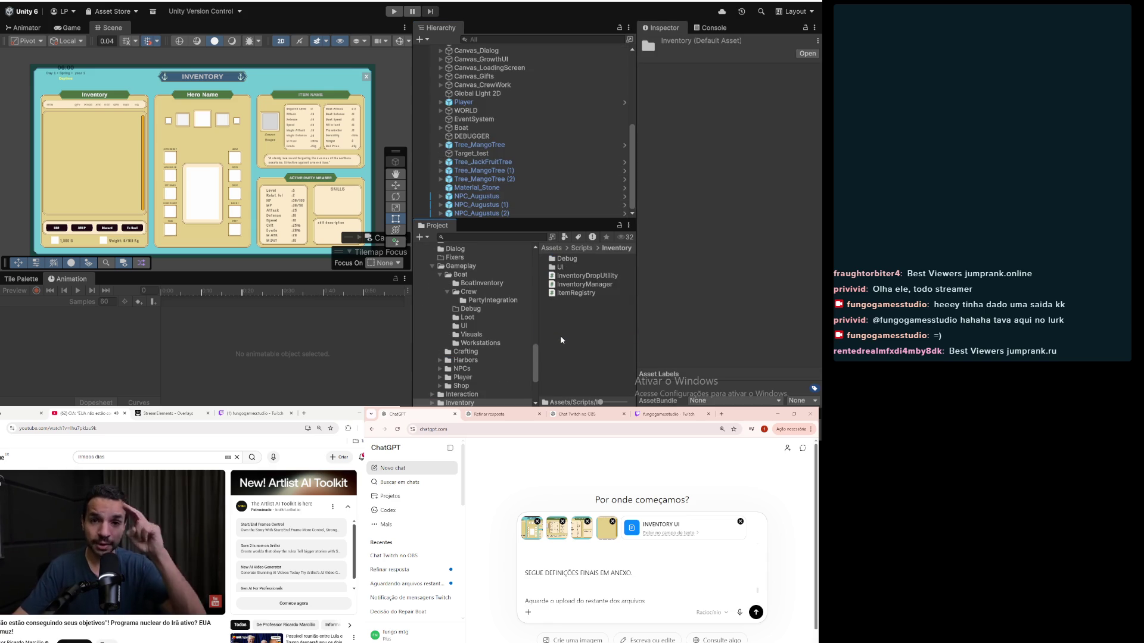
left_click(585, 298)
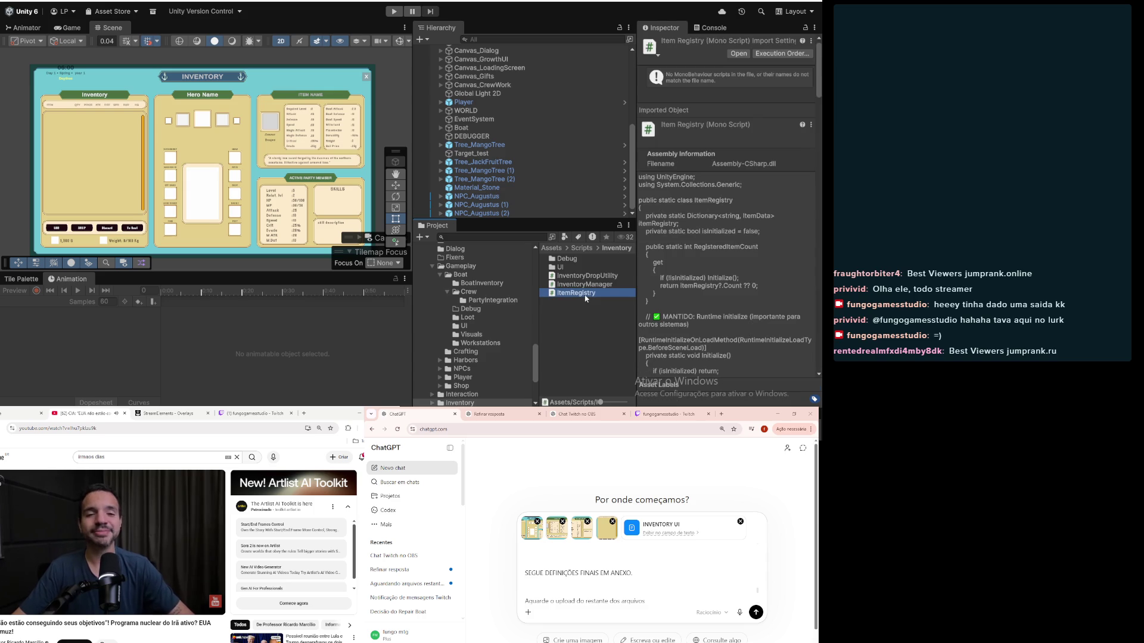
left_click(584, 288, "ctrl")
left_click_drag(584, 288, 596, 560)
left_click(522, 240)
Step: Search for ItemData, SkillData and CharacterData, attaching CharacterData to the chat message
type("itemdata")
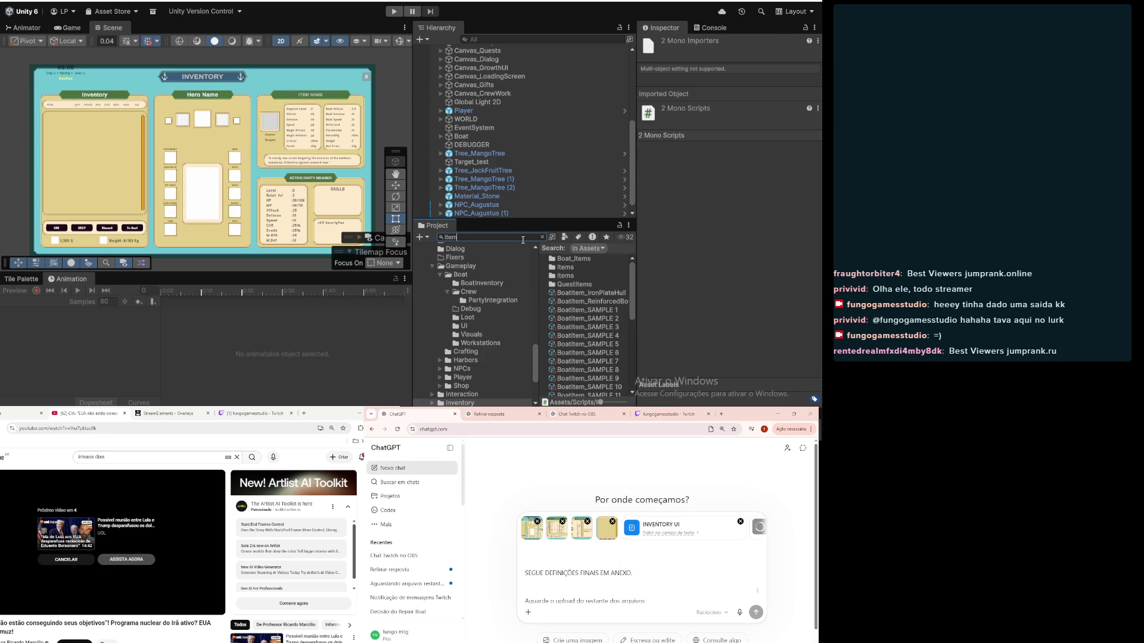
mouse_move(593, 261)
left_mouse_down()
mouse_move(572, 259)
mouse_move(596, 536)
mouse_move(563, 258)
left_mouse_up()
left_click(523, 237)
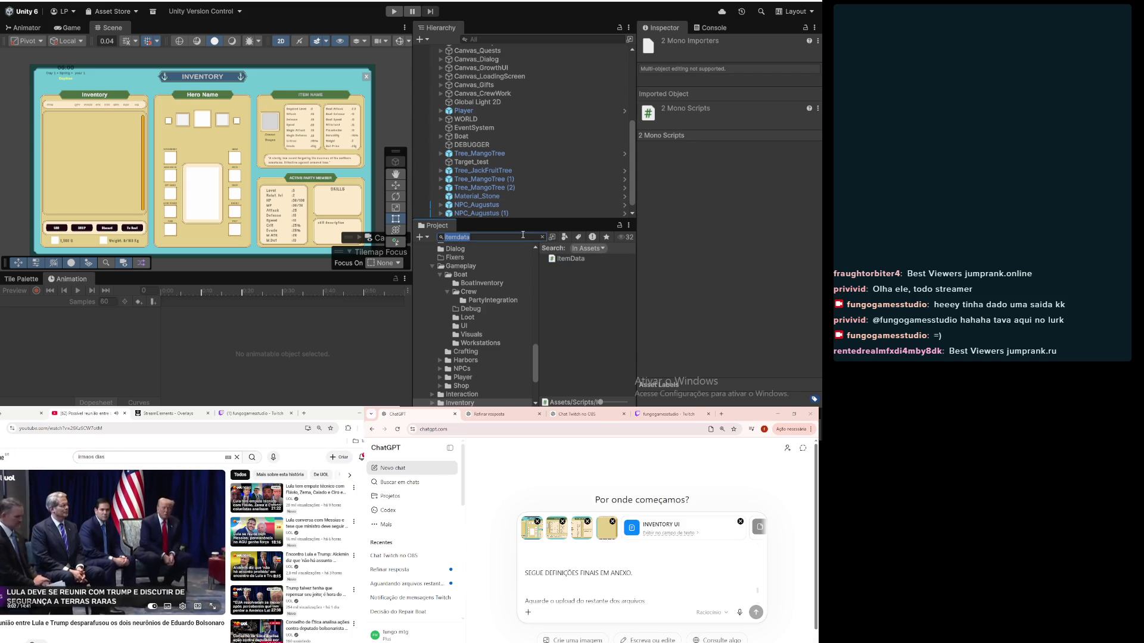
type("s")
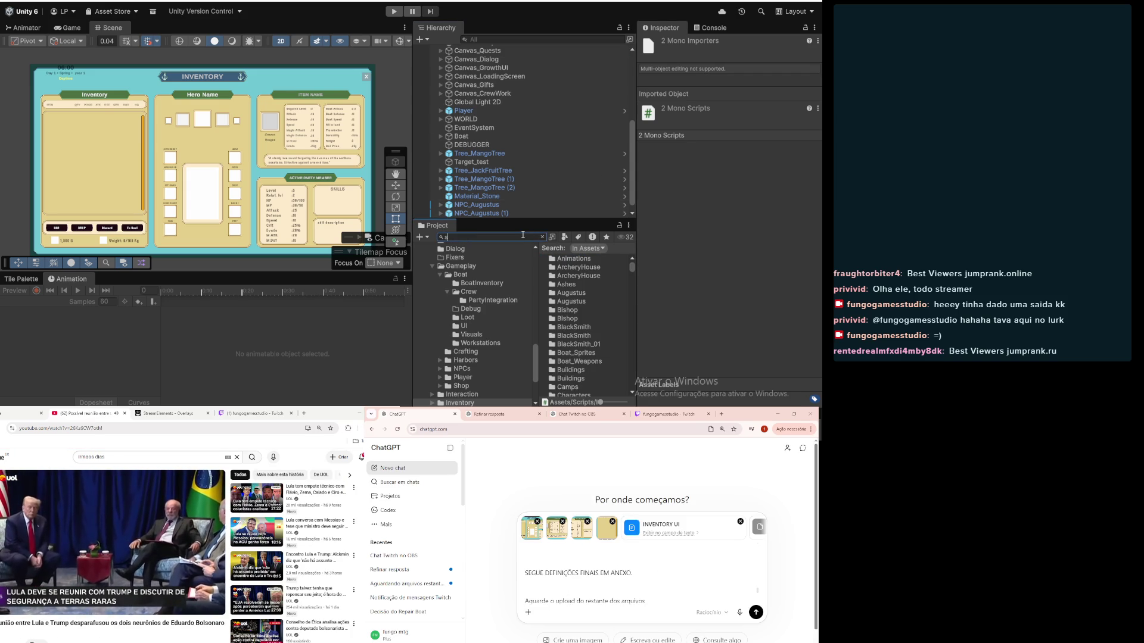
type("kil")
left_click(571, 293)
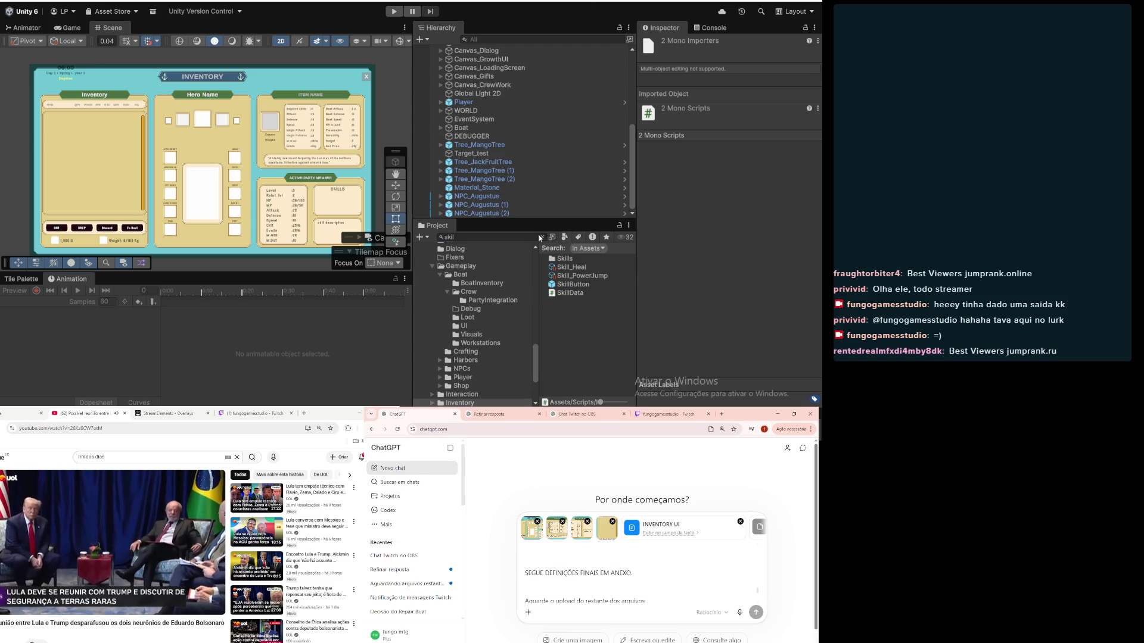
left_click(519, 237)
type("c")
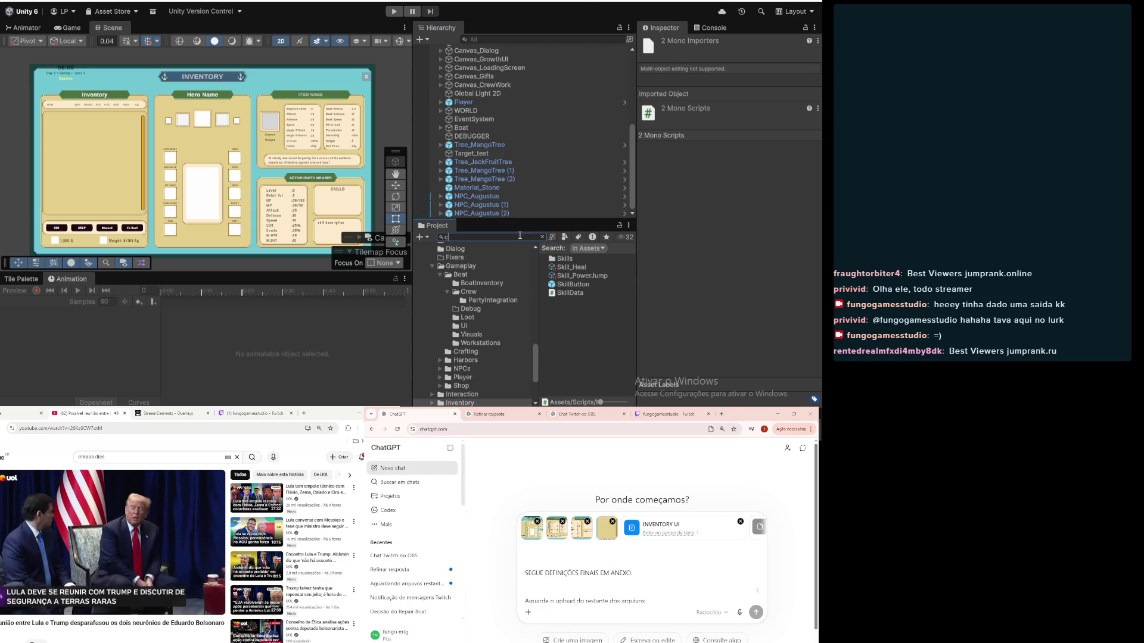
type("haract")
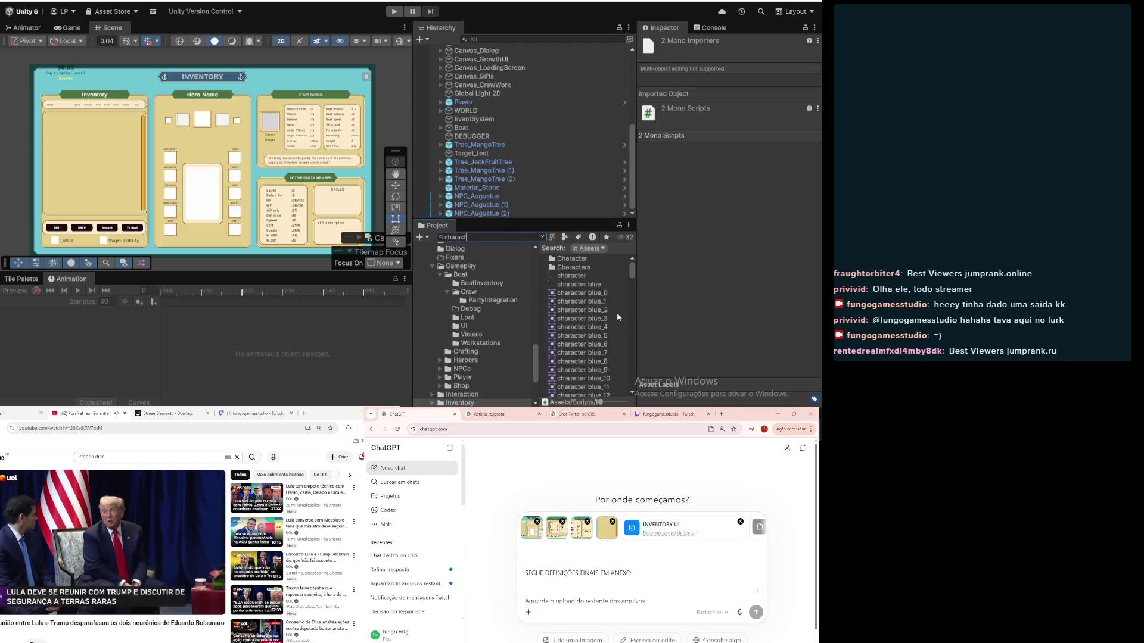
type("erda")
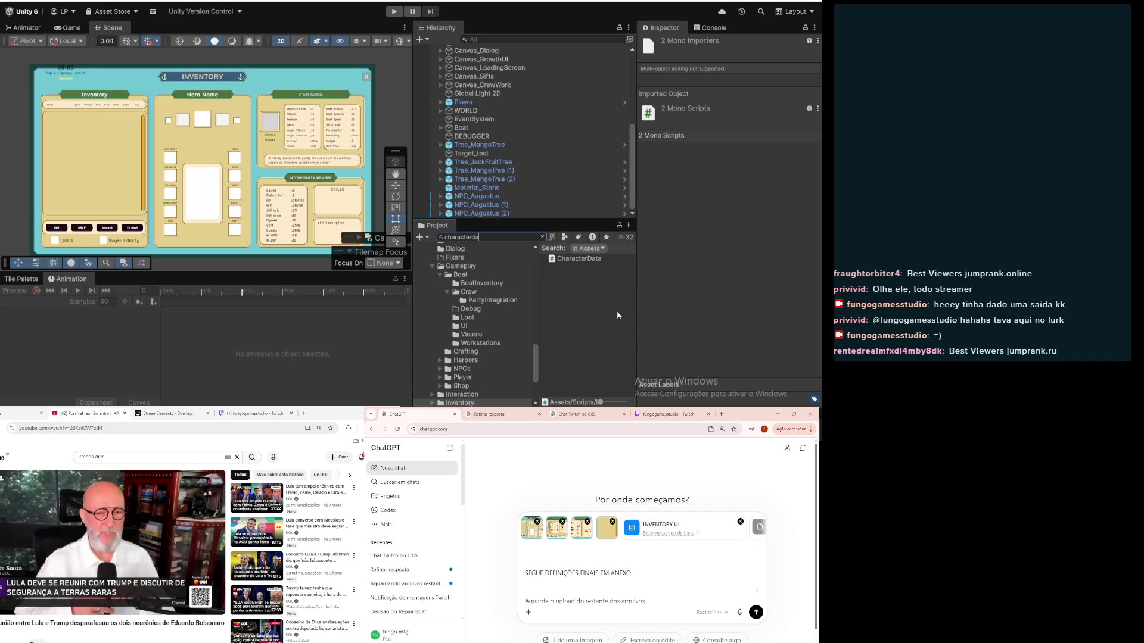
mouse_move(598, 260)
left_mouse_down()
mouse_move(596, 477)
mouse_move(640, 554)
left_mouse_up()
Step: Attach BoatRuntimeData, CharacterRuntimeData and CharacterRuntimeStatResolver found by searching 'runt'
left_click(519, 237)
type("runt")
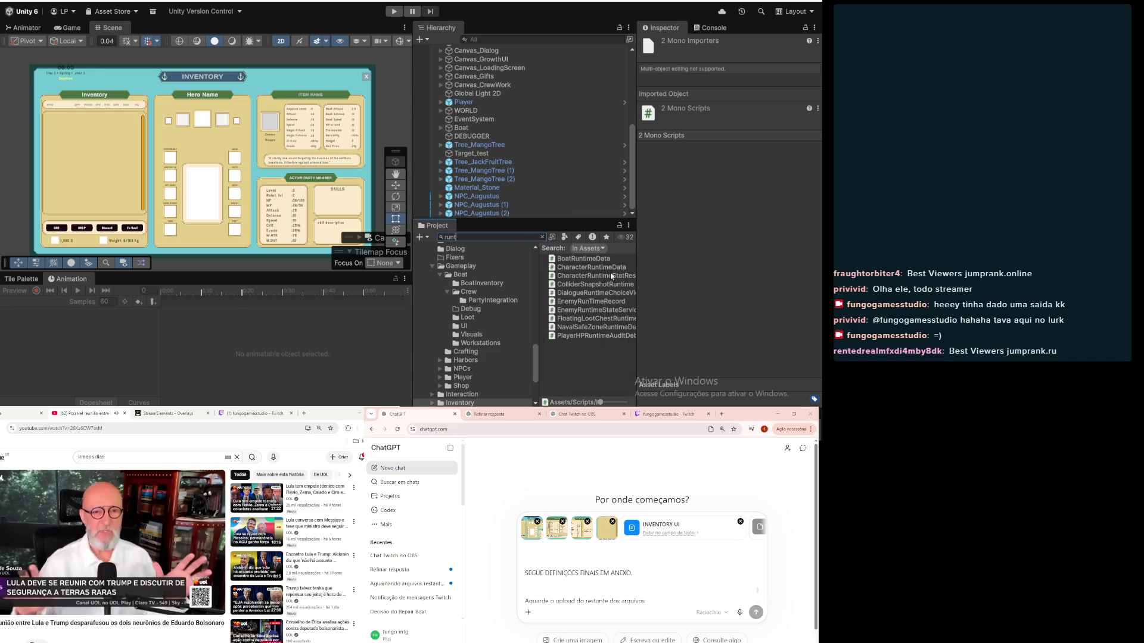
left_click(584, 259)
left_click(590, 267, "ctrl")
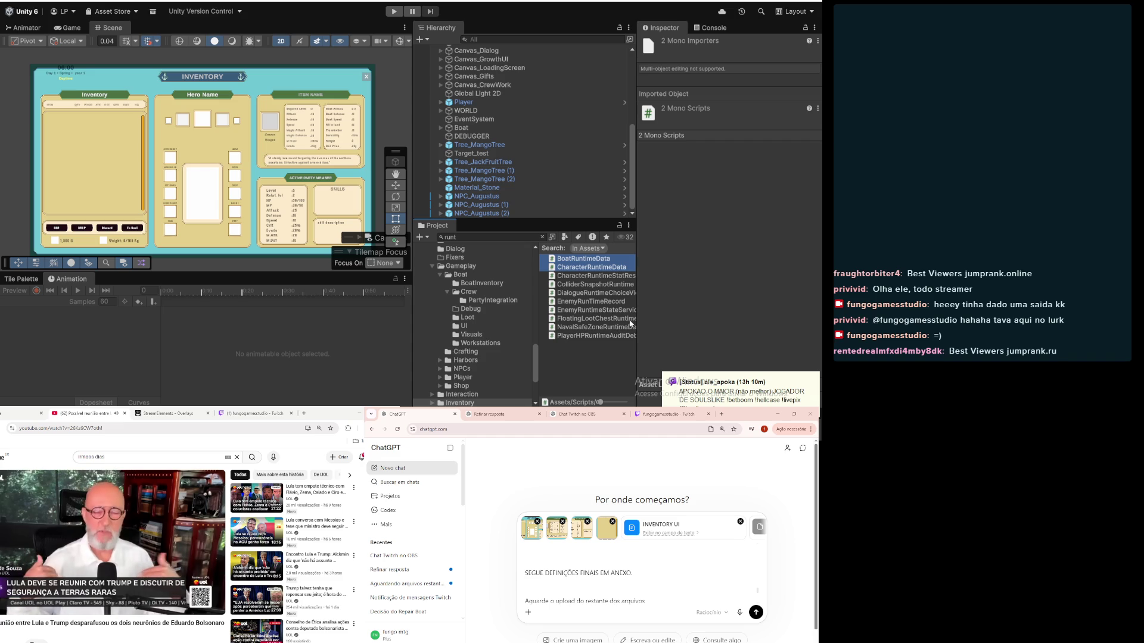
left_click_drag(635, 322, 671, 329)
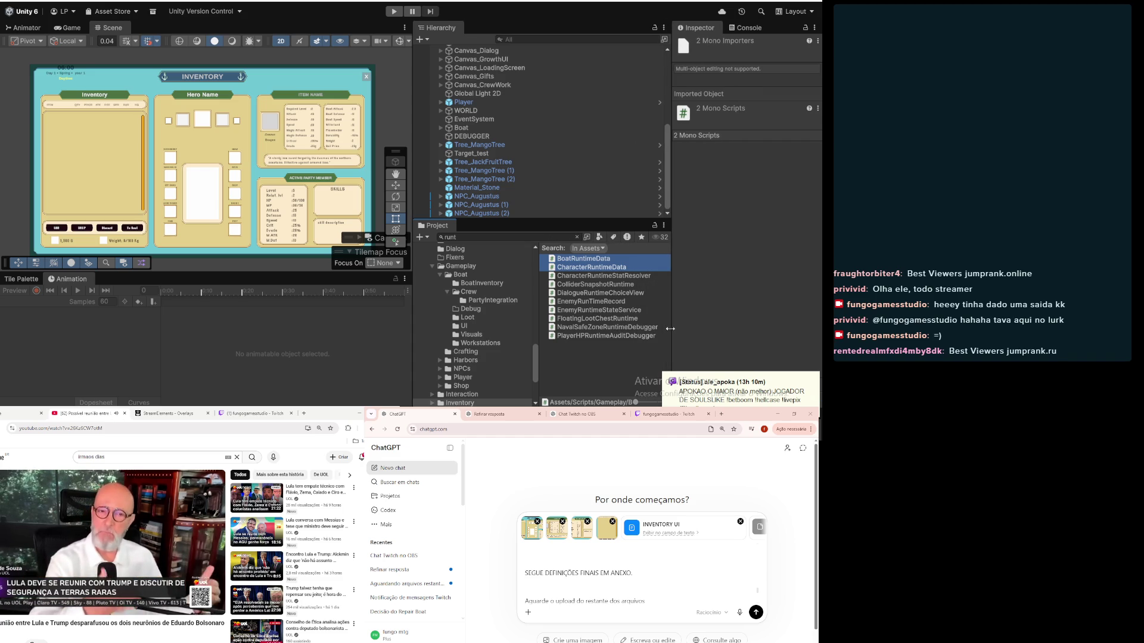
left_click(634, 276, "ctrl")
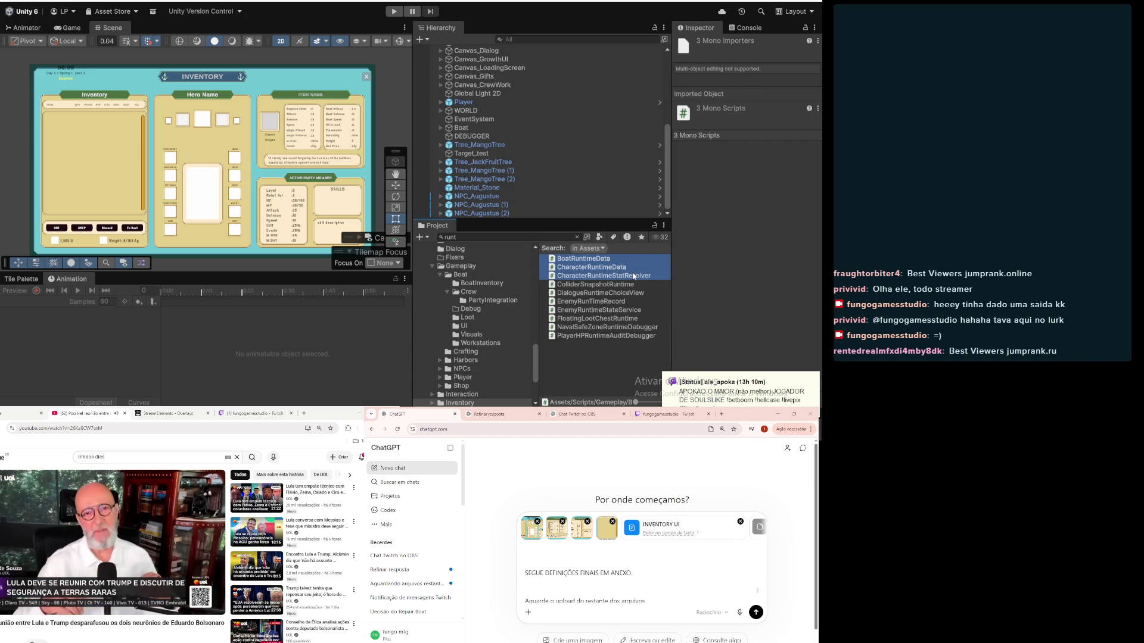
mouse_move(588, 267)
left_mouse_down()
mouse_move(579, 262)
mouse_move(576, 584)
left_mouse_up()
Step: Attach the 'player co' search results plus the GameData and GameDataManager scripts
left_click(542, 237)
type("pla")
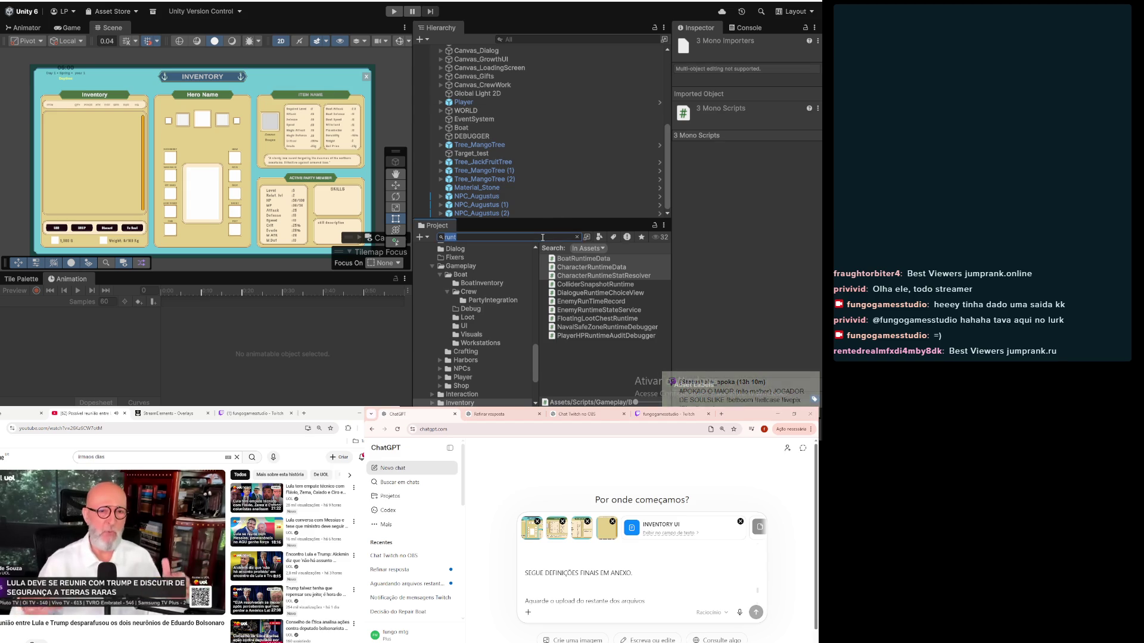
type("yer")
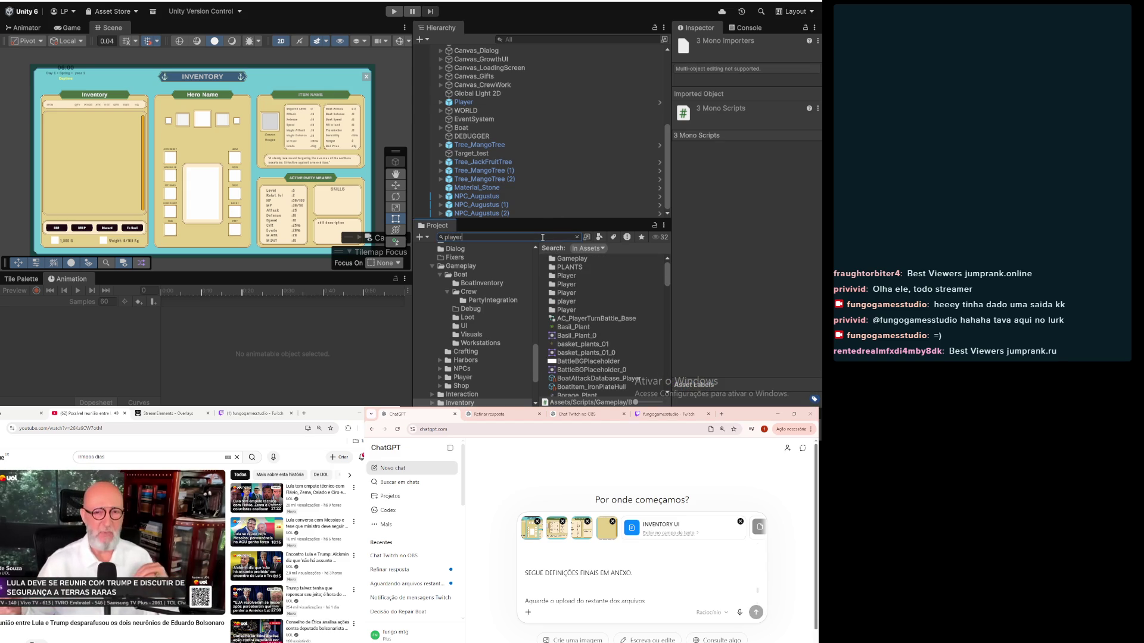
type(" co")
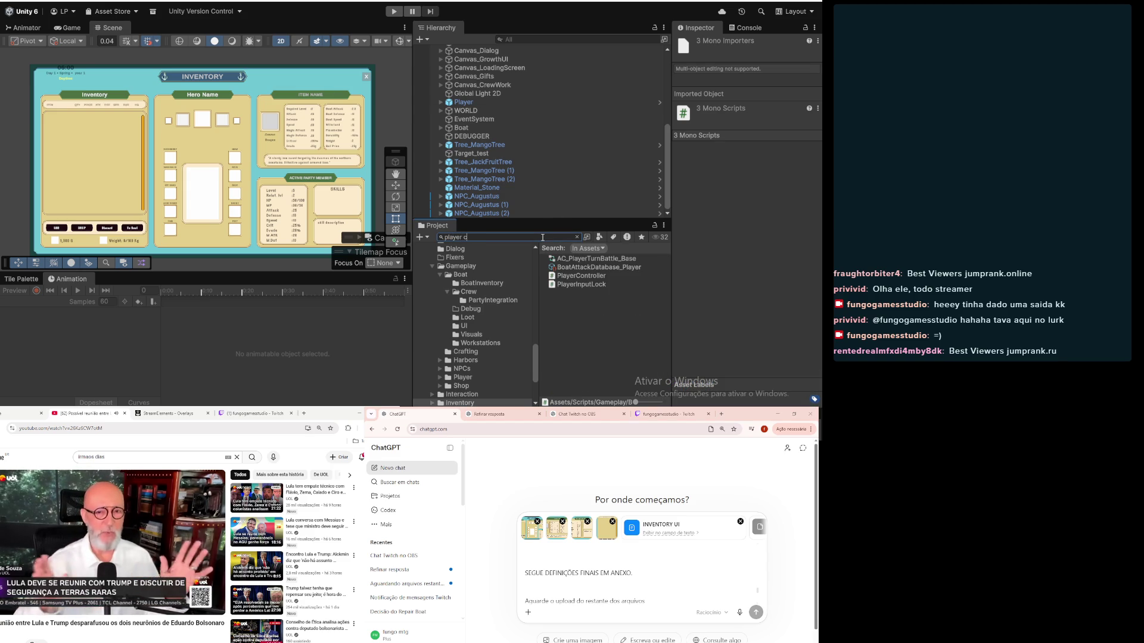
mouse_move(596, 285)
left_mouse_down()
mouse_move(583, 220)
mouse_move(565, 617)
left_mouse_up()
left_click(526, 237)
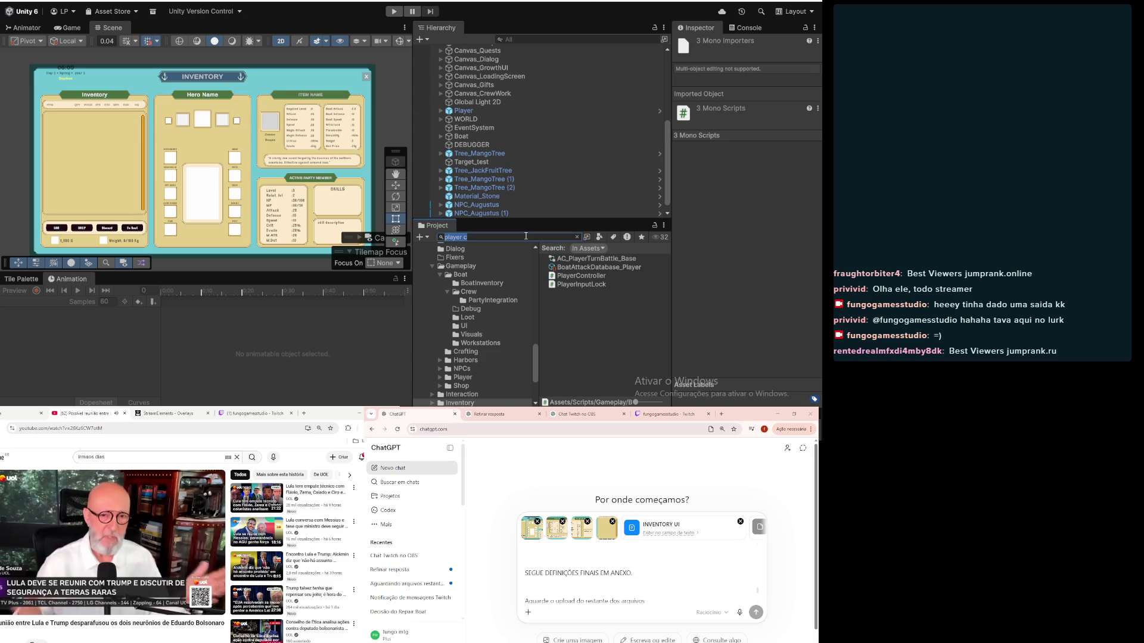
key("BackSpace")
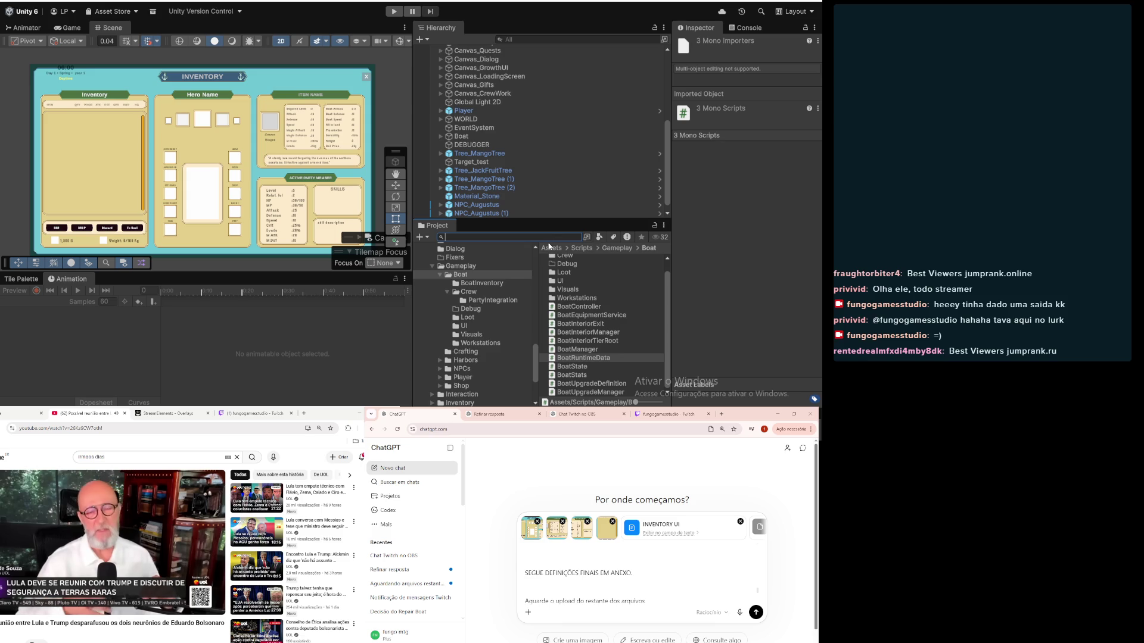
type("samedata")
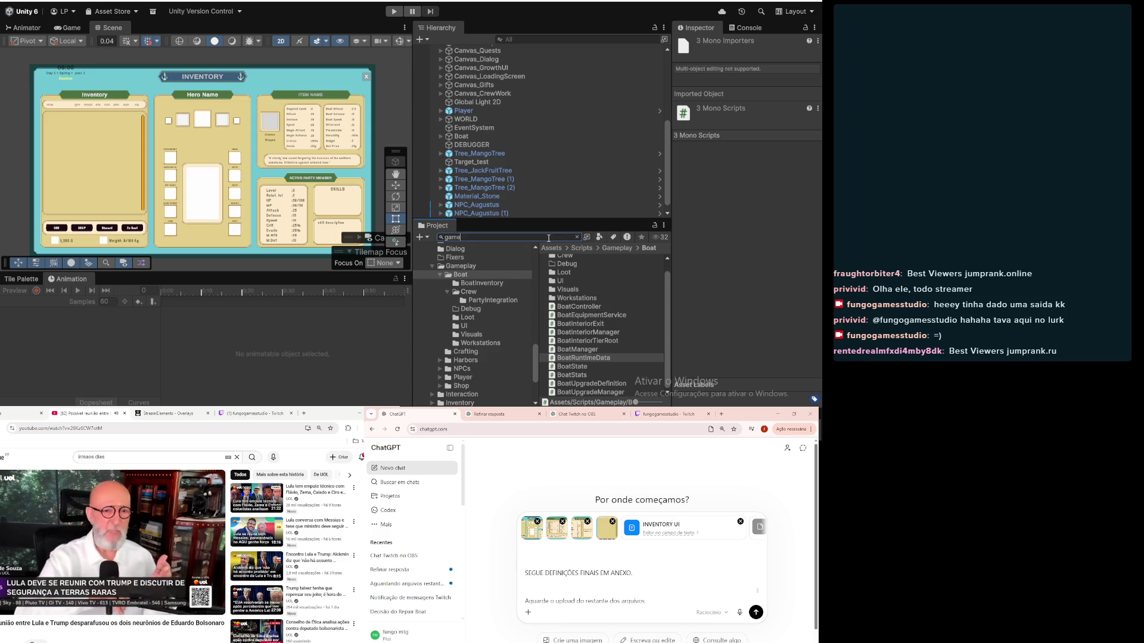
left_click(587, 267)
left_click(572, 259, "ctrl")
mouse_move(587, 262)
left_mouse_down()
mouse_move(615, 553)
mouse_move(617, 535)
left_mouse_up()
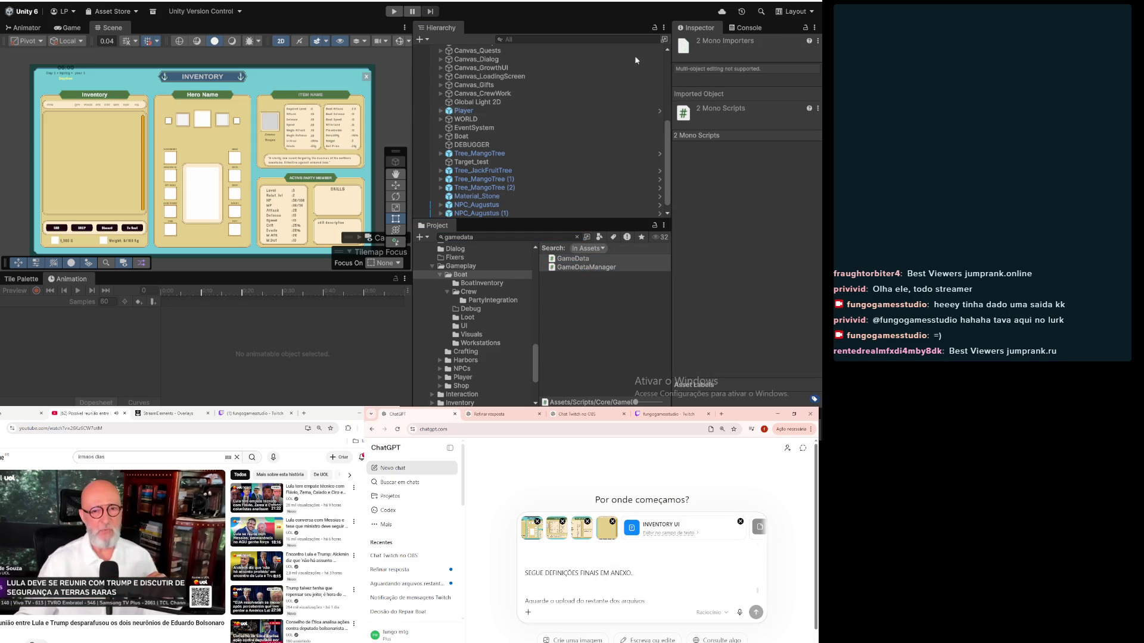
Step: Search for 'co', 'boots' and 'insta', attaching the instance scripts to the message
left_click(528, 237)
key("BackSpace")
key("BackSpace")
key("BackSpace")
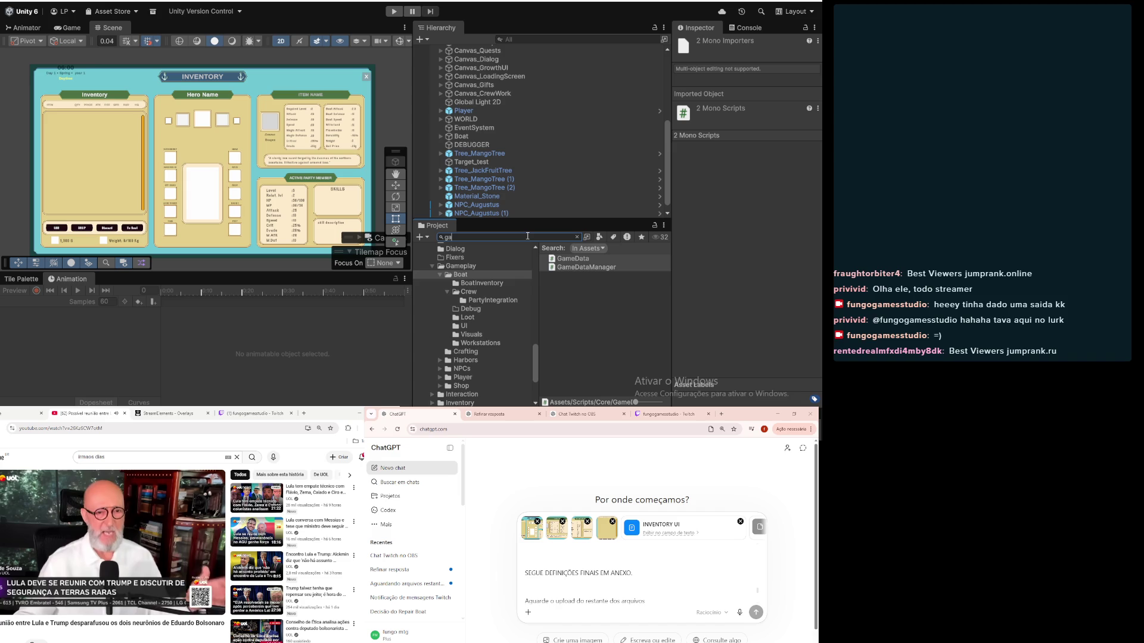
type("meco")
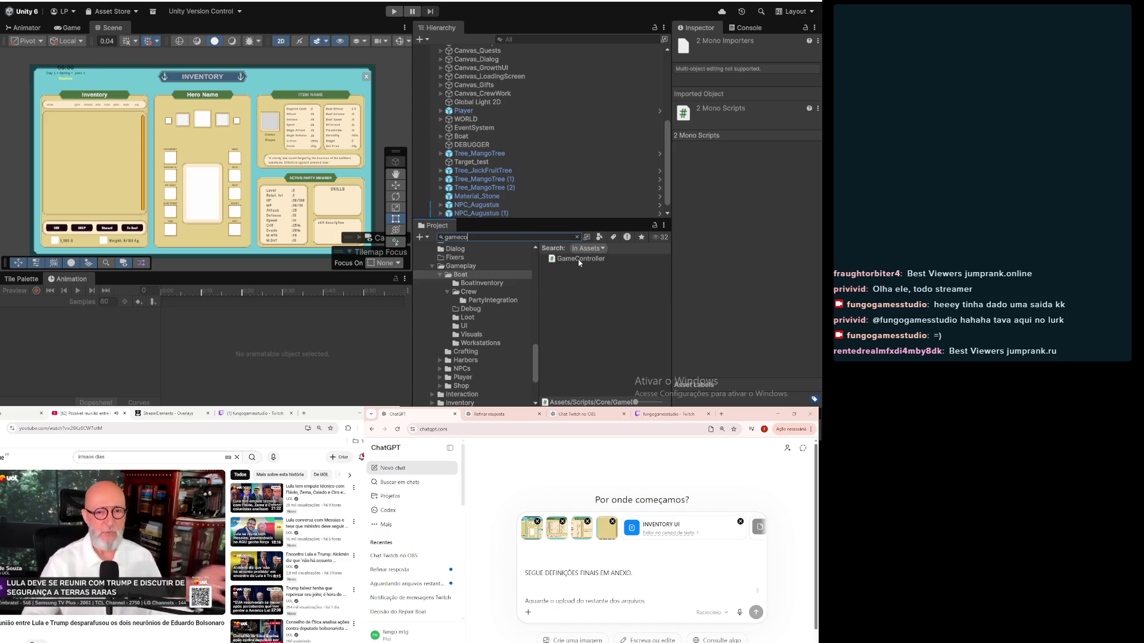
left_click(559, 238)
type("boots")
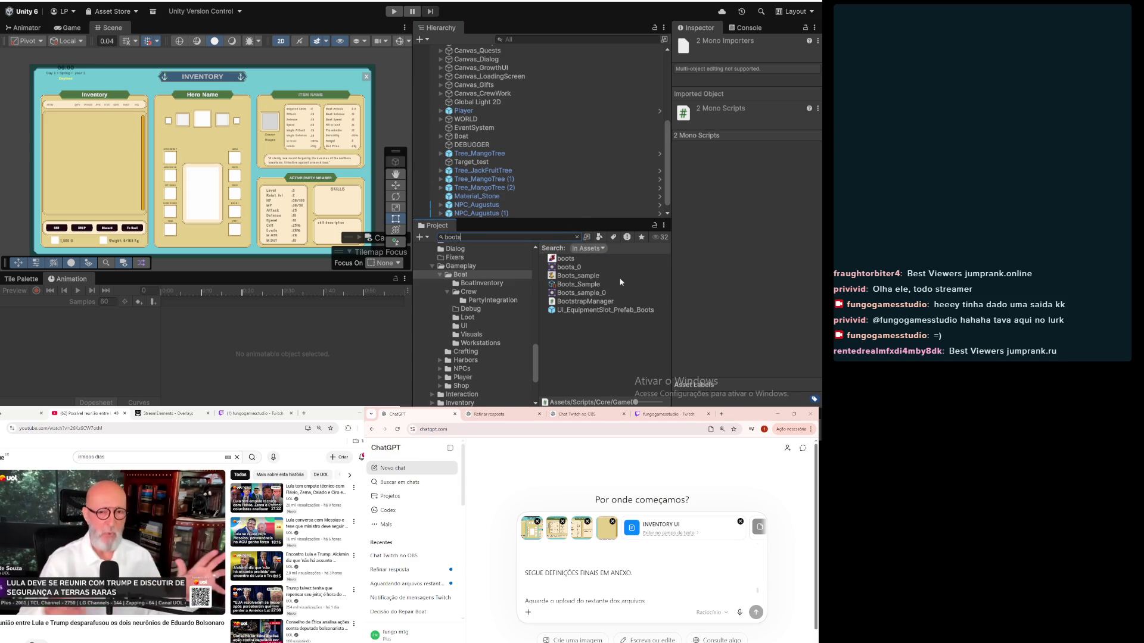
left_click(550, 237)
type("insta")
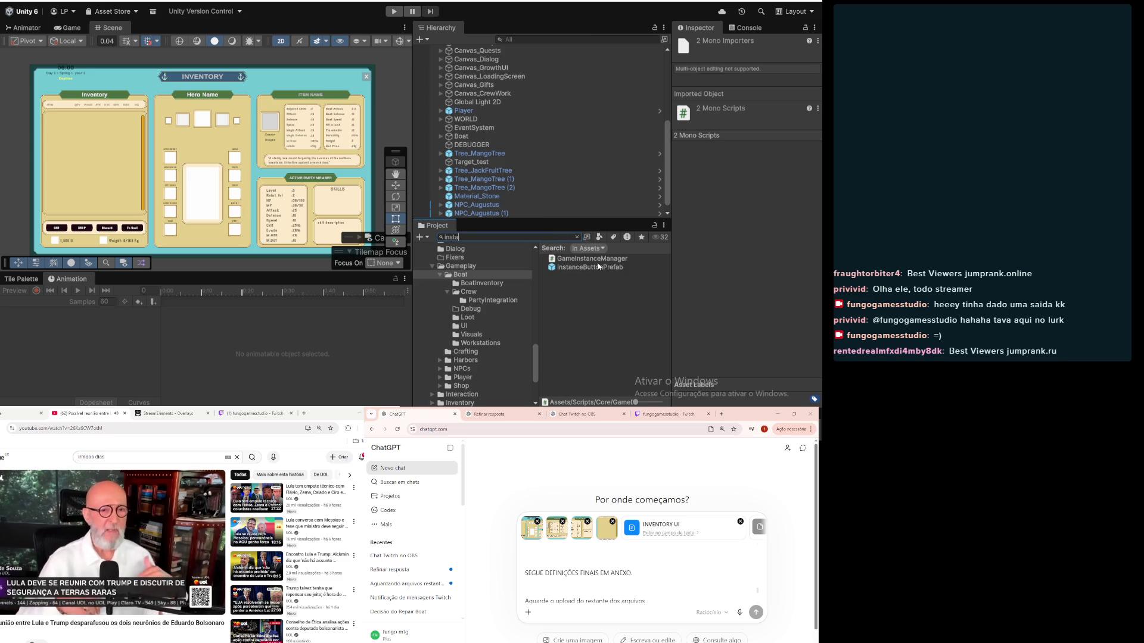
mouse_move(595, 267)
left_mouse_down()
mouse_move(606, 80)
mouse_move(579, 584)
left_mouse_up()
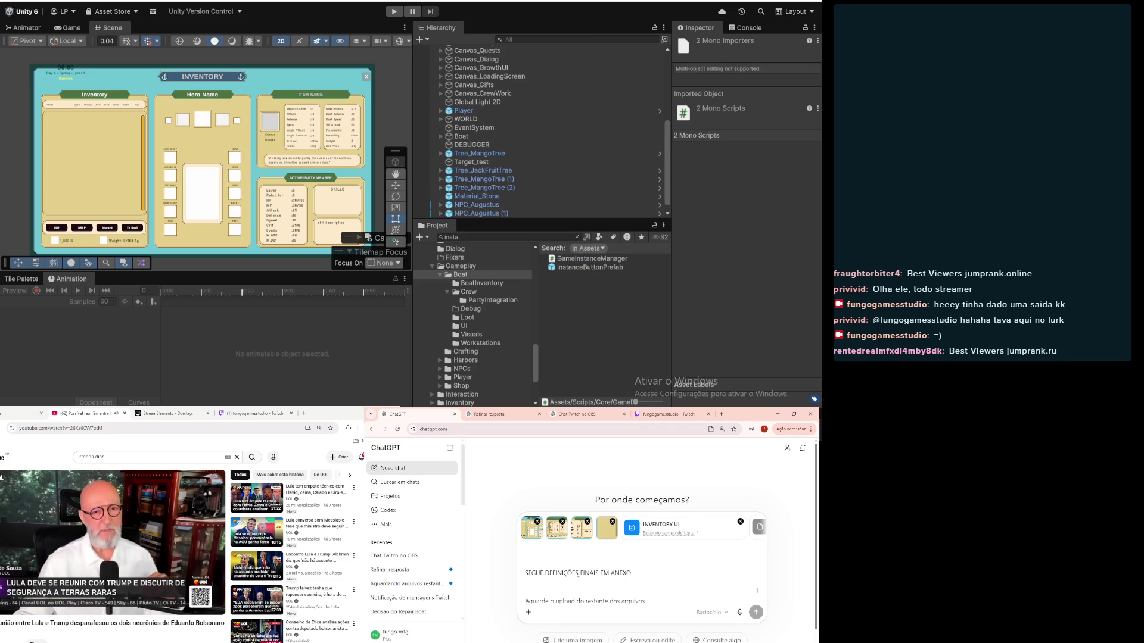
Step: Attach the TimeManager script from the Core scripts to the chat message
left_click(577, 237)
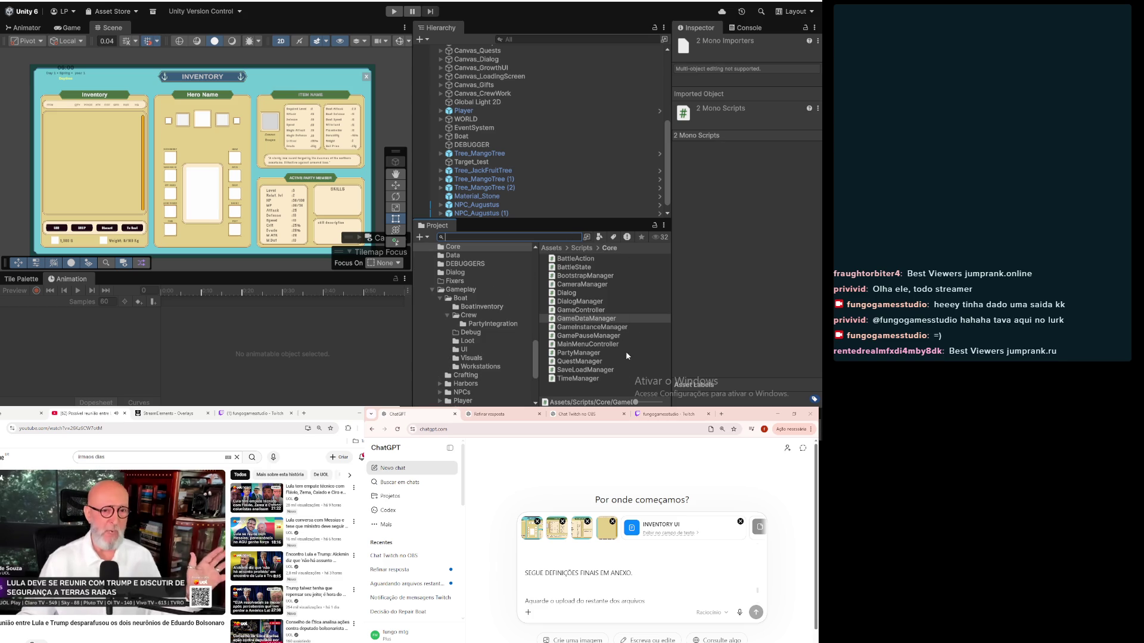
left_click(567, 379)
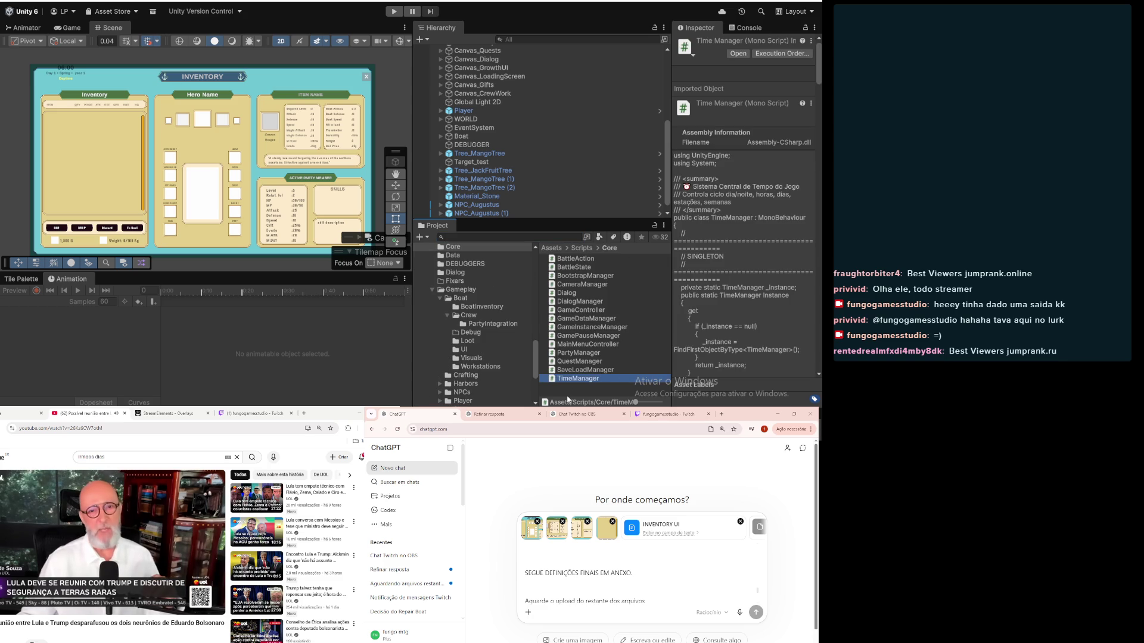
left_click_drag(567, 373, 641, 572)
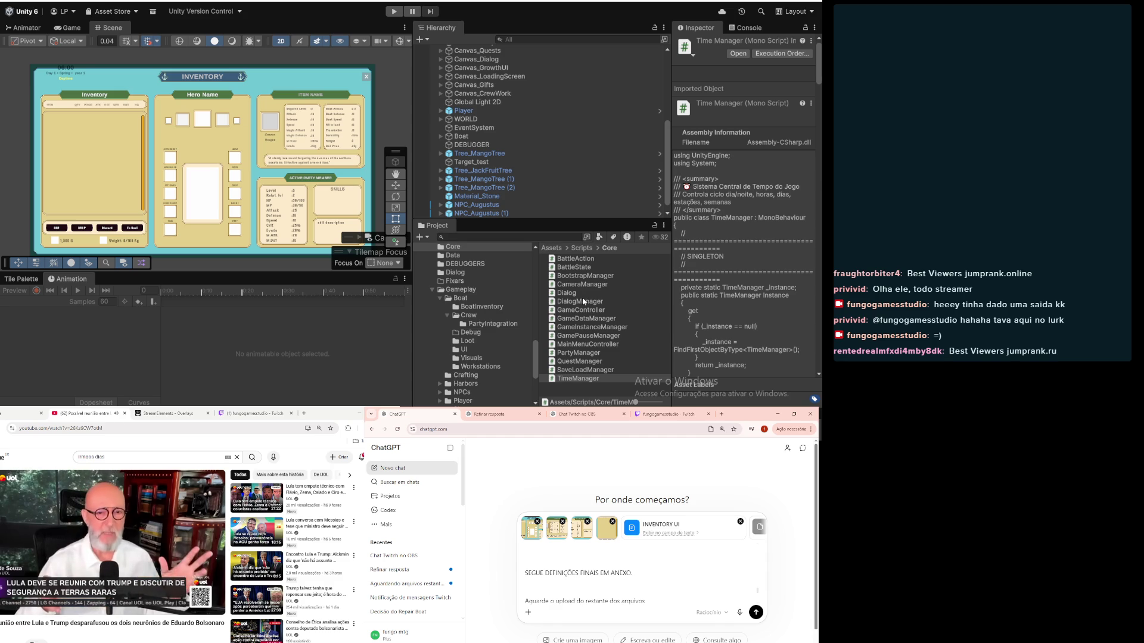
left_click(500, 238)
Step: Search the project for 'inven', then send the ChatGPT message with all attachments
type("inven")
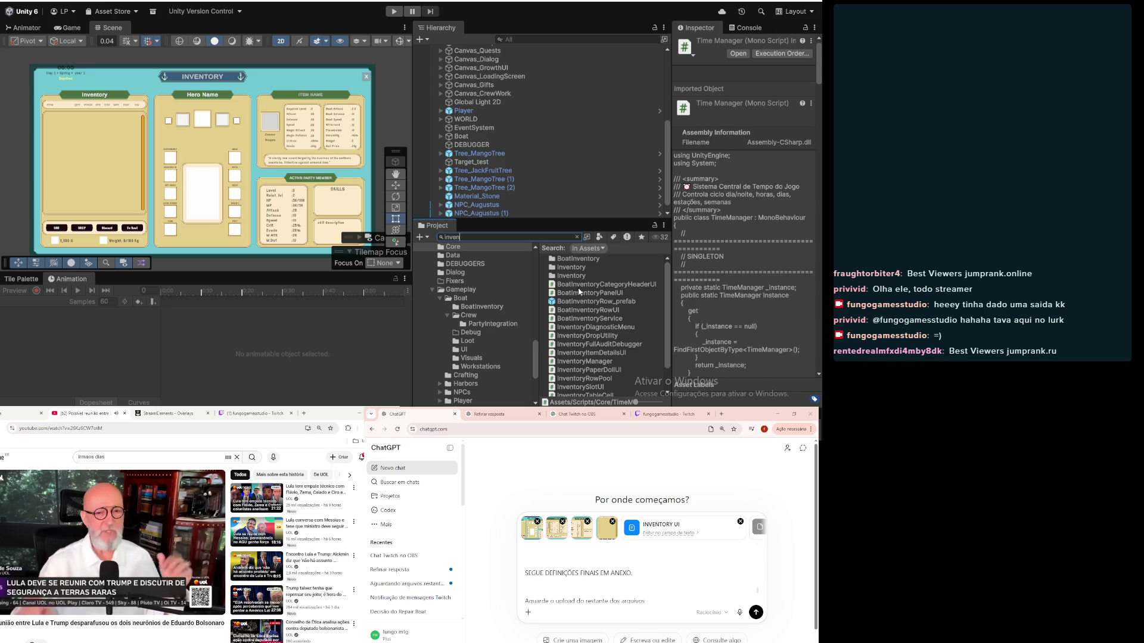
scroll(578, 296, "down", 2)
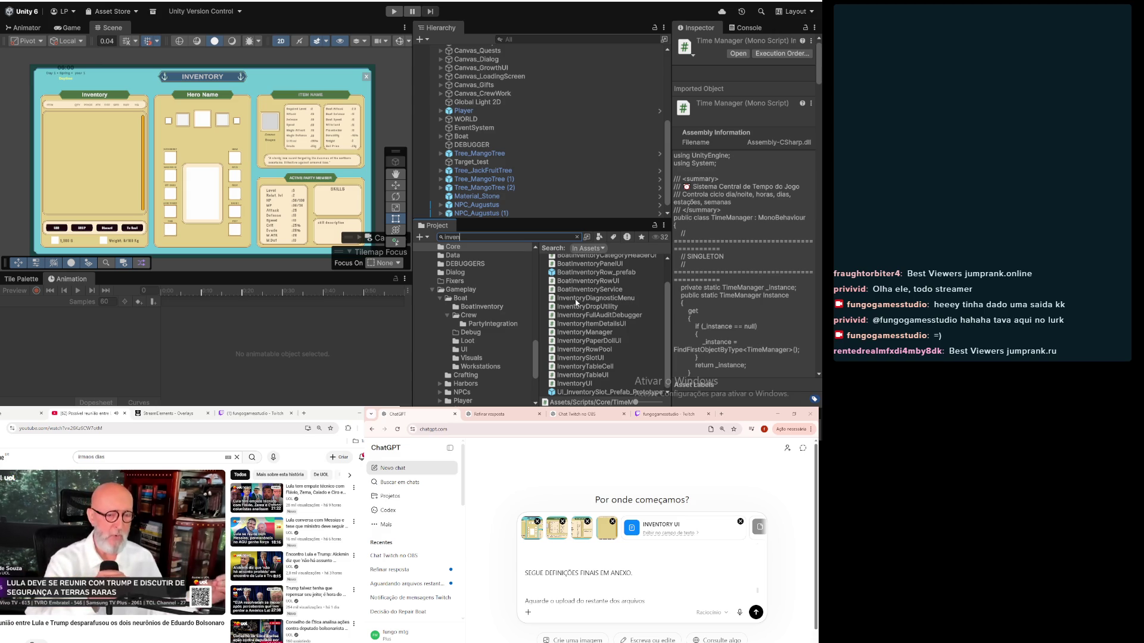
scroll(614, 298, "up", 2)
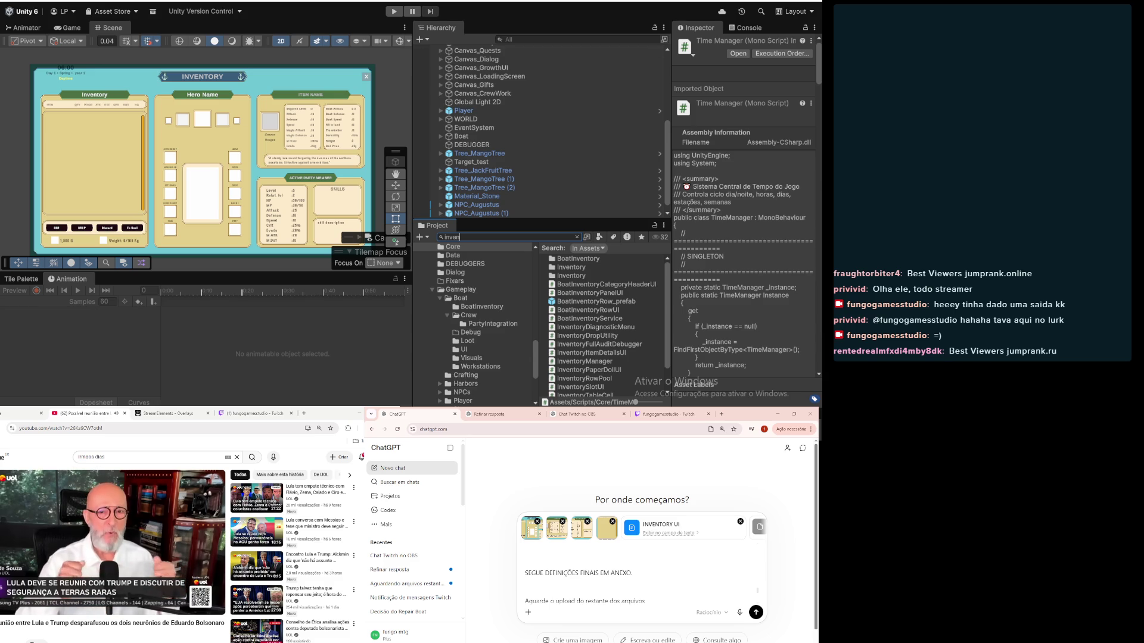
left_click(762, 612)
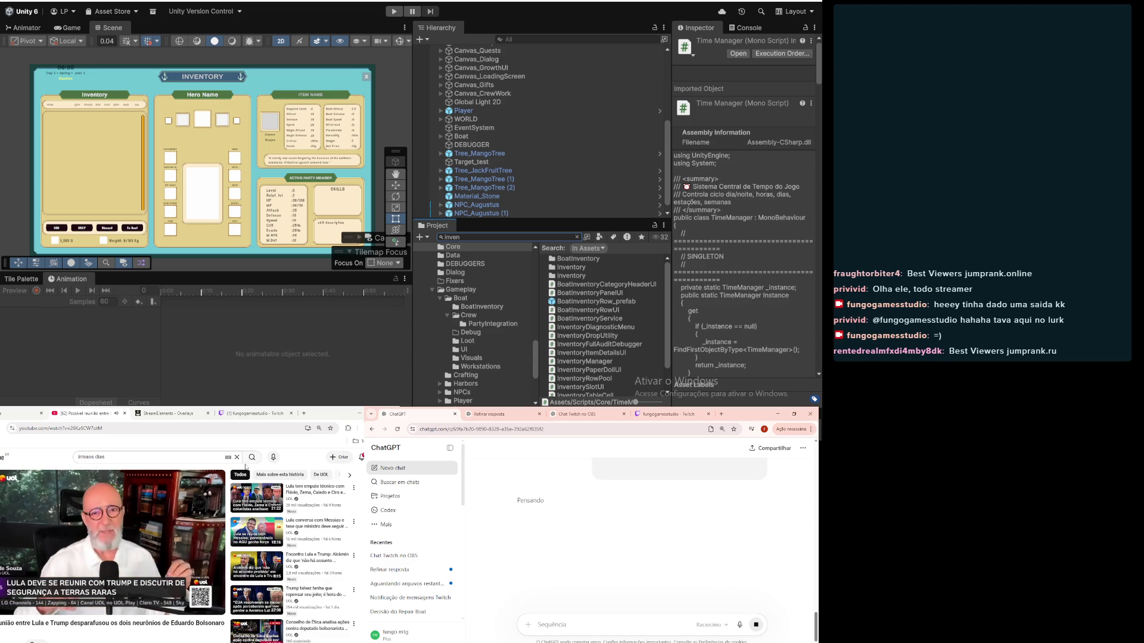
left_click(250, 417)
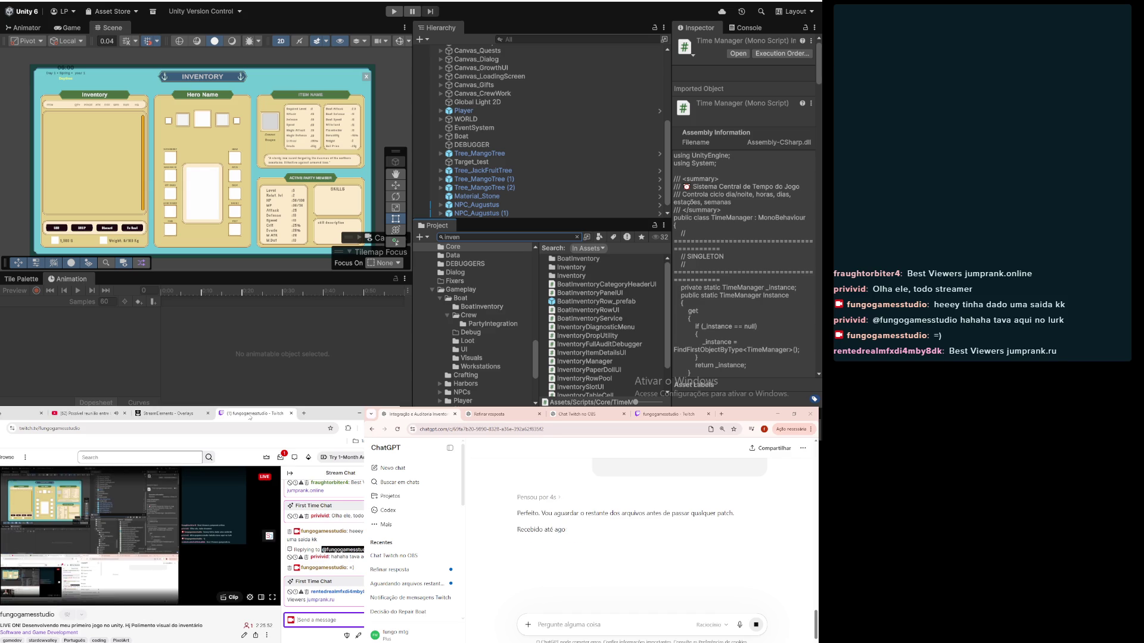
left_click(6, 411)
left_click(84, 413)
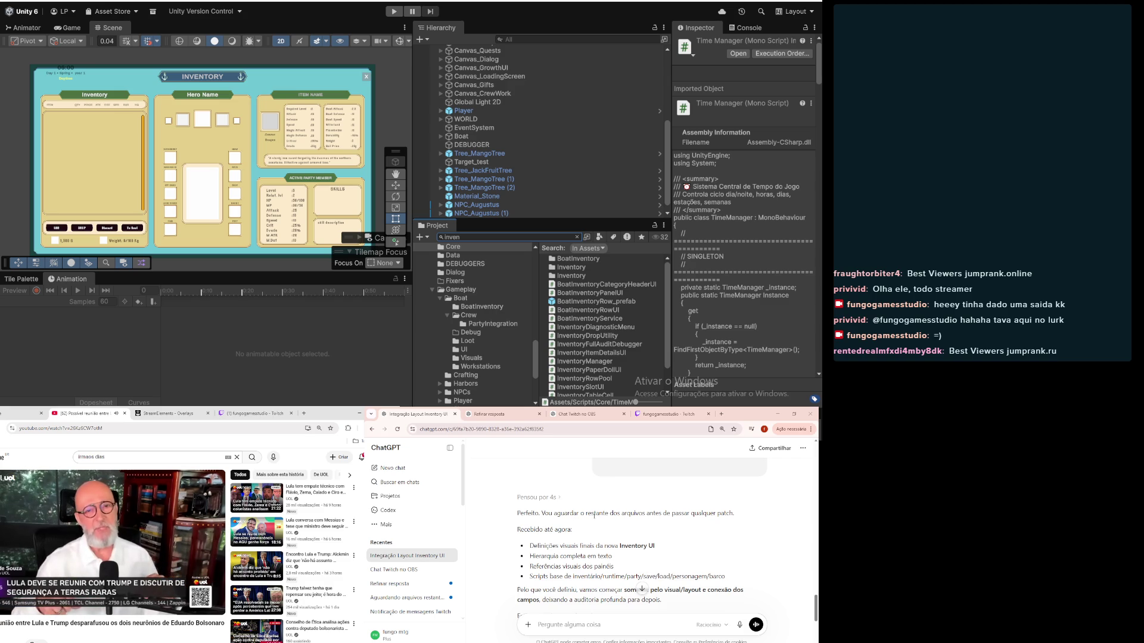
scroll(589, 519, "down", 1)
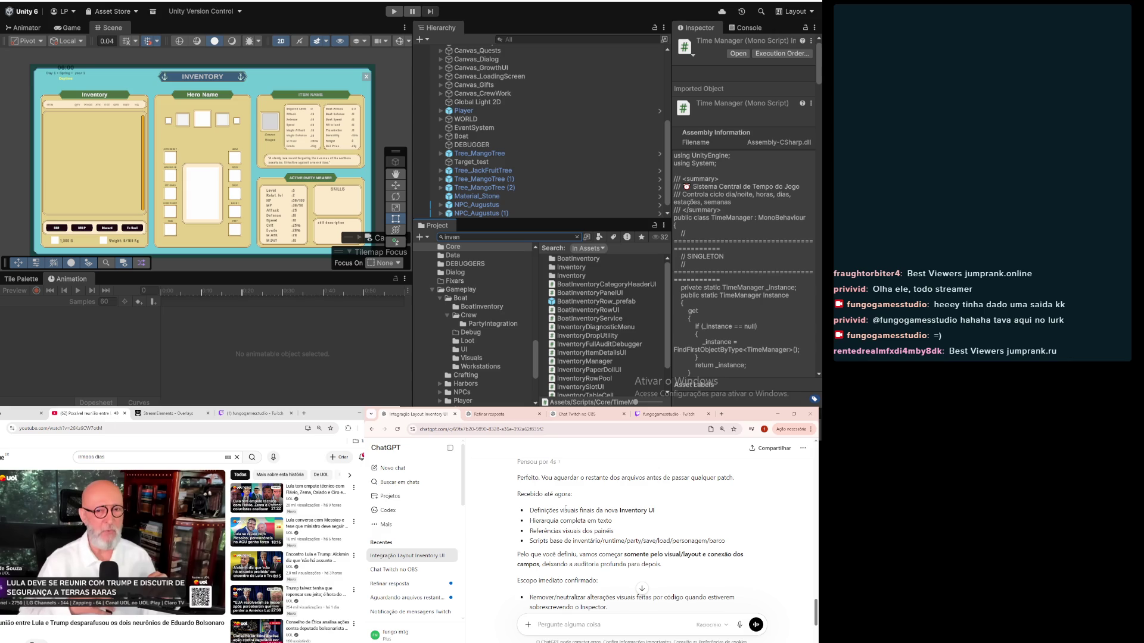
scroll(566, 508, "down", 3)
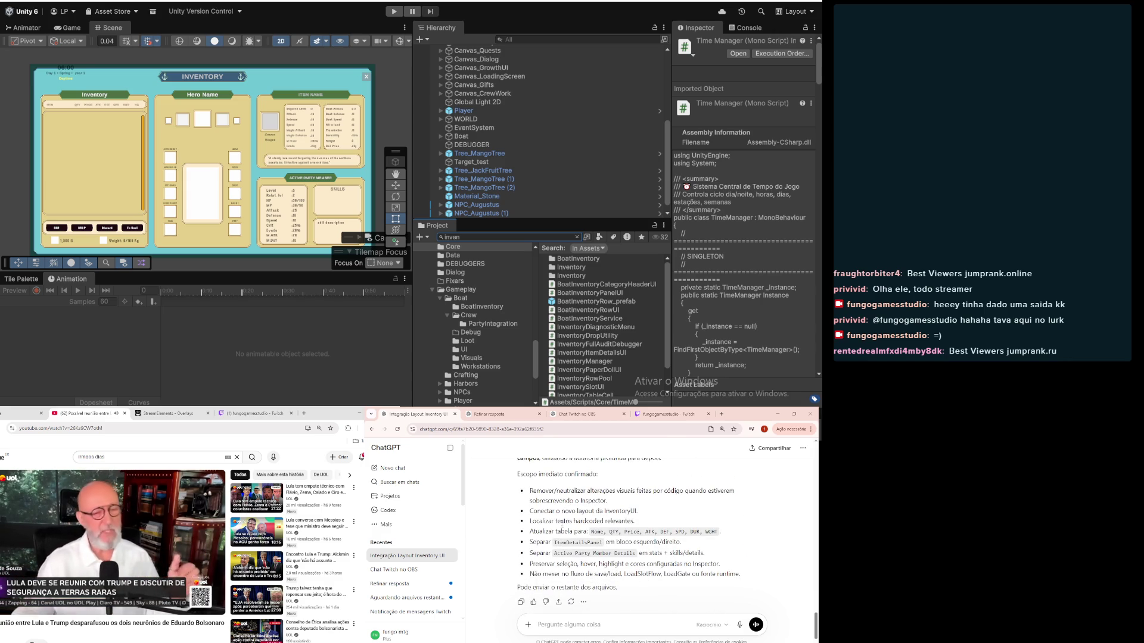
scroll(558, 543, "down", 1)
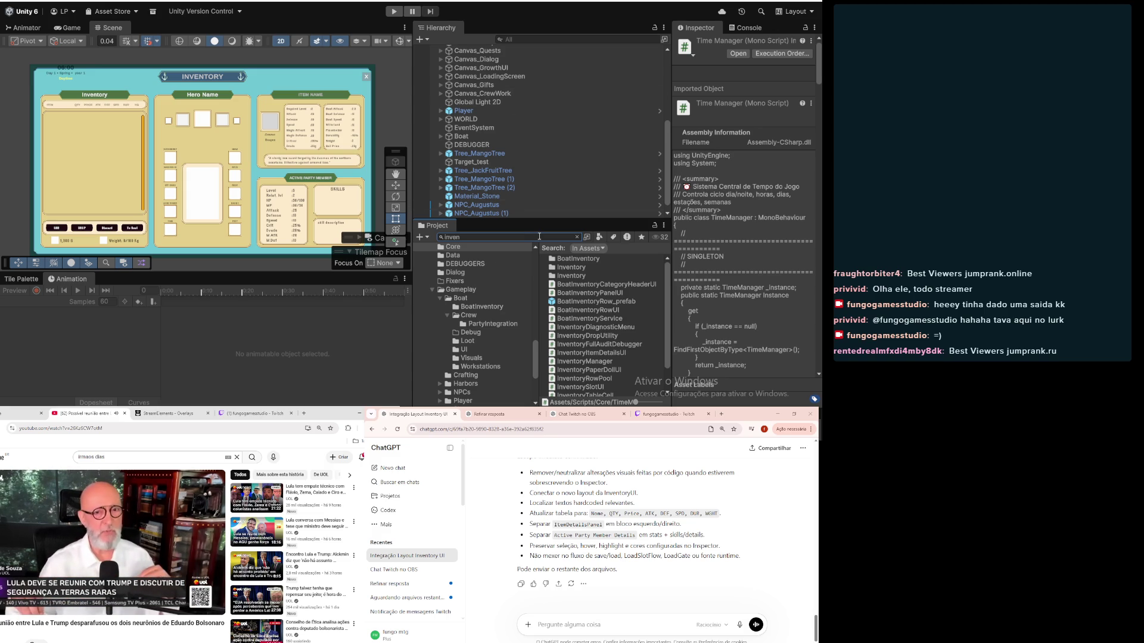
left_click(579, 285)
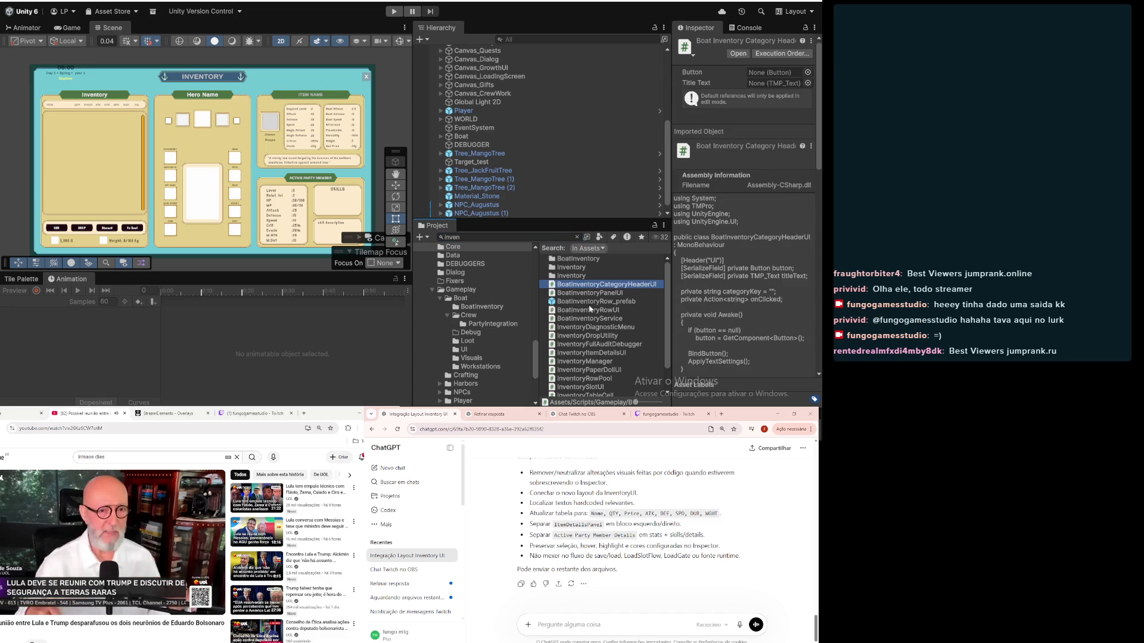
Step: Clear the script selection and browse through the Boat Debug and Fixers folders to the Inventory scripts folder
left_click(567, 294, "ctrl")
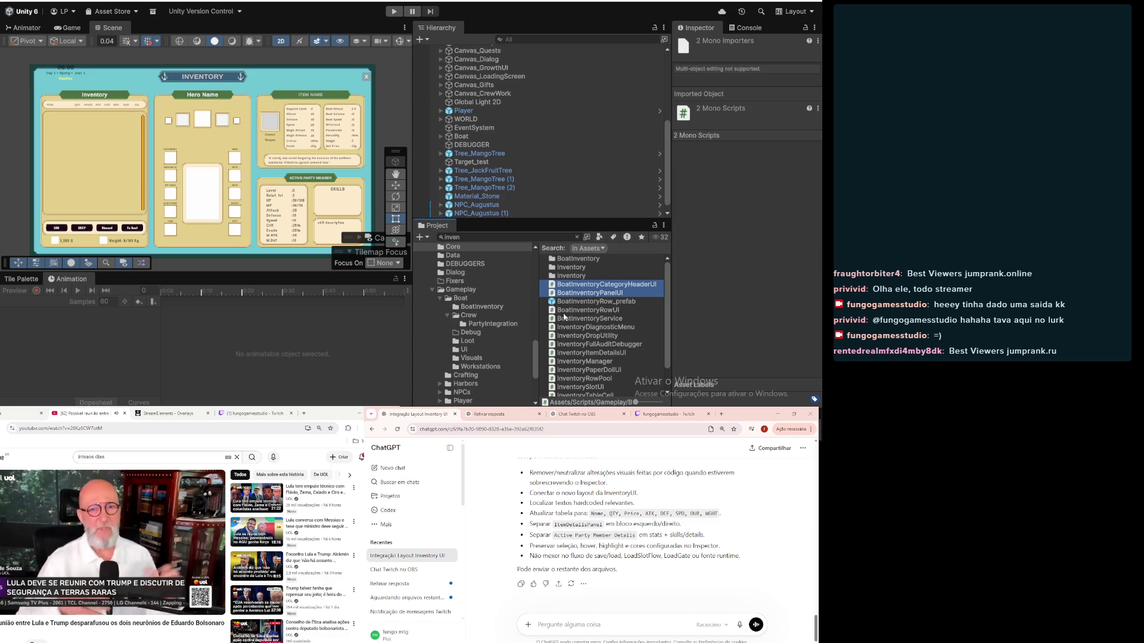
left_click(572, 294, "ctrl")
left_click(572, 285, "ctrl")
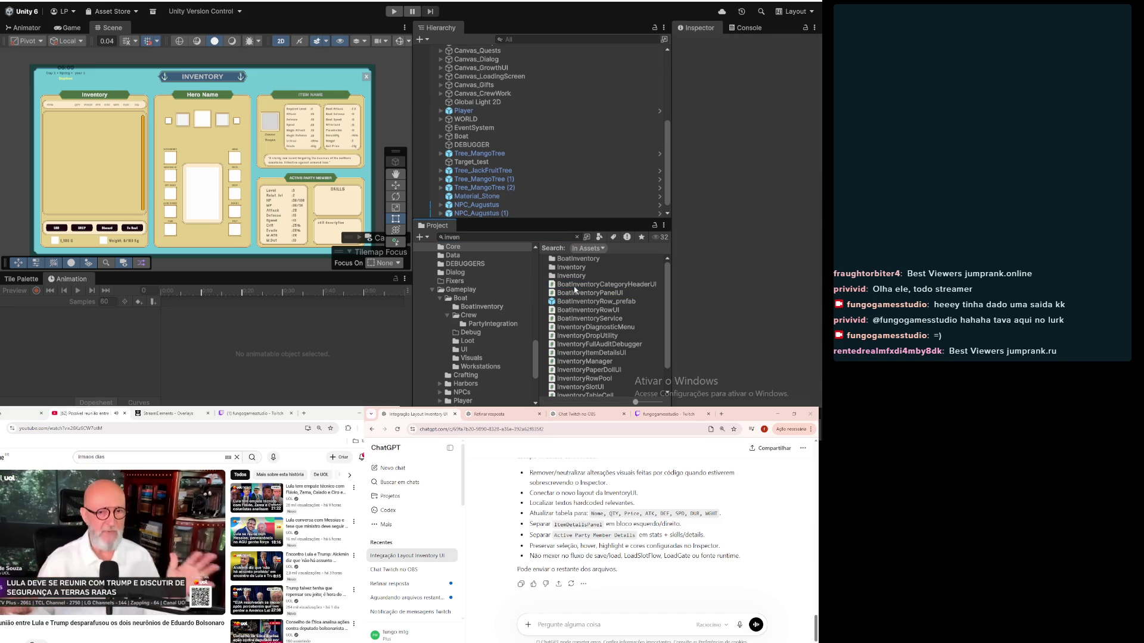
left_click(476, 332)
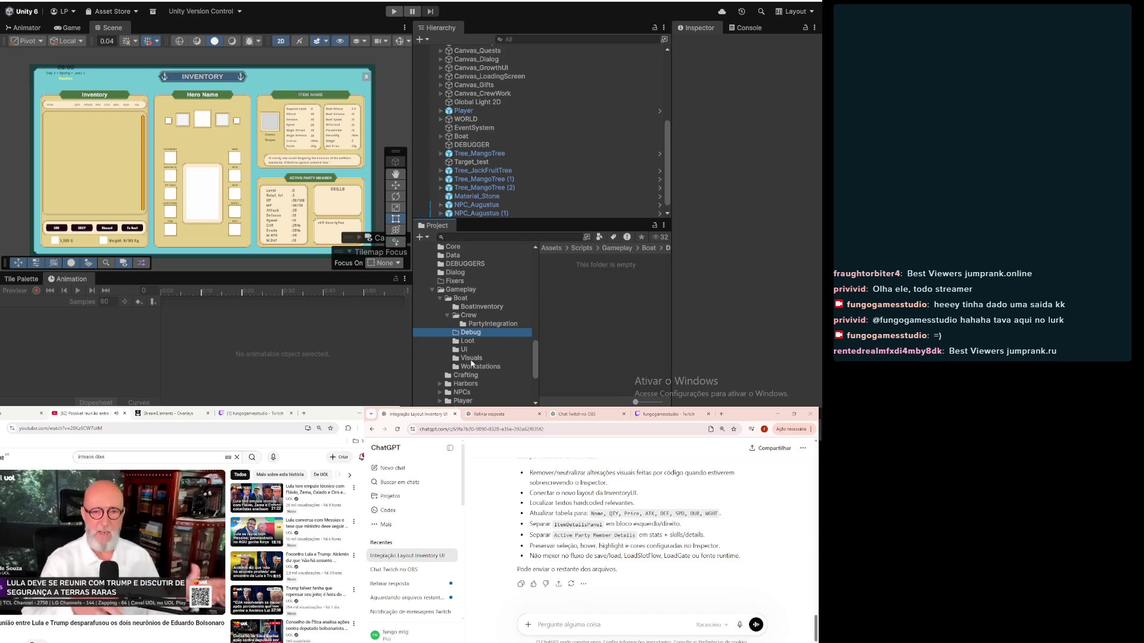
left_click(456, 280)
scroll(495, 327, "down", 3)
scroll(495, 327, "down", 2)
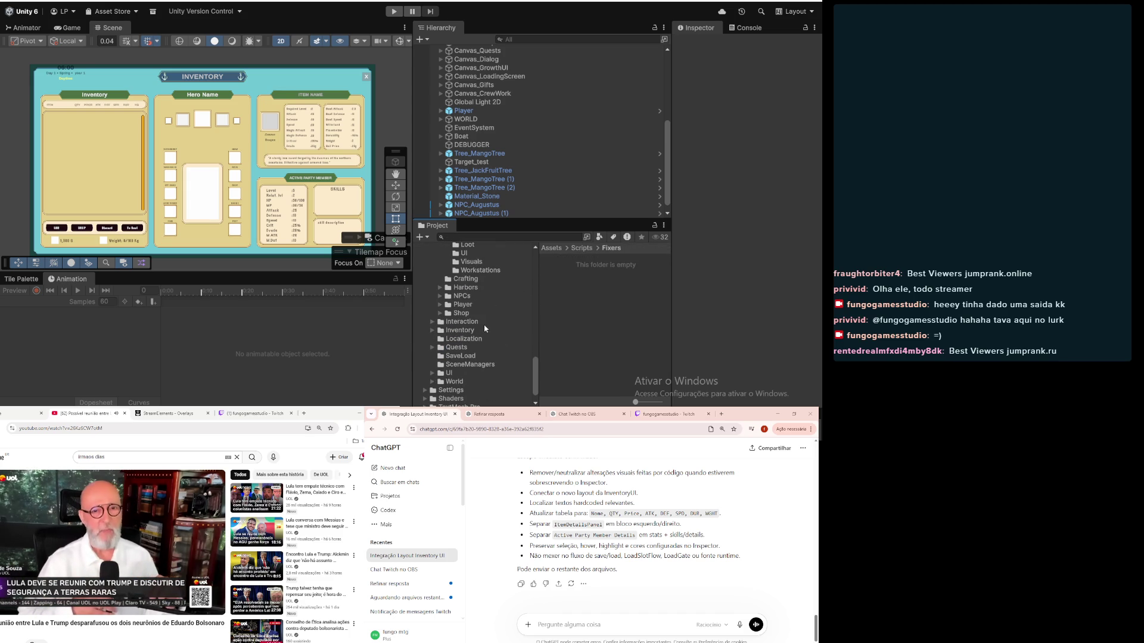
left_click(477, 331)
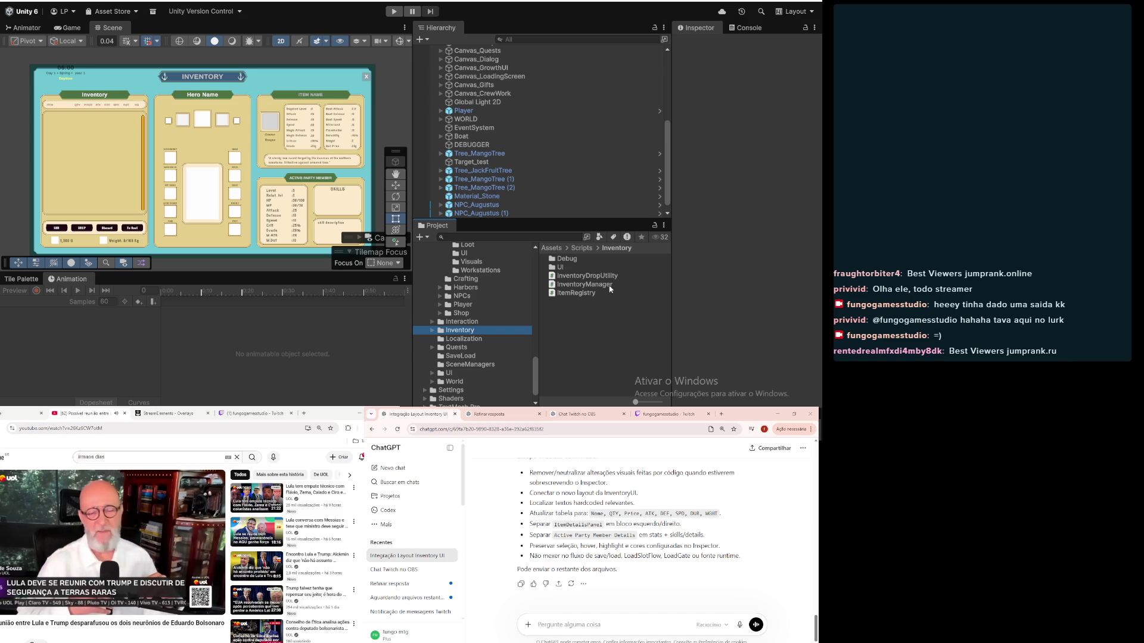
Step: Check InventoryDropUtility in the code editor, then drag all 12 Inventory UI scripts into ChatGPT
left_click(562, 261)
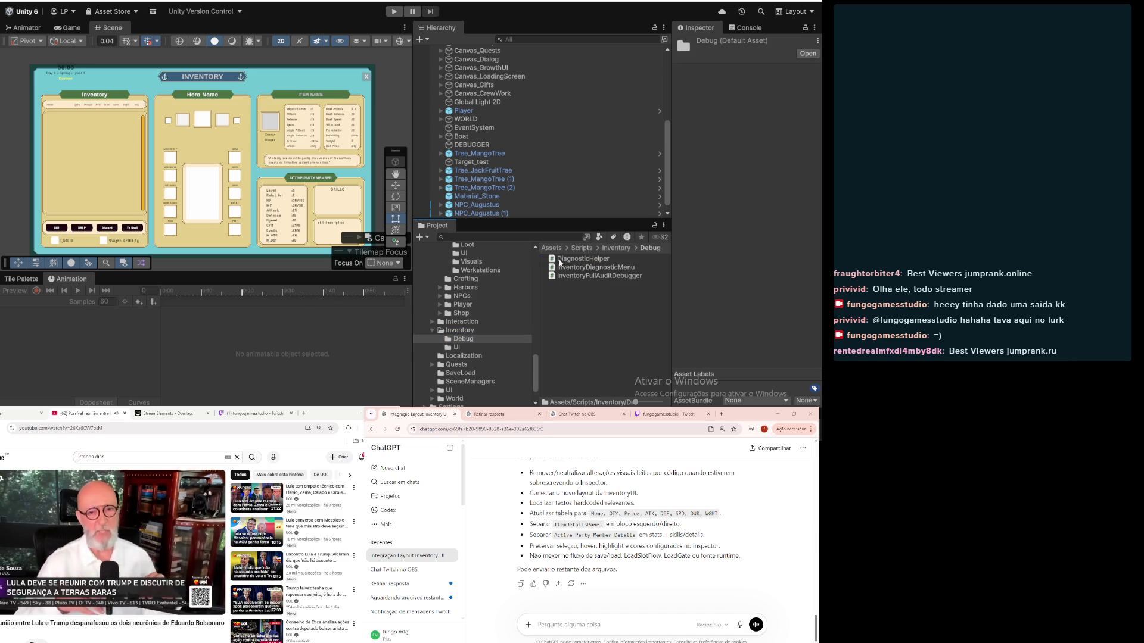
left_click(566, 275)
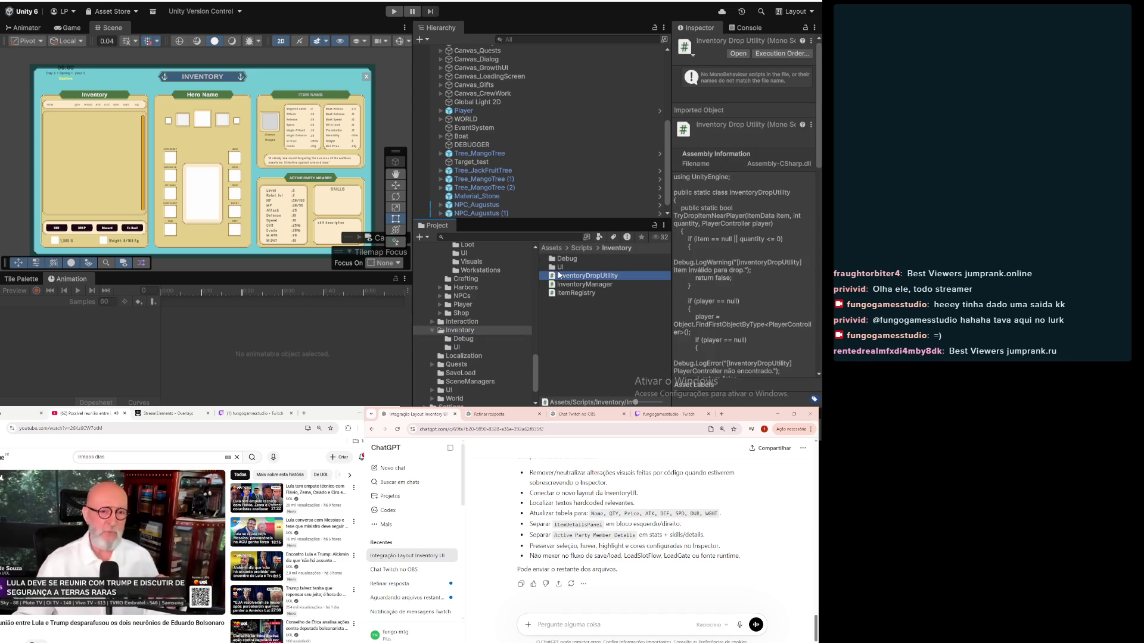
double_click(561, 275)
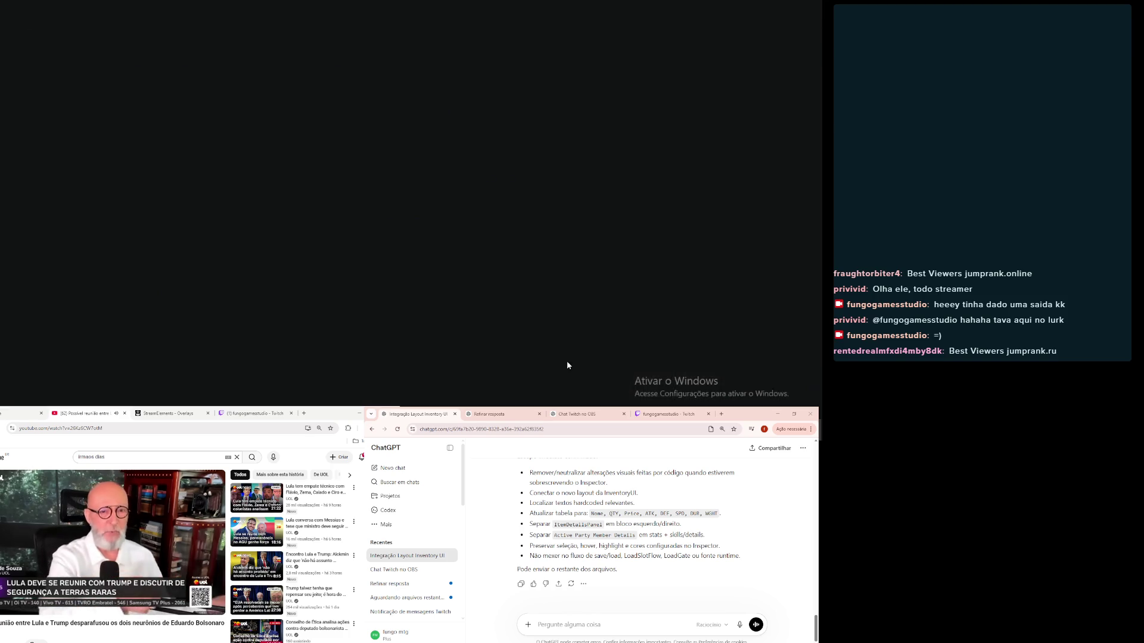
key("alt+Tab")
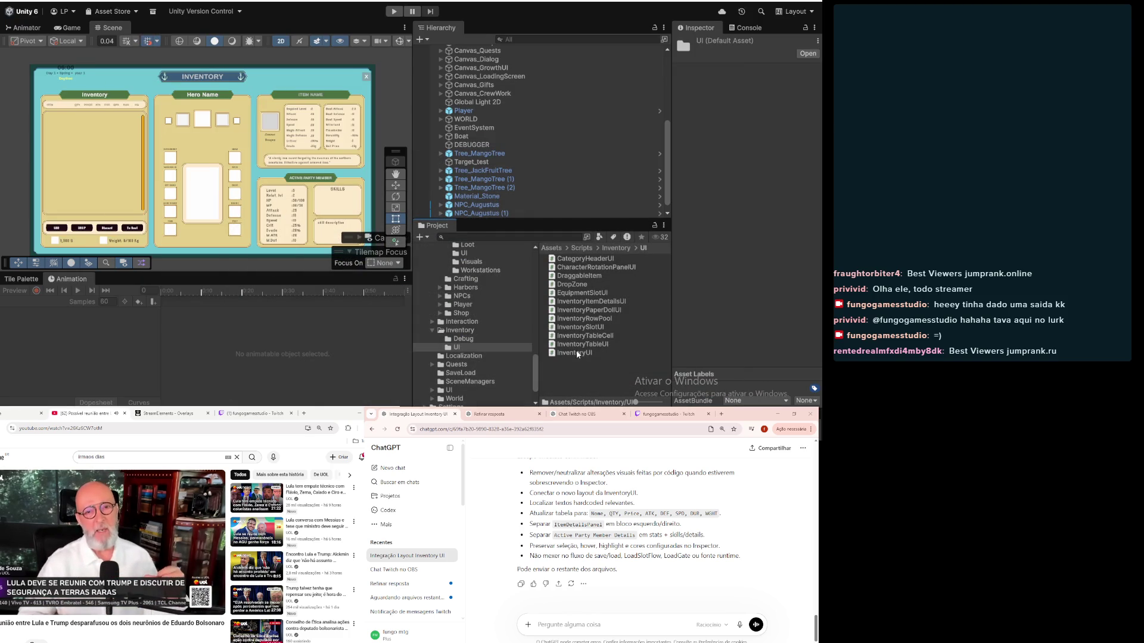
left_click(578, 260, "shift")
mouse_move(578, 262)
left_mouse_down()
mouse_move(588, 77)
mouse_move(596, 572)
left_mouse_up()
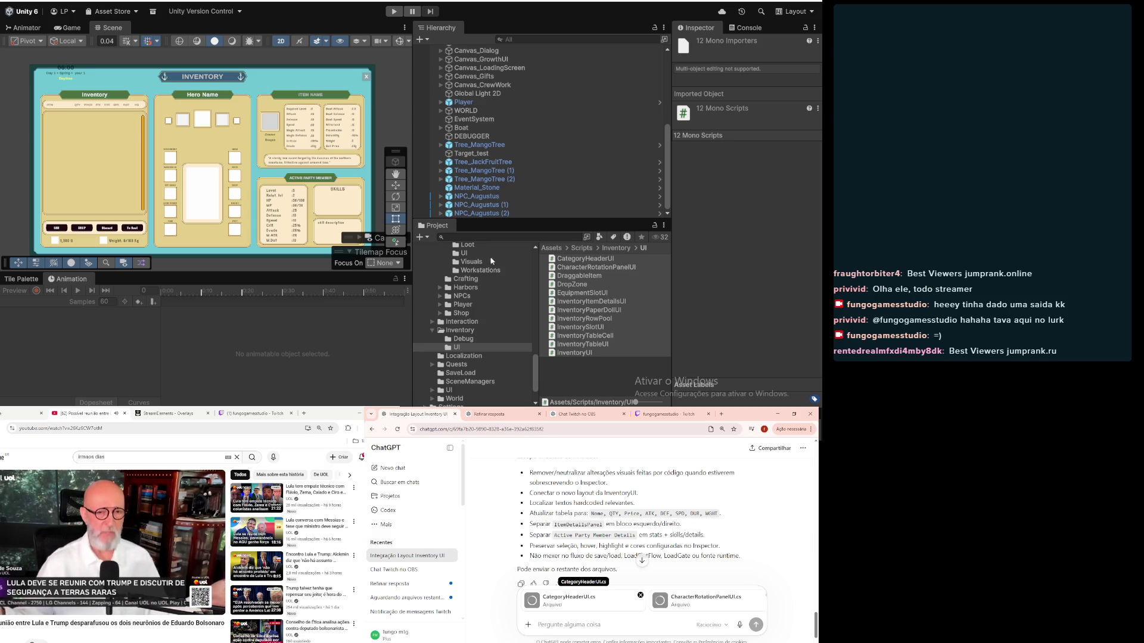
Step: Deselect the Unity scripts, let CategoryHeaderUI.cs and the other attachments finish uploading, then focus the prompt
left_click(584, 376)
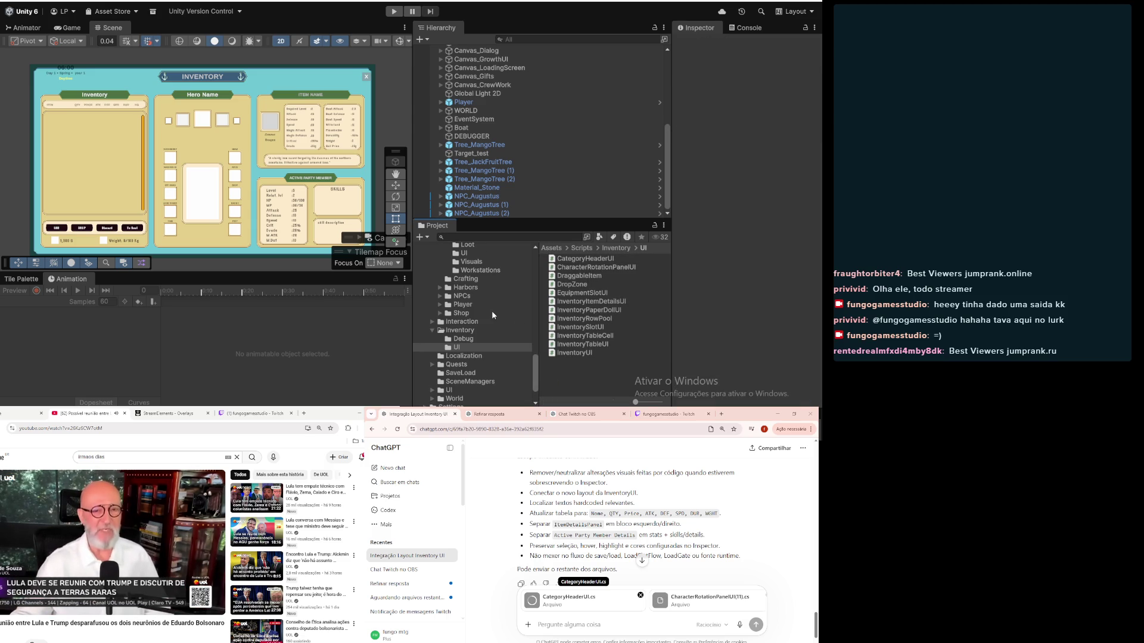
scroll(492, 311, "down", 2)
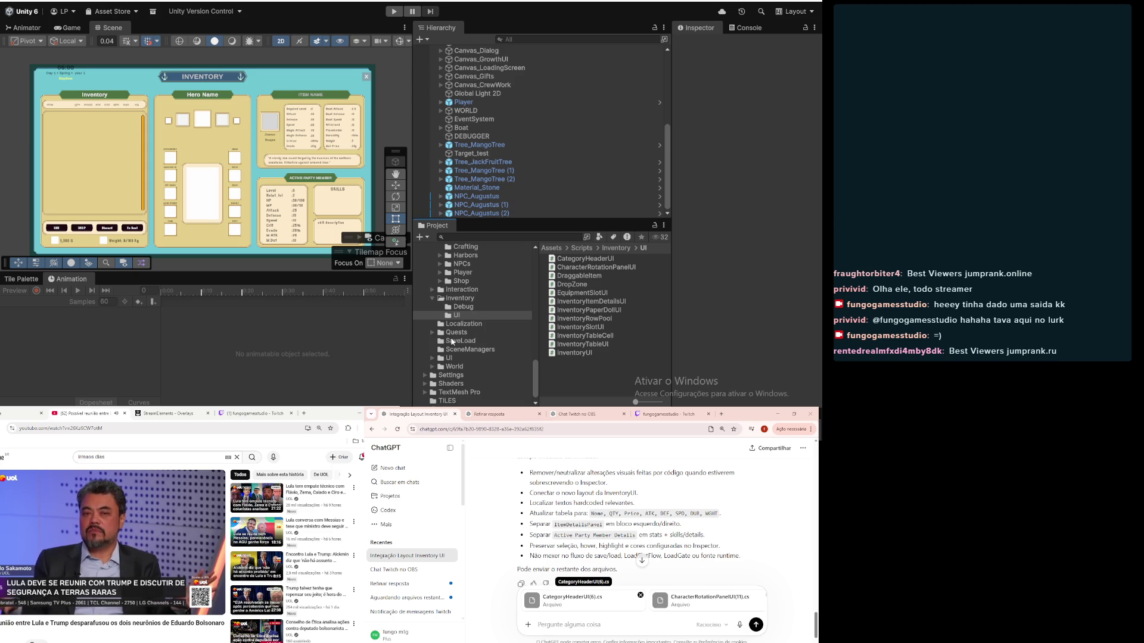
scroll(491, 383, "down", 1)
scroll(477, 360, "up", 4)
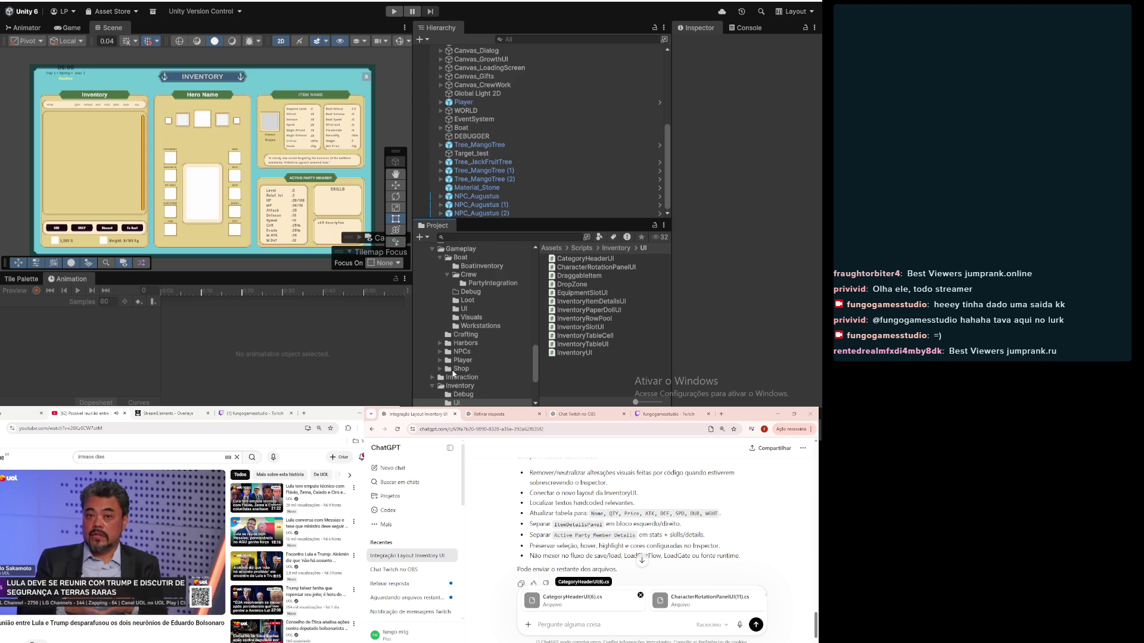
scroll(451, 371, "up", 5)
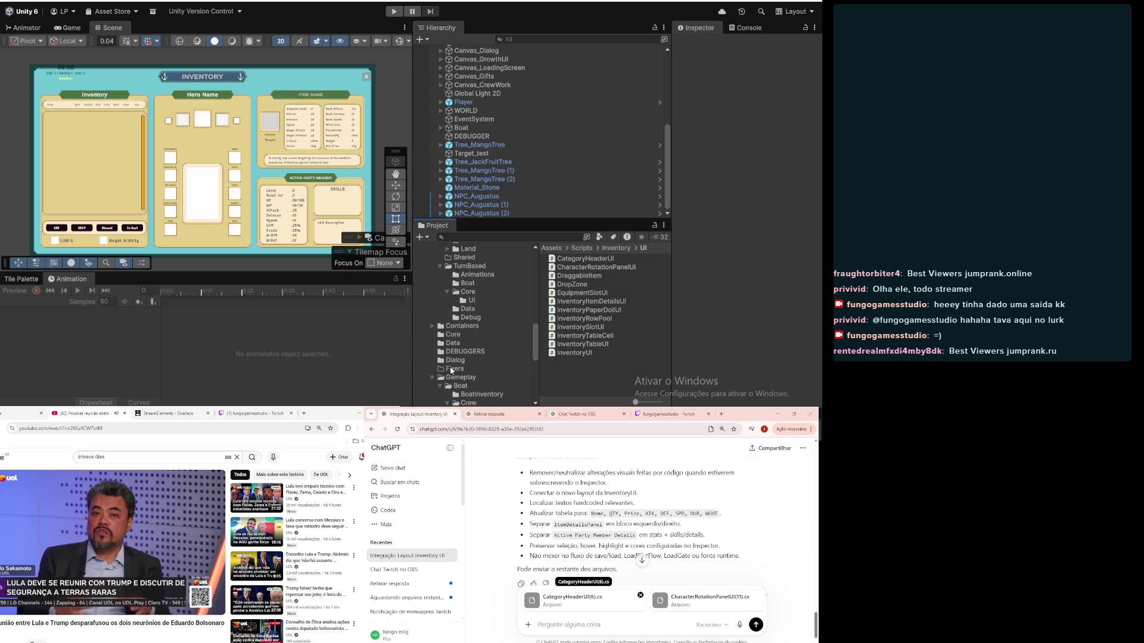
scroll(469, 371, "up", 3)
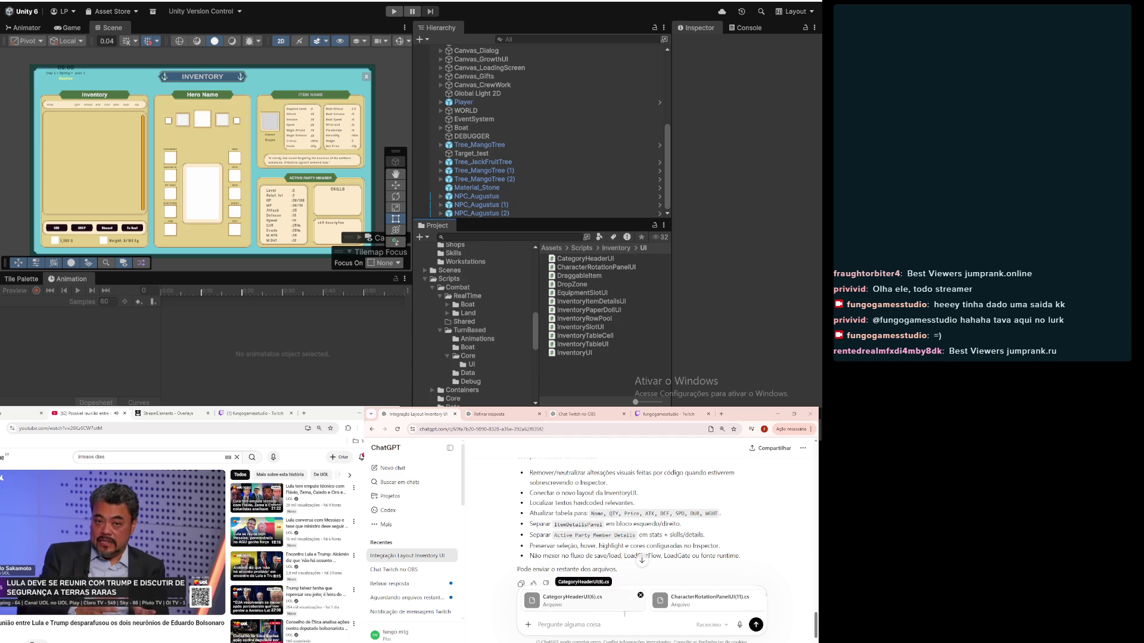
left_click(610, 620)
Step: Send 'pode iniciar, se faltou algum arquivo é so pedir' with the attached scripts
type("pode ")
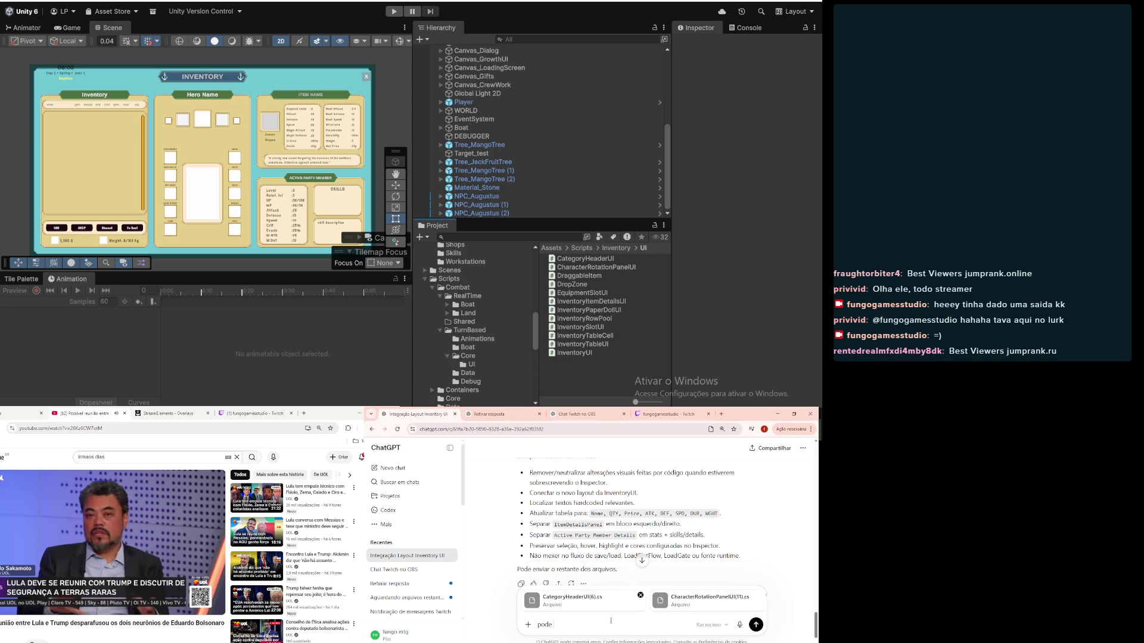
type("iniciar,")
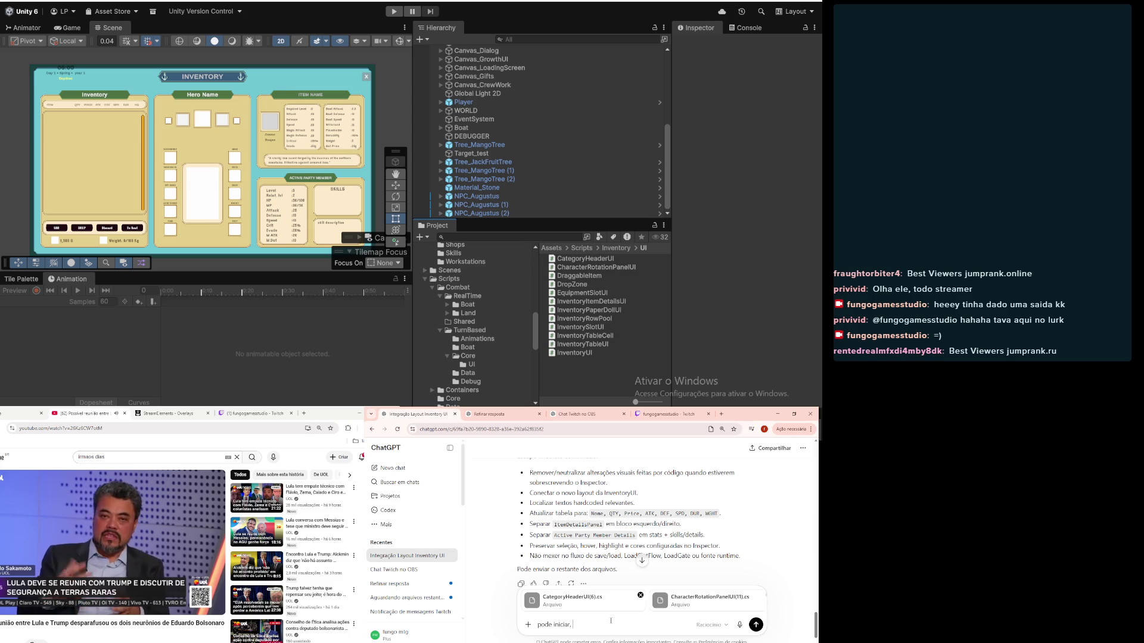
type(" se falt")
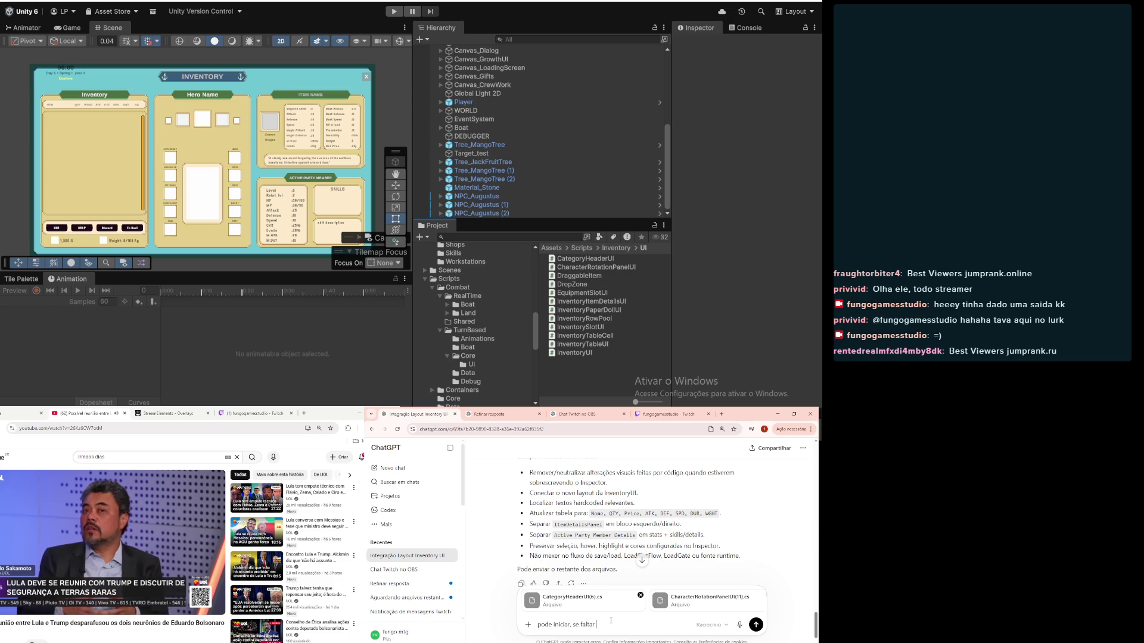
type("ou algum arqu")
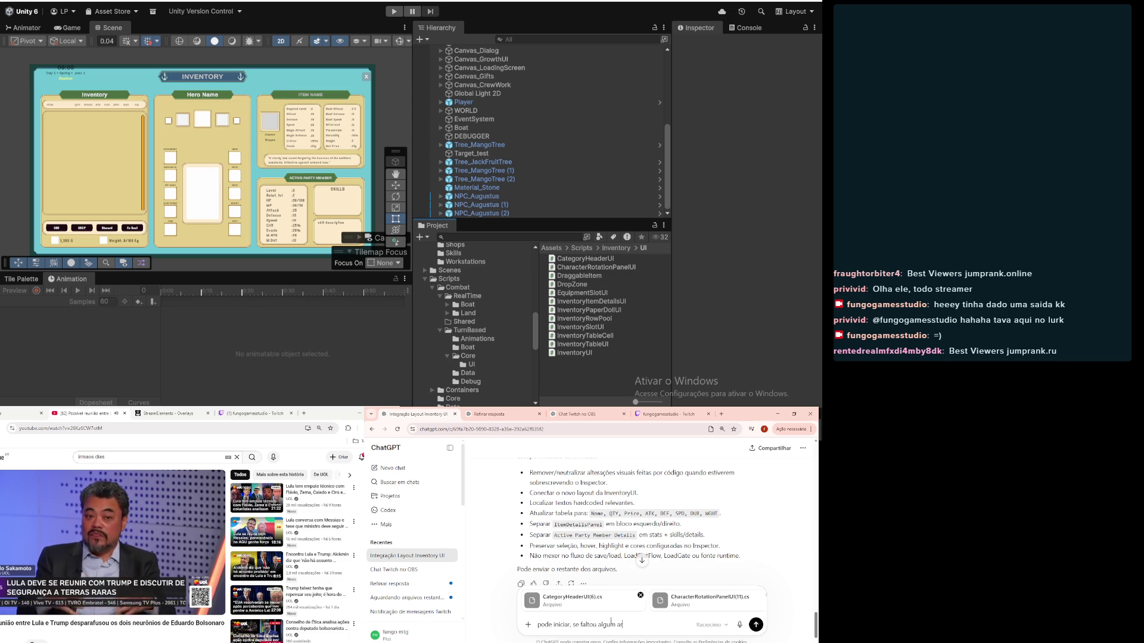
type("ivo é so")
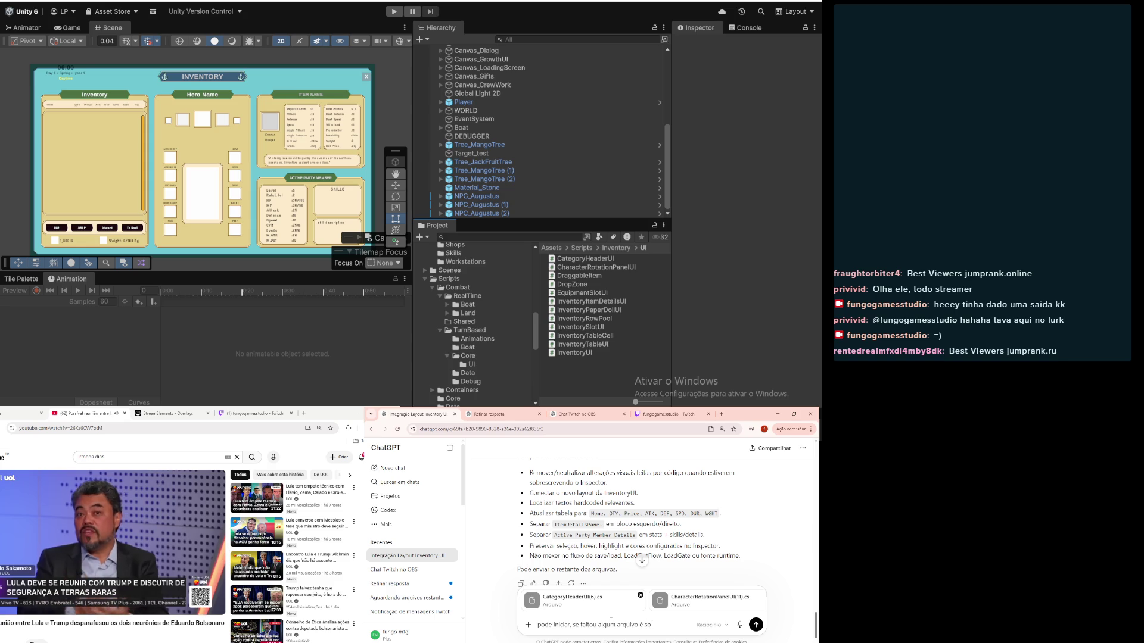
type(" pedir")
key("Return")
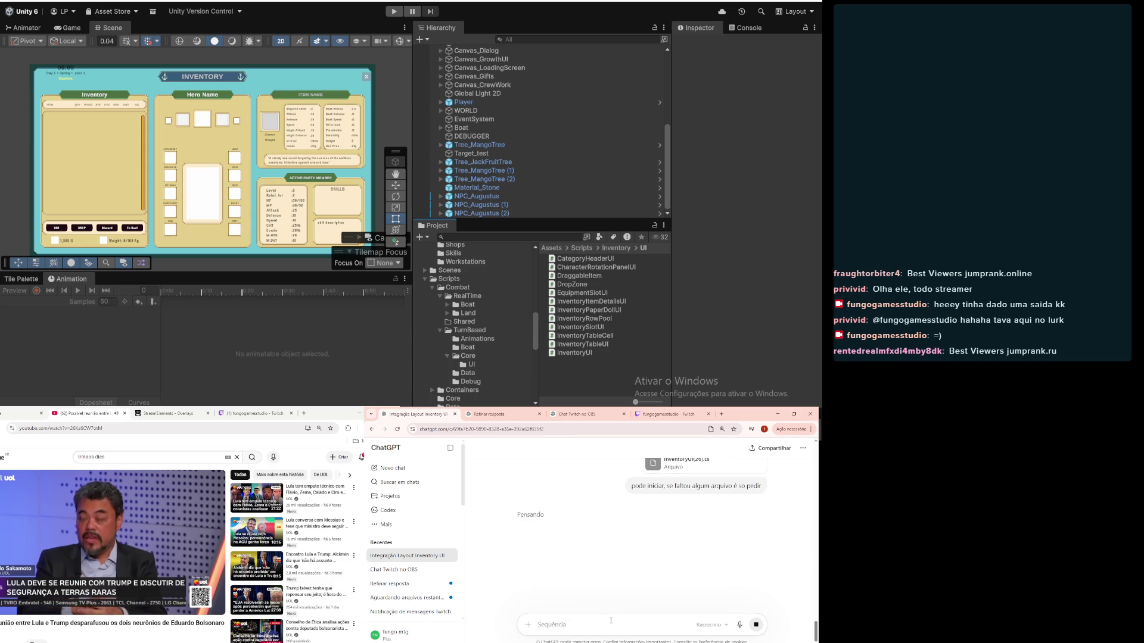